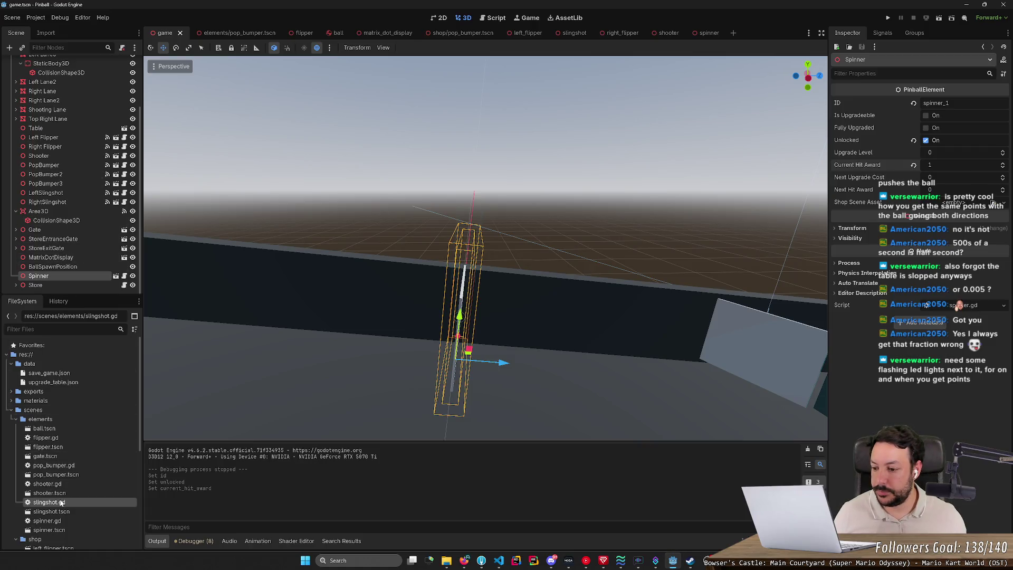
- Duplicate spinner.tscn from the elements folder into the scenes/shop folder
left_click(63, 529)
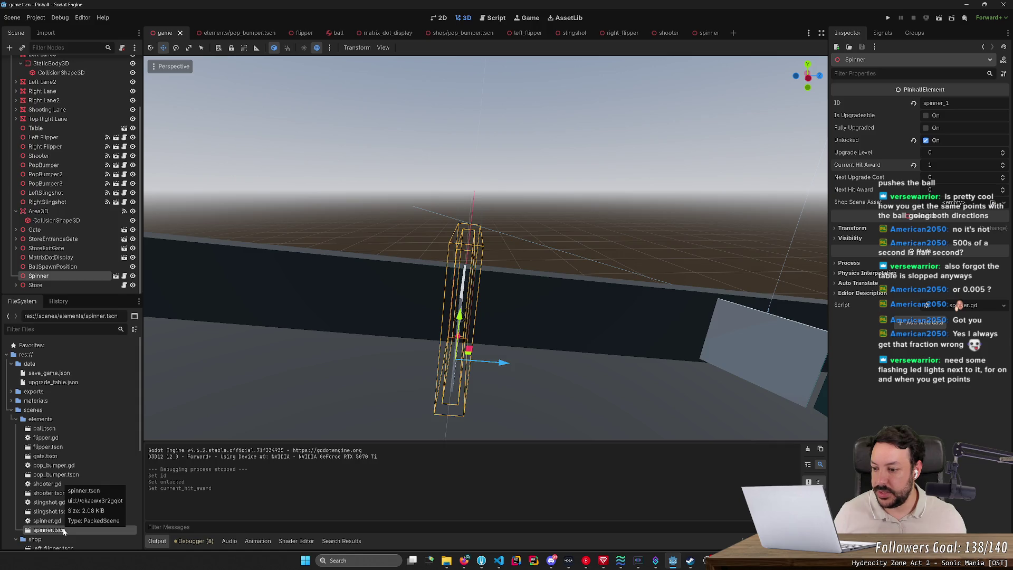
scroll(64, 531, "down", 2)
right_click(59, 477)
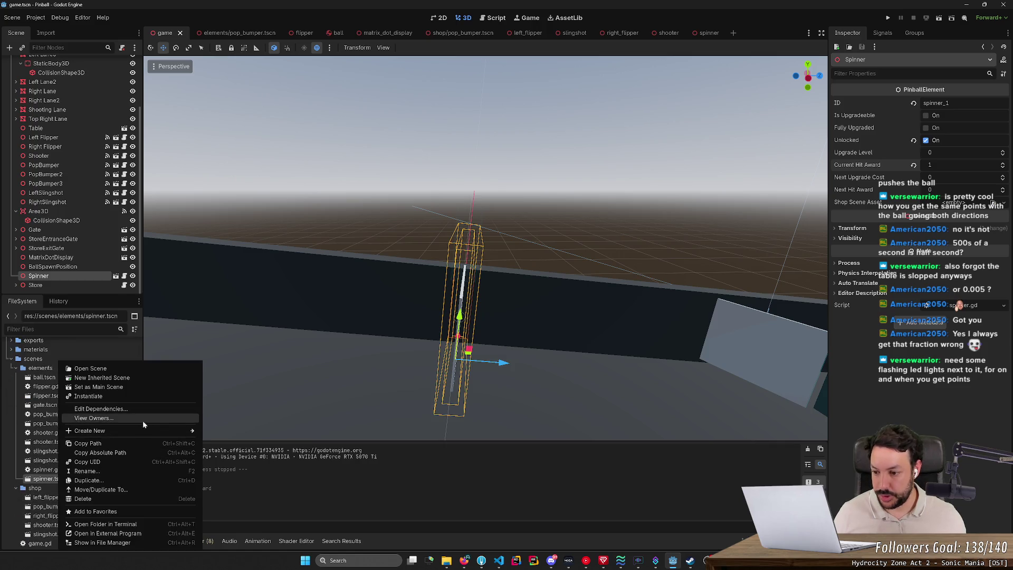
mouse_move(154, 432)
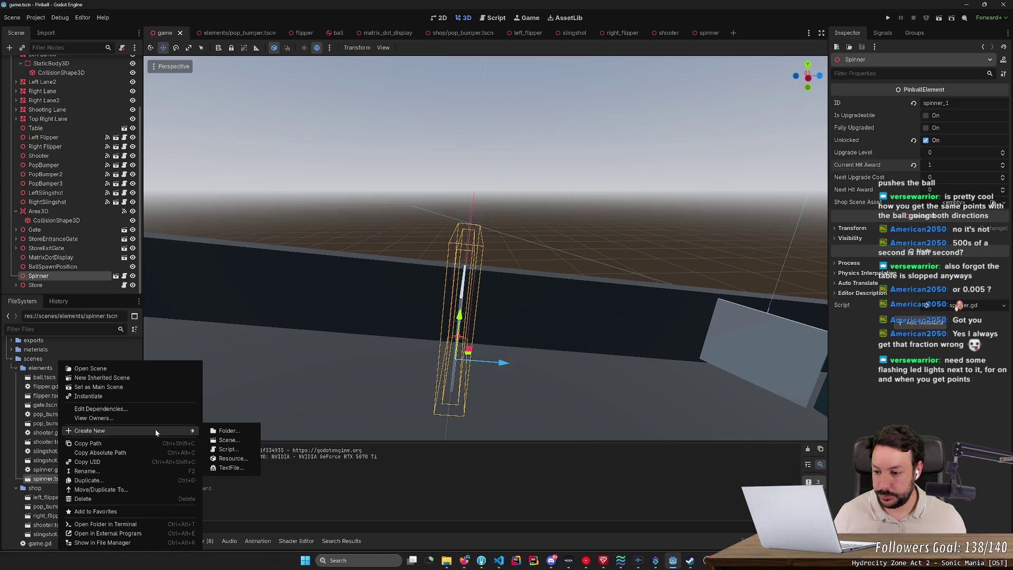
left_click(141, 489)
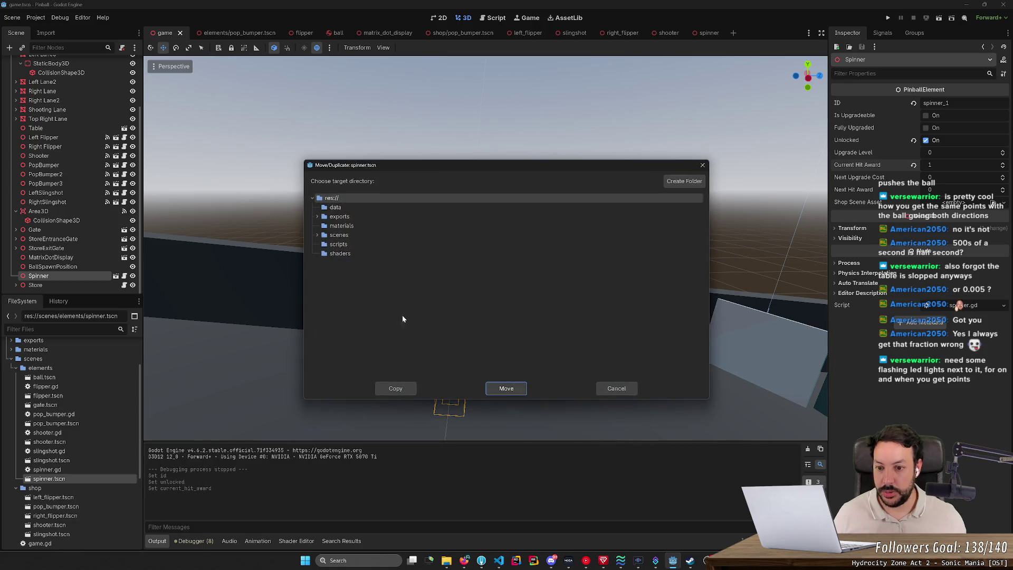
left_click(318, 235)
left_click(346, 254)
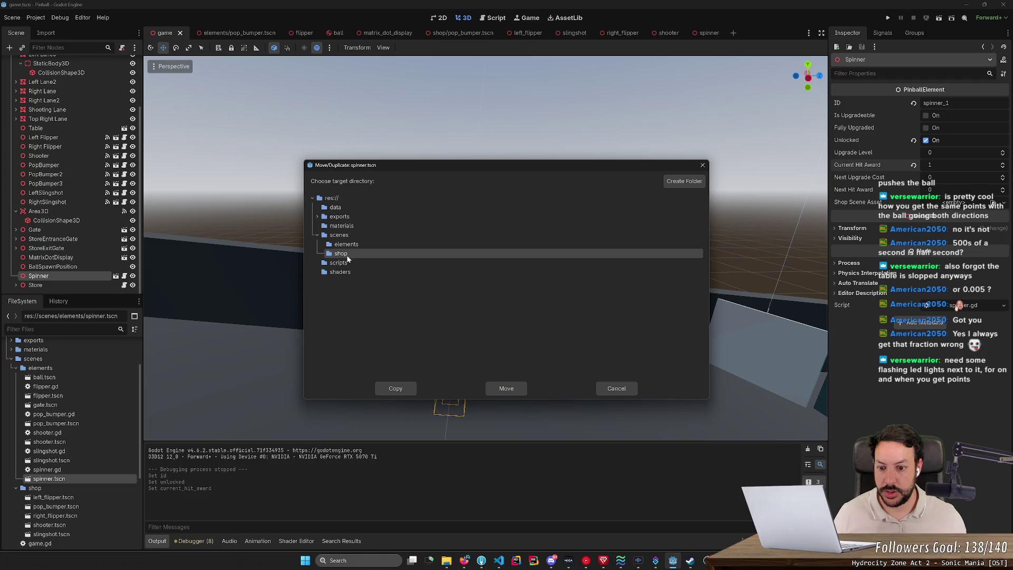
left_click(412, 391)
- Open the shop copy of spinner.tscn and select its Spinner root node
scroll(62, 518, "down", 5)
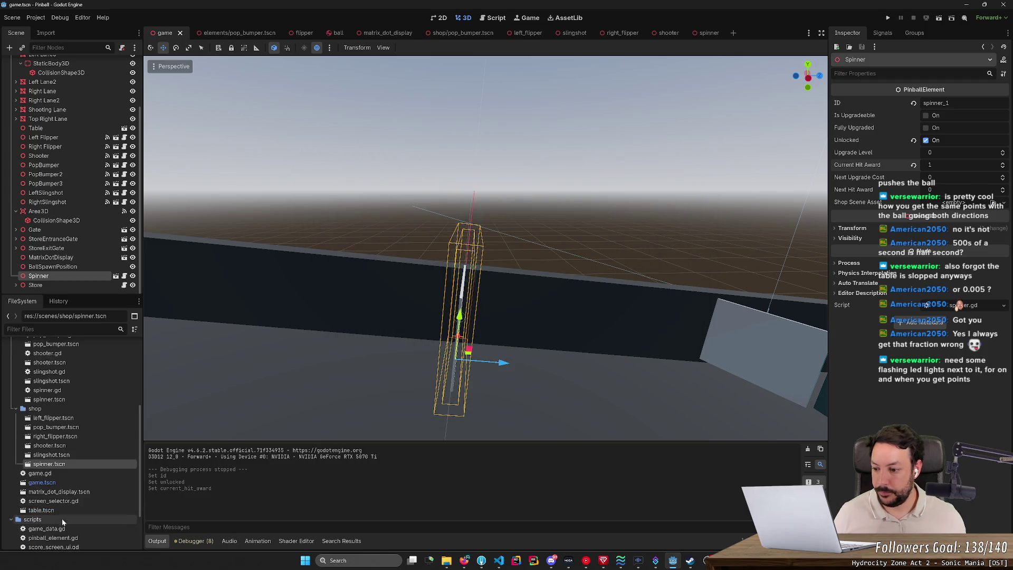
double_click(49, 464)
left_click(109, 66)
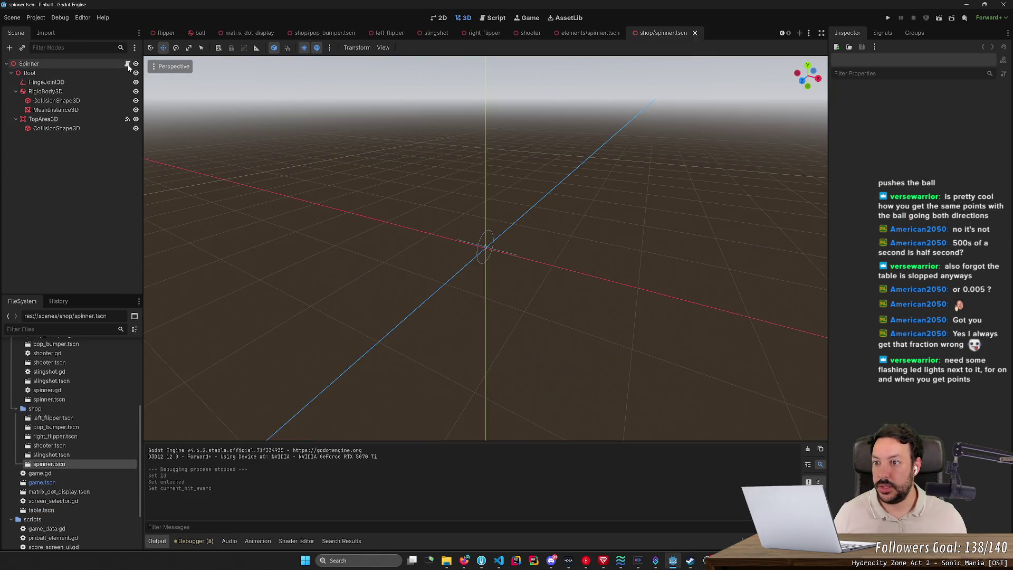
- Detach the Spinner root's script, disconnect TopArea3D's body_entered signal, and save the scene
right_click(109, 67)
left_click(132, 155)
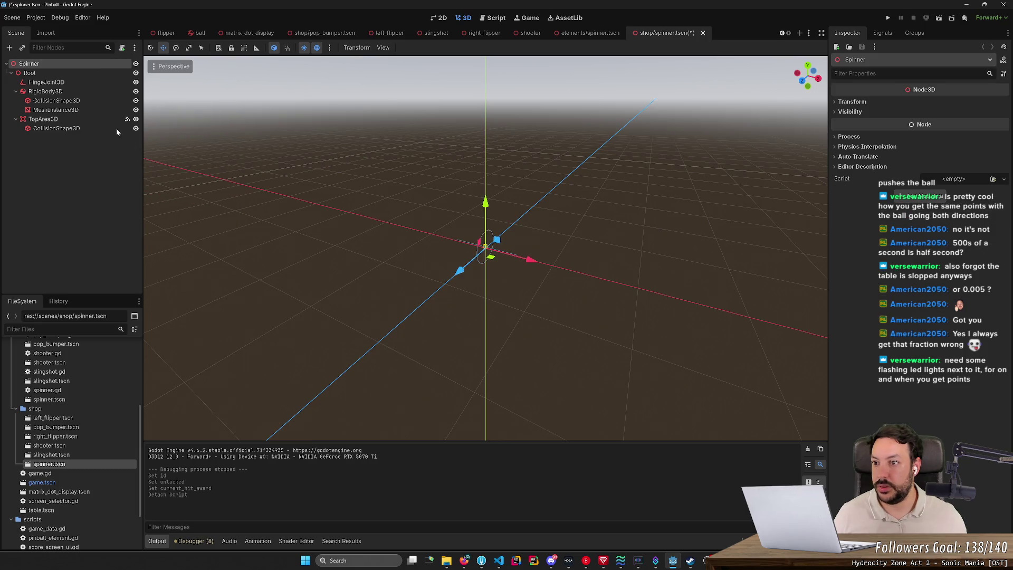
left_click(74, 121)
left_click(880, 36)
left_click(894, 119)
key("Delete")
key("ctrl+s")
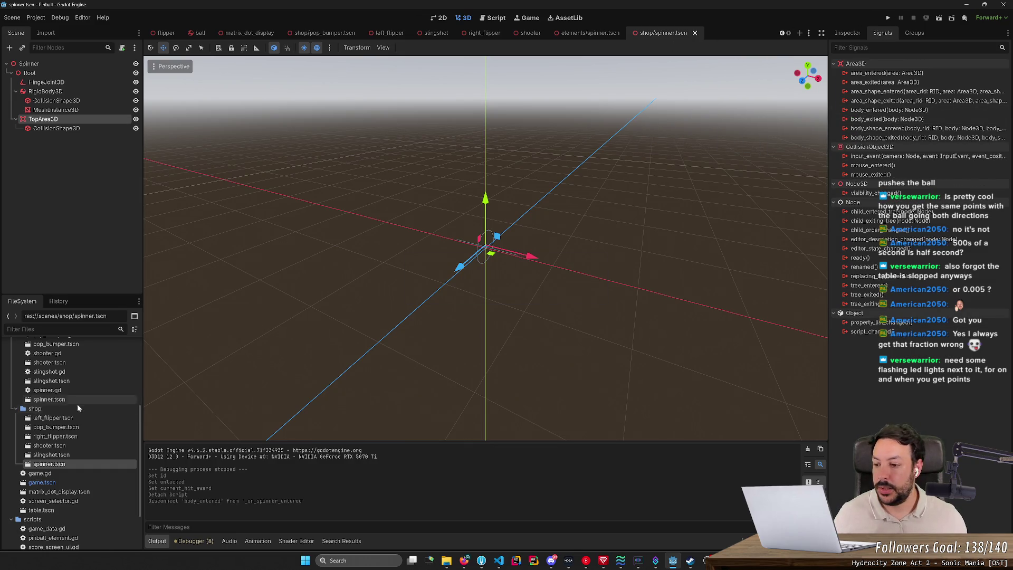
scroll(74, 402, "up", 5)
- In upgrade_table.json, duplicate the right_flipper_1 entry and rename it spinner_1
double_click(75, 382)
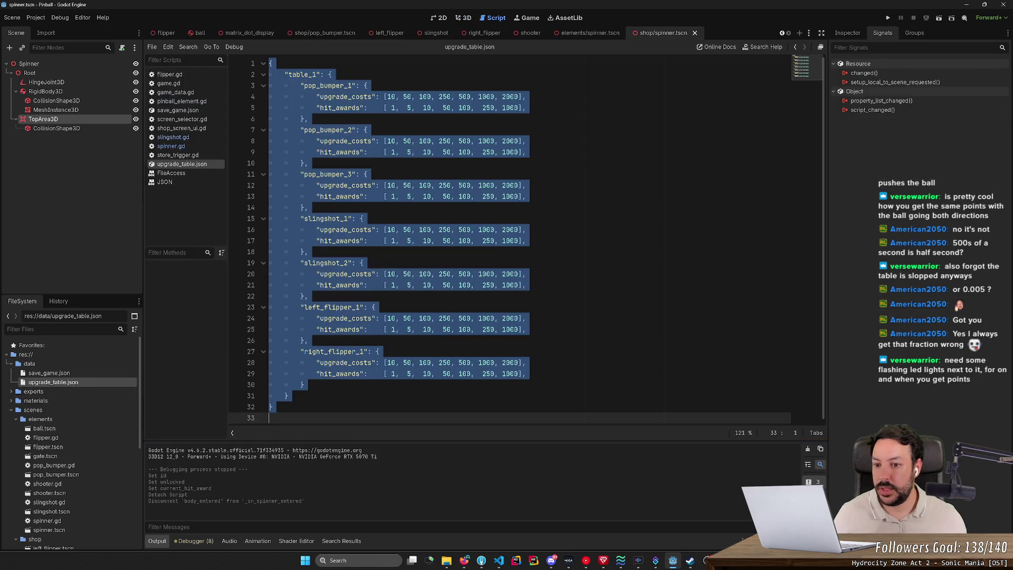
mouse_move(304, 385)
left_mouse_down()
mouse_move(317, 373)
mouse_move(310, 340)
left_mouse_up()
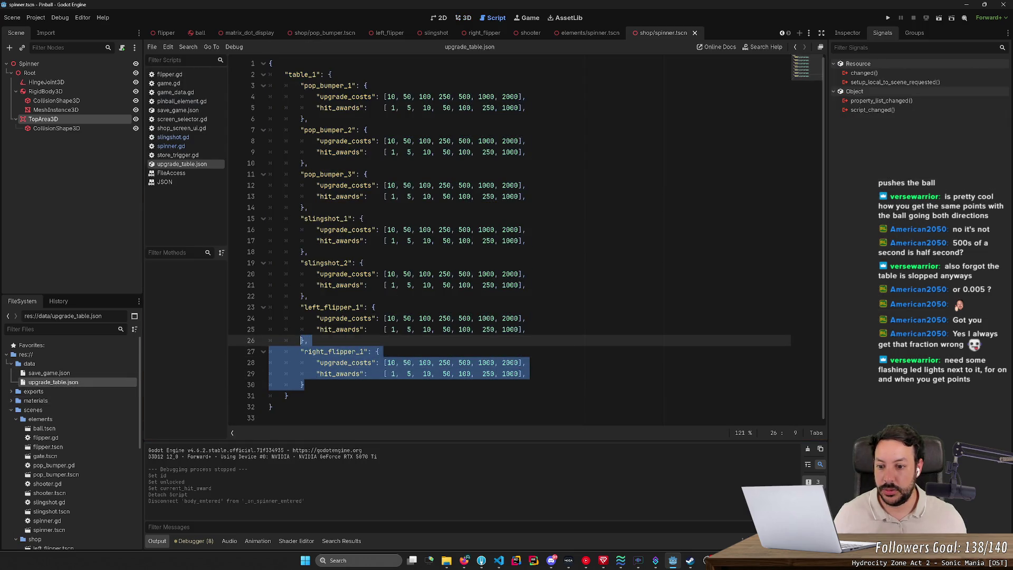
key("ctrl+c")
key("Right")
key("ctrl+v")
double_click(333, 384)
type("sp")
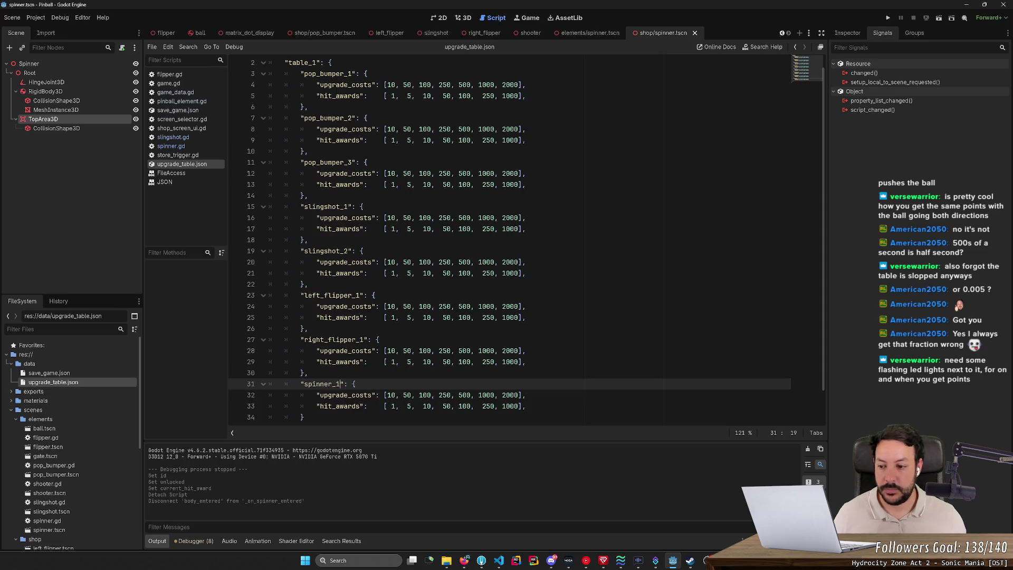
- In save_game.json, add a "spinner_1": -1 line after slingshot_2, then launch the game
left_click(77, 374)
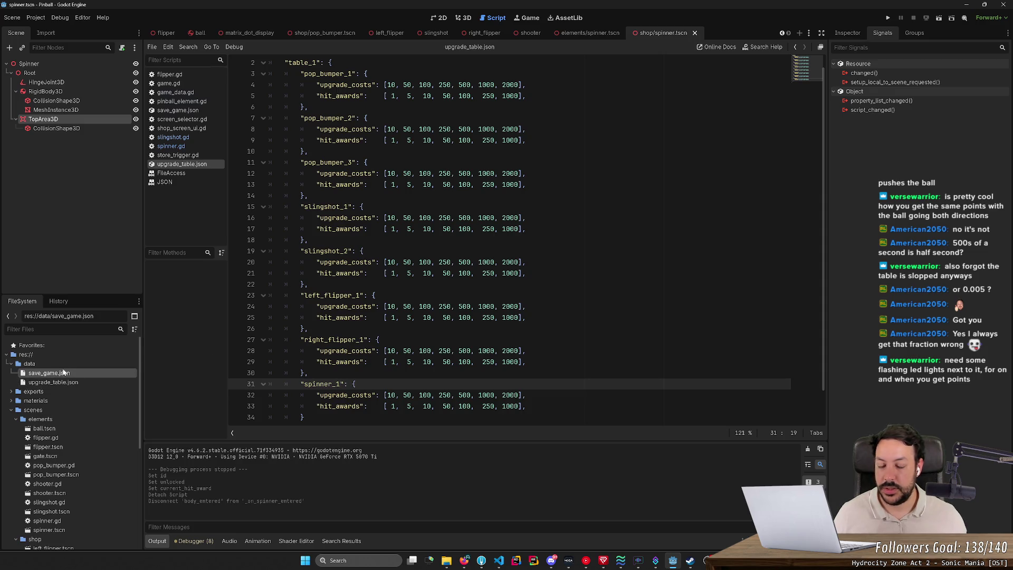
double_click(61, 374)
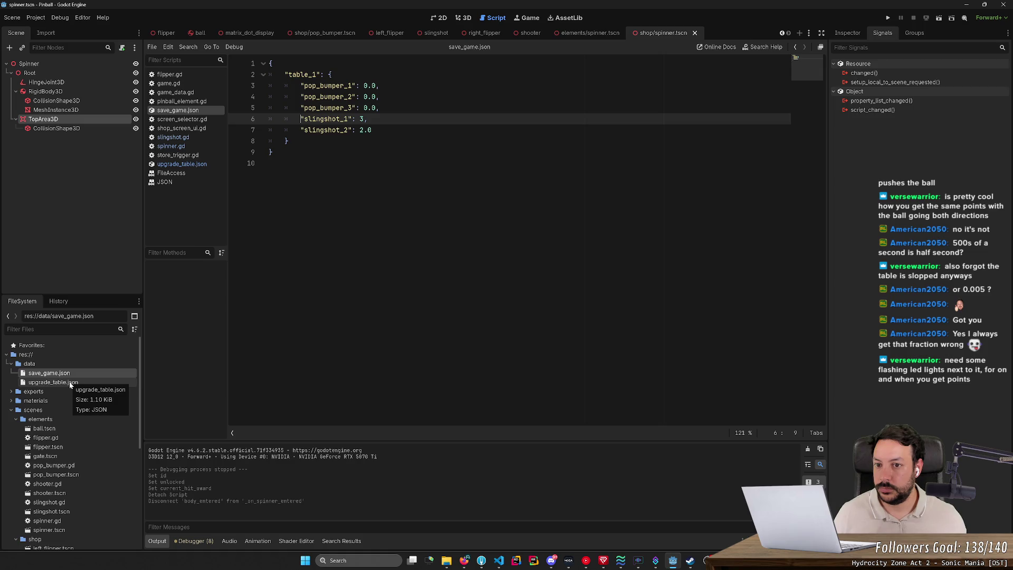
left_click(372, 130)
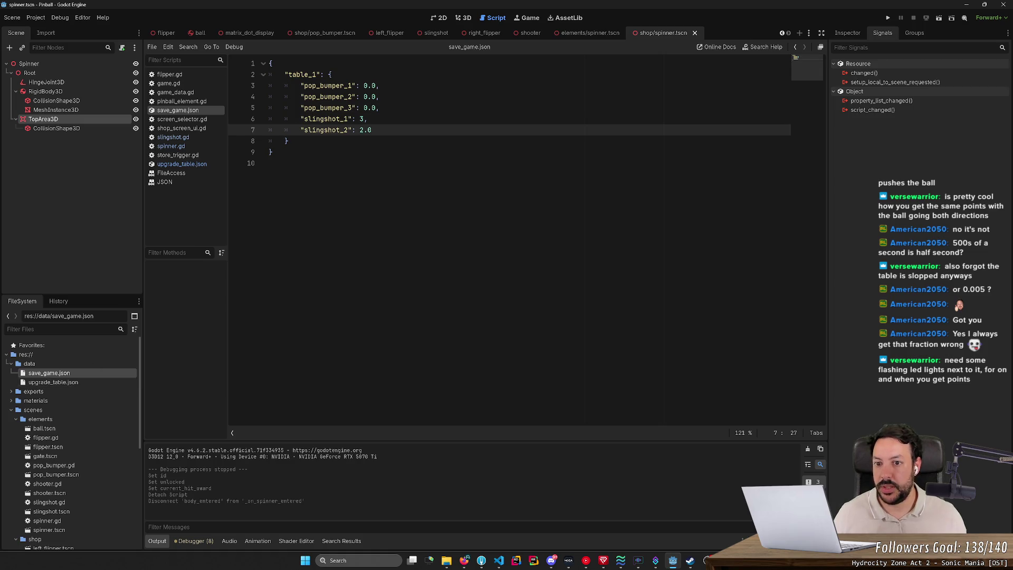
type(",")
key("ctrl+shift+d")
double_click(322, 141)
type("spinner_1\": ")
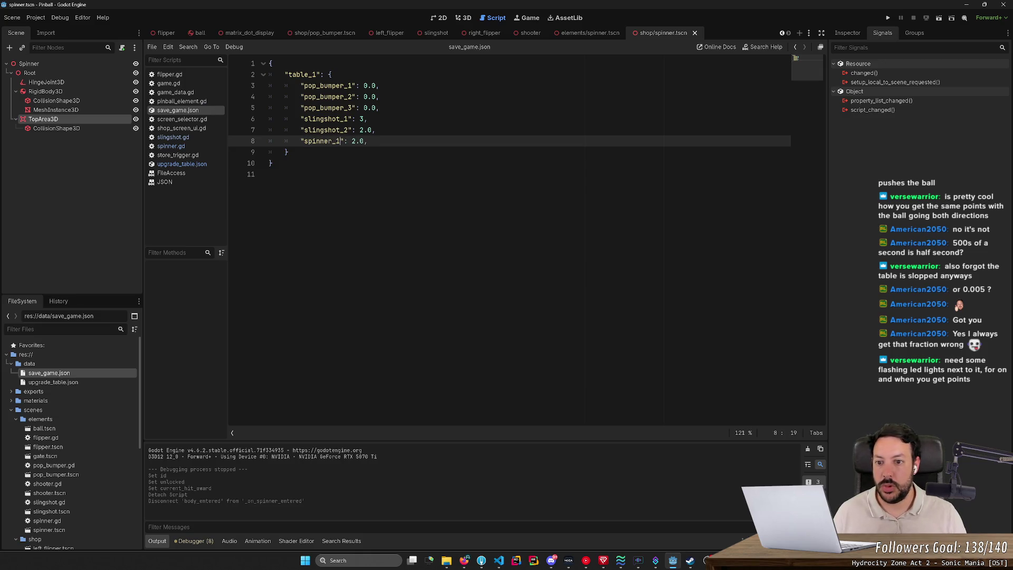
type("-1")
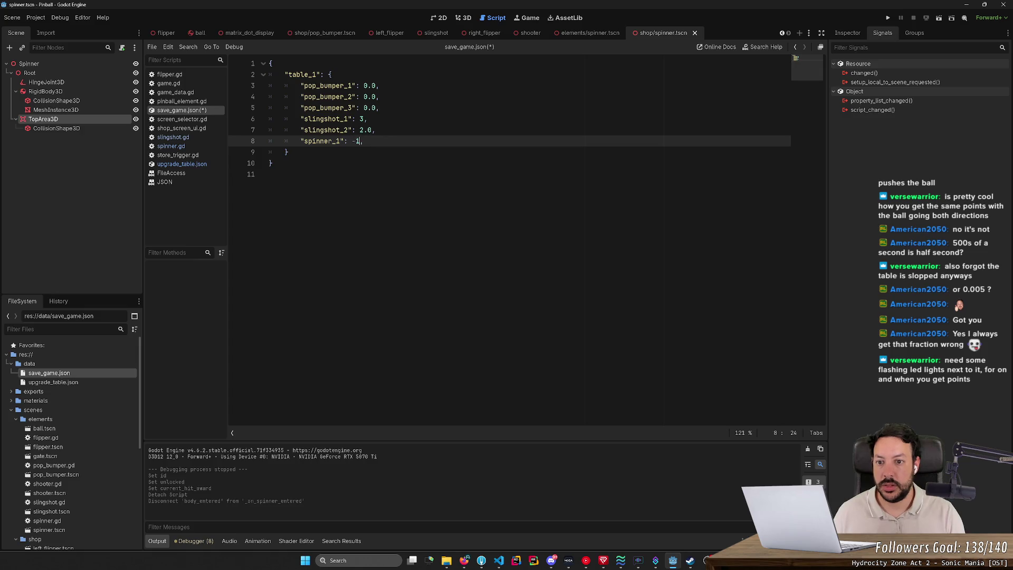
left_click(888, 18)
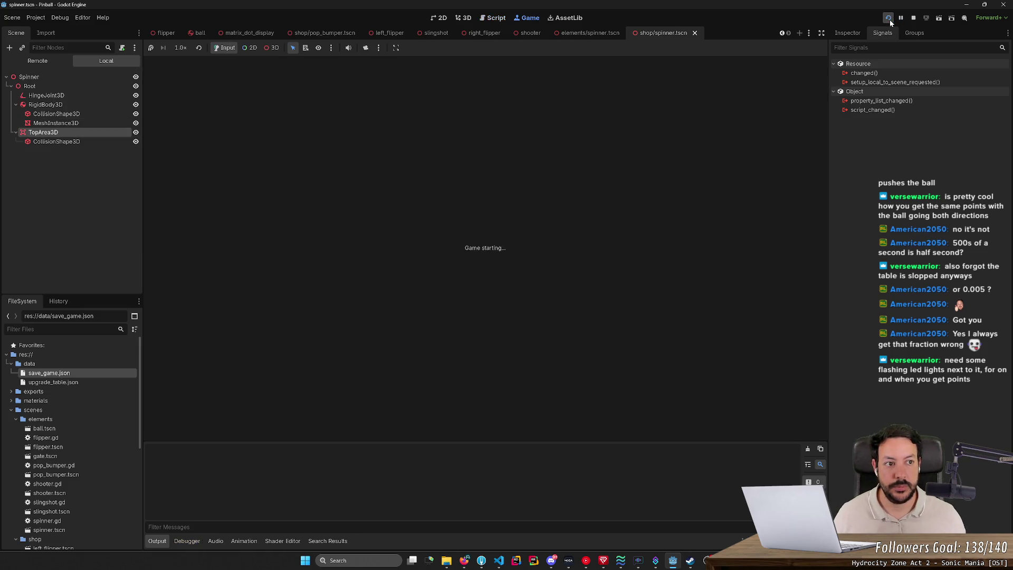
- Remove the stray letters and stop the run after the shop_screen_ui.gd null-instance error
type("da")
key("BackSpace")
key("BackSpace")
left_click(359, 174)
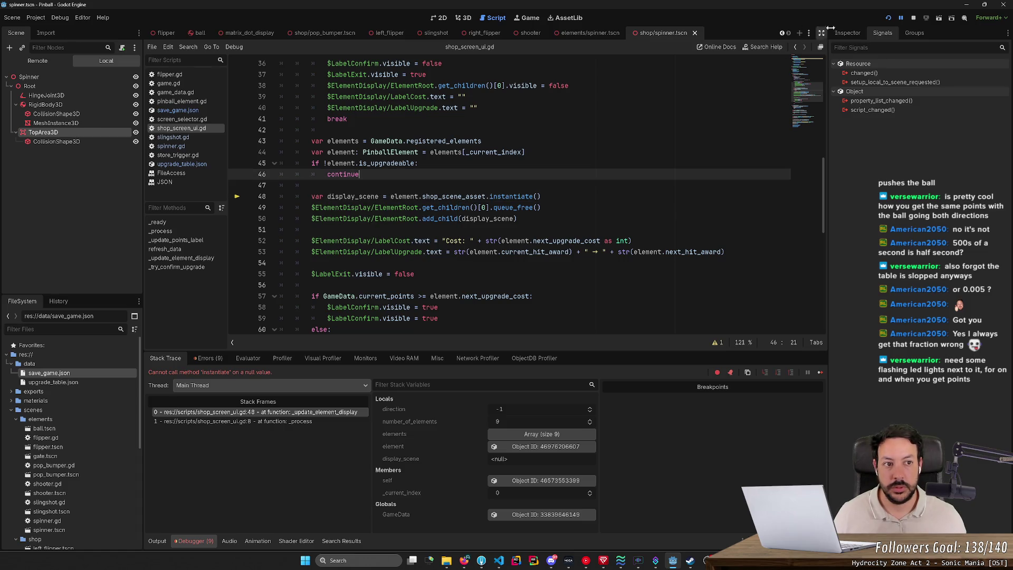
left_click(914, 17)
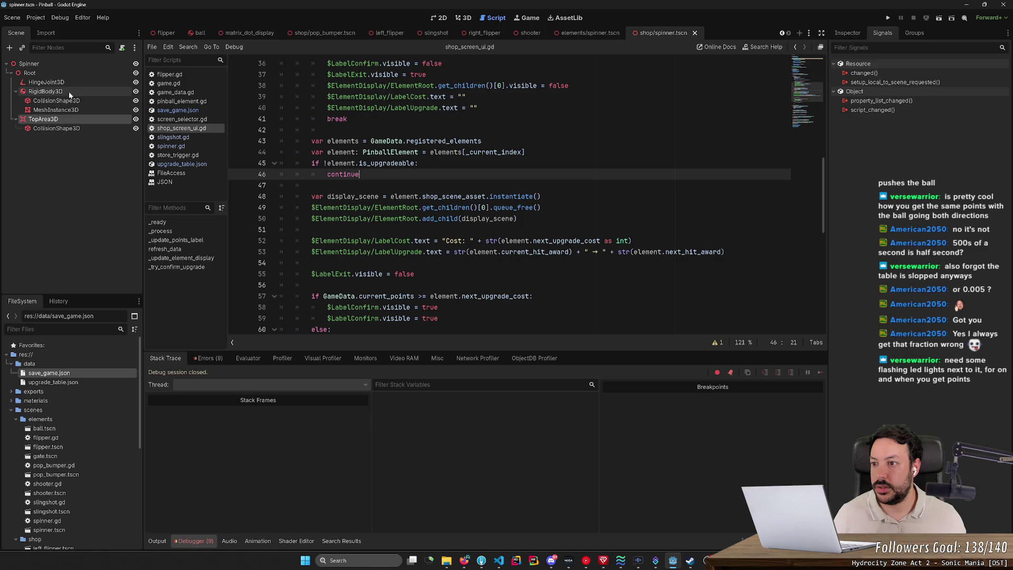
- Switch back to the 3D view and close all open scene tabs
left_click(463, 19)
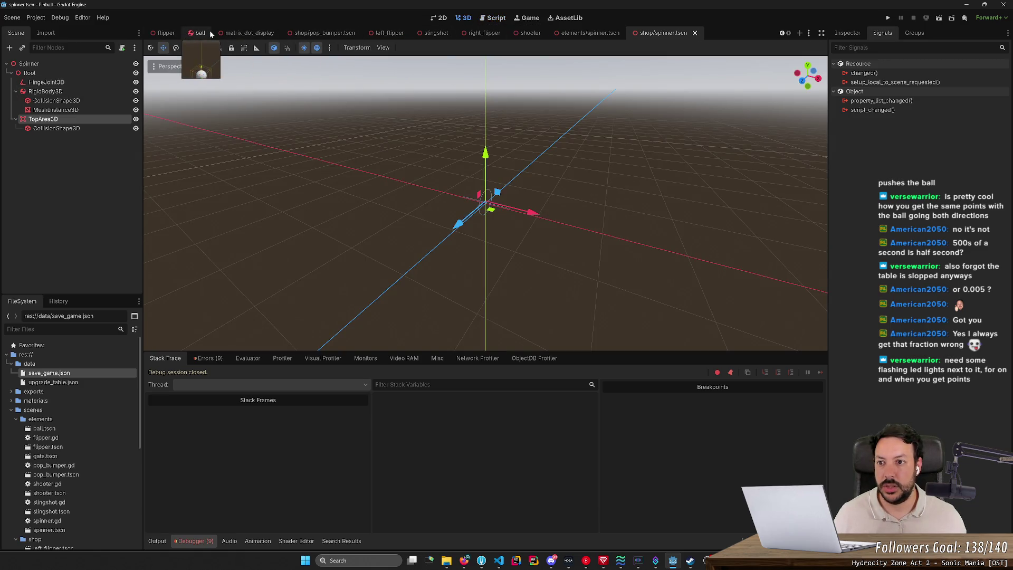
scroll(170, 32, "down", 7)
right_click(166, 35)
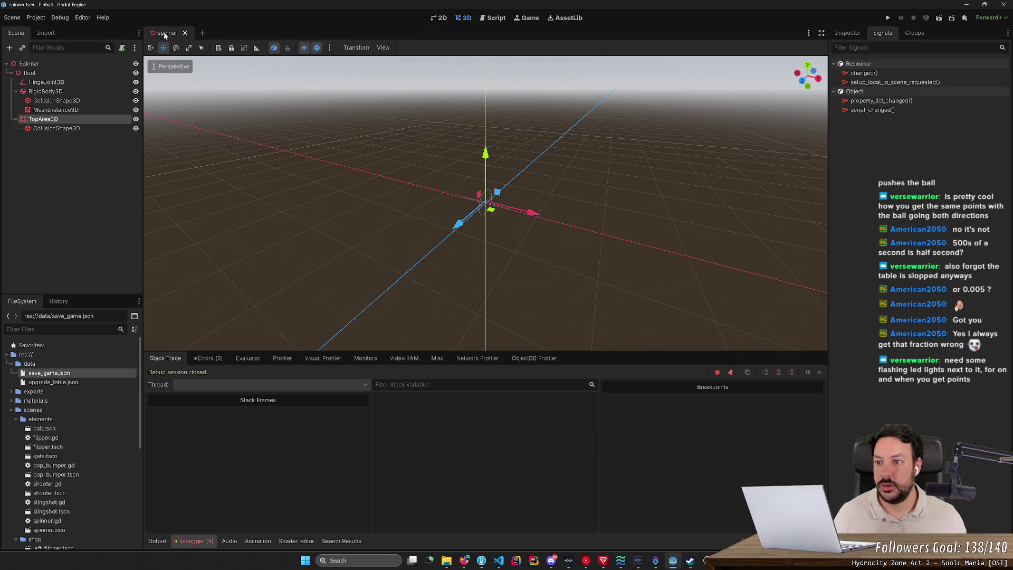
left_click(195, 192)
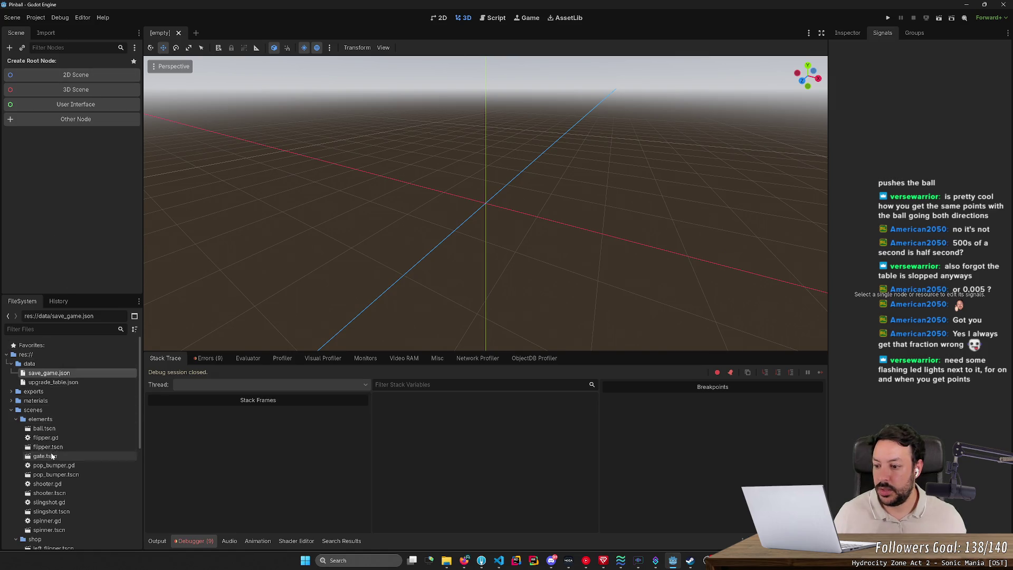
- In game.tscn, set the Spinner's Shop Scene Asset to shop/spinner.tscn and run with F5
scroll(66, 522, "down", 4)
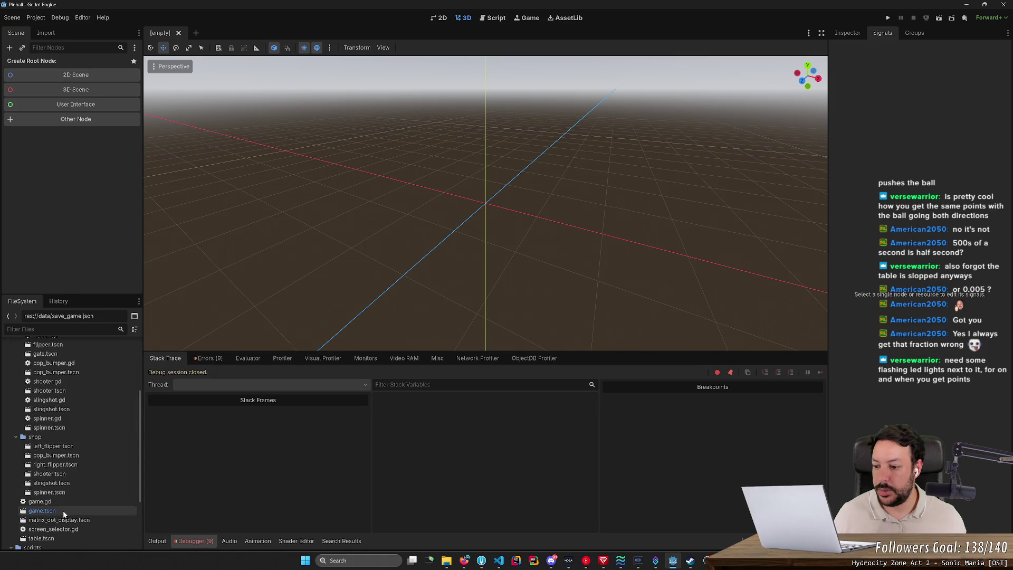
double_click(58, 510)
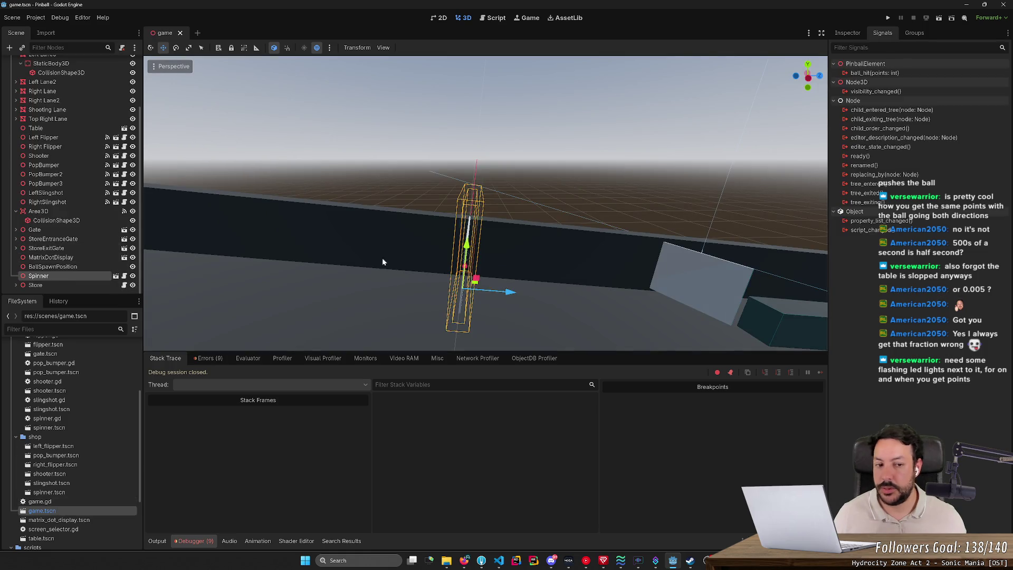
left_click(847, 33)
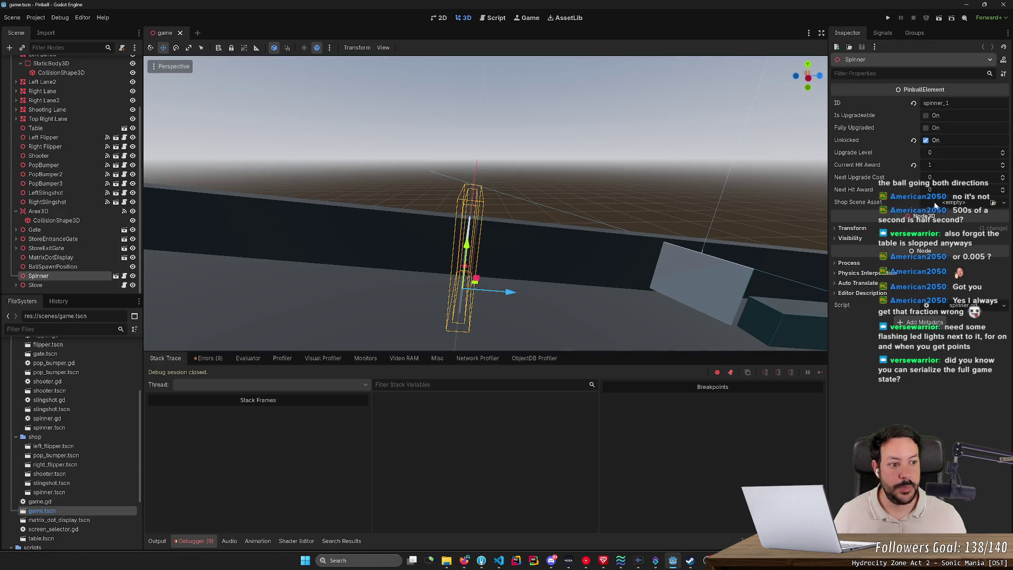
left_click(993, 203)
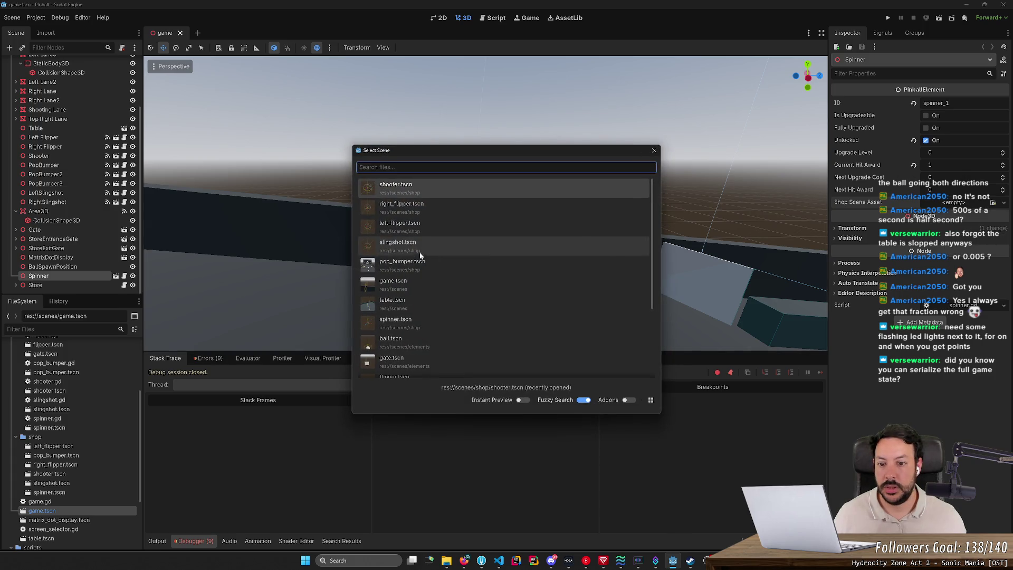
type("spinn")
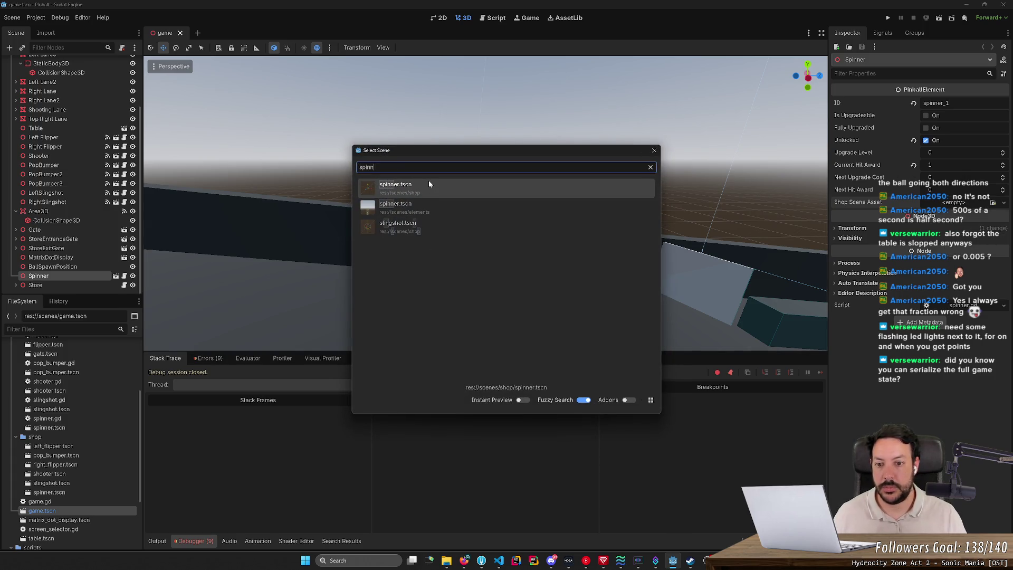
double_click(396, 184)
key("F5")
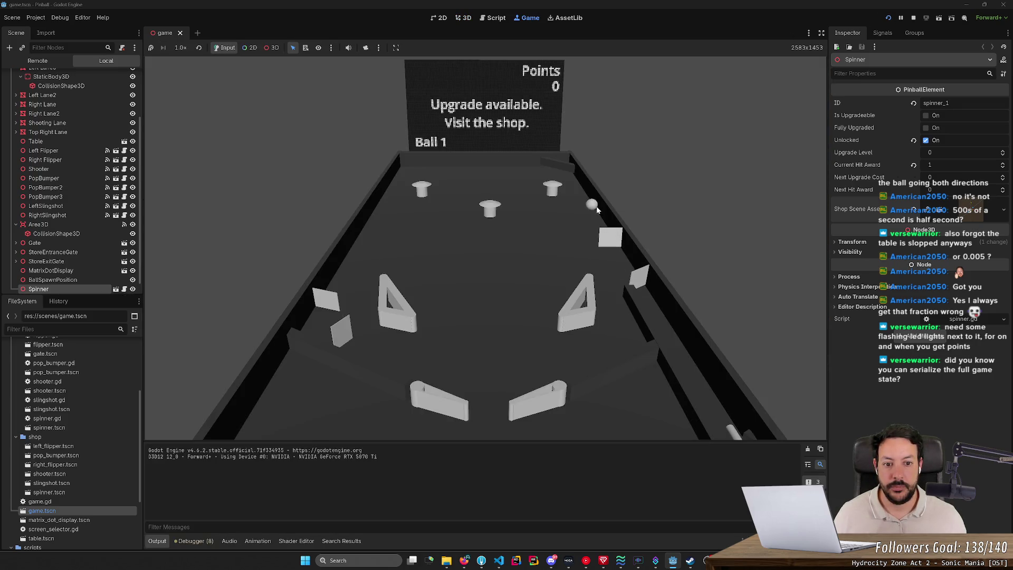
- Spawn test balls at the spinner to score points, then browse the shop upgrades
left_click(597, 210)
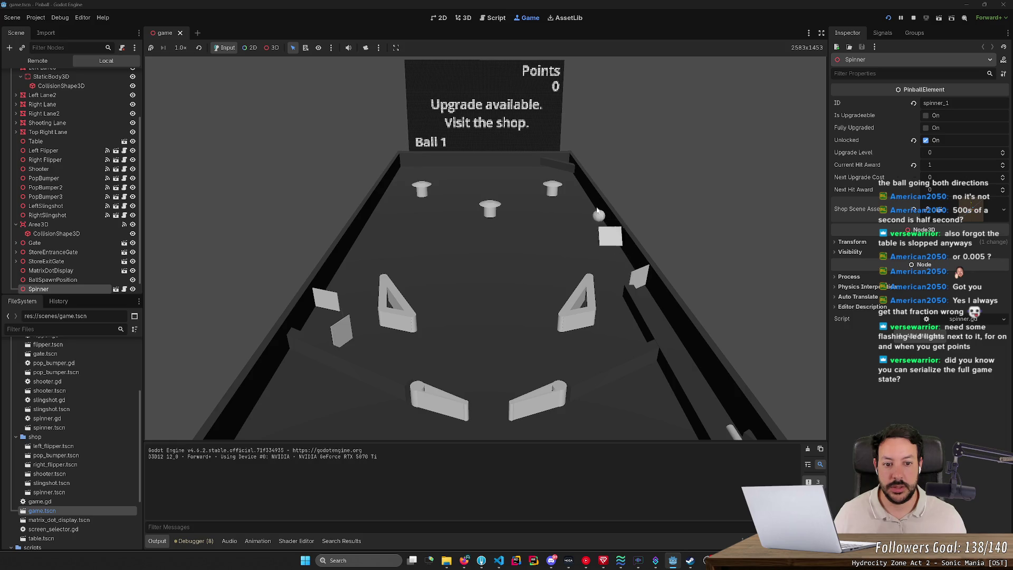
left_click(597, 210)
left_click(597, 210)
left_click(594, 211)
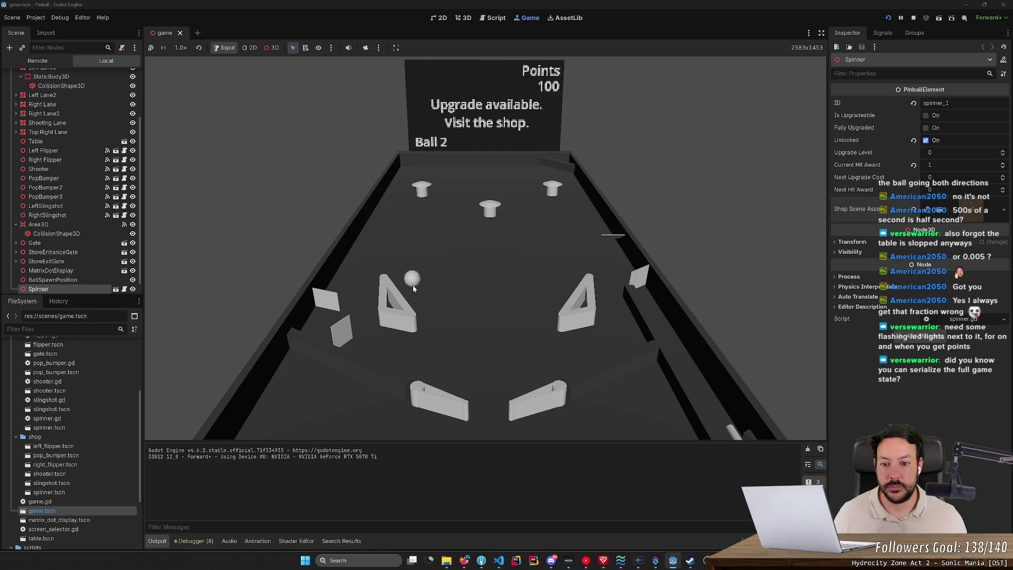
key("Right")
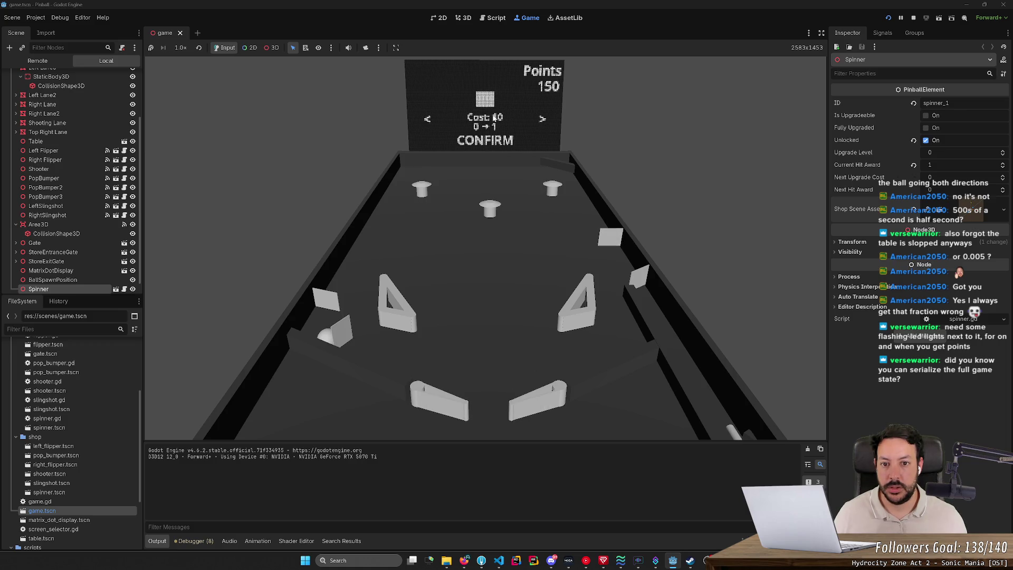
key("Right")
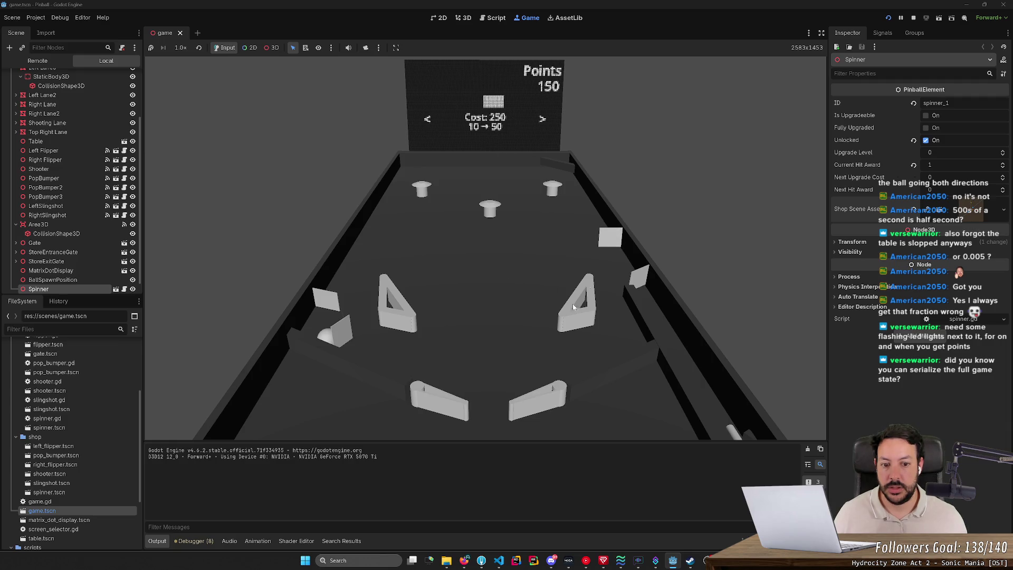
key("Right")
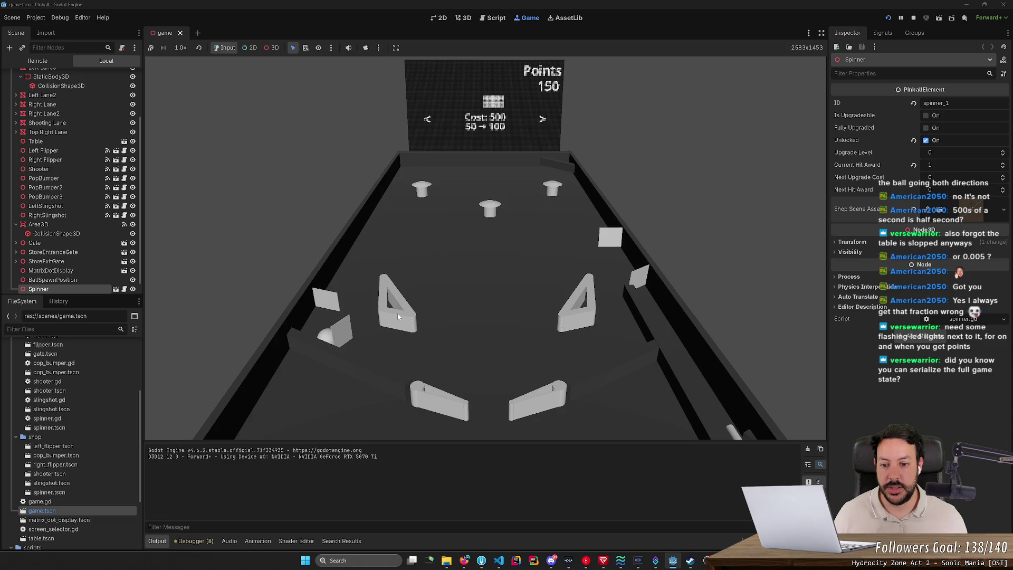
key("Right")
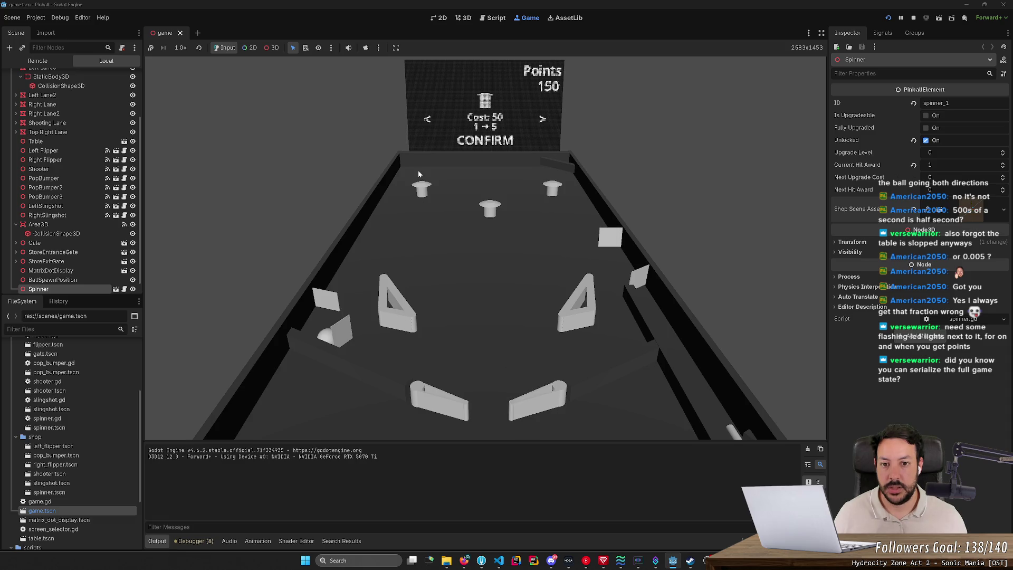
key("Right")
key("Right")
key("Right")
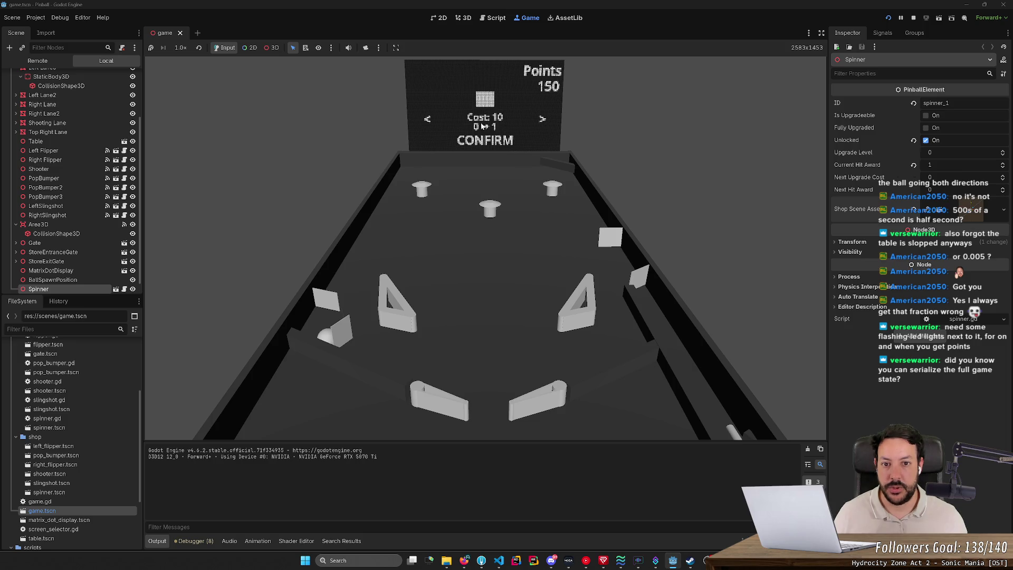
- Buy the 0→1 (10 points) and 1→5 (50 points) upgrades, resume play, and stop the game
key("space")
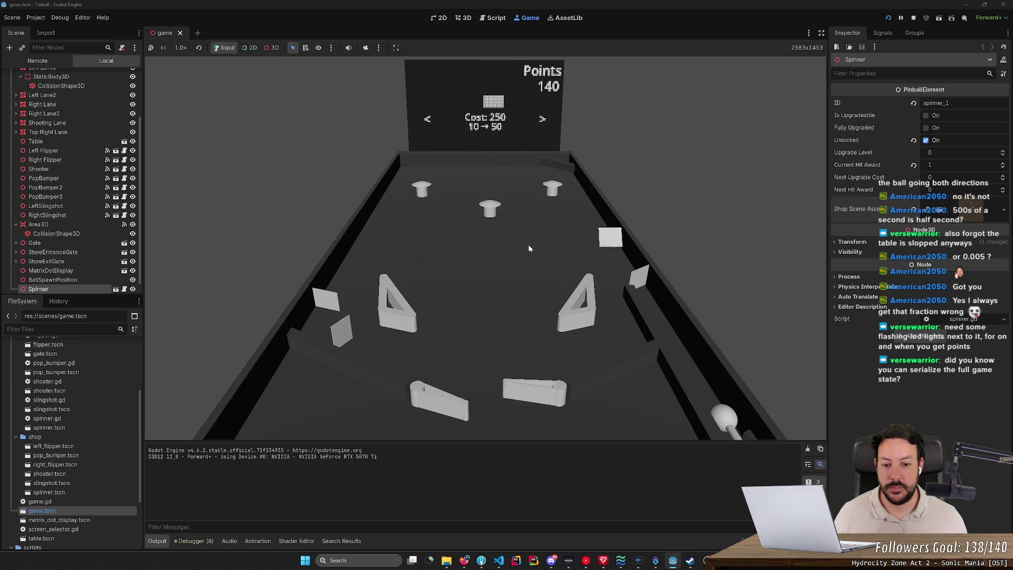
key("space")
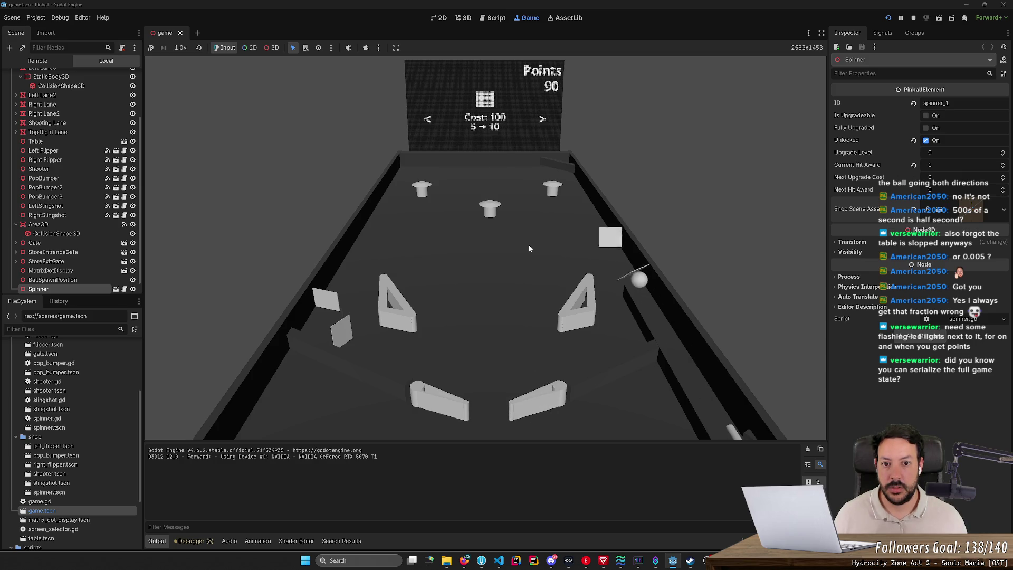
key("space")
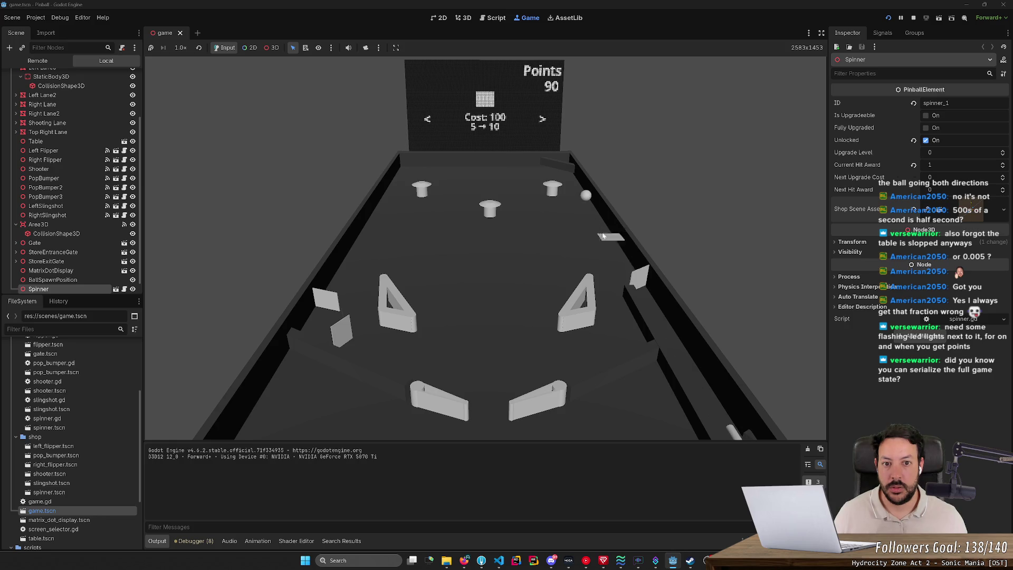
key("Left")
key("Right")
key("Left")
key("Left")
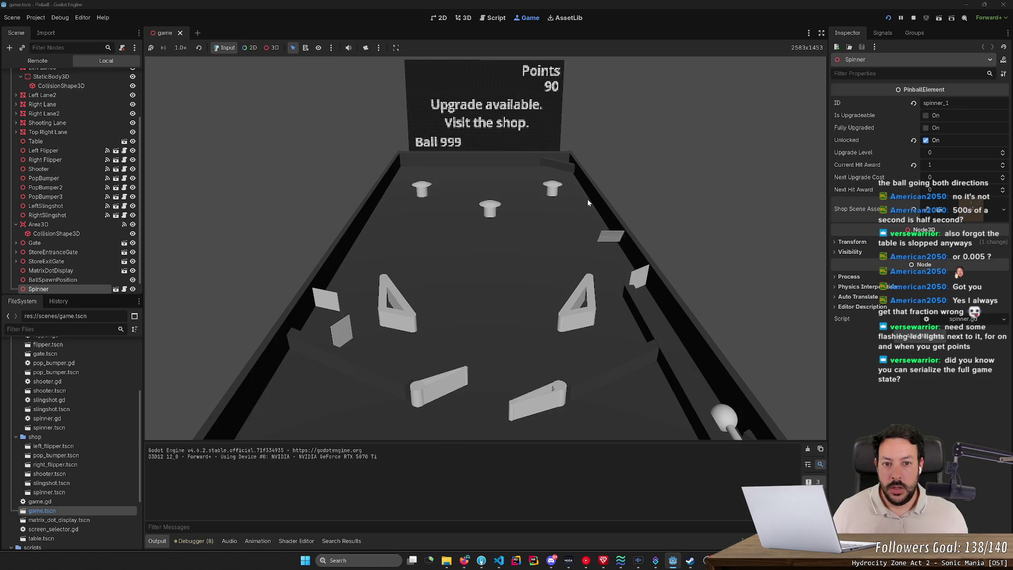
left_click(915, 17)
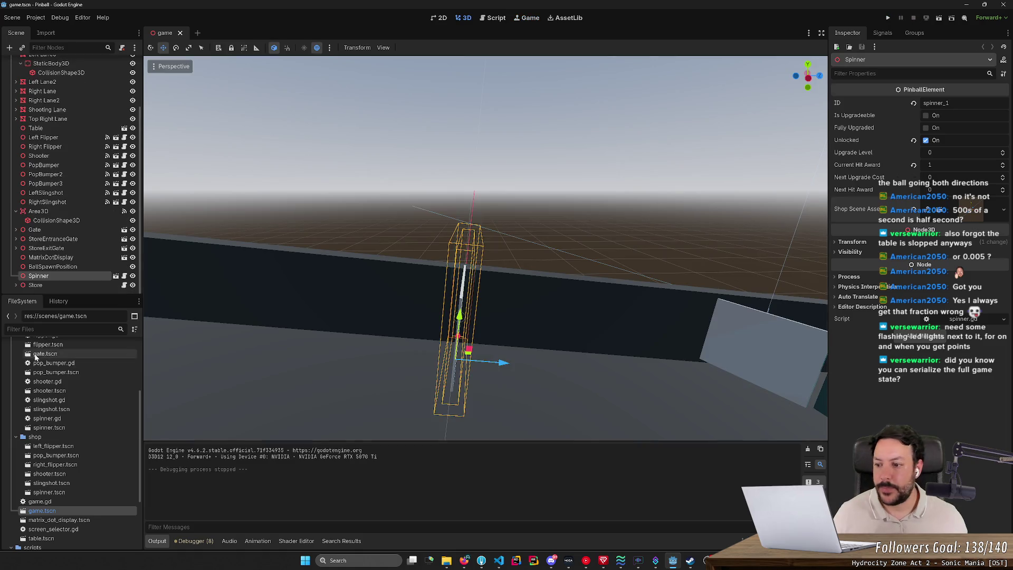
- Open save_game.json and compare it with the Spinner, PopBumper and LeftSlingshot node properties
scroll(47, 358, "up", 5)
double_click(49, 374)
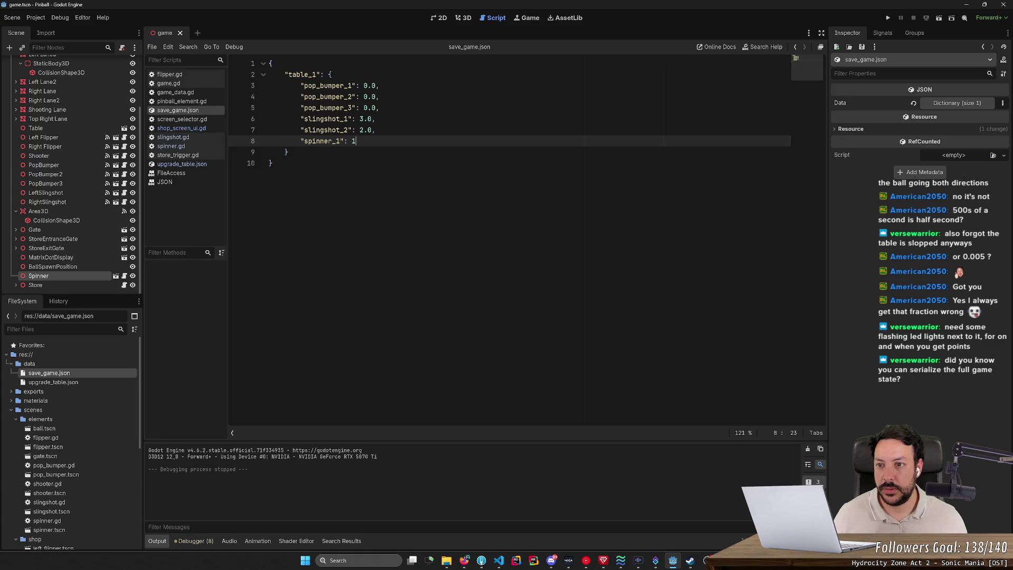
left_click(45, 277)
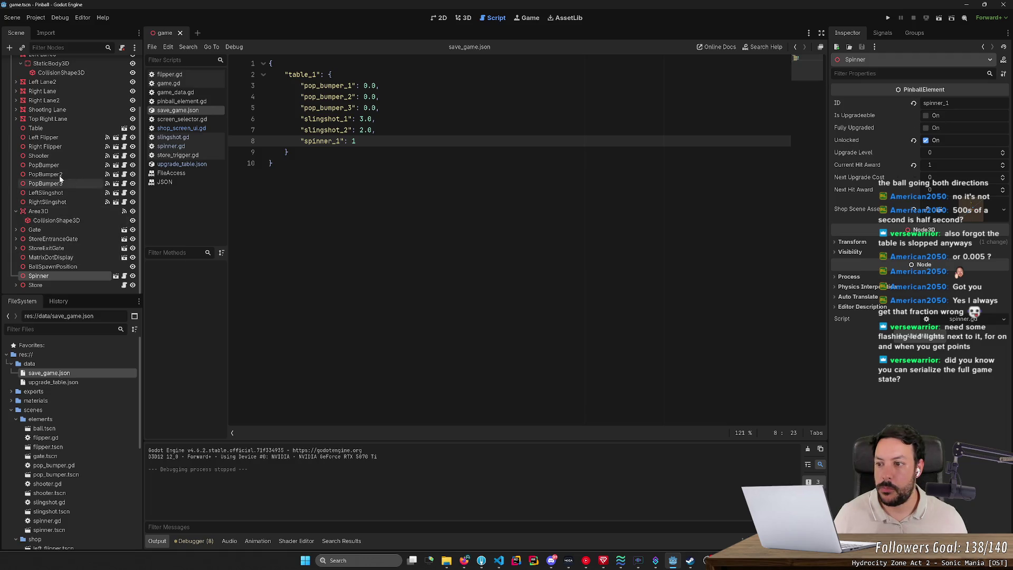
left_click(47, 166)
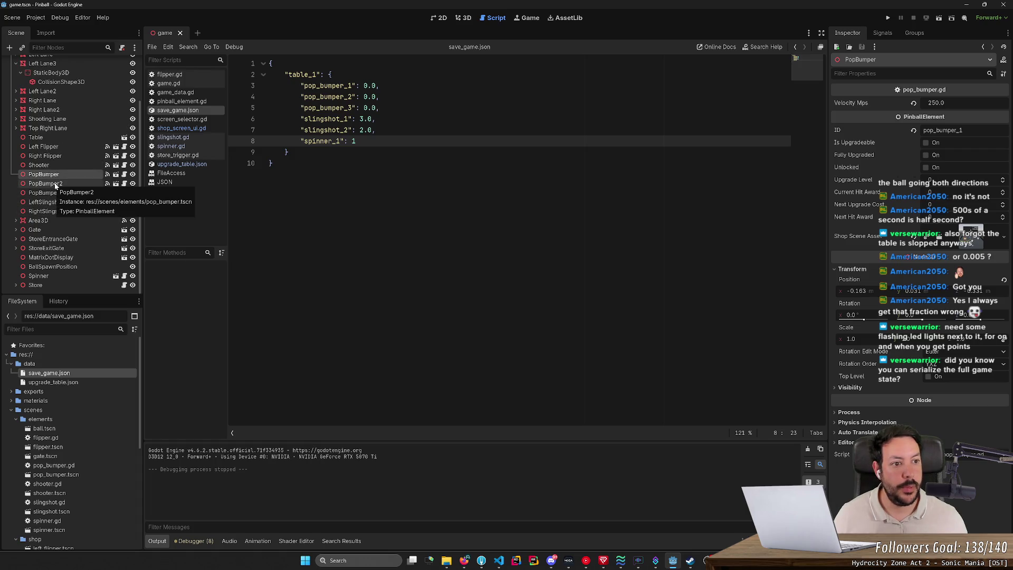
left_click(46, 184)
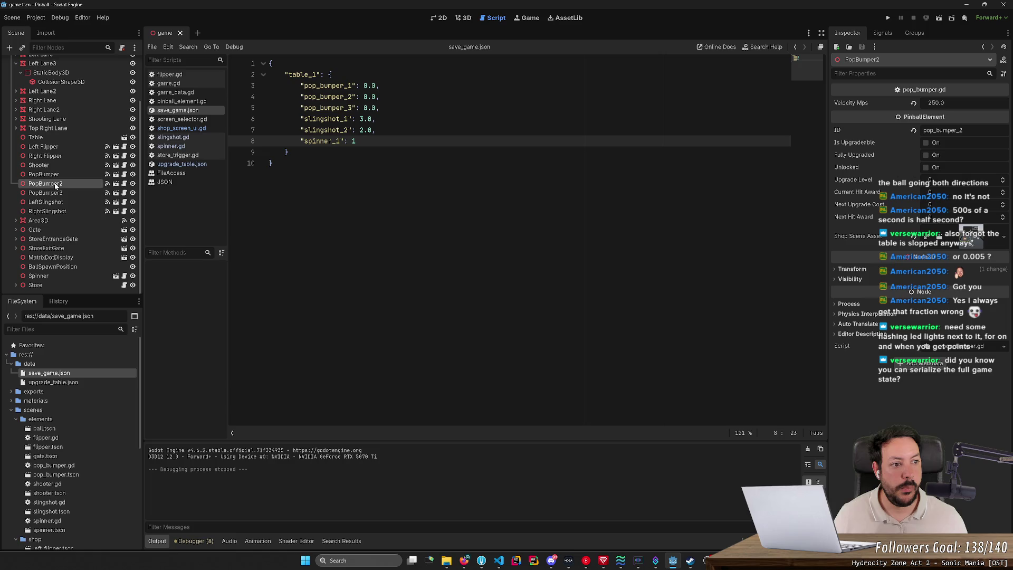
left_click(48, 201)
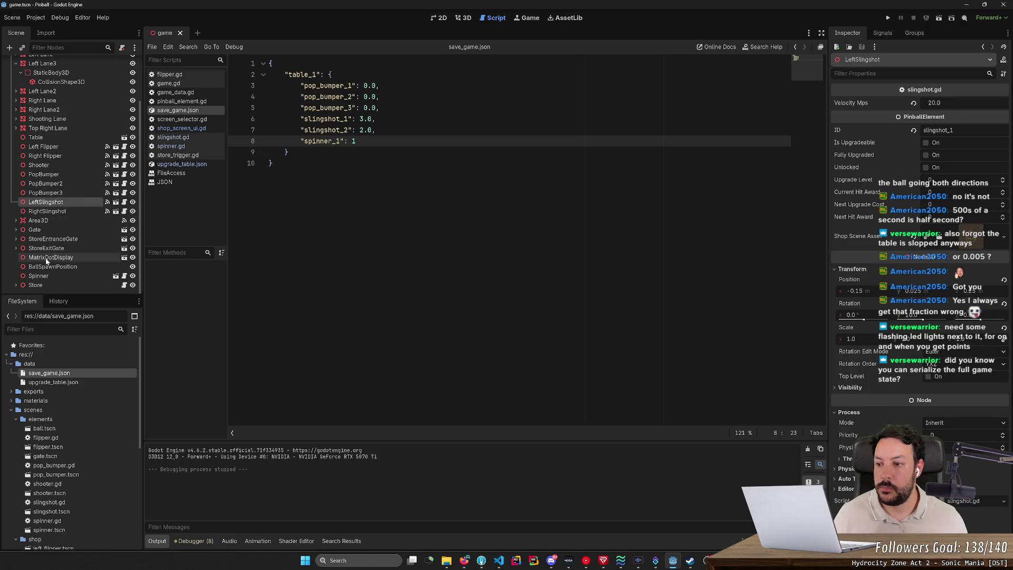
left_click(45, 276)
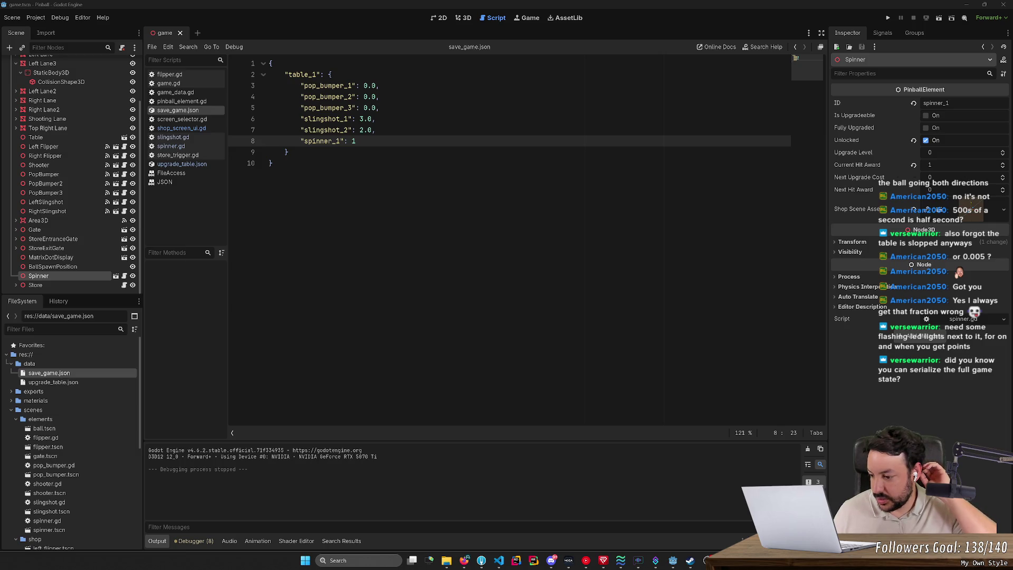
- Add a blank line after save_game.json's closing brace and save the file
left_click(273, 163)
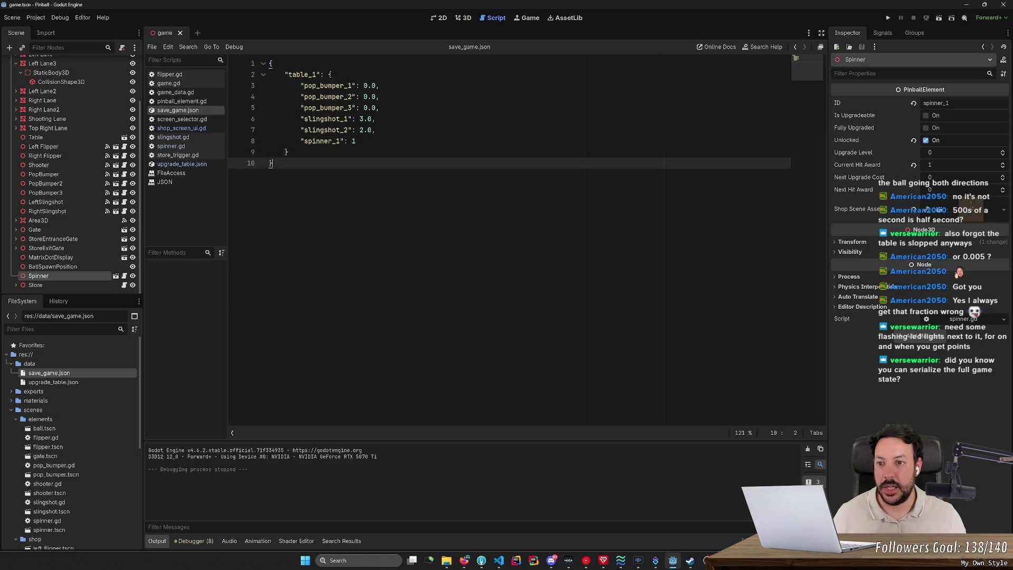
key("Return")
key("ctrl+s")
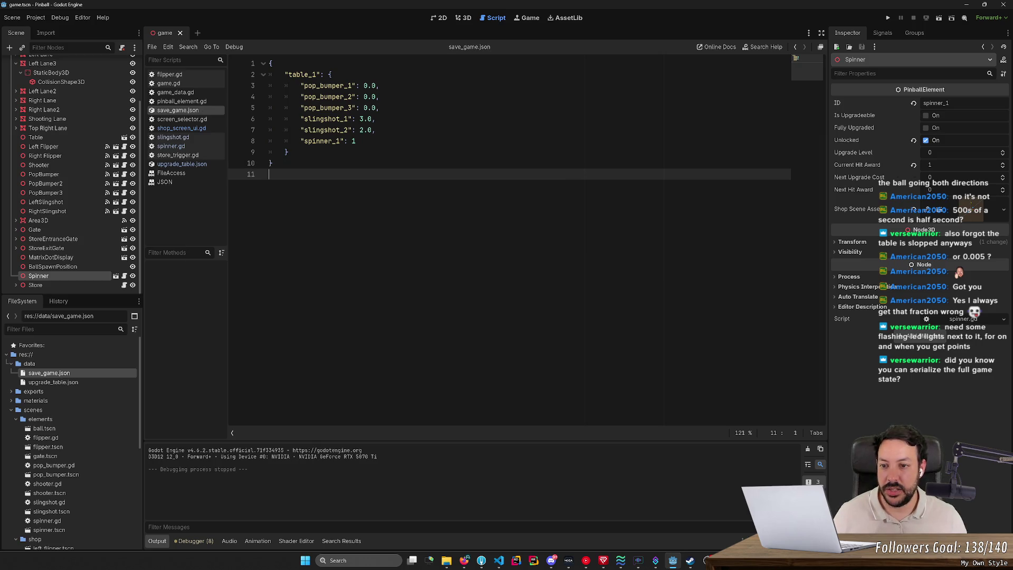
key("ctrl+a")
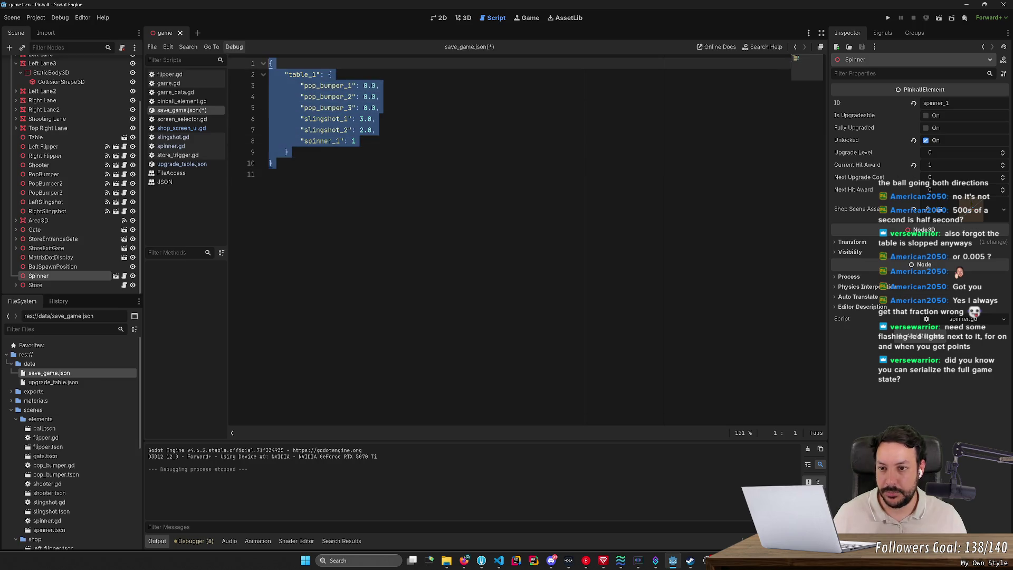
key("Right")
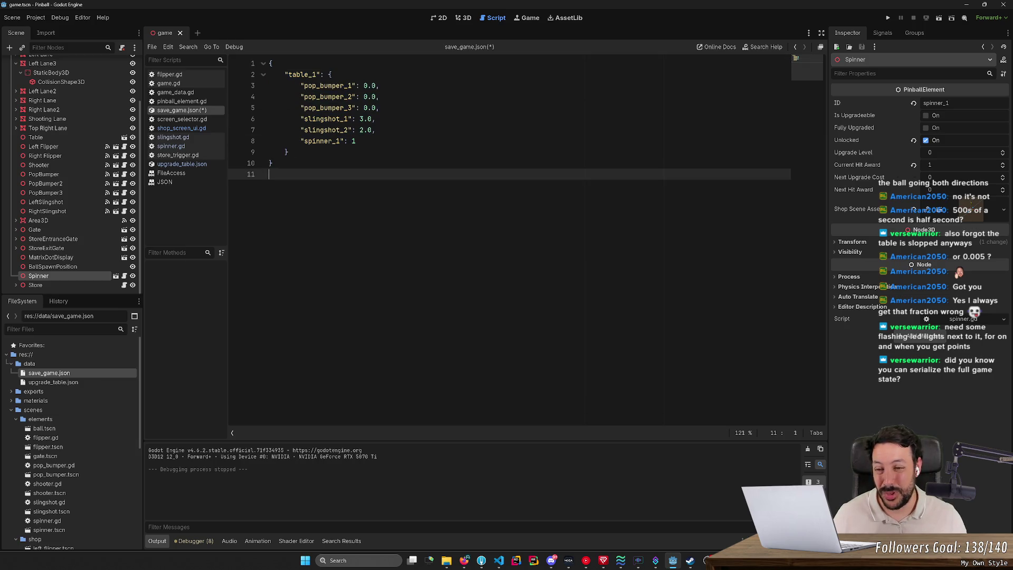
key("ctrl+s")
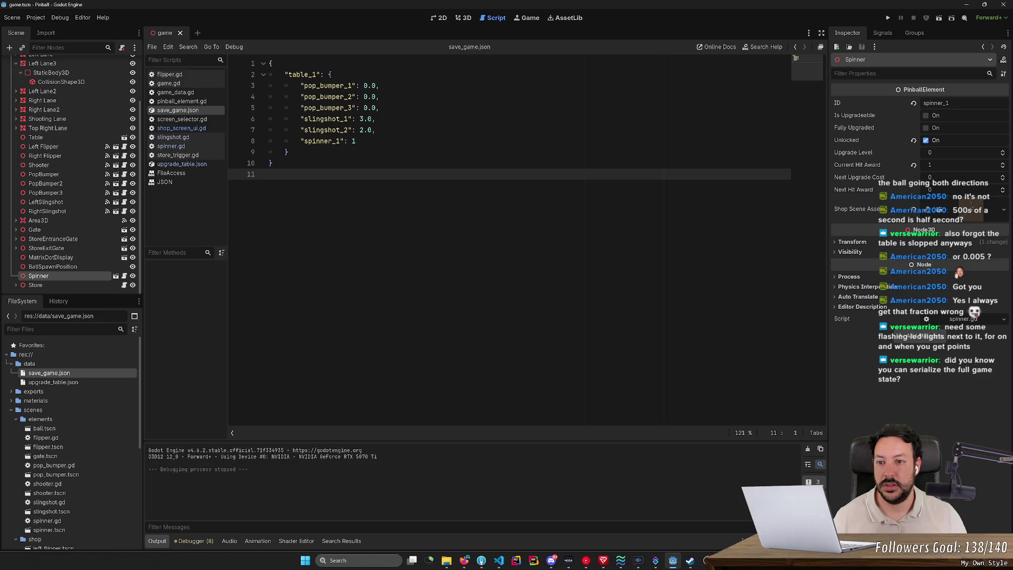
- Review upgrade_table.json, including spinner_1's upgrade costs 10–2000 and hit awards 1–1000
double_click(70, 382)
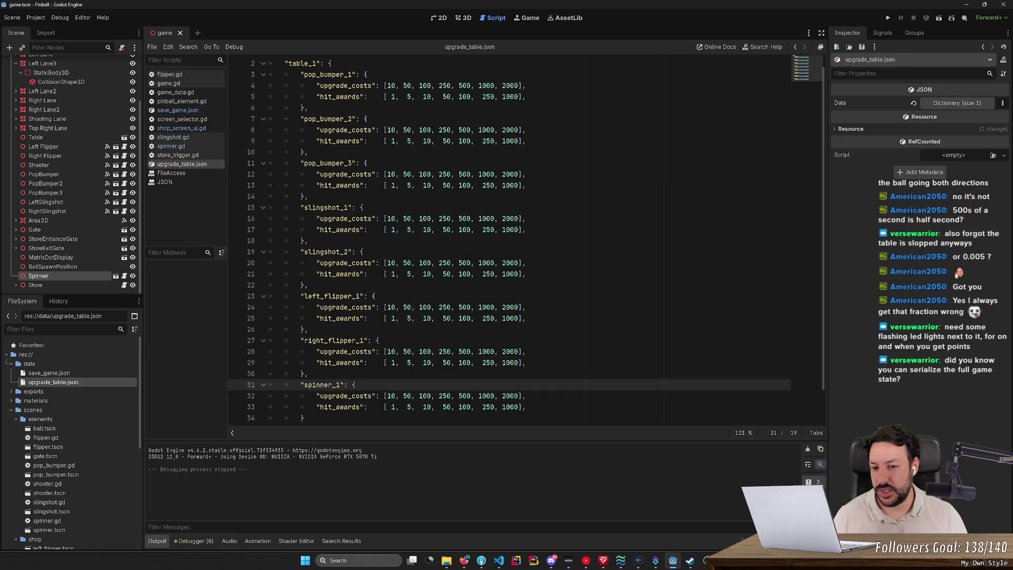
scroll(522, 243, "down", 1)
scroll(523, 243, "up", 1)
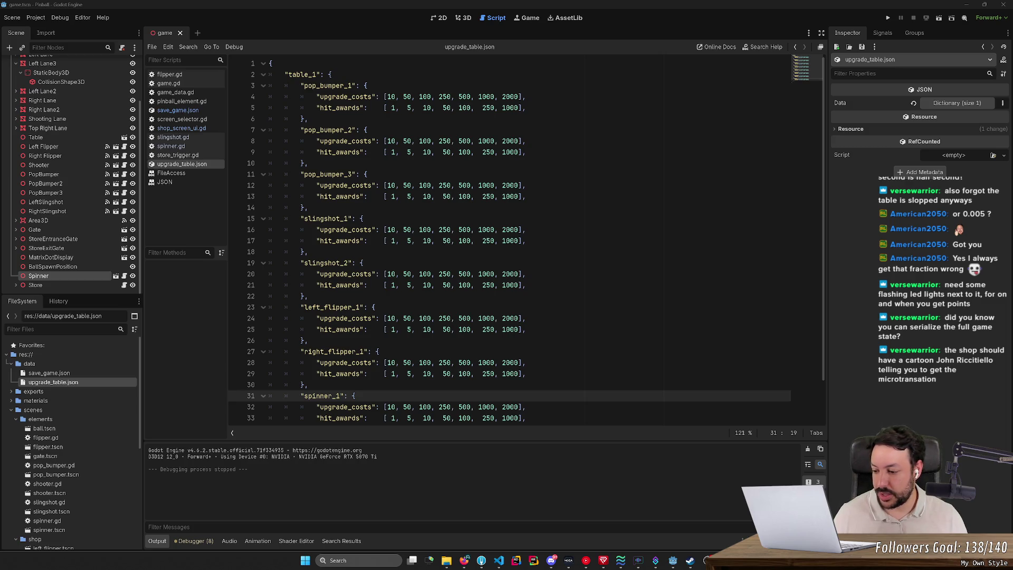
left_click(464, 561)
- Search the web for a person's name in a new tab and view the image results
left_click(471, 9)
type("John Riccitiello")
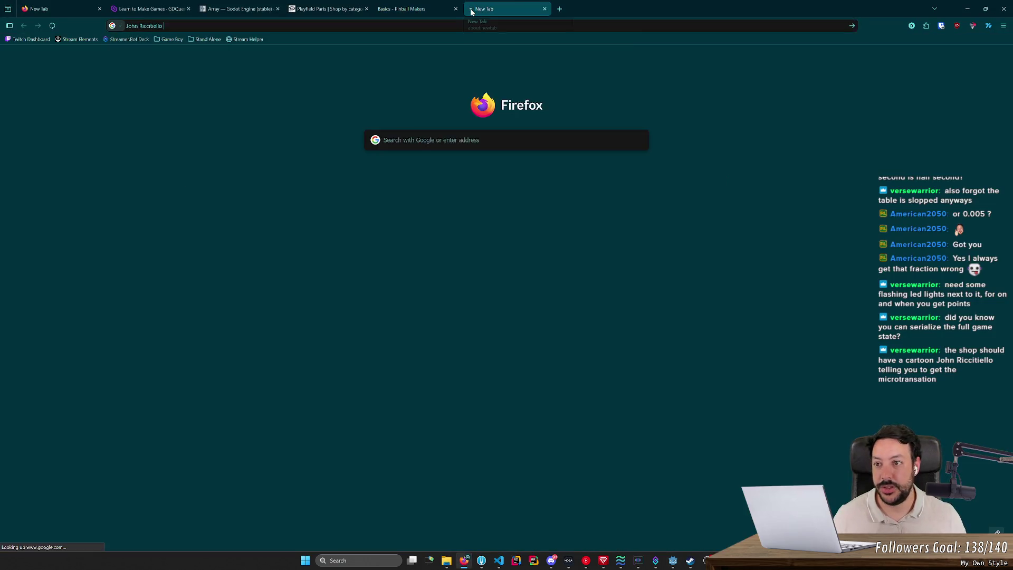
key("Return")
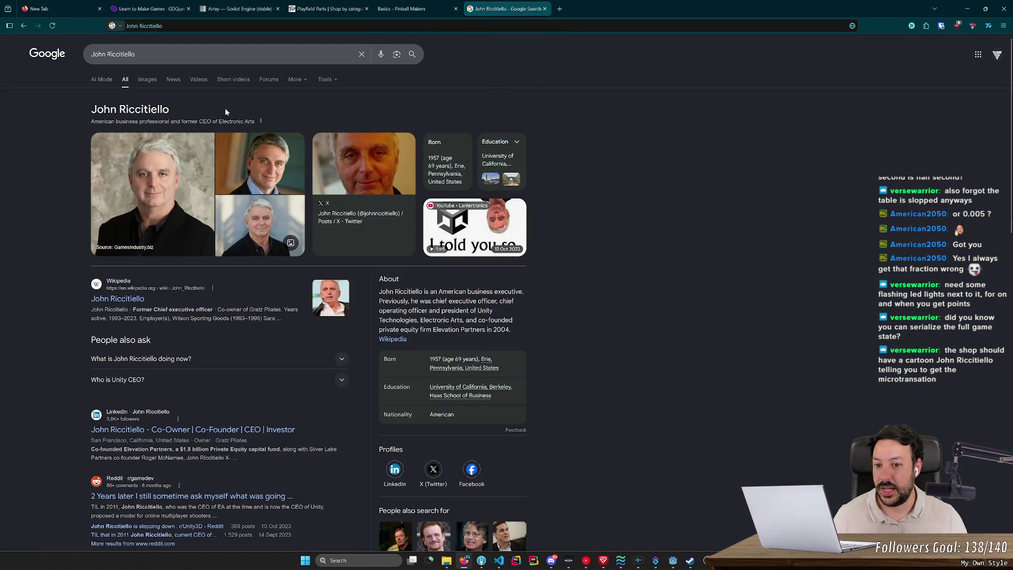
left_click(150, 81)
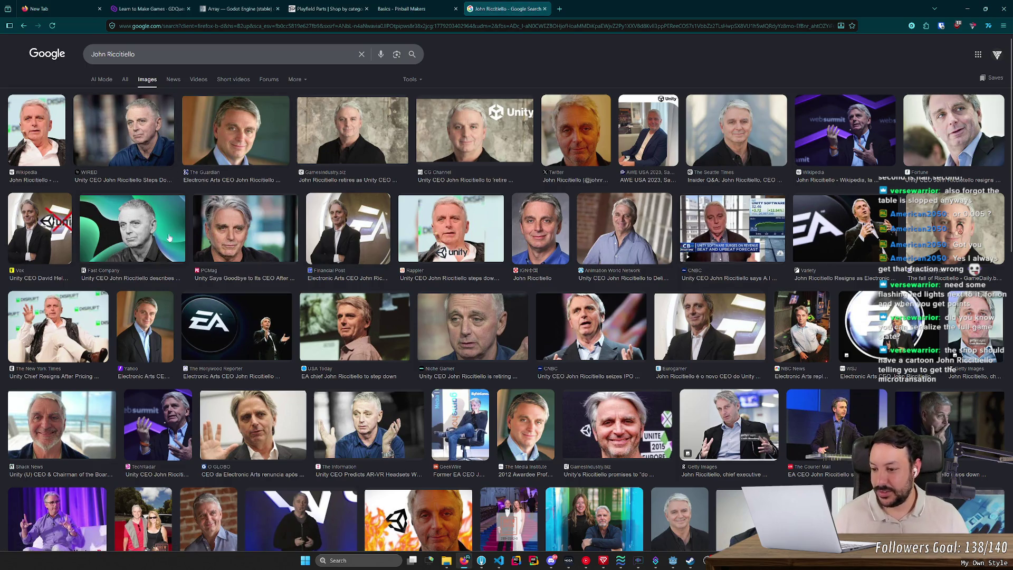
left_click(125, 80)
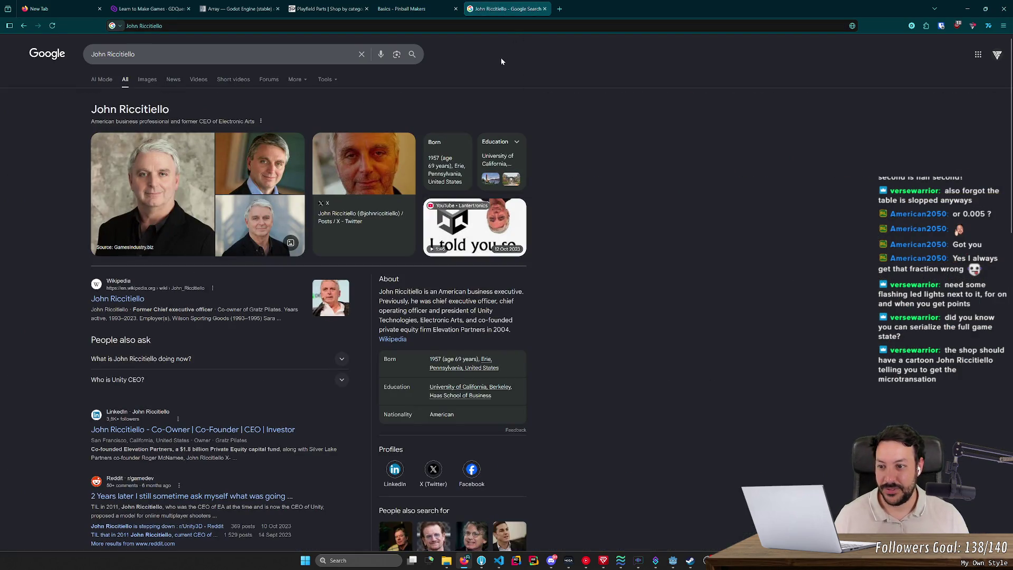
- Close the search tab, minimize Firefox, and bring save_game.json back up in Godot
middle_click(505, 5)
left_click(967, 9)
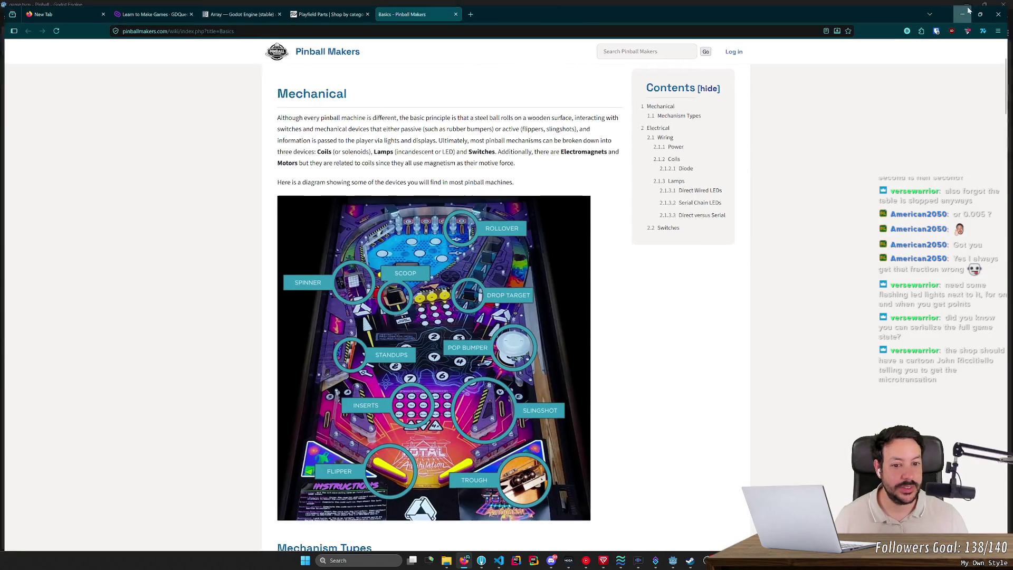
key("alt+Left")
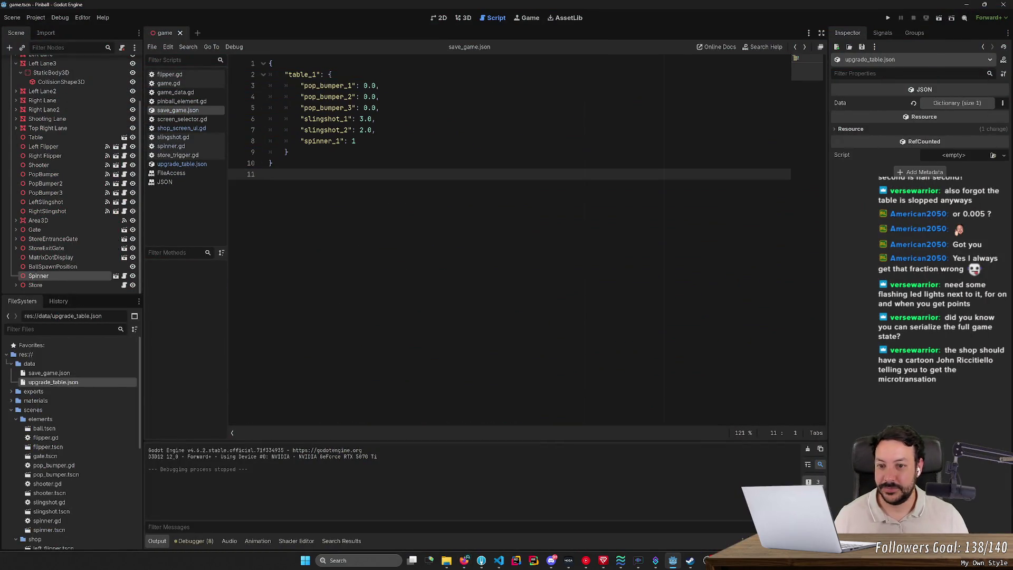
- Toggle the Spinner's Unlocked property off and back on, then save game.tscn
key("alt+Left")
key("alt+Right")
left_click(38, 275)
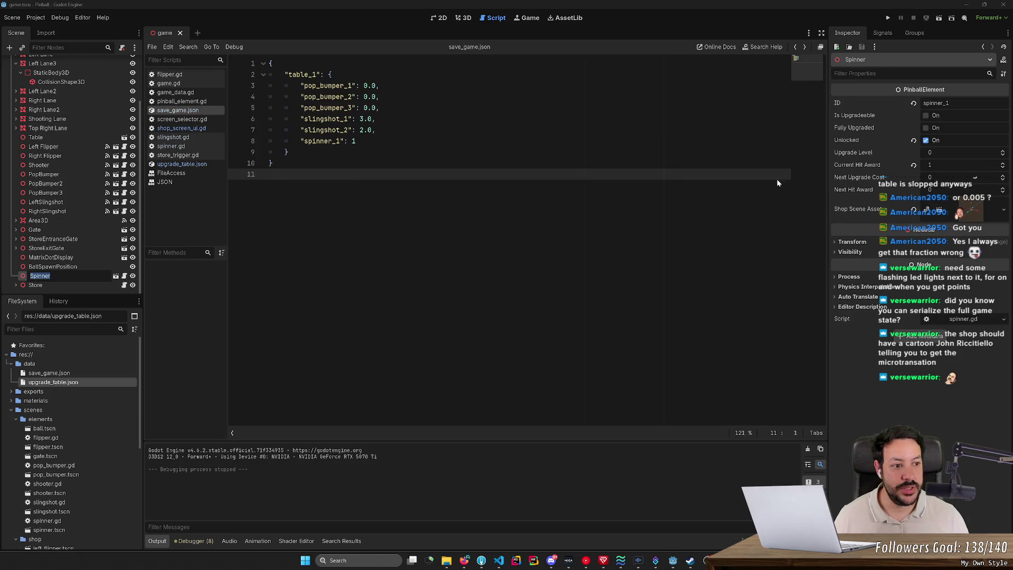
left_click(925, 140)
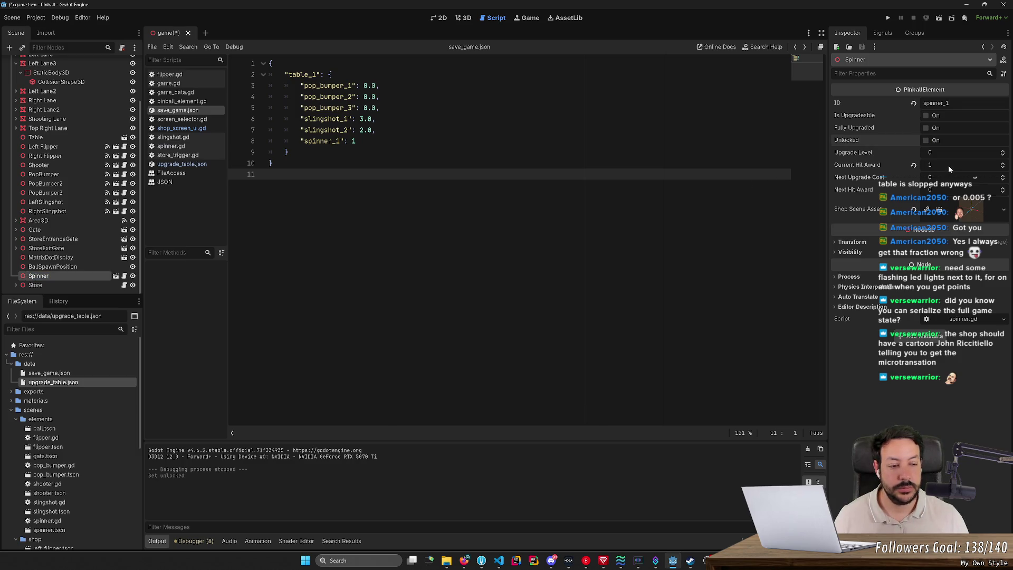
left_click(926, 140)
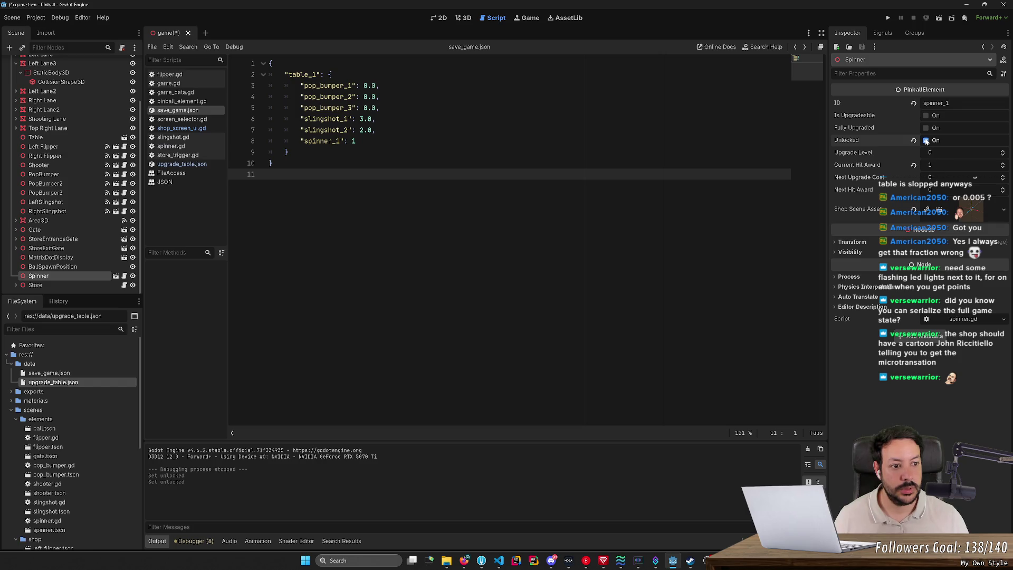
key("ctrl+s")
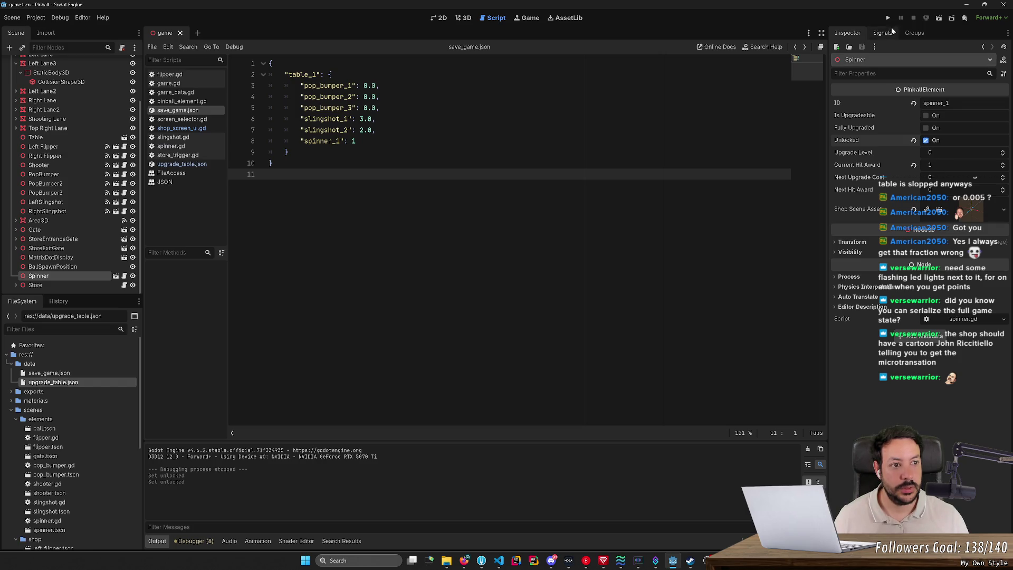
- Play-test the game, stepping into the spinner's emit_ball_hit call in spinner.gd, then stop it
left_click(889, 19)
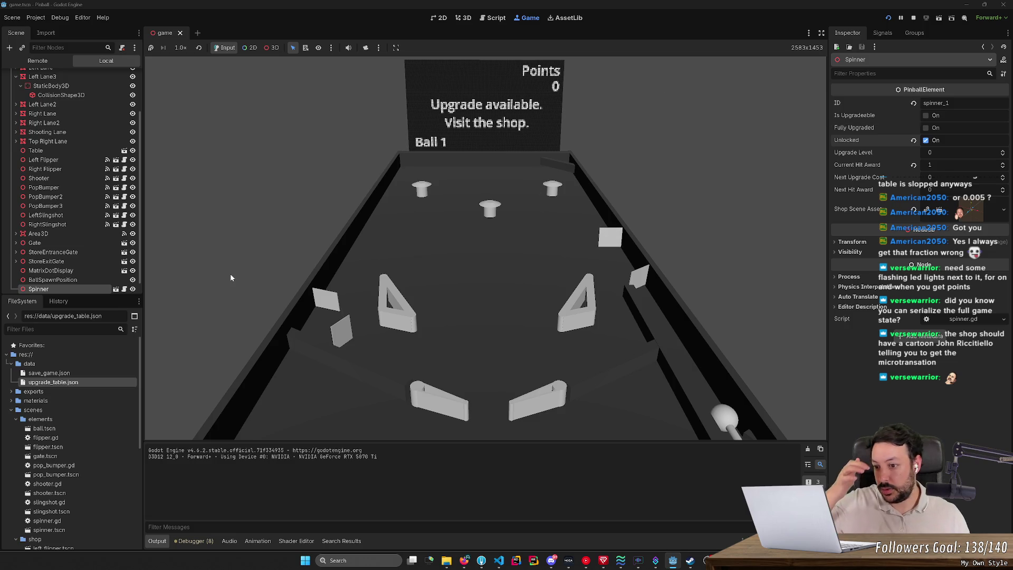
left_click(126, 288)
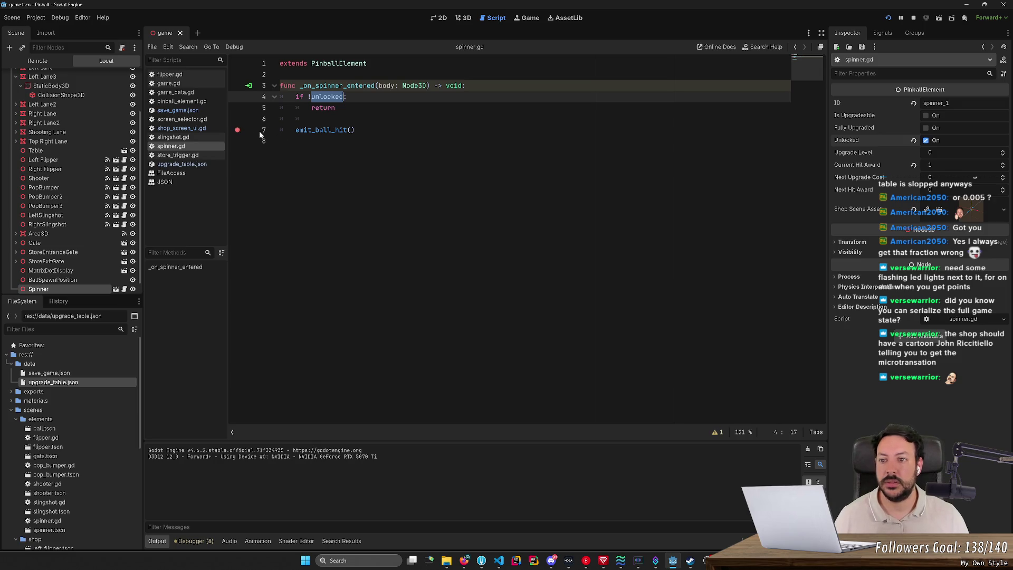
left_click(465, 18)
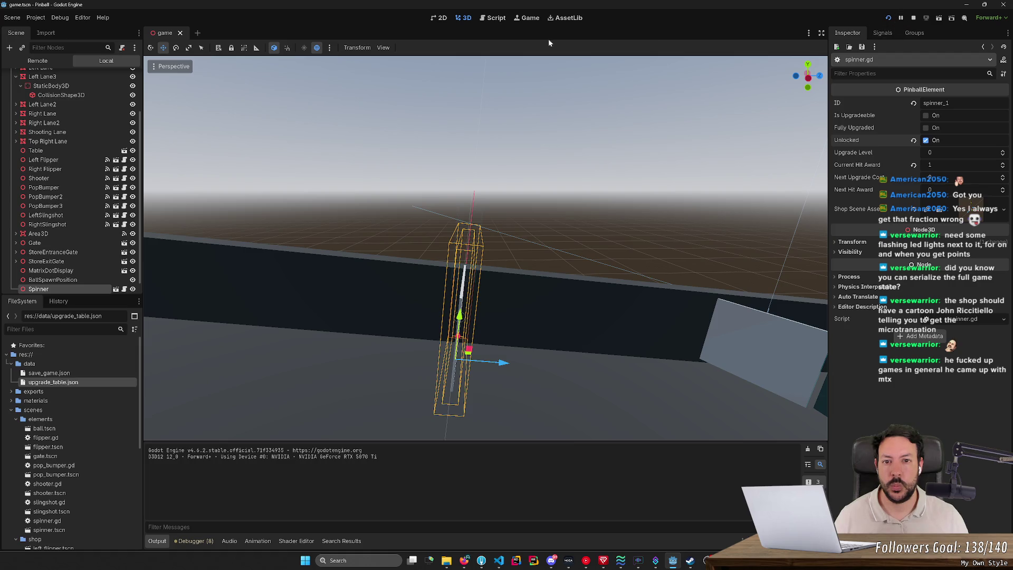
left_click(530, 18)
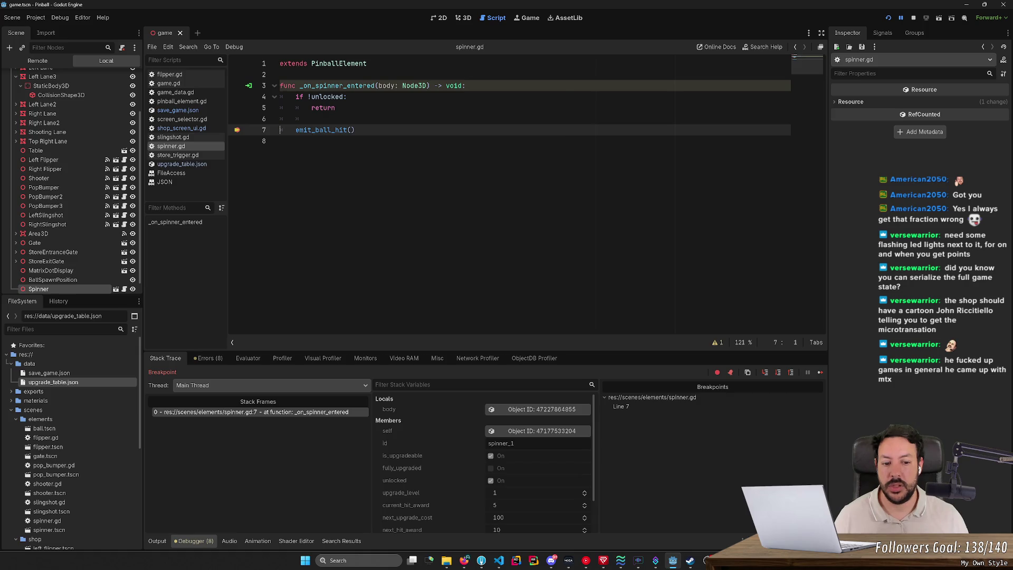
left_click(764, 372)
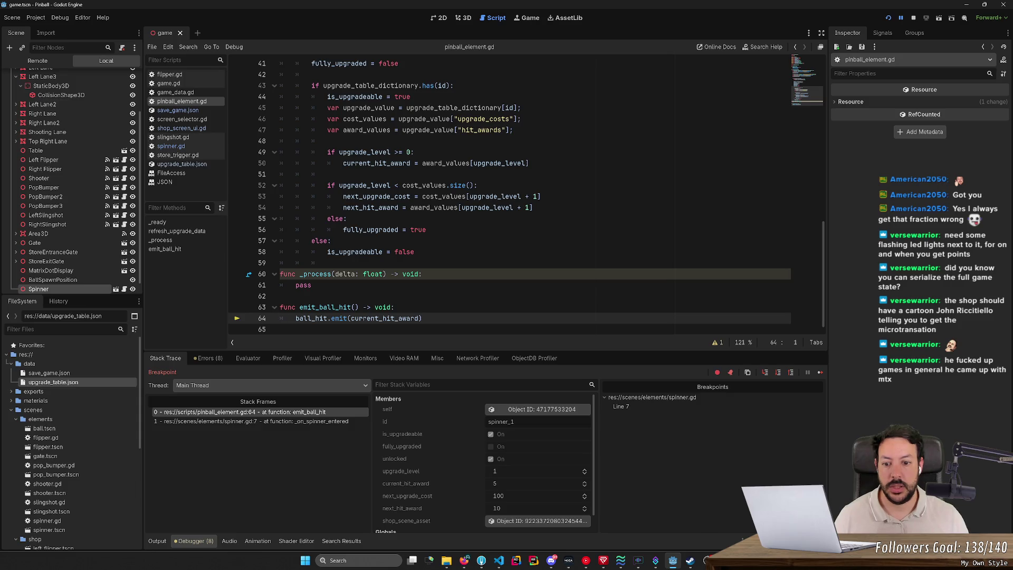
mouse_move(388, 319)
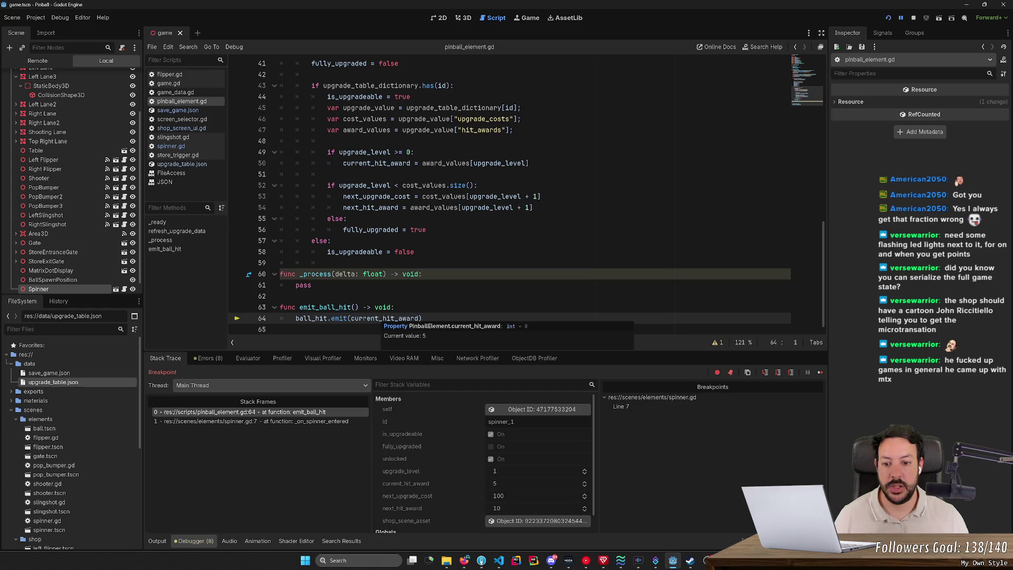
left_click(820, 373)
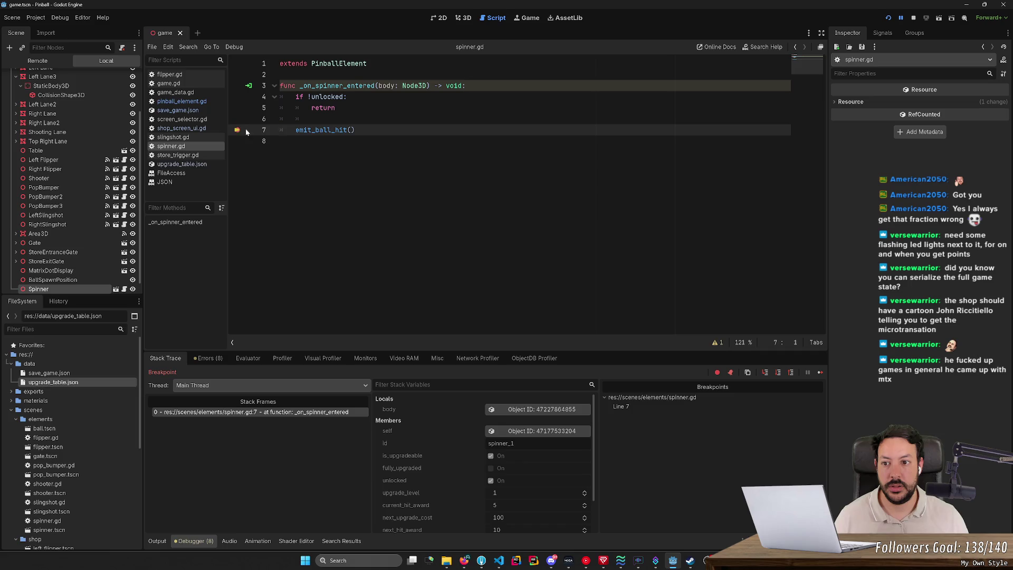
left_click(820, 373)
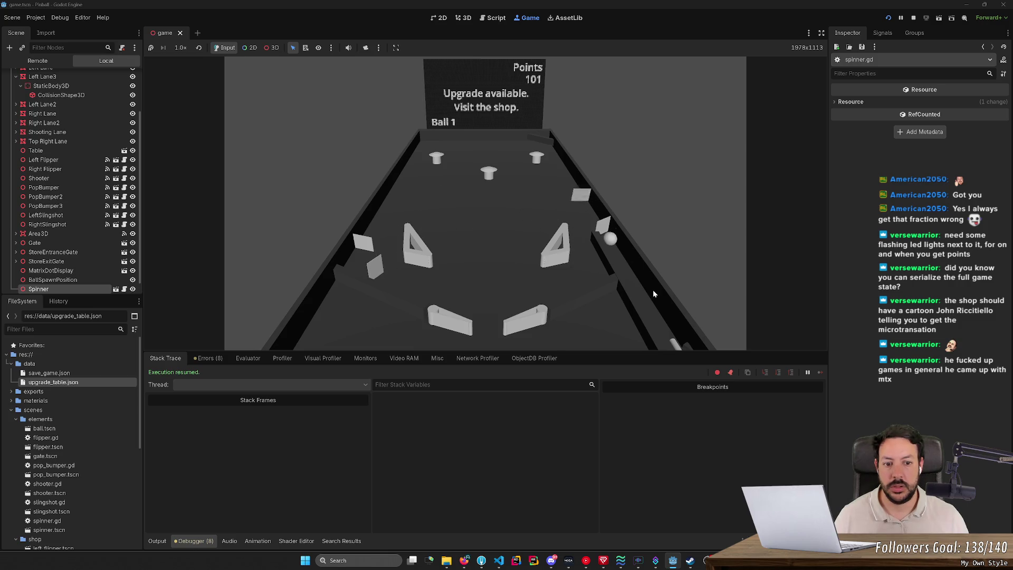
key("space")
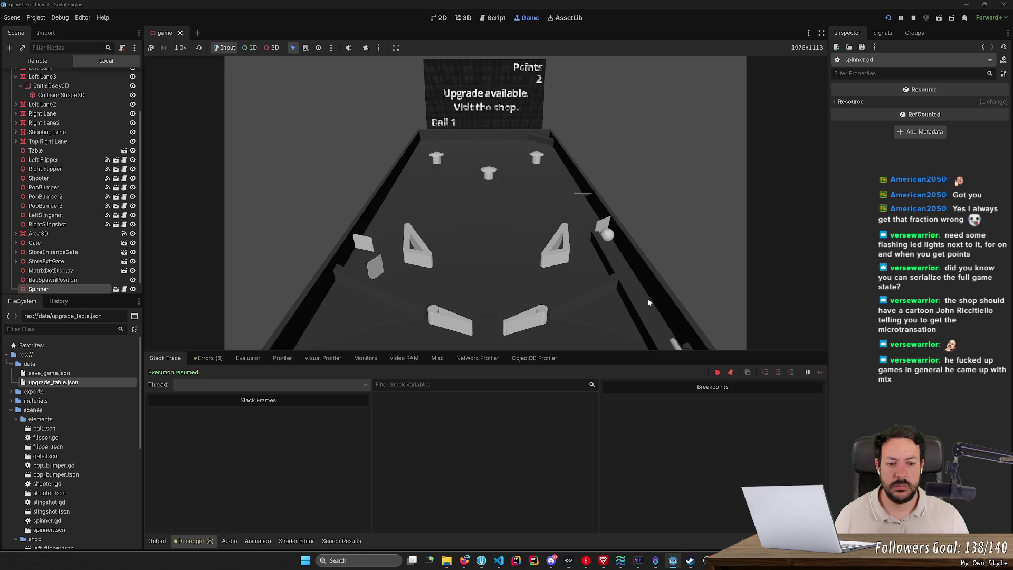
key("F8")
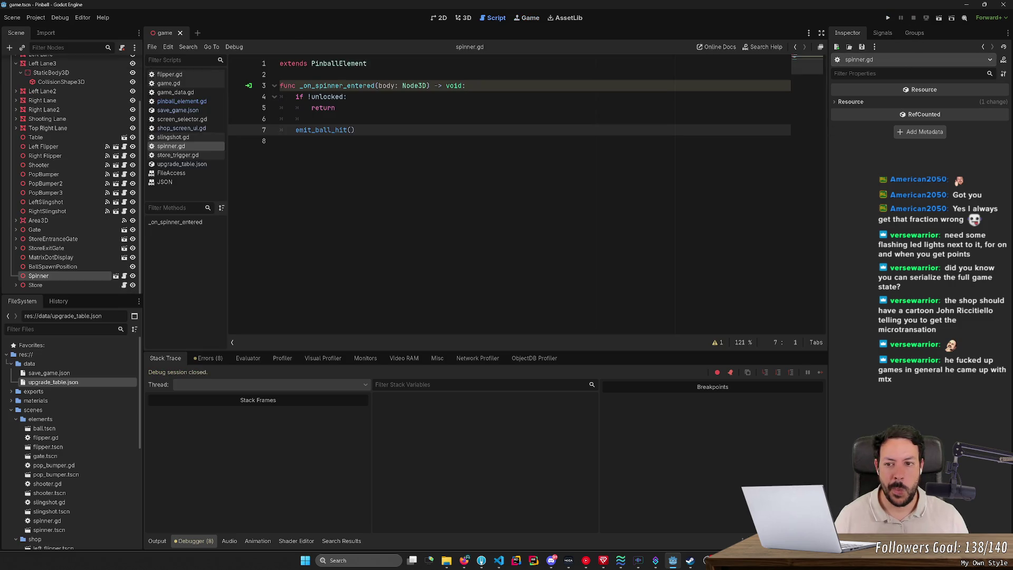
- Go to the emit_ball_hit definition and select ball_hit on line 64
left_click(325, 130, "ctrl")
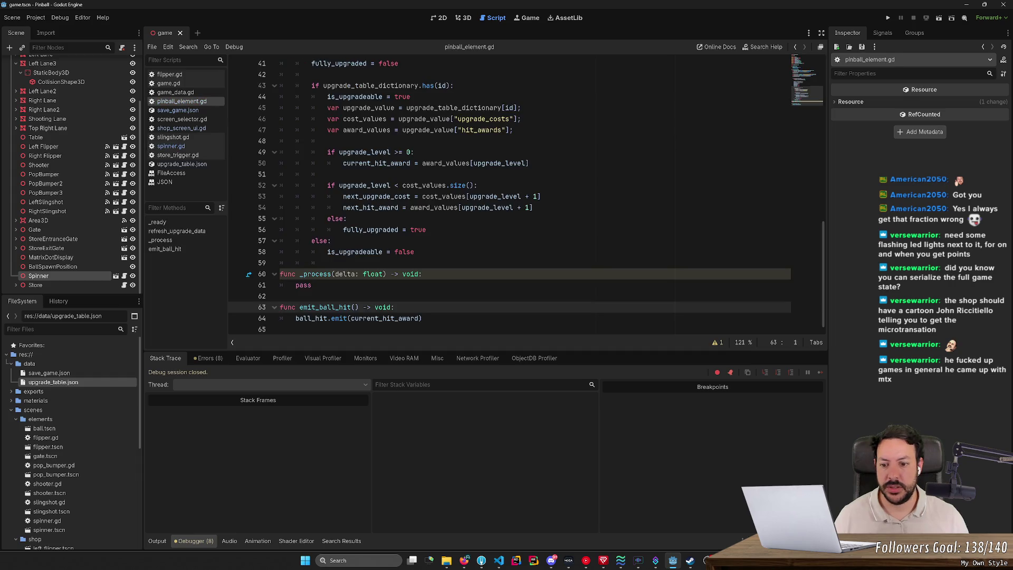
double_click(311, 318)
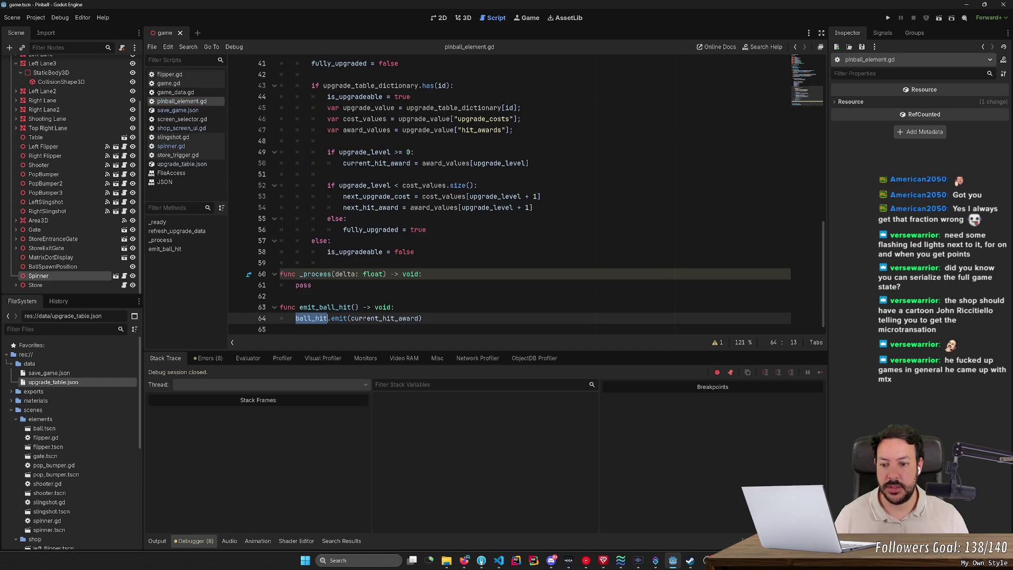
mouse_move(339, 319)
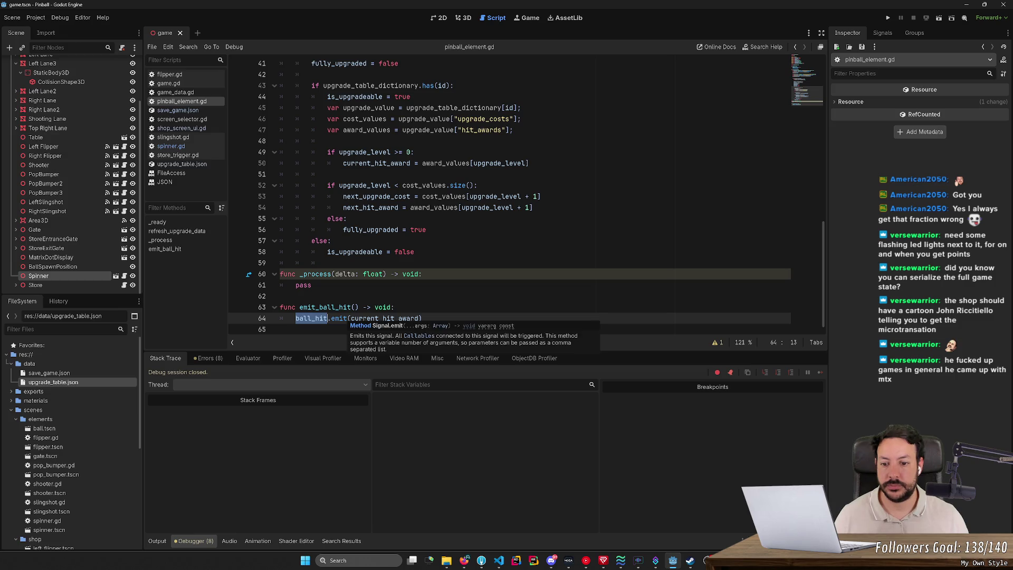
- Search all project files for ball_hit and open the line-64 result in pinball_element.gd
key("ctrl+shift+f")
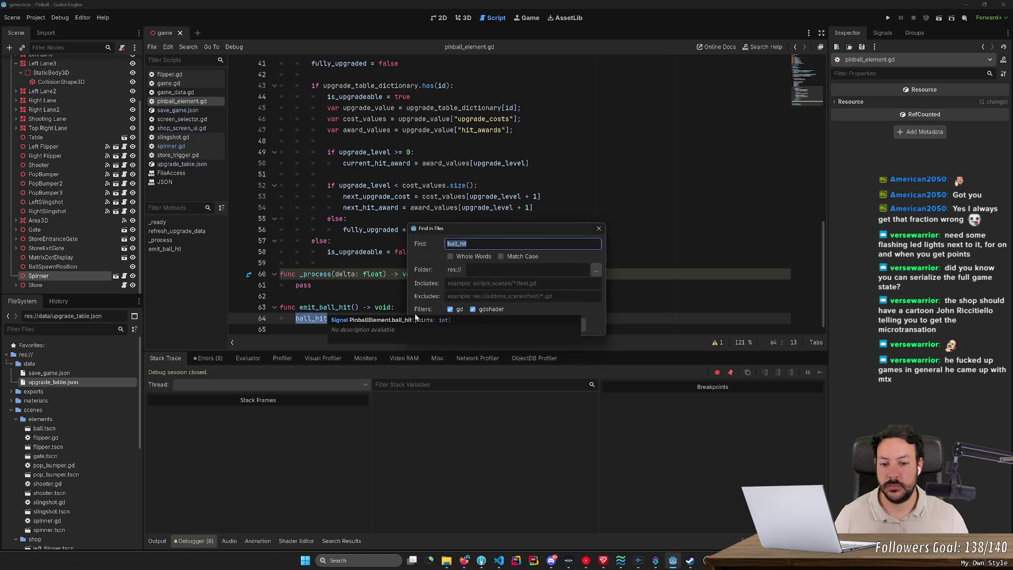
key("Return")
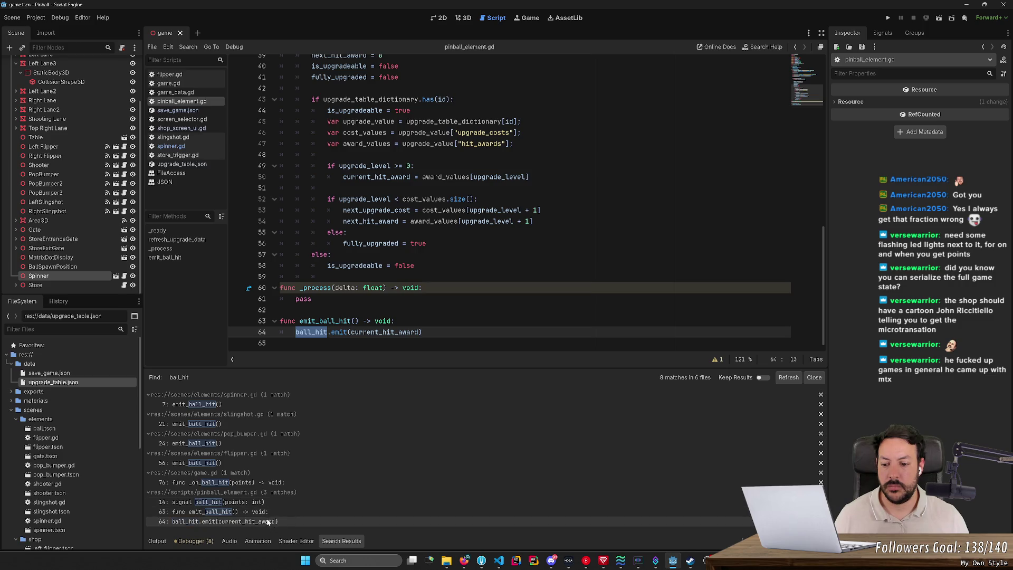
left_click_drag(267, 368, 266, 248)
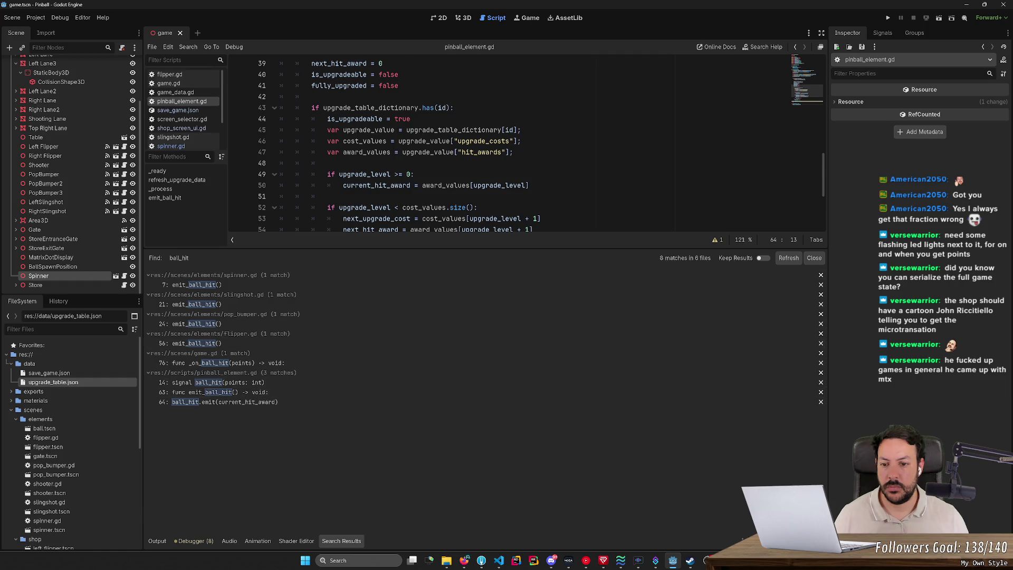
left_click(222, 402)
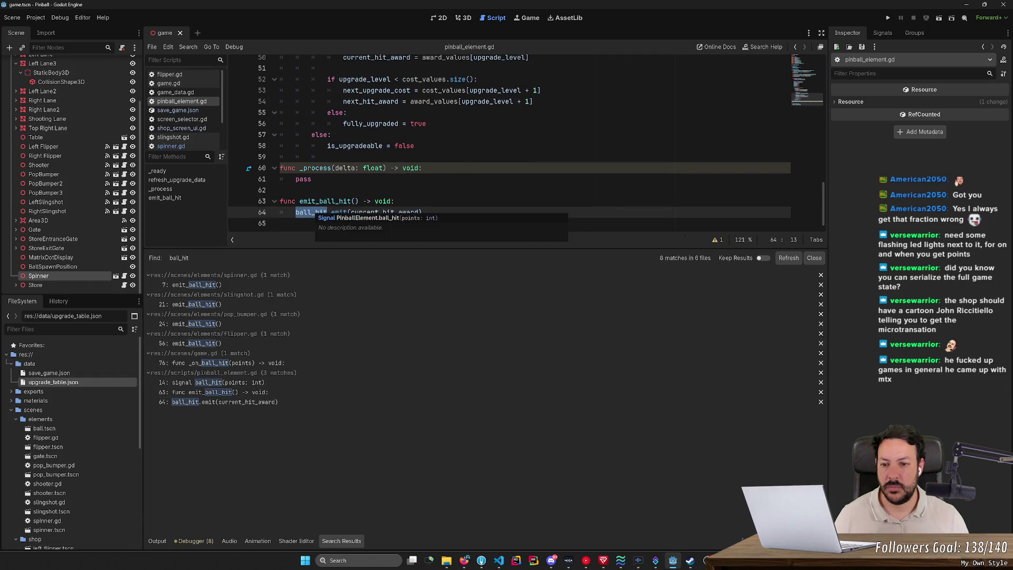
scroll(317, 212, "up", 10)
scroll(475, 143, "up", 2)
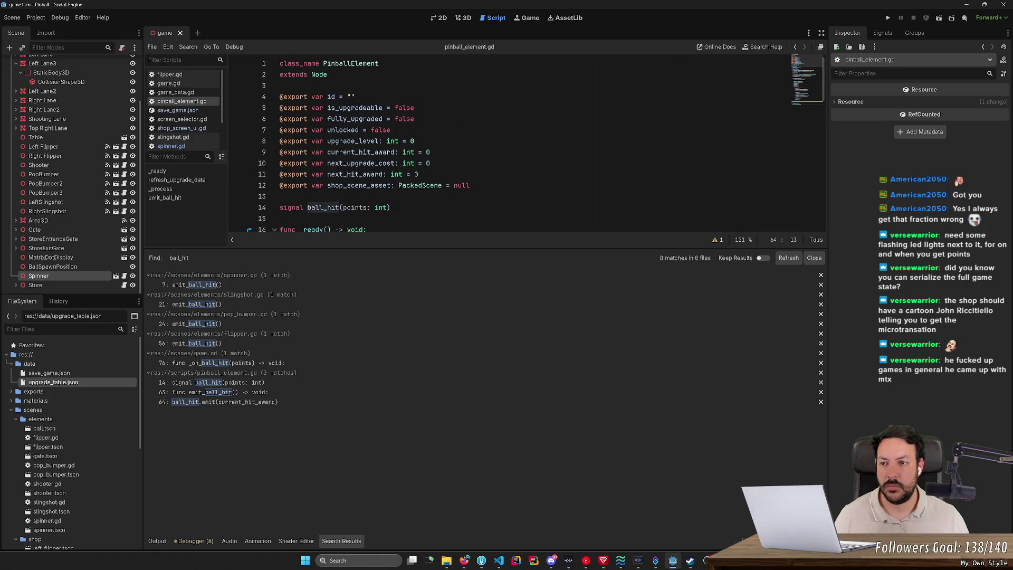
scroll(85, 429, "down", 5)
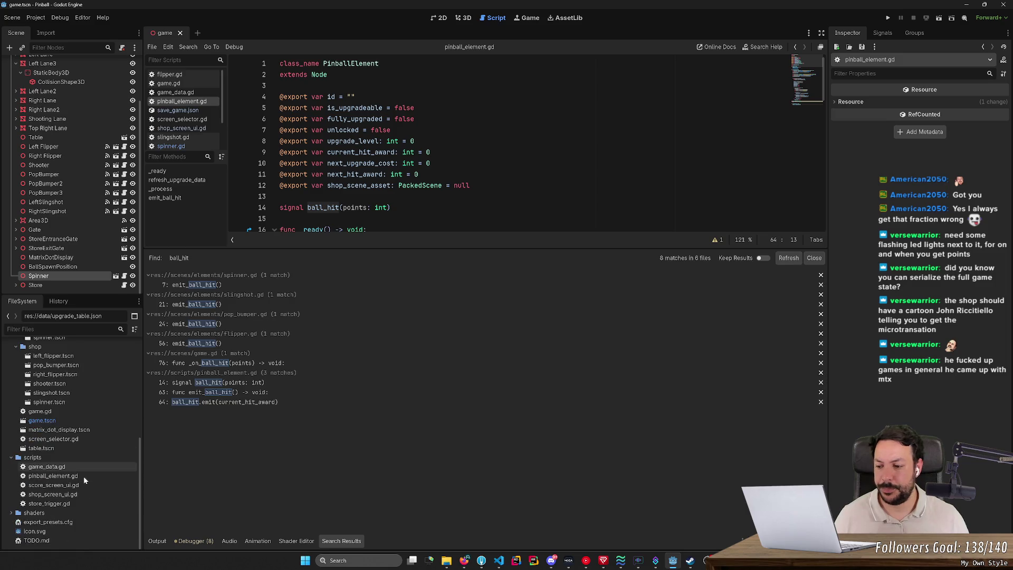
- Set a breakpoint on game_data.gd line 28 in add_points, then briefly run and stop the game
double_click(52, 467)
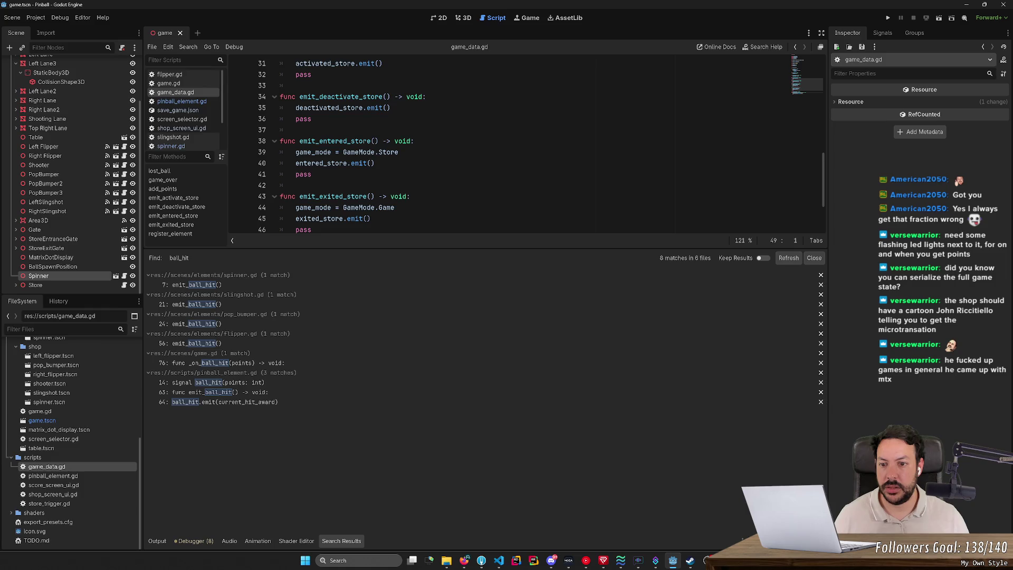
left_click_drag(370, 246, 353, 407)
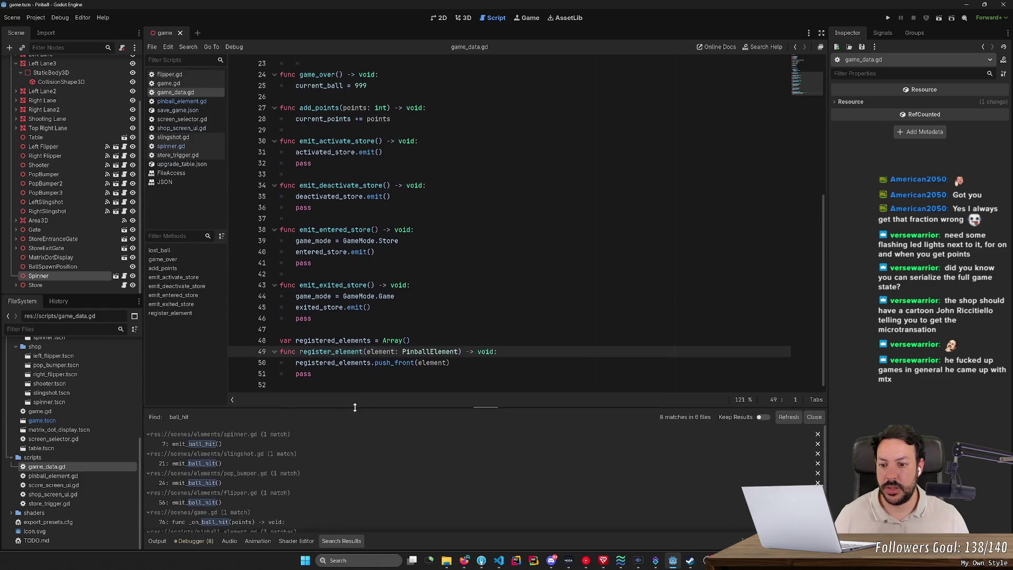
scroll(523, 227, "up", 5)
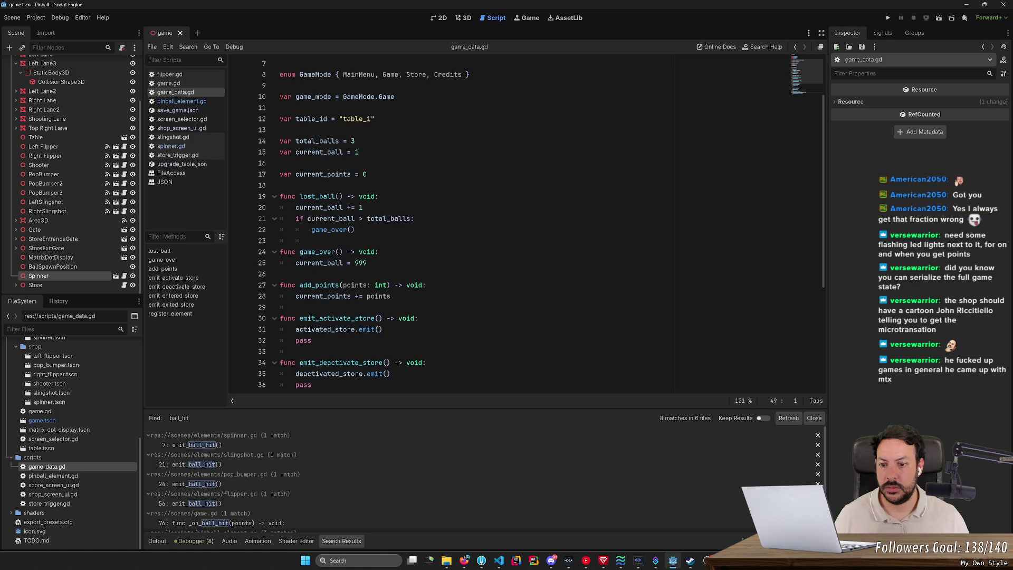
scroll(542, 223, "up", 2)
scroll(542, 223, "down", 5)
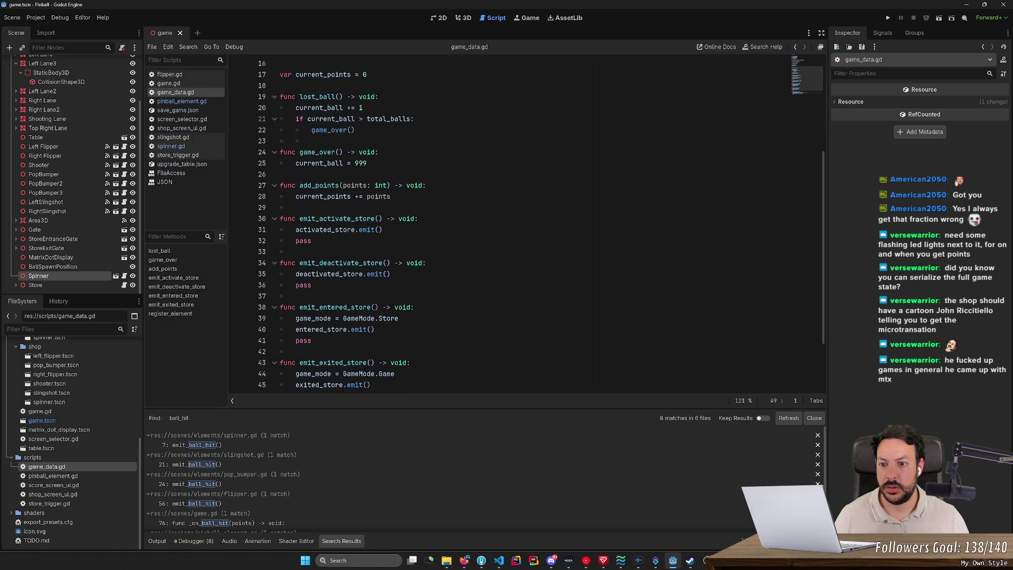
left_click(252, 196)
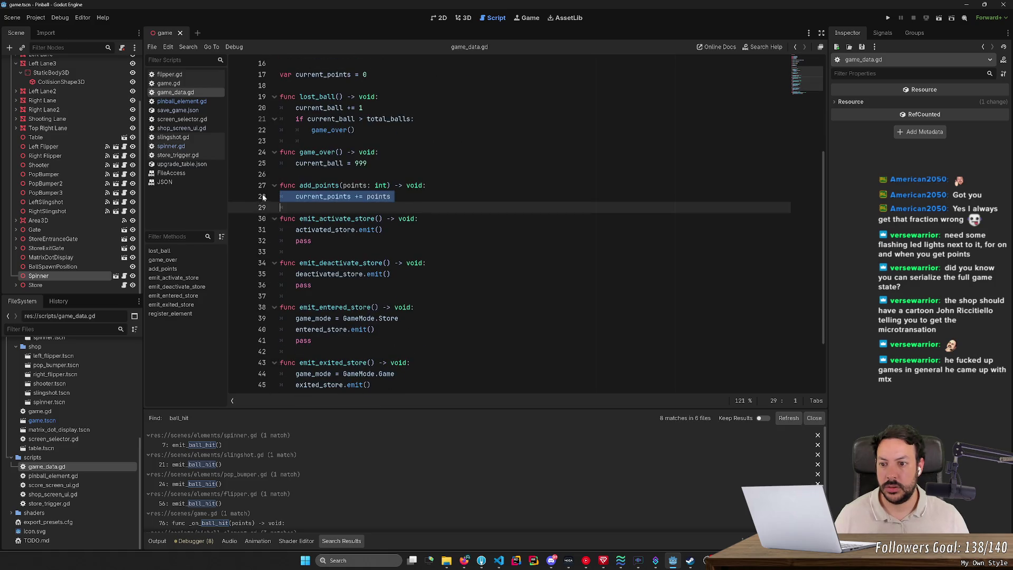
left_click(238, 196)
left_click(888, 18)
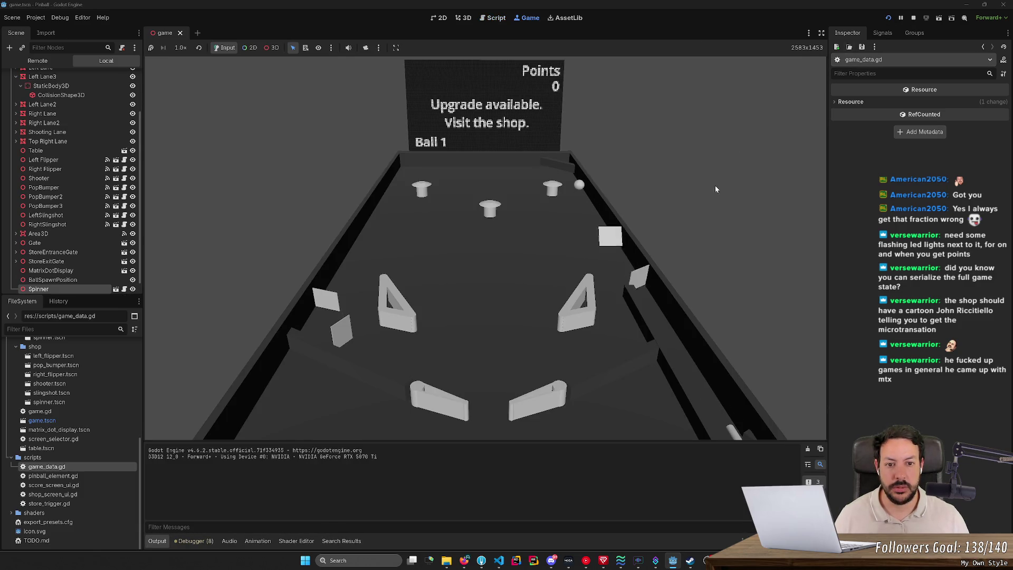
left_click(912, 19)
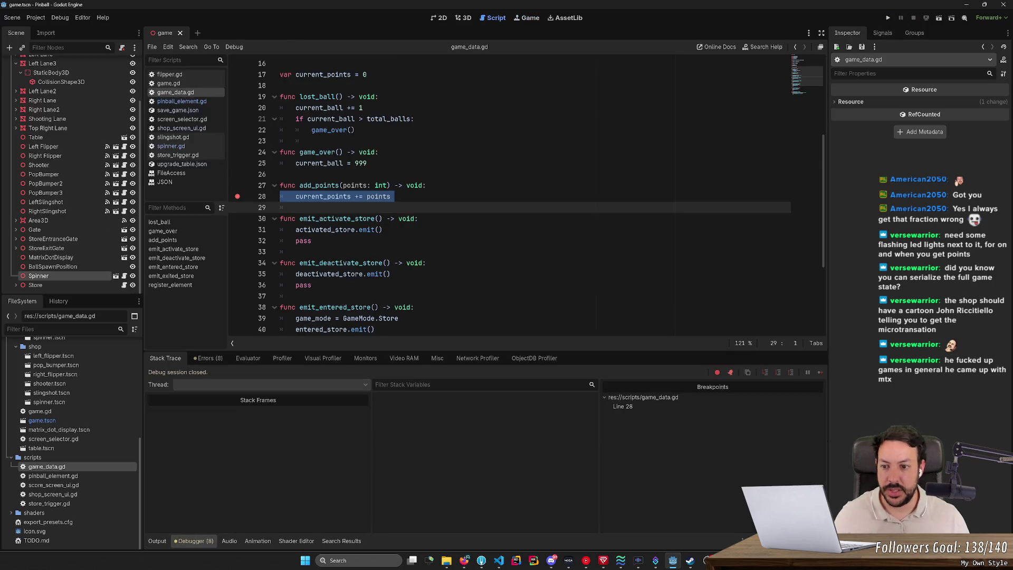
- Search the project for add_points (2 matches) and open its call in game.gd's _on_ball_hit
double_click(338, 186)
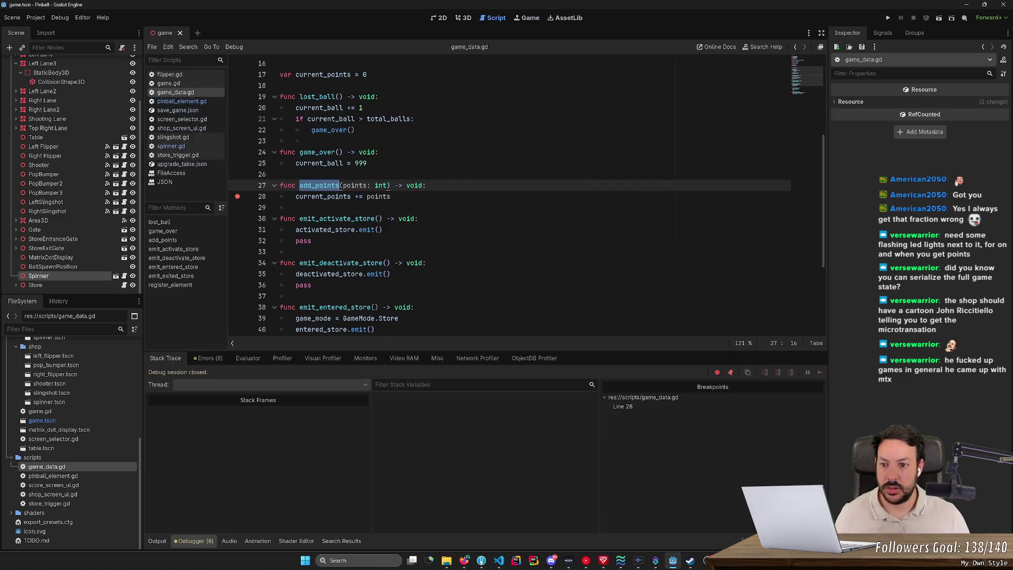
key("ctrl+shift+f")
key("Return")
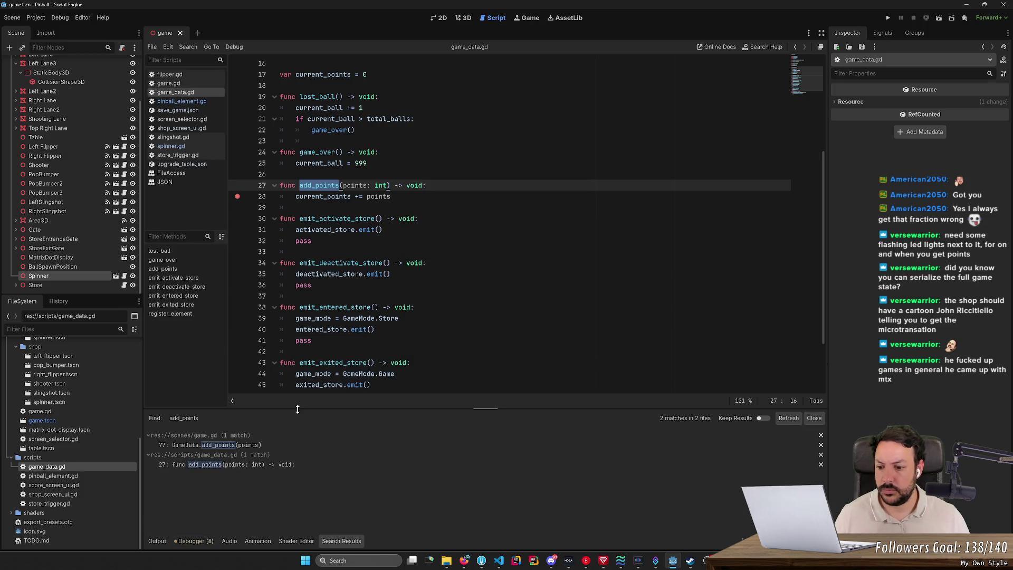
left_click(254, 446)
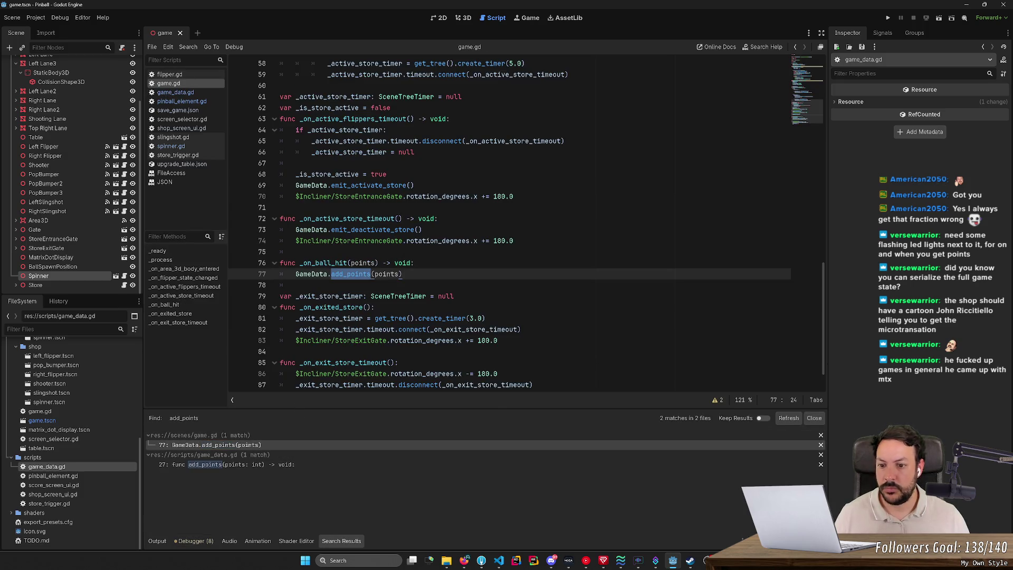
- Search all project files for _on_ball_hit
double_click(324, 263)
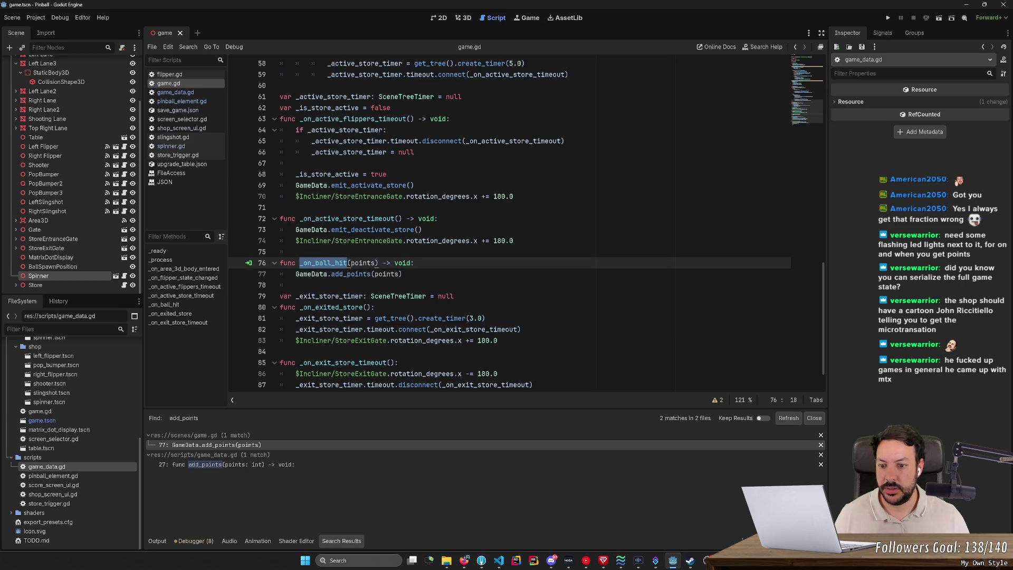
key("ctrl+shift+f")
left_click(506, 329)
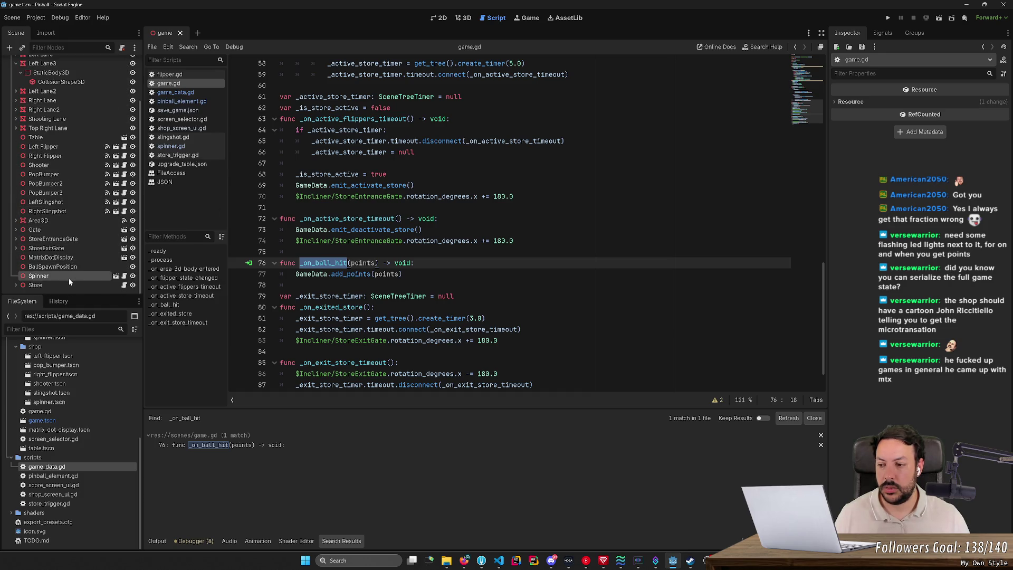
- From the Spinner node's signals, connect ball_hit with the receiver method shortened to _on_ball_hit
left_click(89, 276)
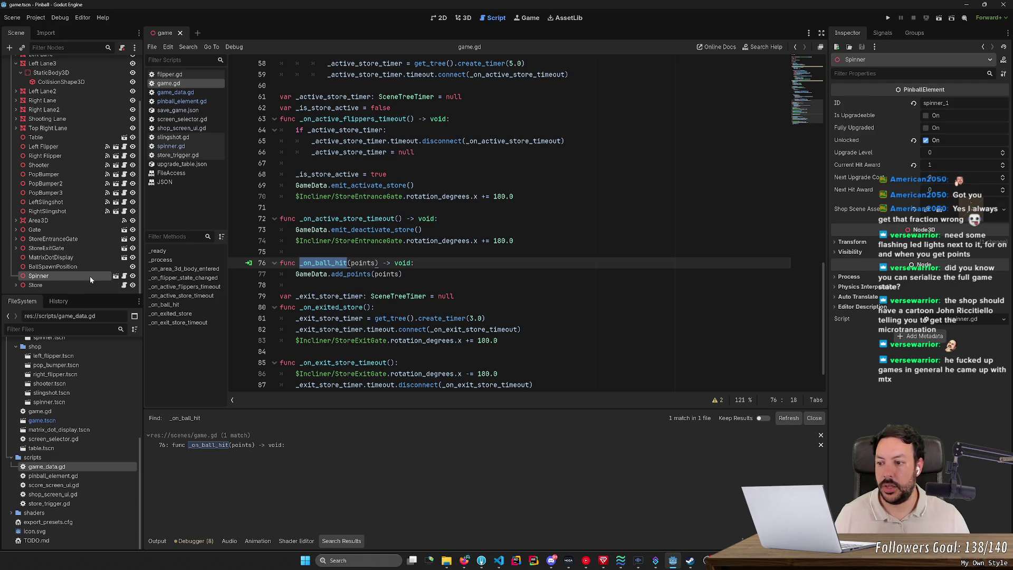
left_click(883, 32)
double_click(874, 73)
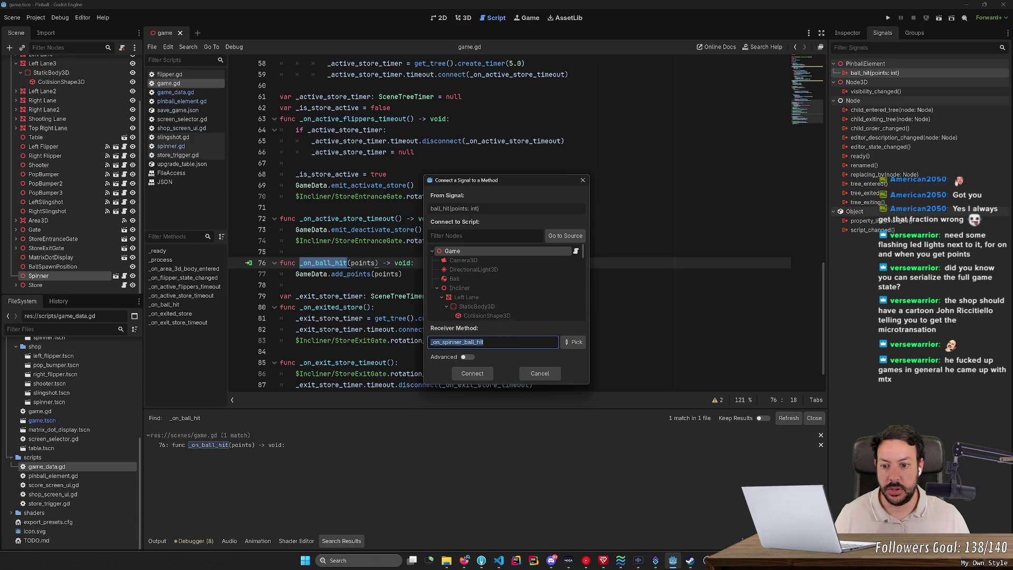
left_click_drag(442, 342, 463, 342)
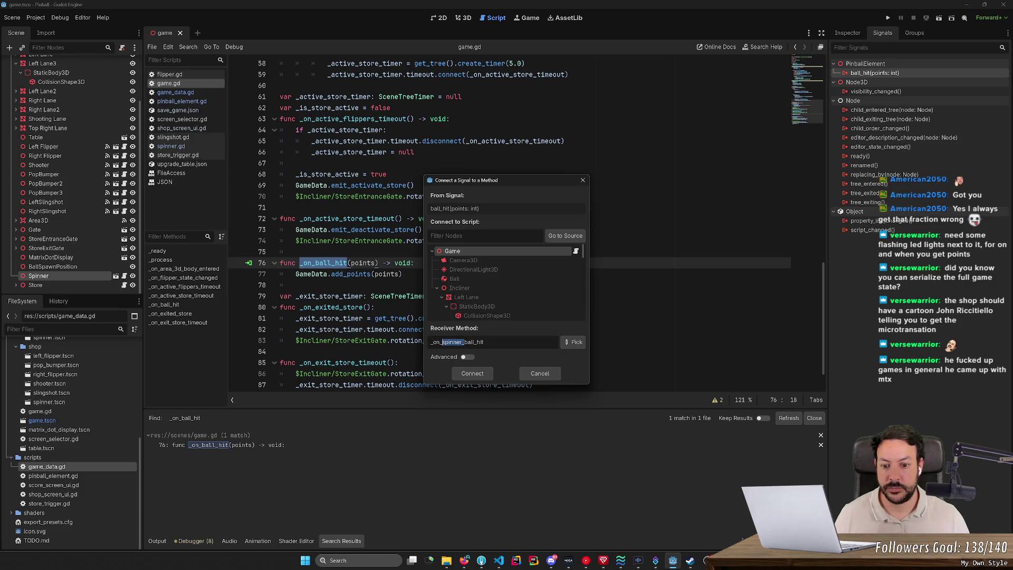
key("BackSpace")
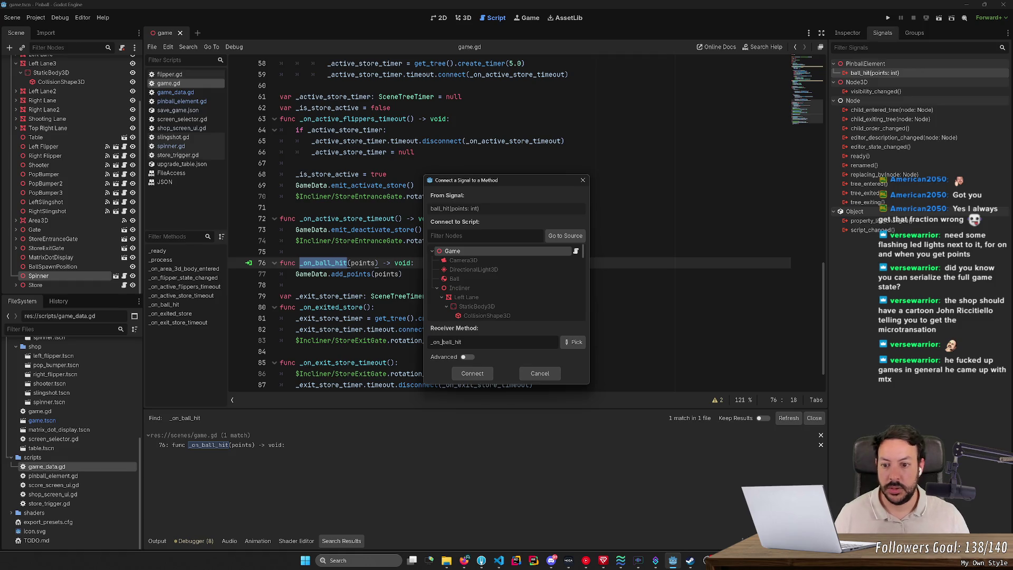
left_click(480, 375)
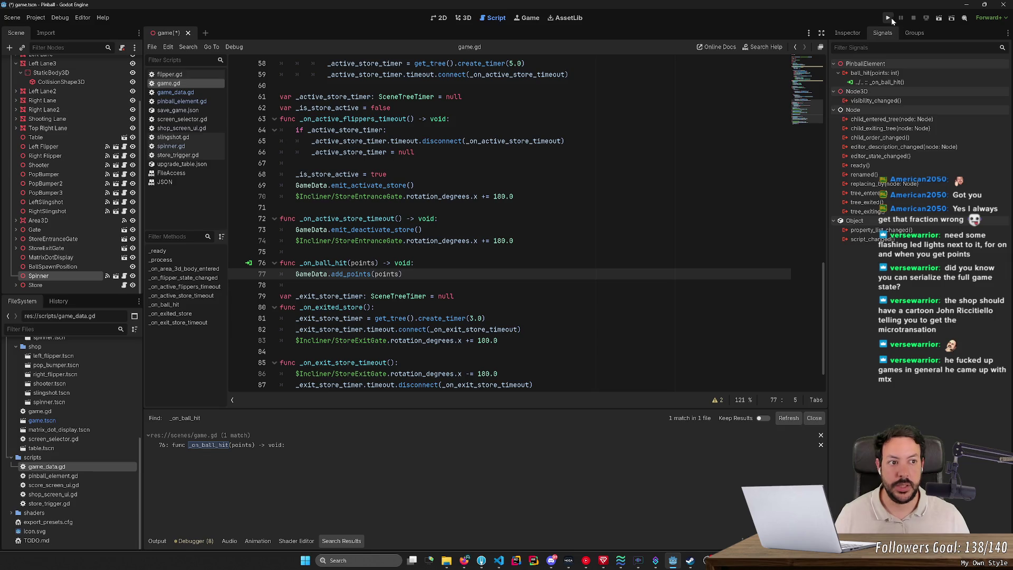
- Run the game, continue past the breakpoint, and flip the ball toward the spinner before stopping
left_click(892, 18)
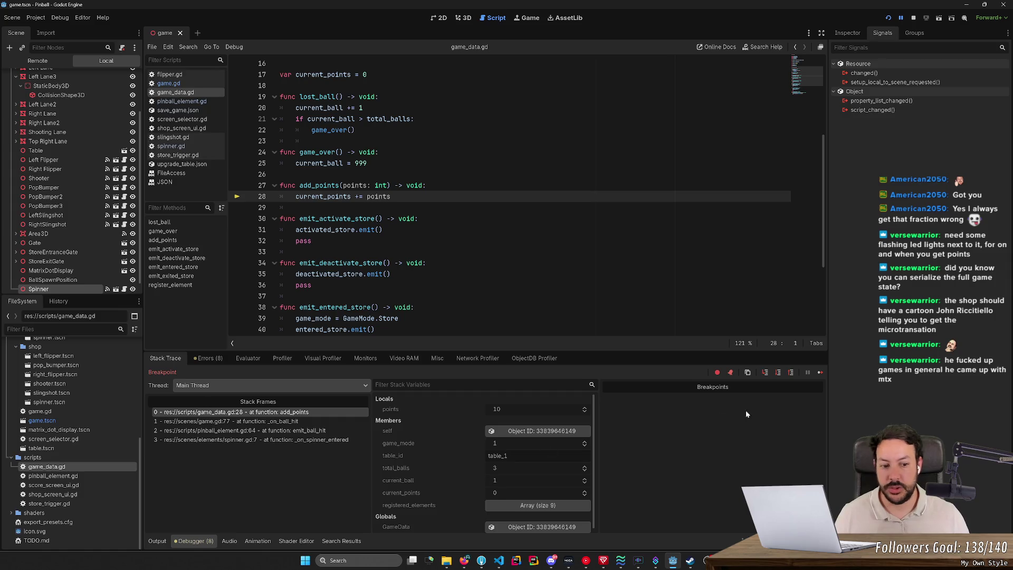
left_click(820, 372)
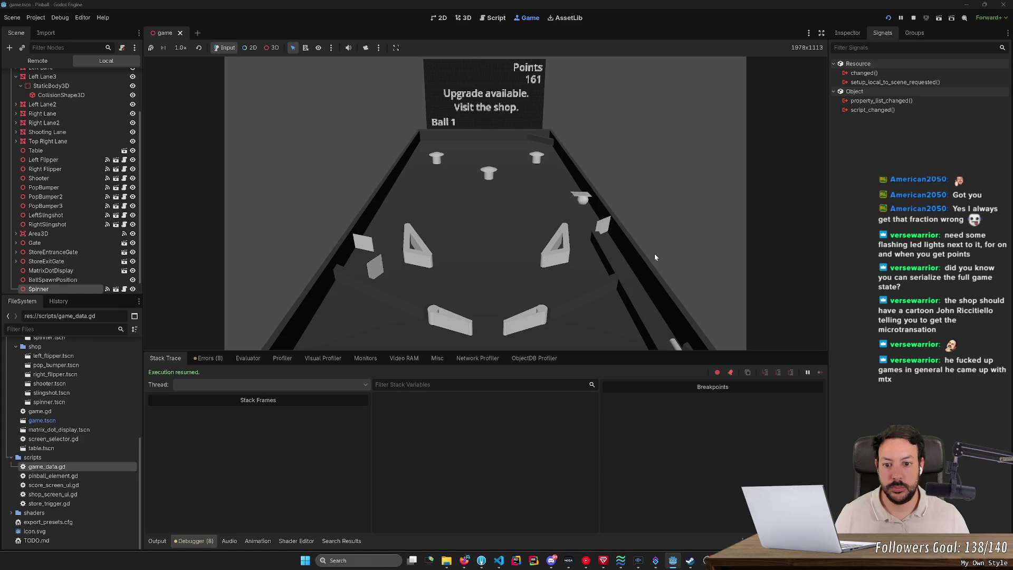
key("Right")
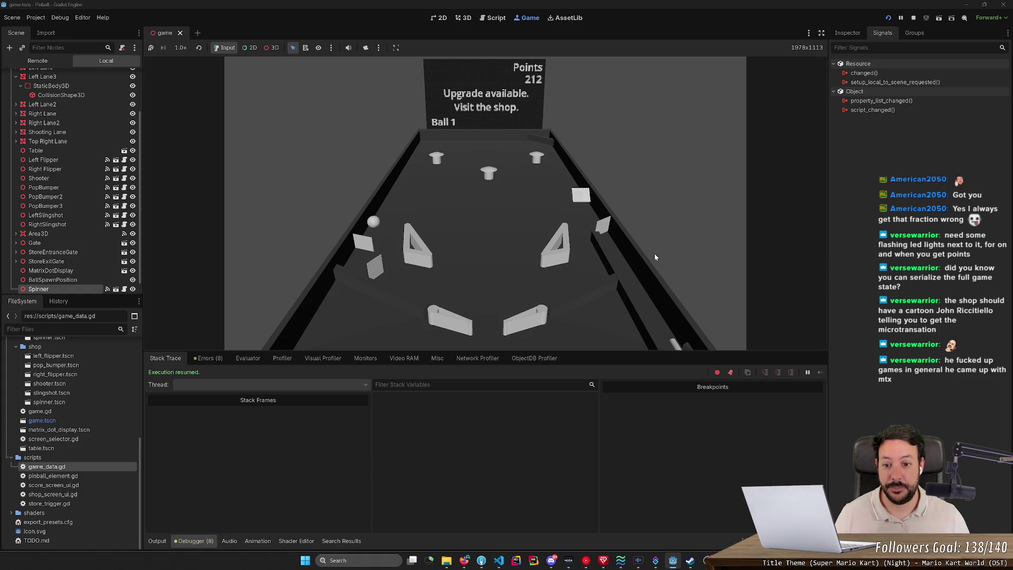
key("Right")
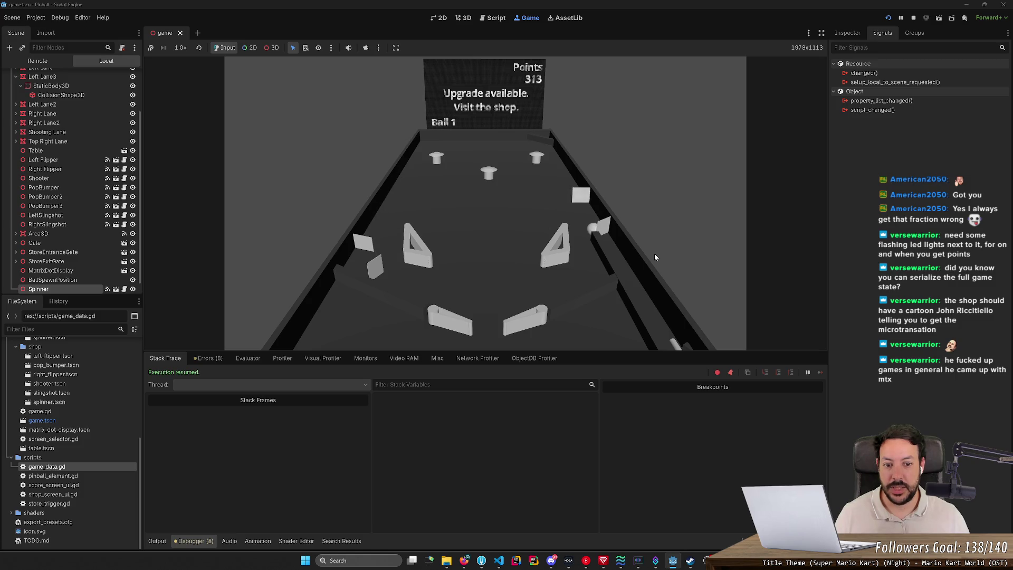
key("Right")
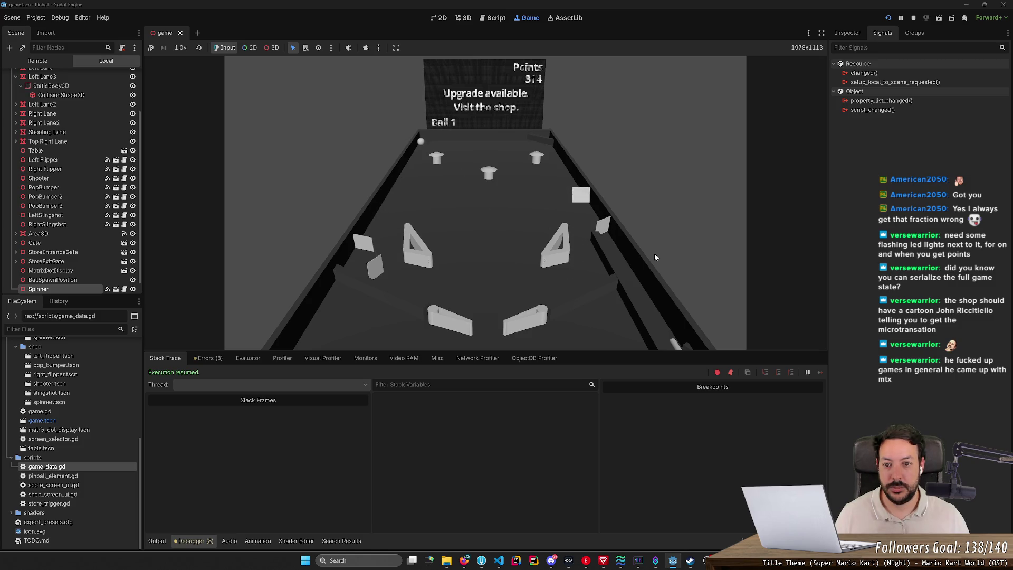
key("Left")
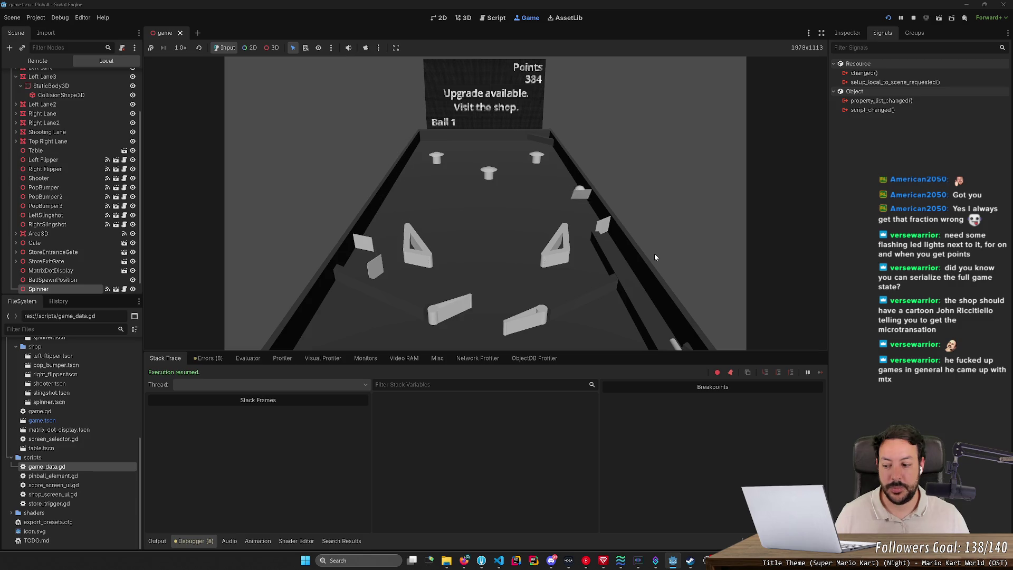
key("Right")
key("Right")
key("Left")
key("Left")
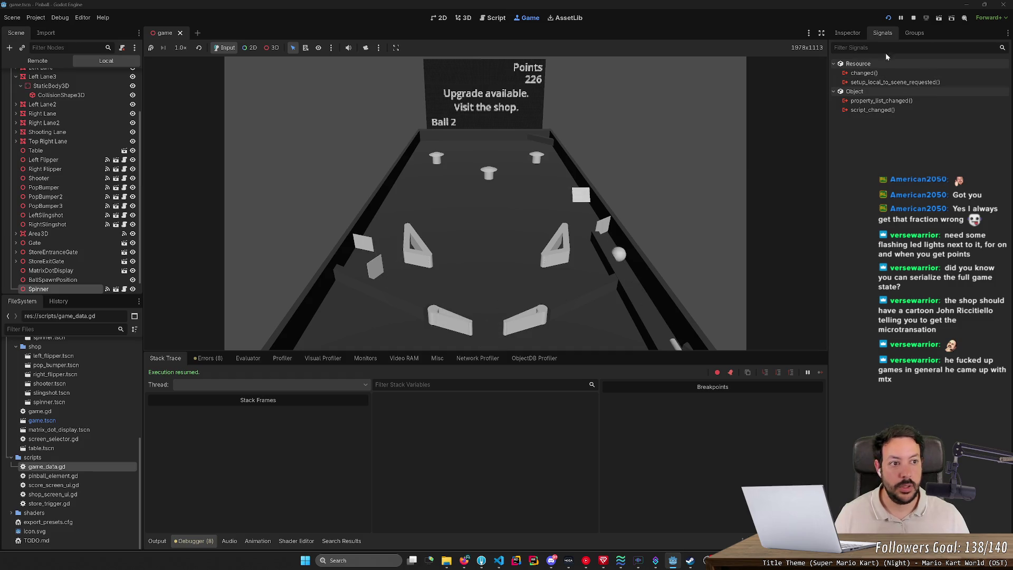
key("F8")
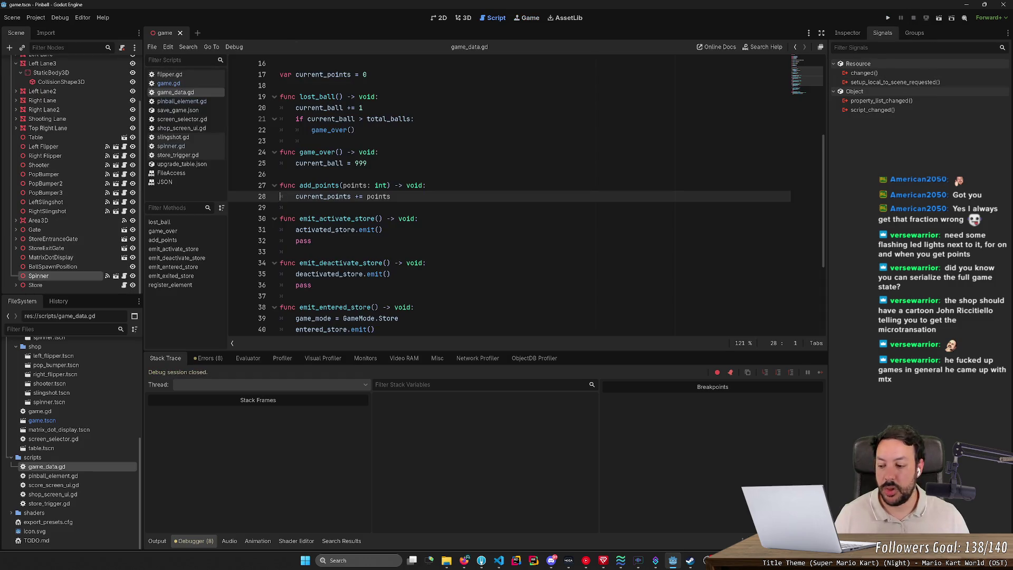
- Relaunch the game, shoot a ball, and stop once the score reaches 520 on Ball 1
key("F5")
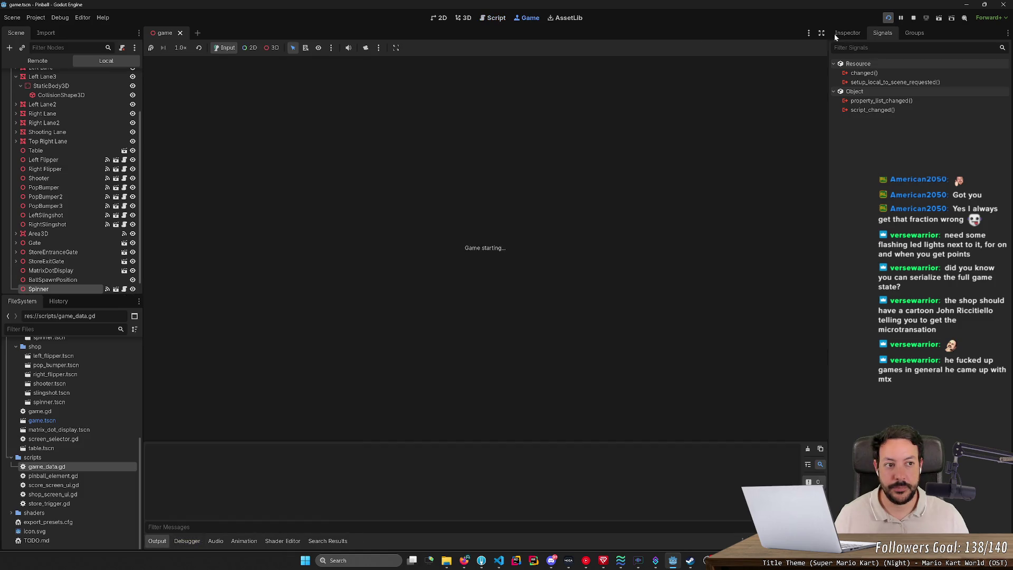
key("space")
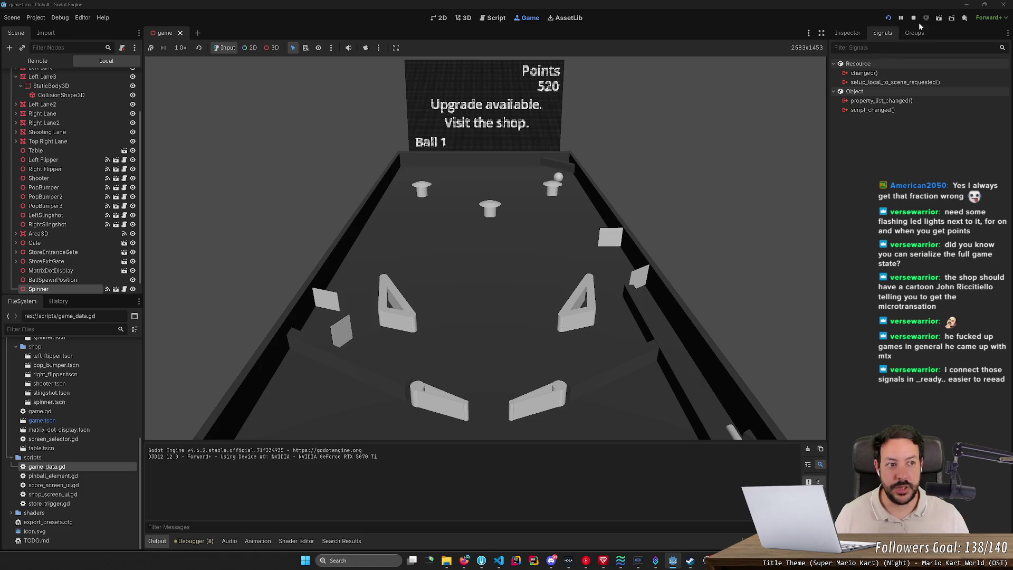
key("F8")
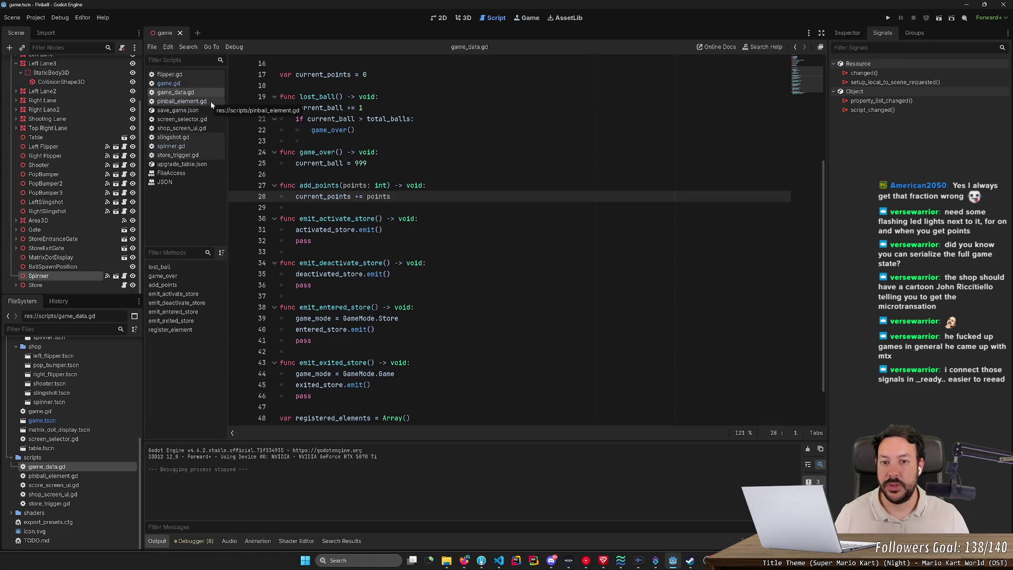
- Open shop_screen_ui.gd and add a GameData.game_mode != GameMode check with return at the top of _process
left_click(77, 485)
double_click(74, 494)
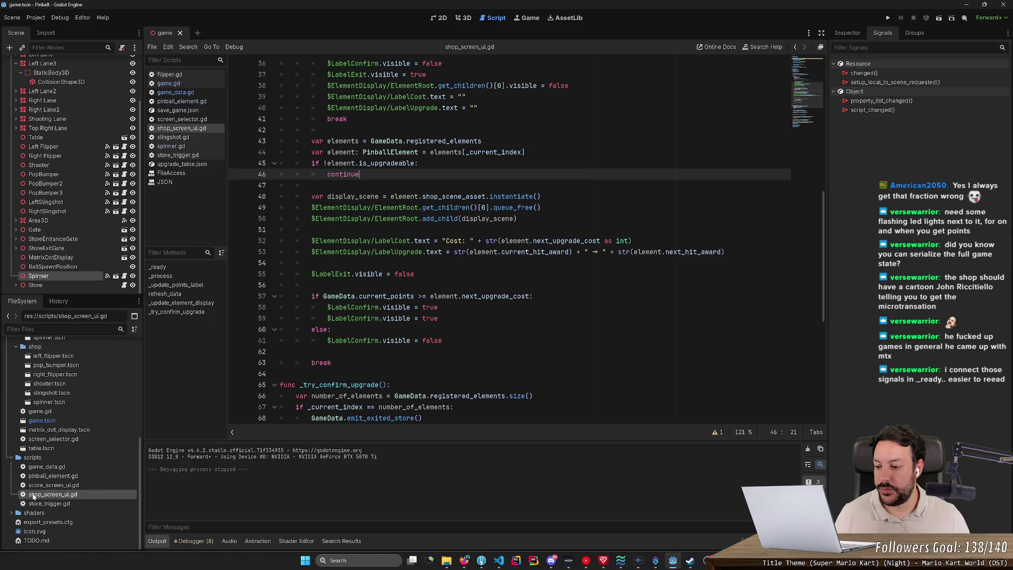
scroll(402, 238, "up", 6)
scroll(417, 248, "up", 6)
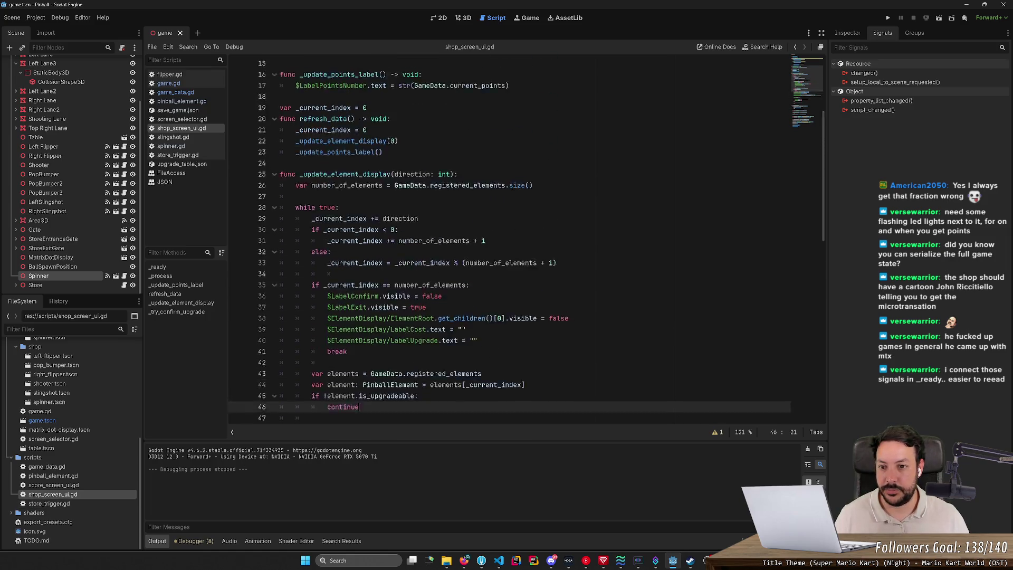
left_click(423, 118)
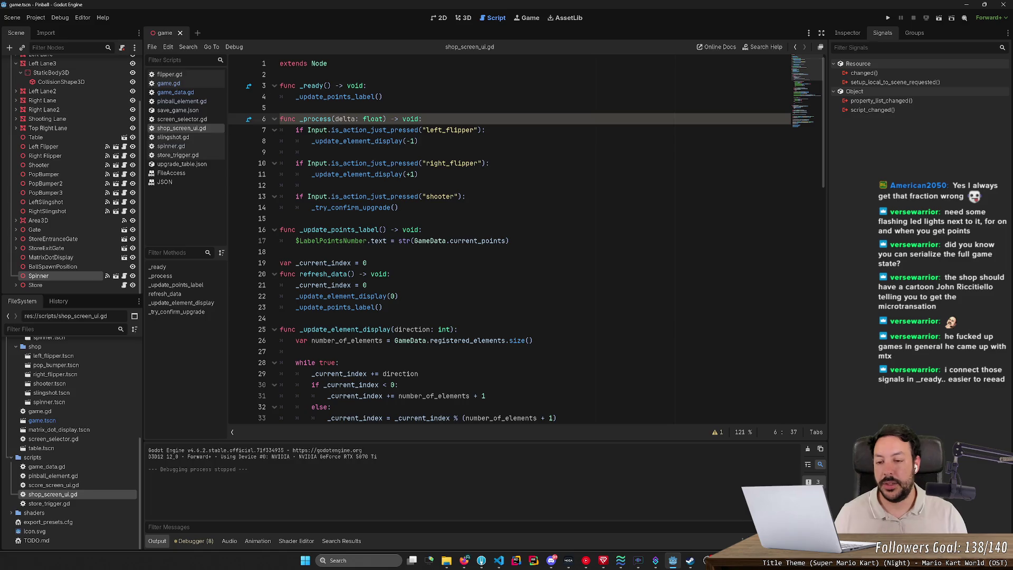
key("Return")
type("if Gam")
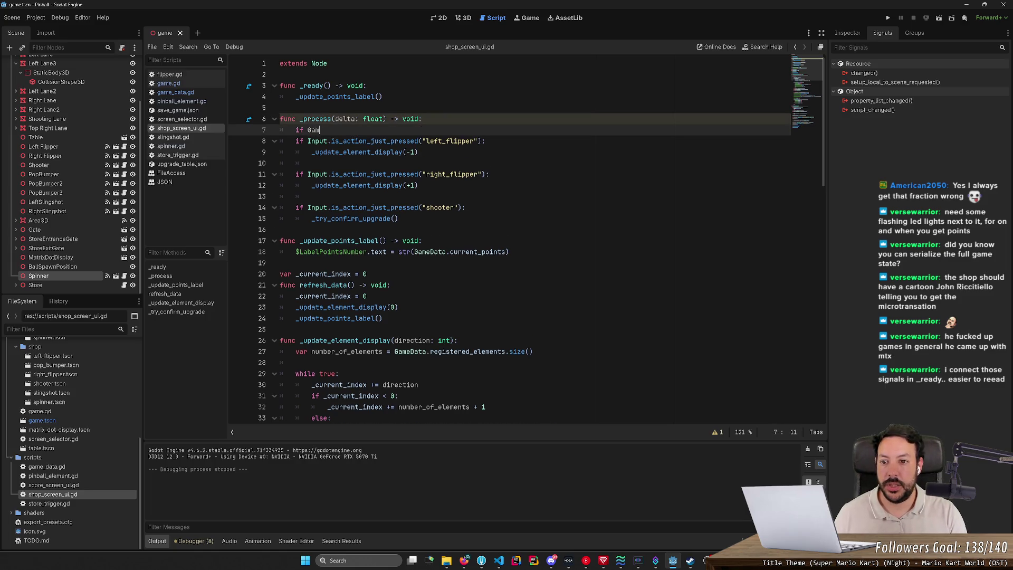
type("eData.")
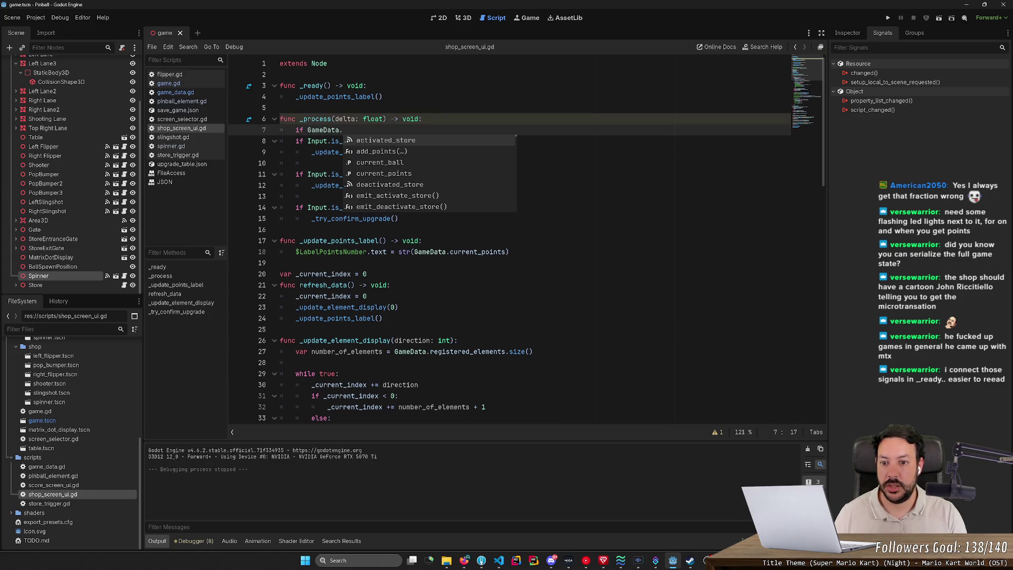
type("game_mode != ")
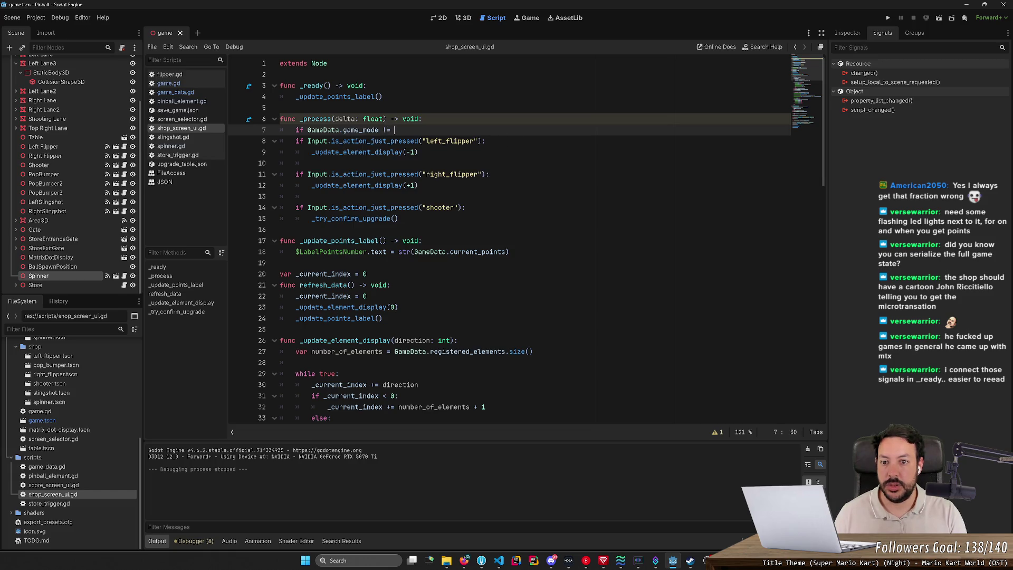
type("GameMode.Shop:")
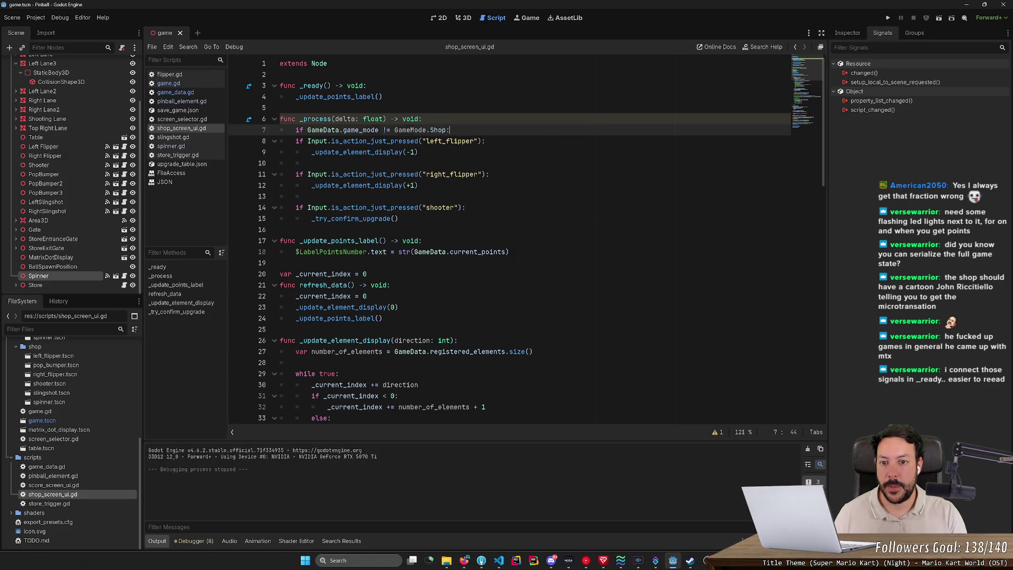
key("Return")
type("return")
key("Return")
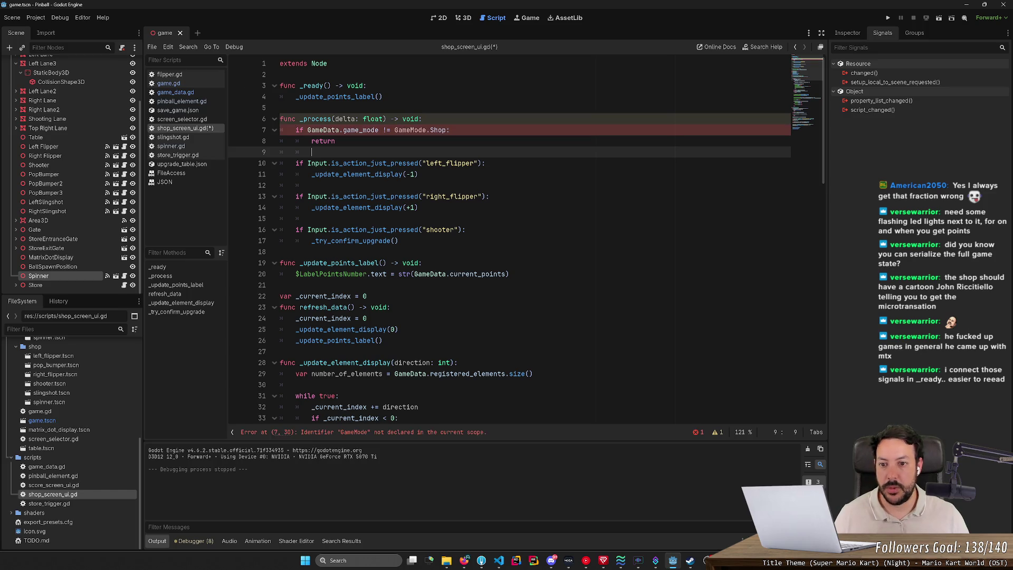
- Look up game_mode's definition in game_data.gd, then finish the return line and save shop_screen_ui.gd
left_click(372, 130, "ctrl")
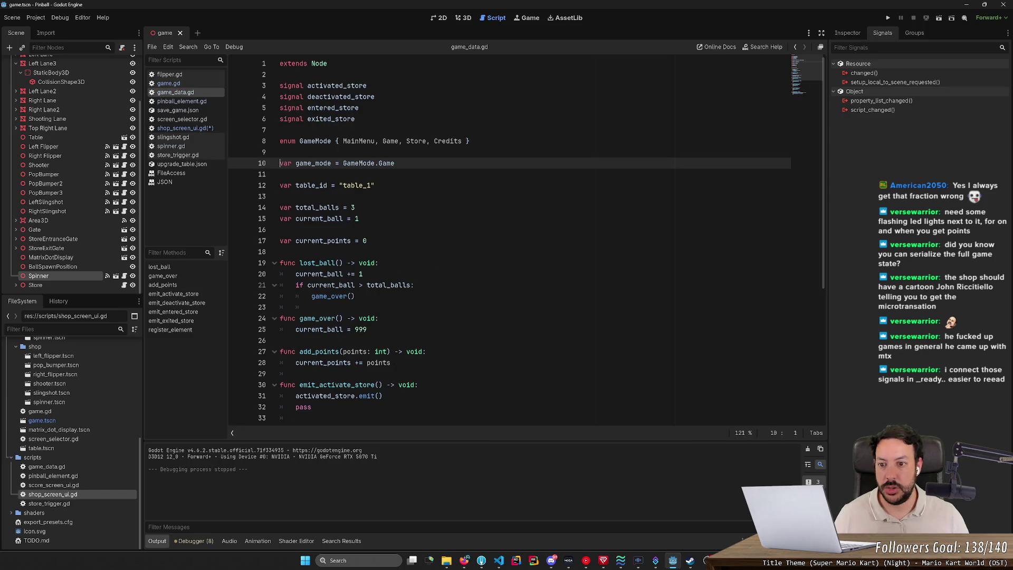
scroll(523, 238, "down", 5)
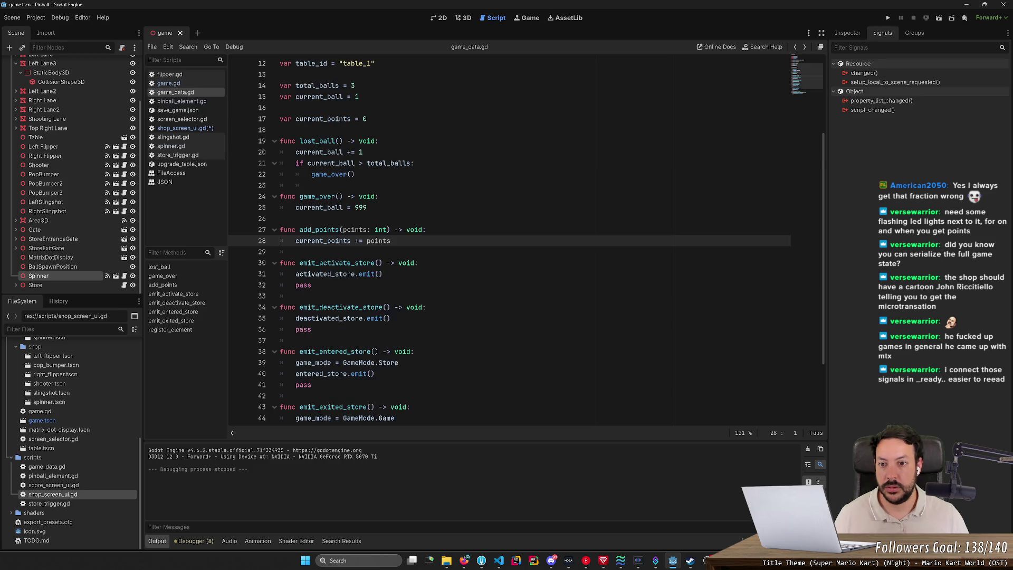
scroll(523, 238, "up", 5)
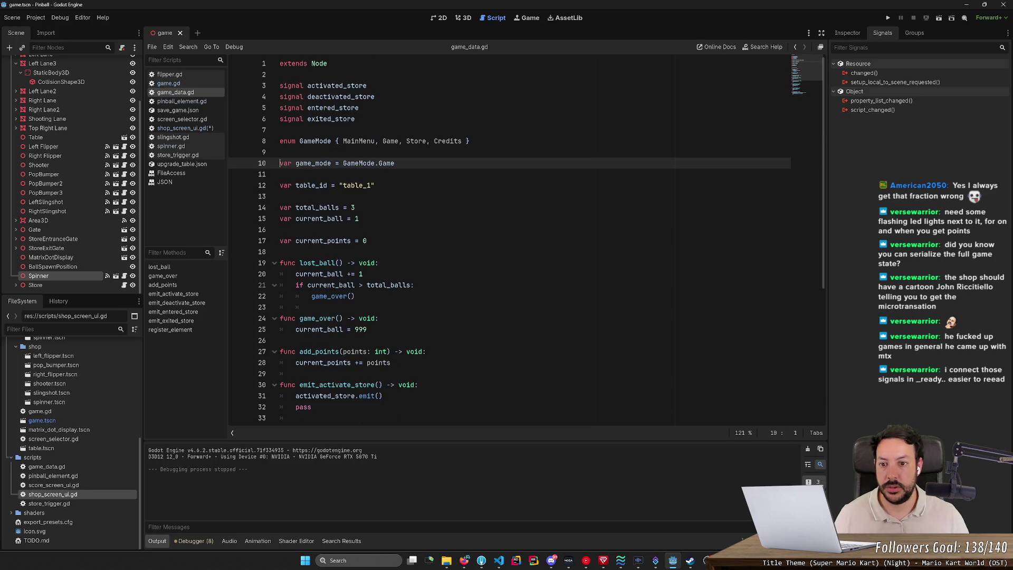
left_click(526, 18)
left_click(491, 18)
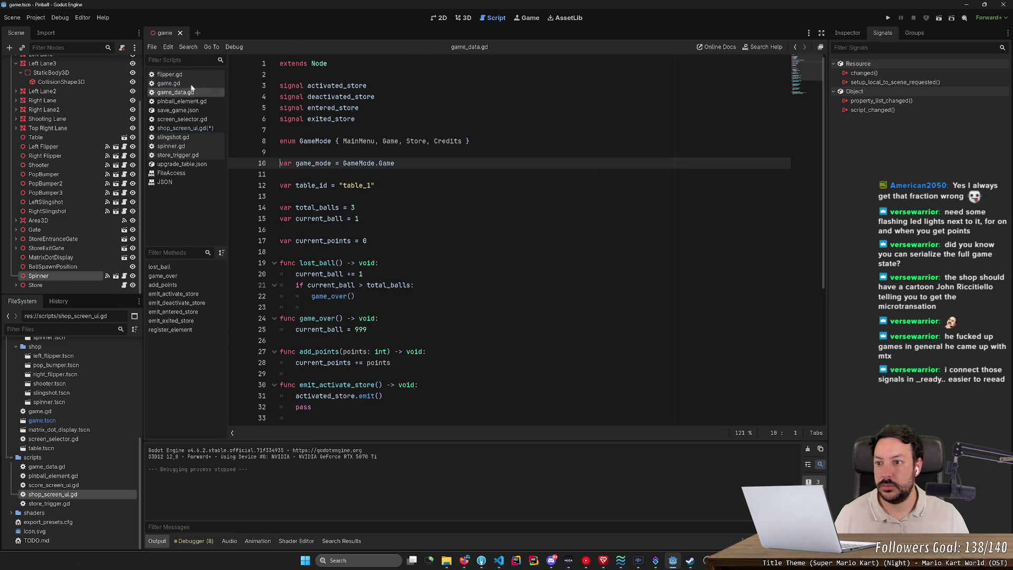
left_click(182, 128)
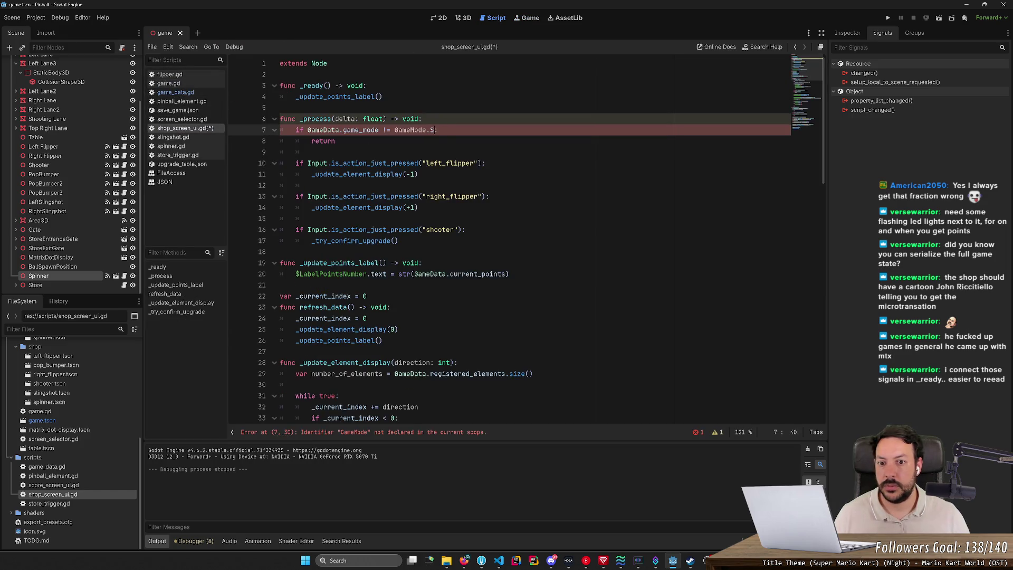
type("tore")
key("ctrl+s")
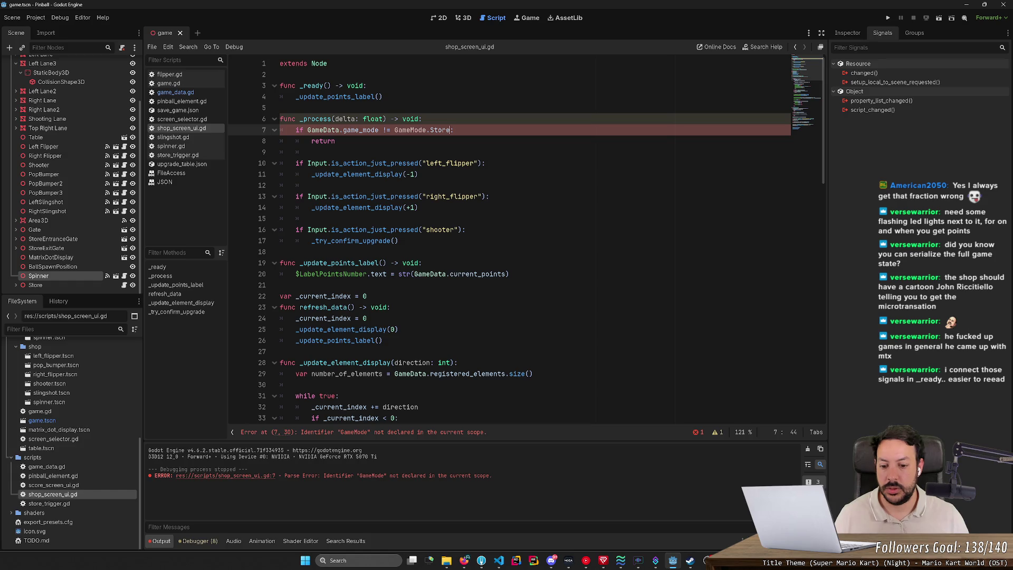
- Change the check to GameData.GameMode.Store, save the script, and run the game
left_click(361, 130, "ctrl")
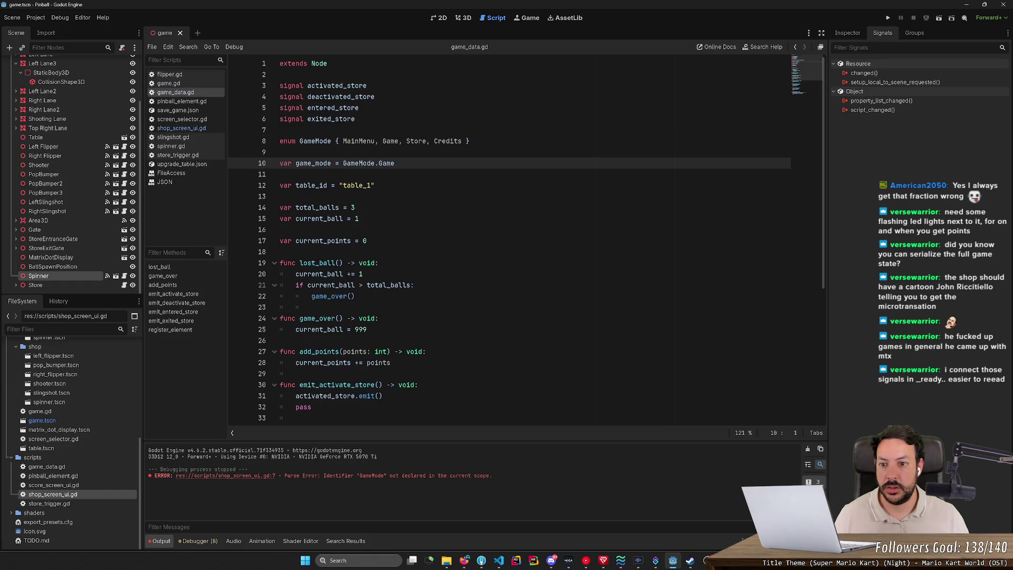
double_click(316, 141)
key("ctrl+c")
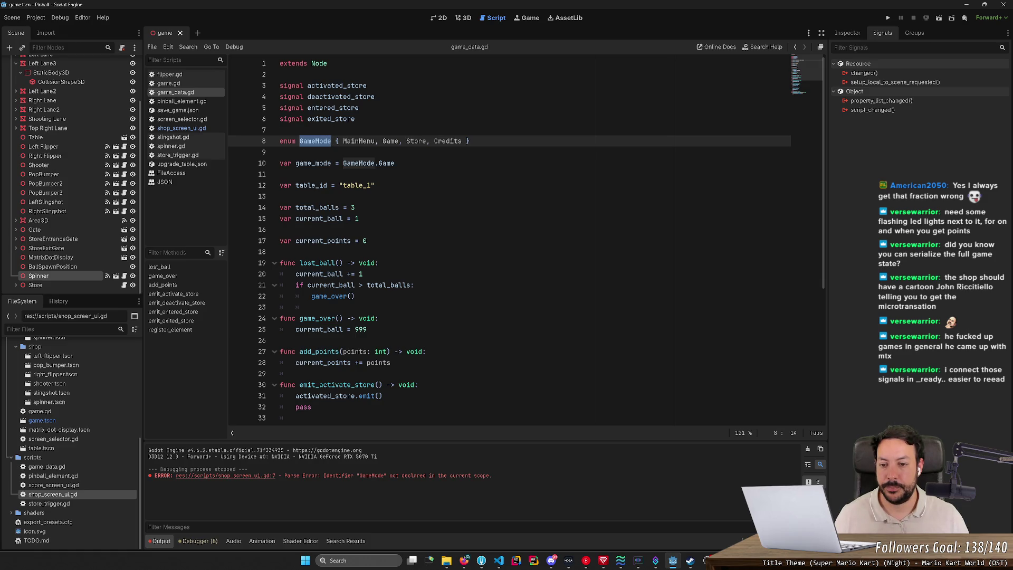
key("alt+Left")
key("alt+Left")
double_click(410, 130)
key("ctrl+v")
type("GameData.")
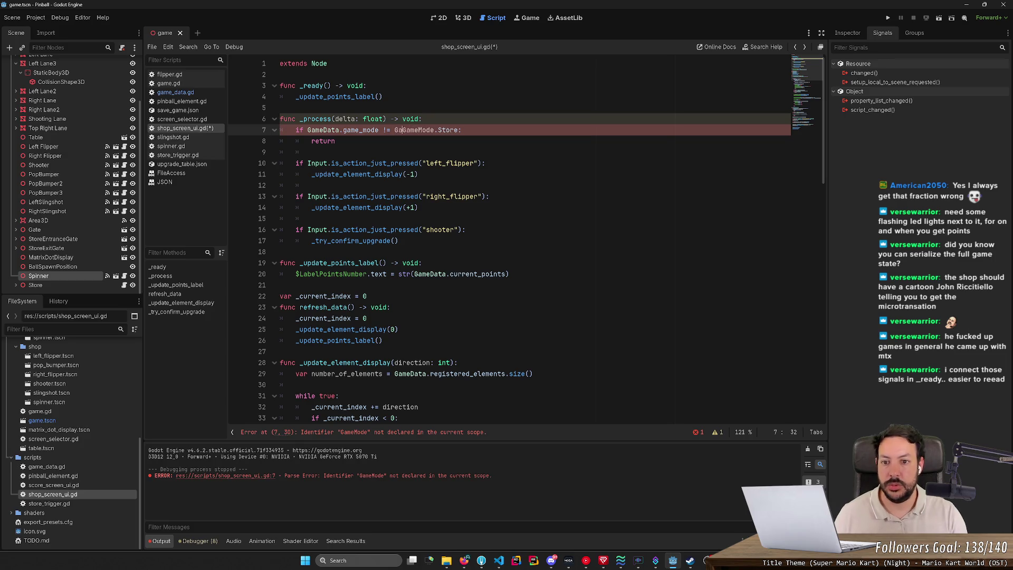
left_click(423, 119)
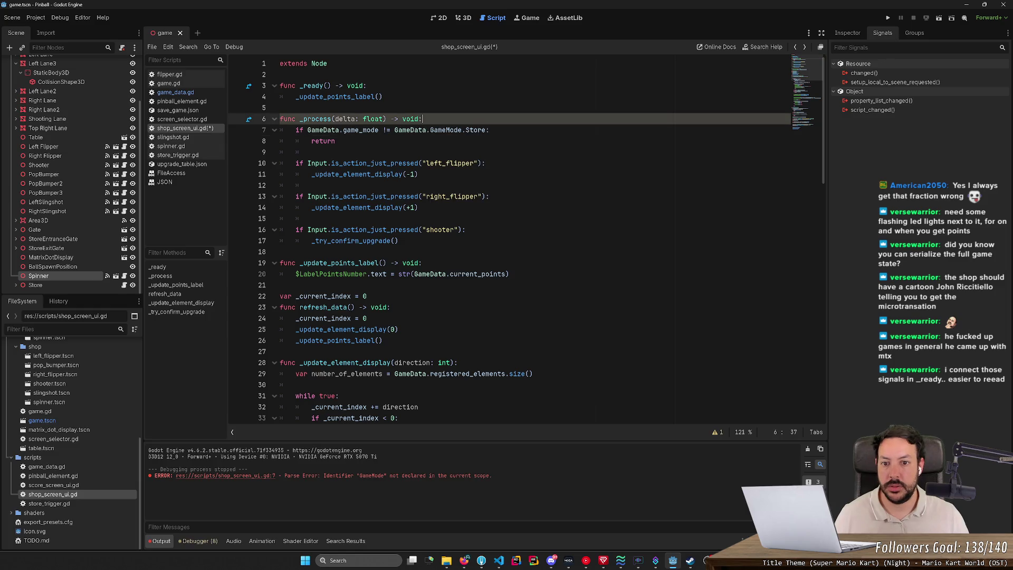
key("ctrl+s")
key("F5")
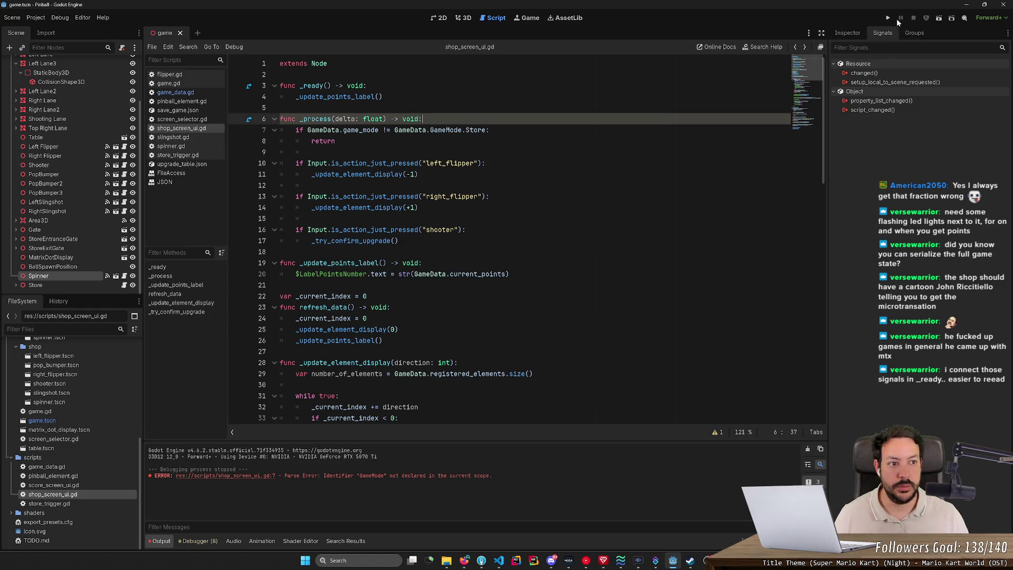
- Play Ball 1 with the flipper keys until it drains at 906 points, then stop the game
key("Left")
key("Right")
key("Left")
key("Right")
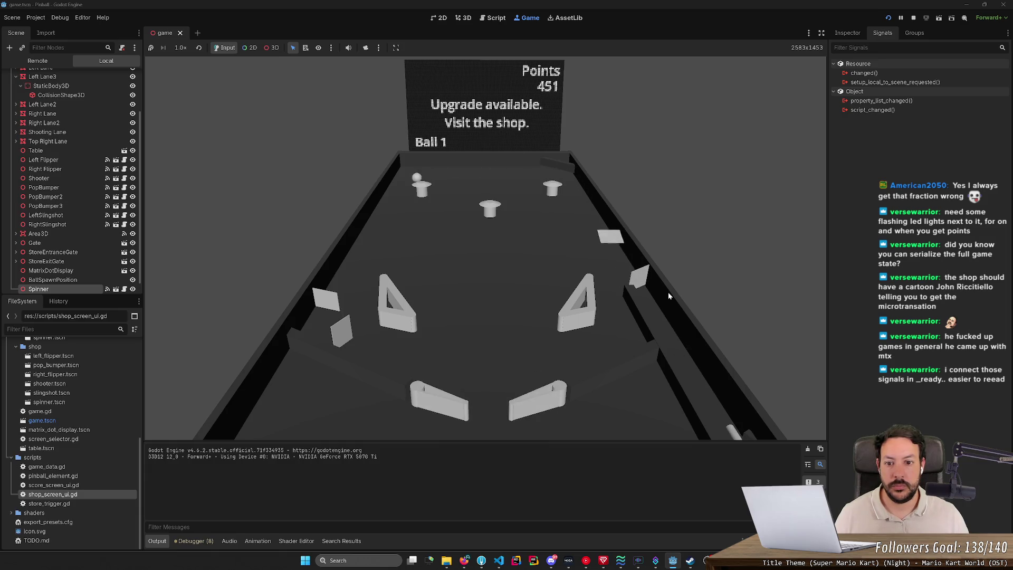
key("Left")
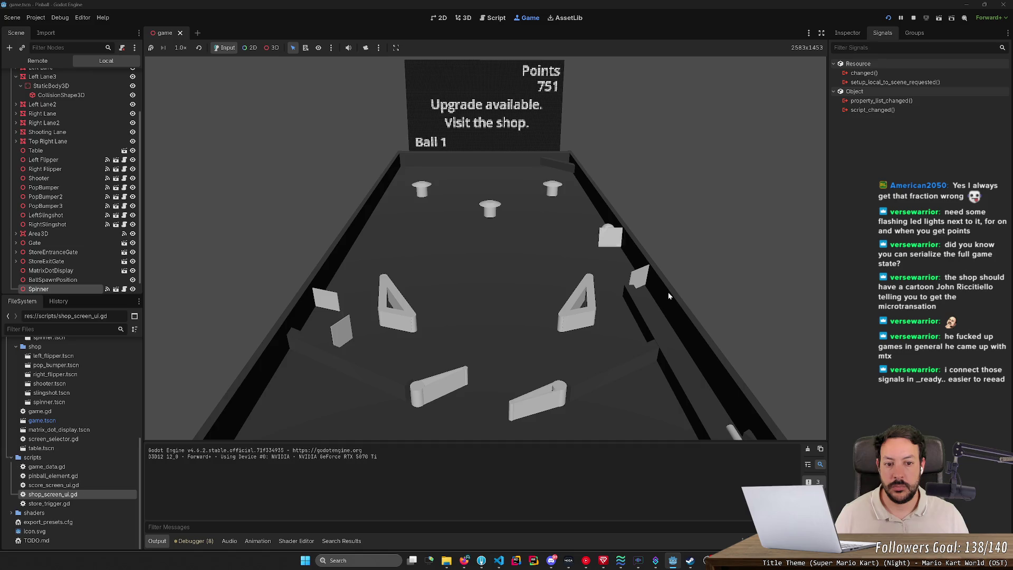
key("Right")
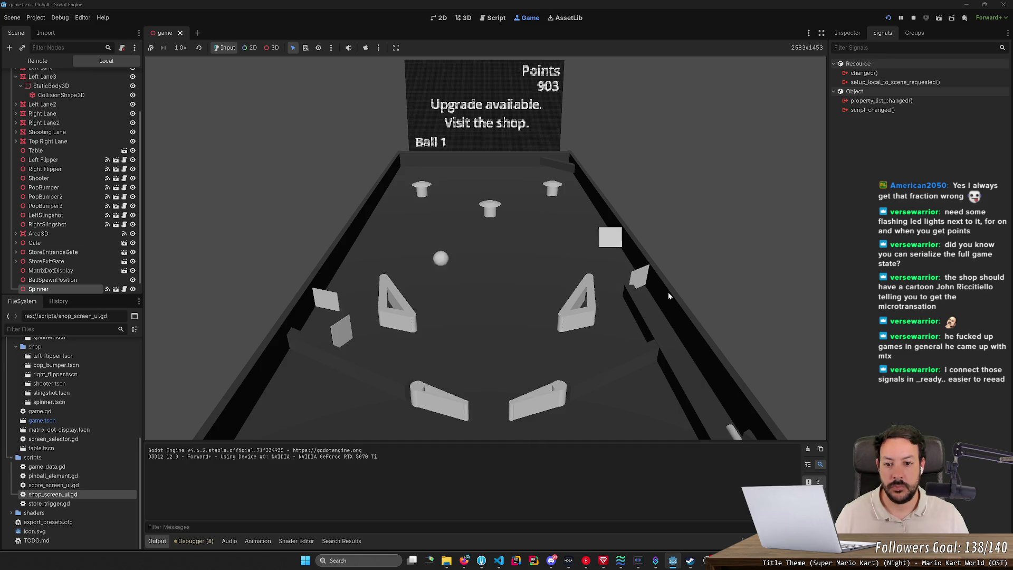
key("Right")
key("Left")
key("Right")
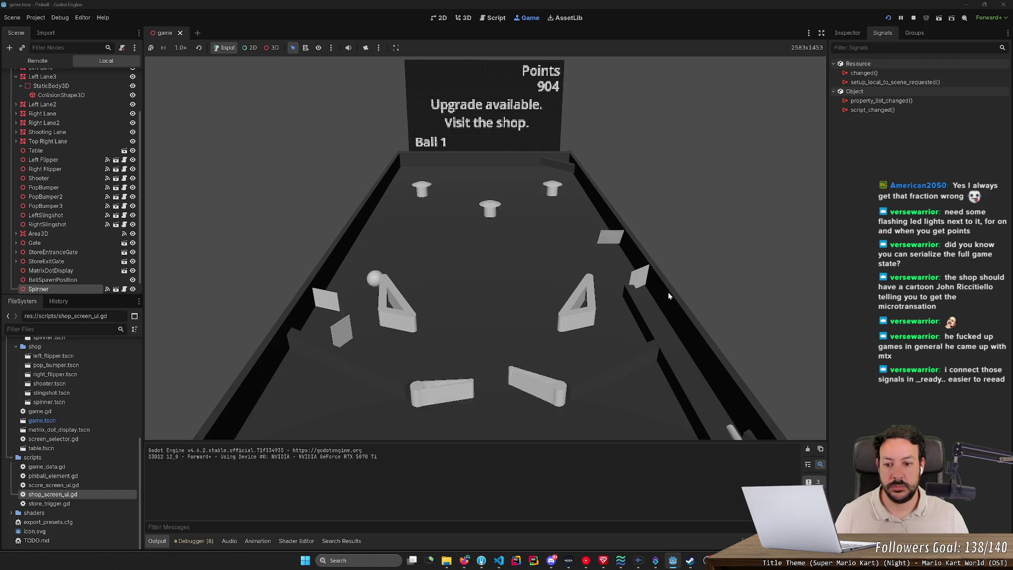
key("Right")
key("Left")
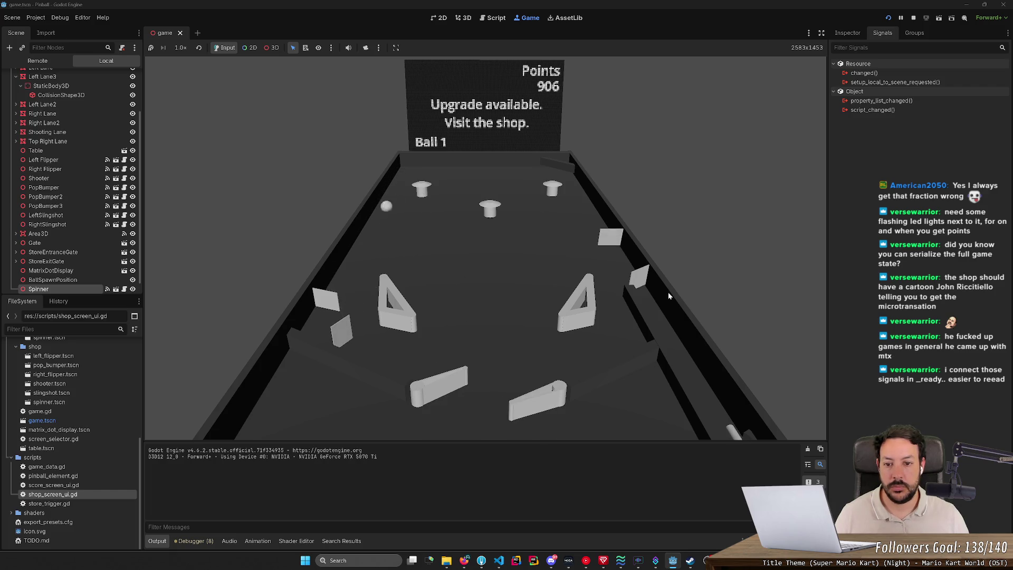
key("Left")
key("Right")
left_click(913, 19)
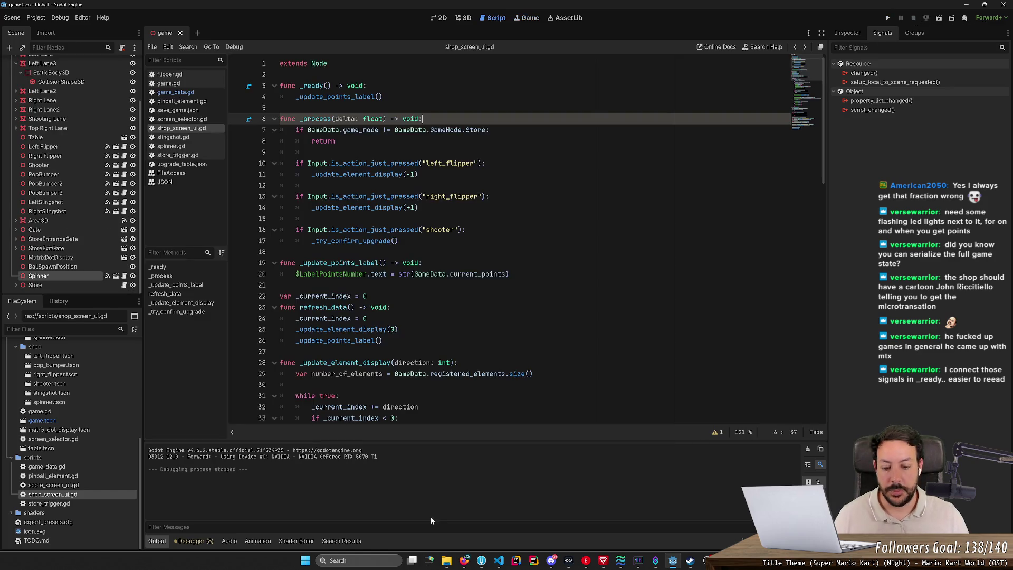
left_click(482, 562)
- In Fork, review the changes and stage upgrade_table.json
left_click(481, 563)
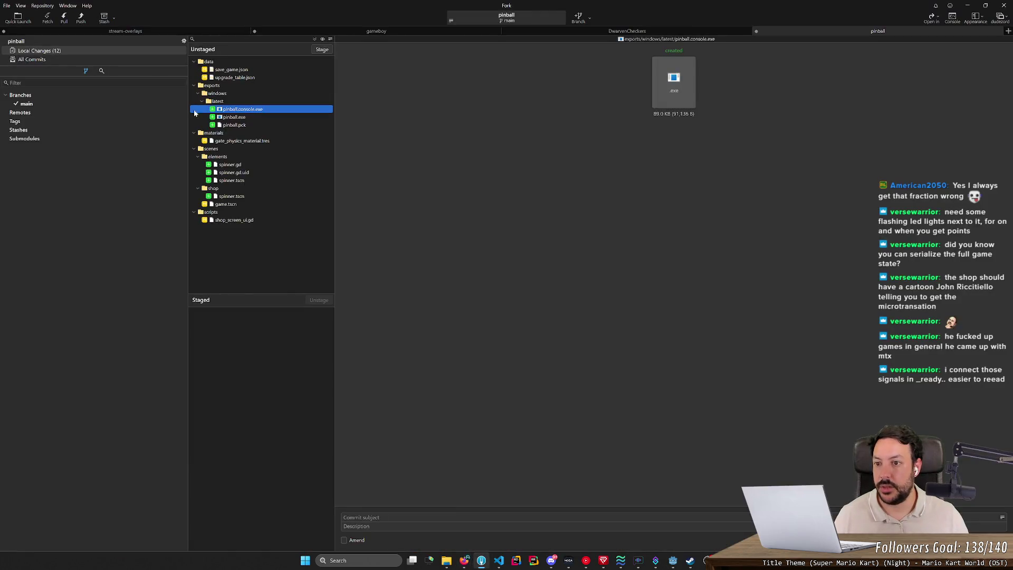
left_click(235, 71)
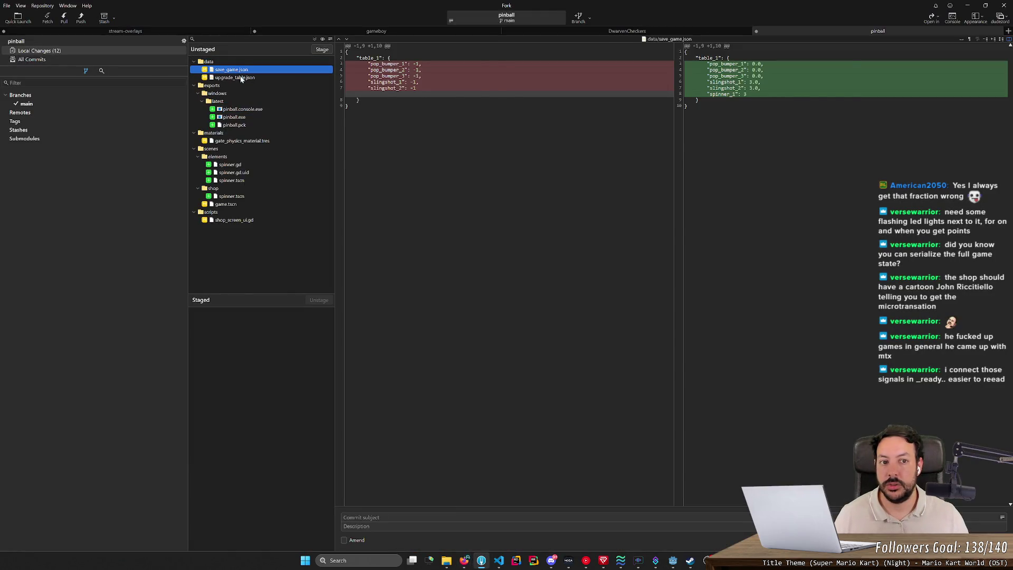
left_click(242, 78)
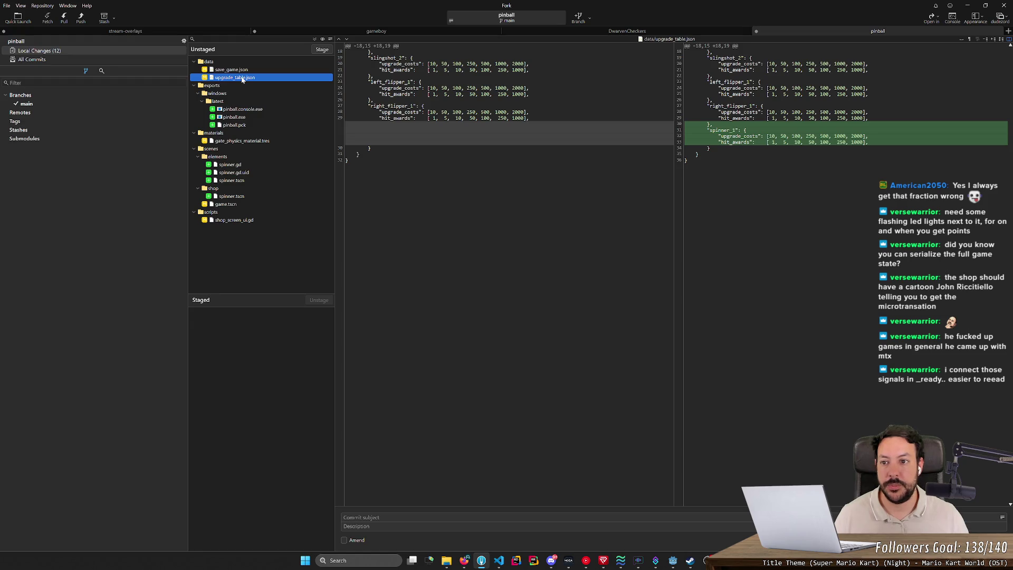
double_click(243, 79)
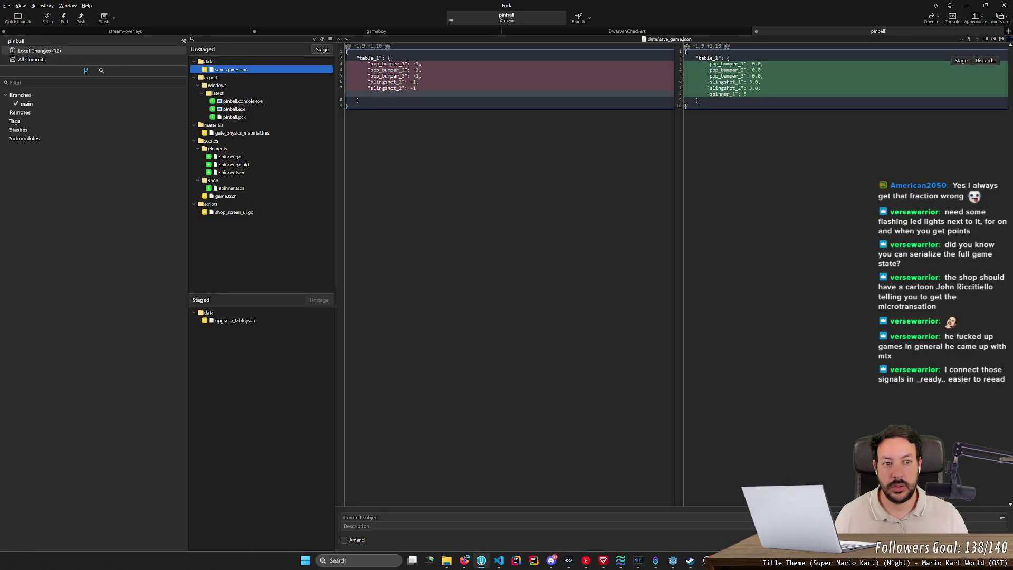
- In Godot's save_game.json, reset the edited table_1 values, including line 7's 3.0, to -1
left_click(673, 561)
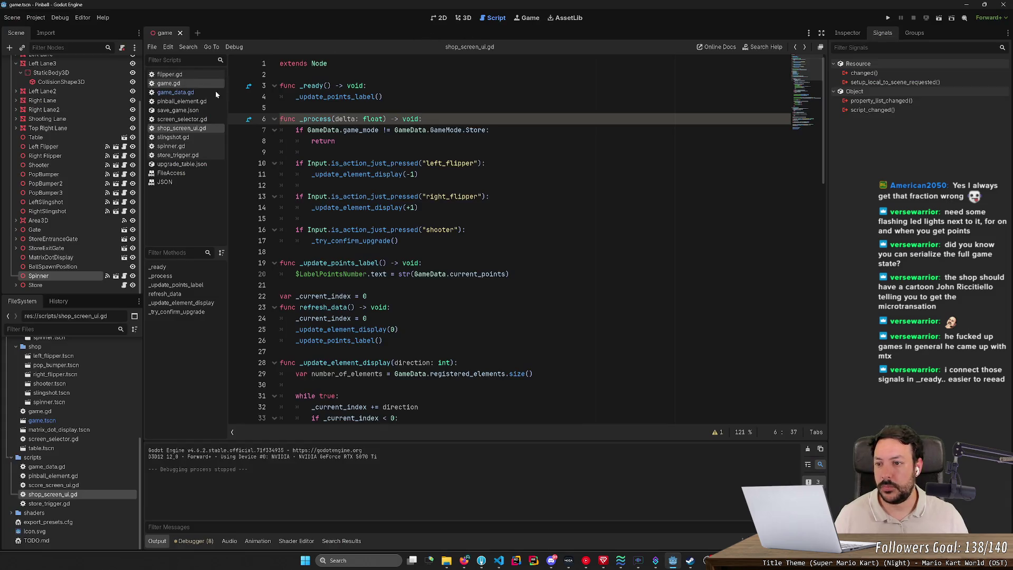
left_click(186, 115)
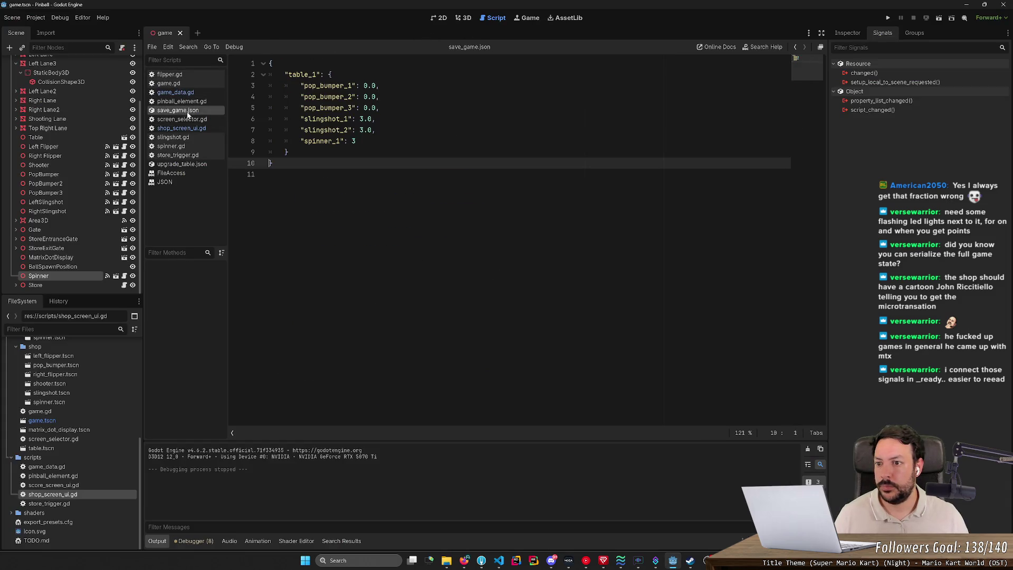
left_click(356, 141)
type("-1")
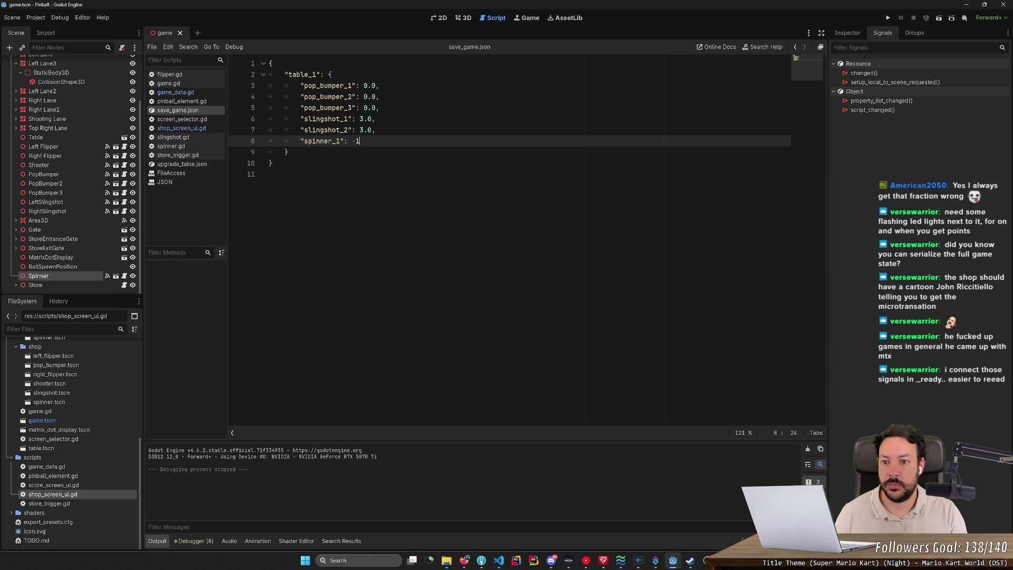
key("alt+Tab")
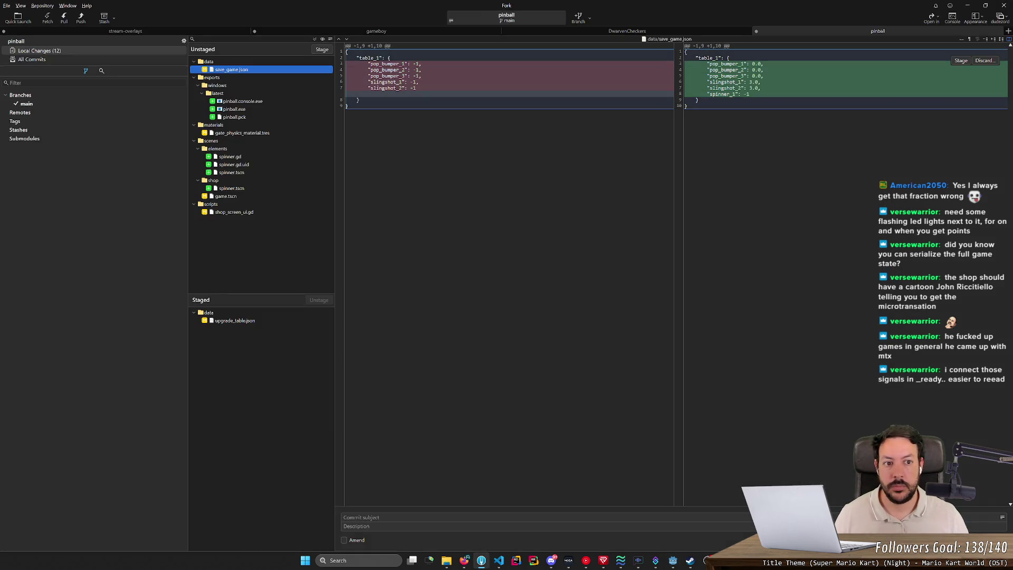
key("alt+Tab")
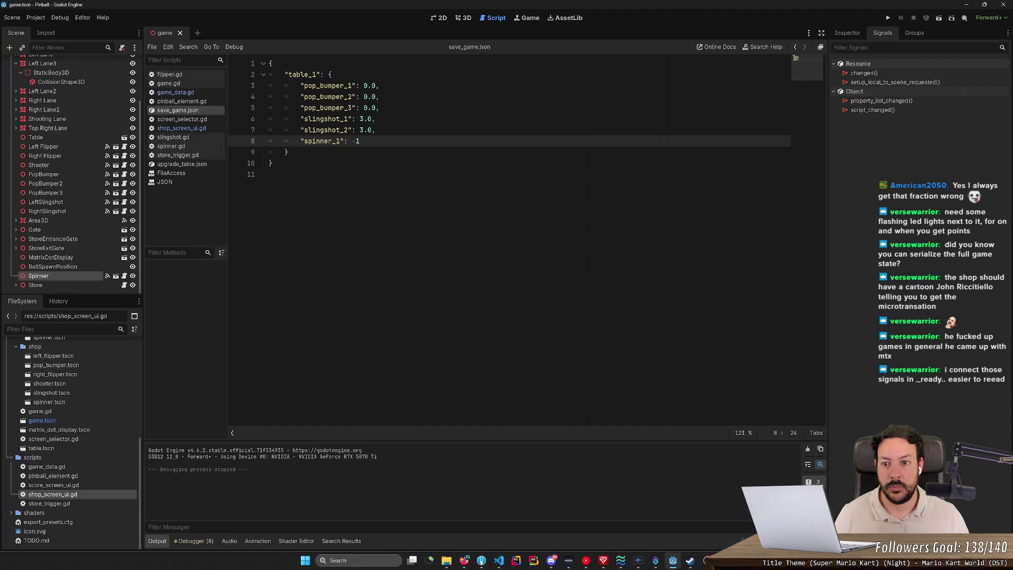
left_click_drag(372, 130, 360, 130)
type("-1")
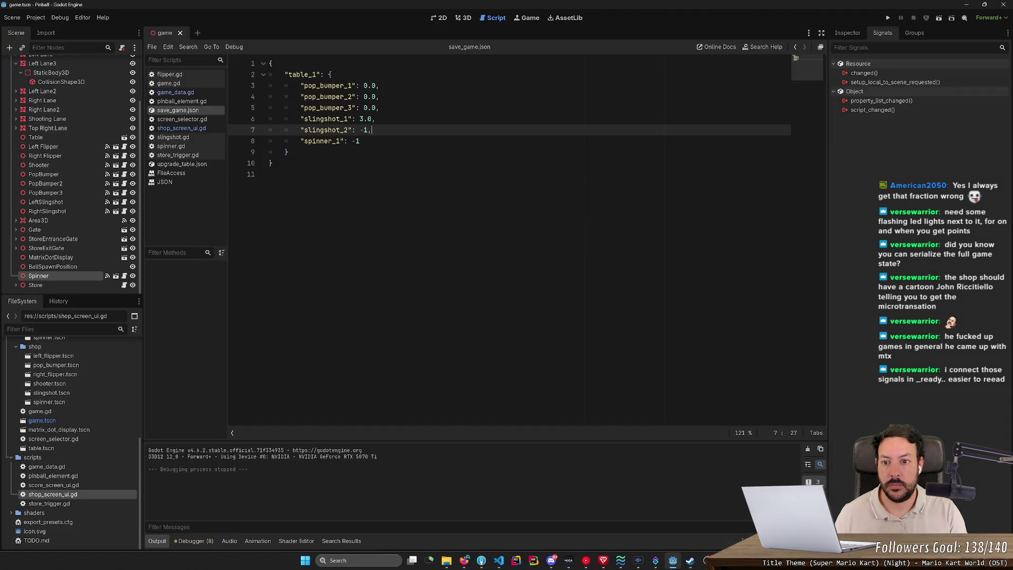
key("alt+Tab")
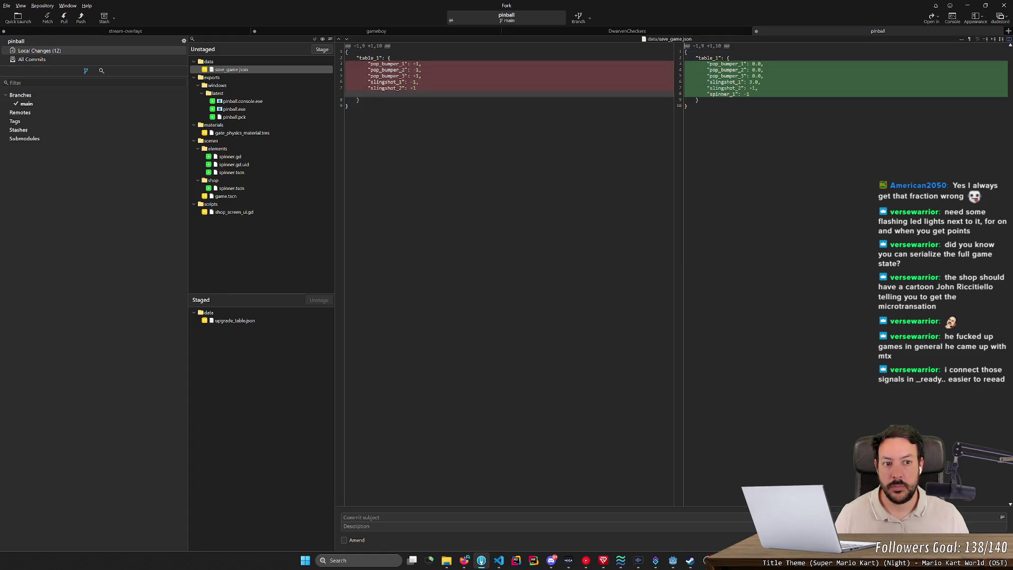
- Add a new "spinner_1": -1 entry after slingshot_2 and stage save_game.json in Fork
mouse_move(685, 107)
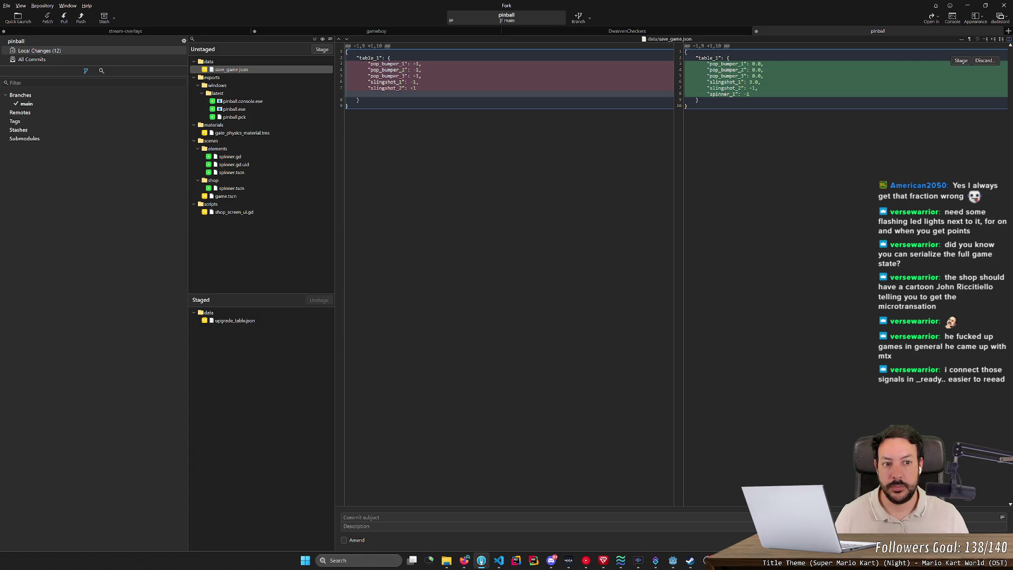
left_click(731, 94)
left_click(277, 70)
double_click(278, 70)
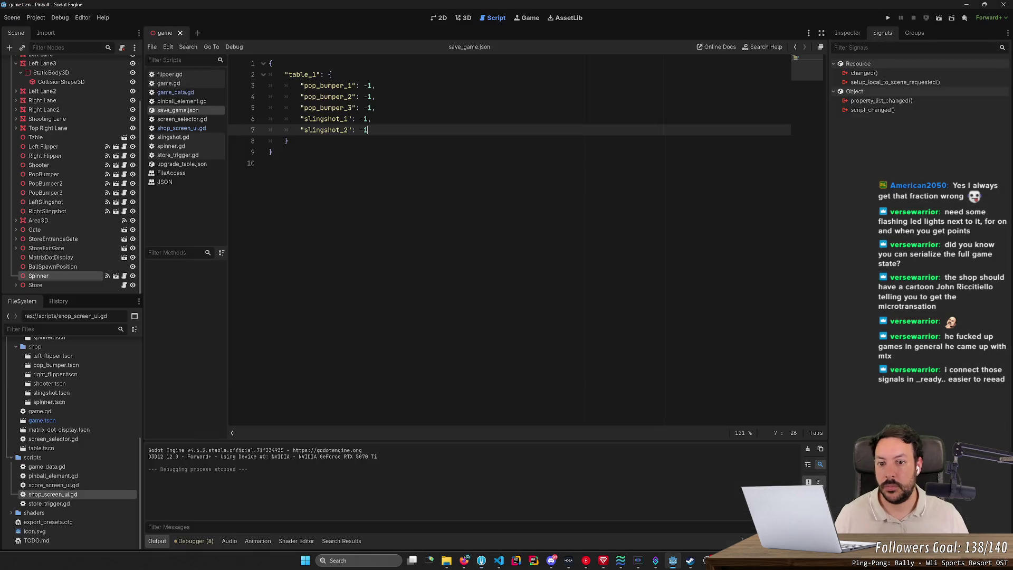
type(",")
key("Return")
type("\"spinner_1\": -1")
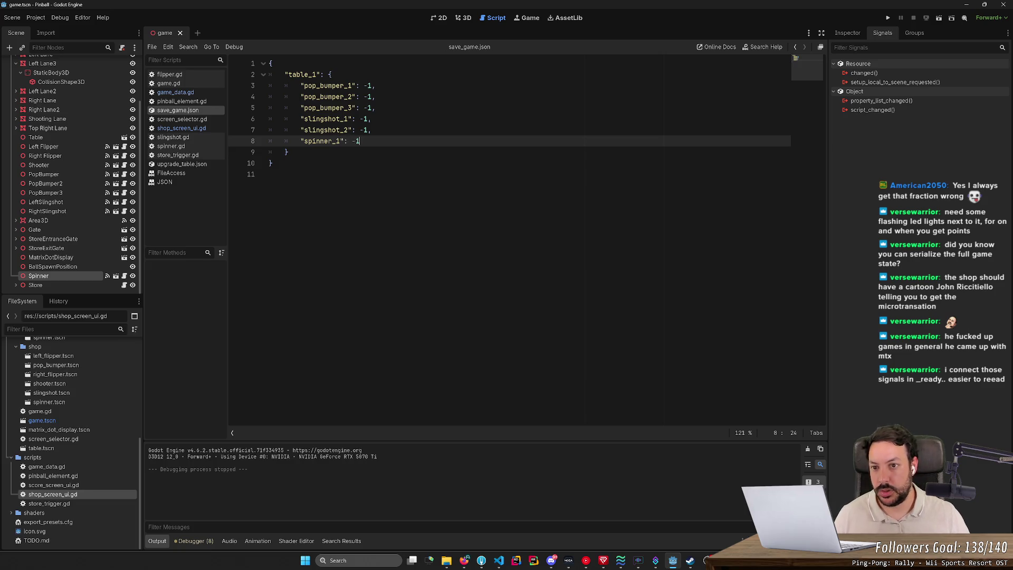
key("alt+Tab")
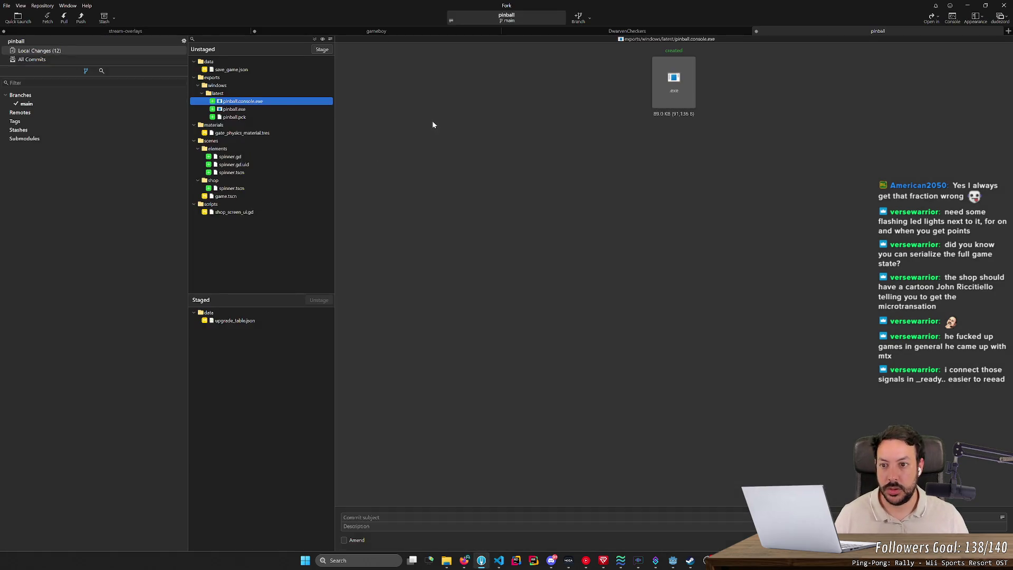
left_click(253, 71)
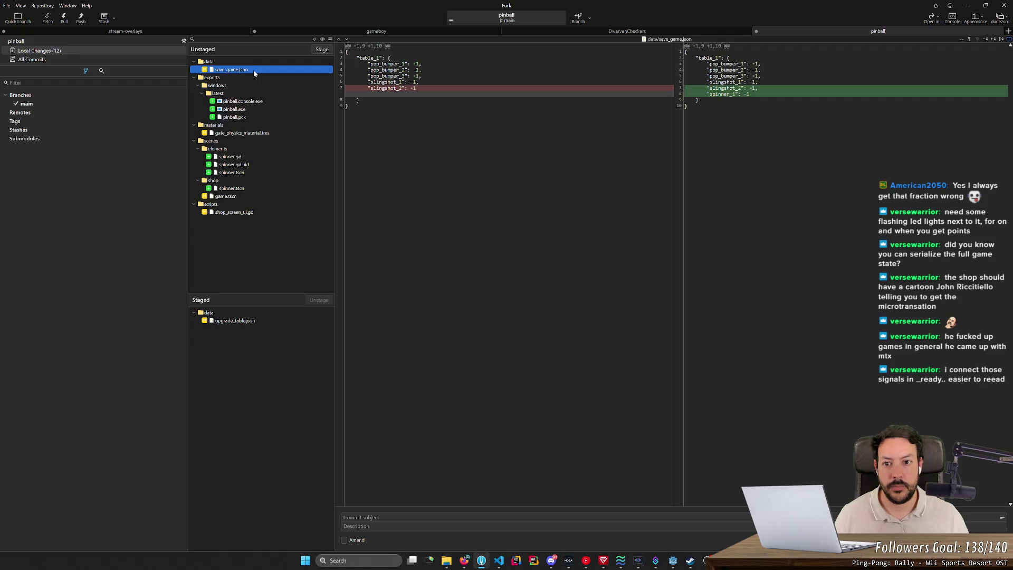
double_click(254, 71)
- Check gate_physics_material.tres's diff showing friction 0.0 changed to 0.3, then switch back to Godot
left_click(238, 118)
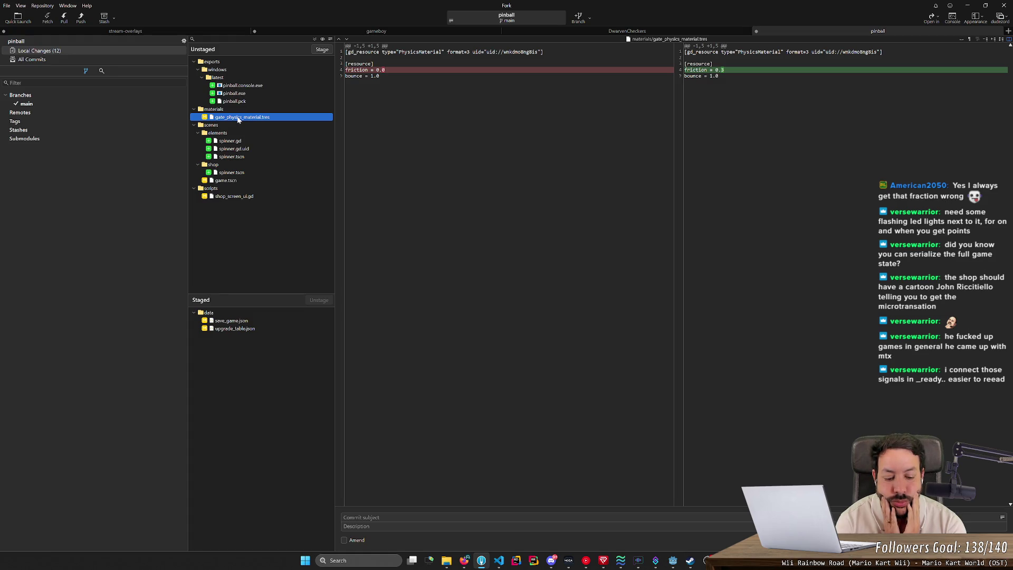
left_click(673, 560)
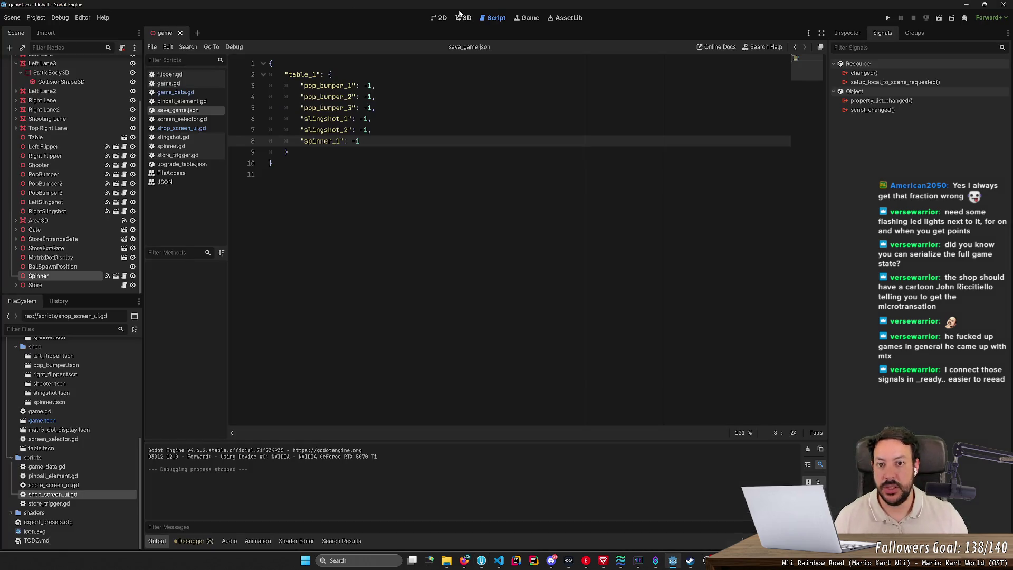
- Open spinner.tscn and make its RigidBody3D's Physics Material Override unique
left_click(124, 277)
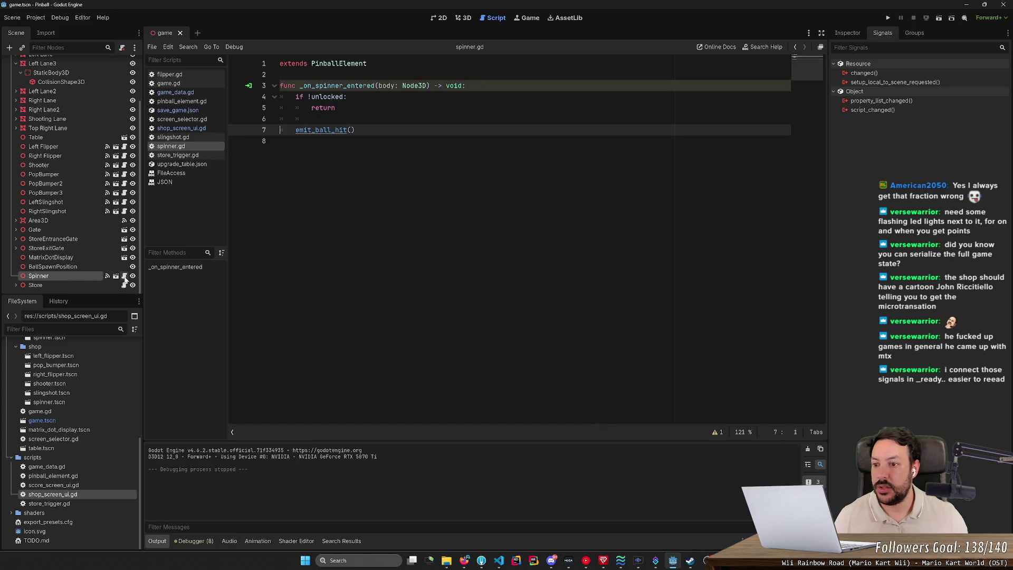
left_click(115, 277)
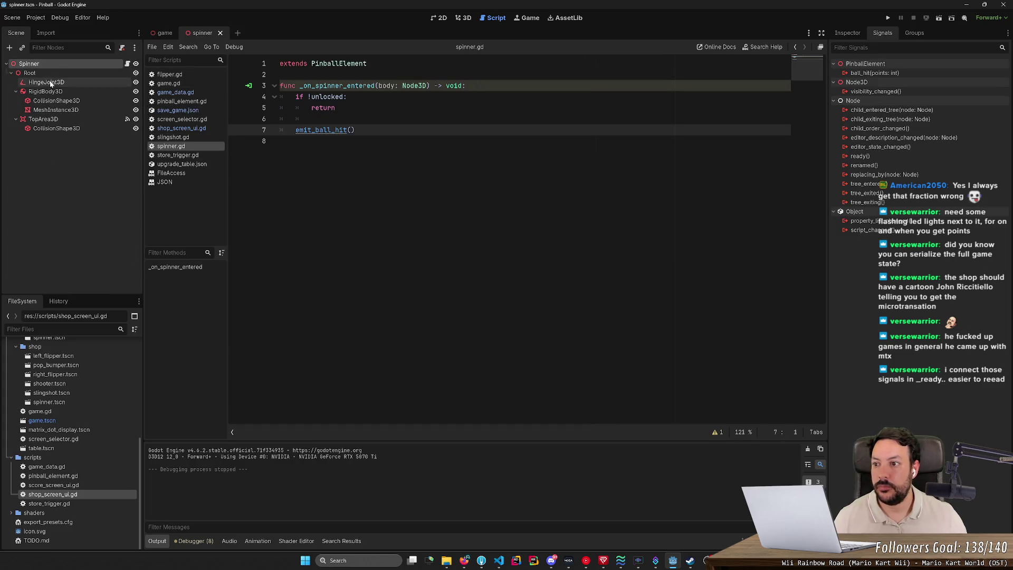
left_click(45, 92)
left_click(848, 33)
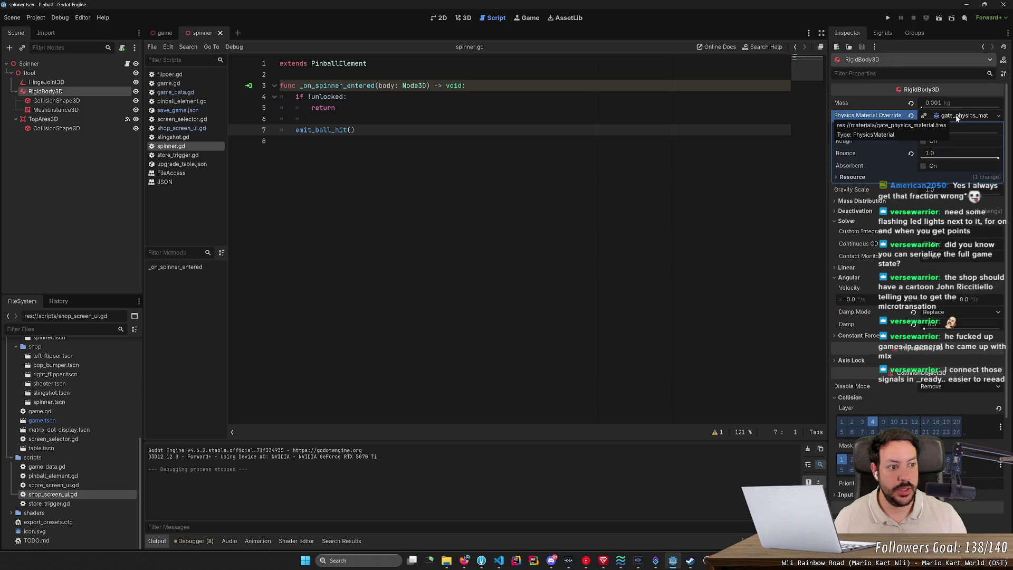
right_click(957, 118)
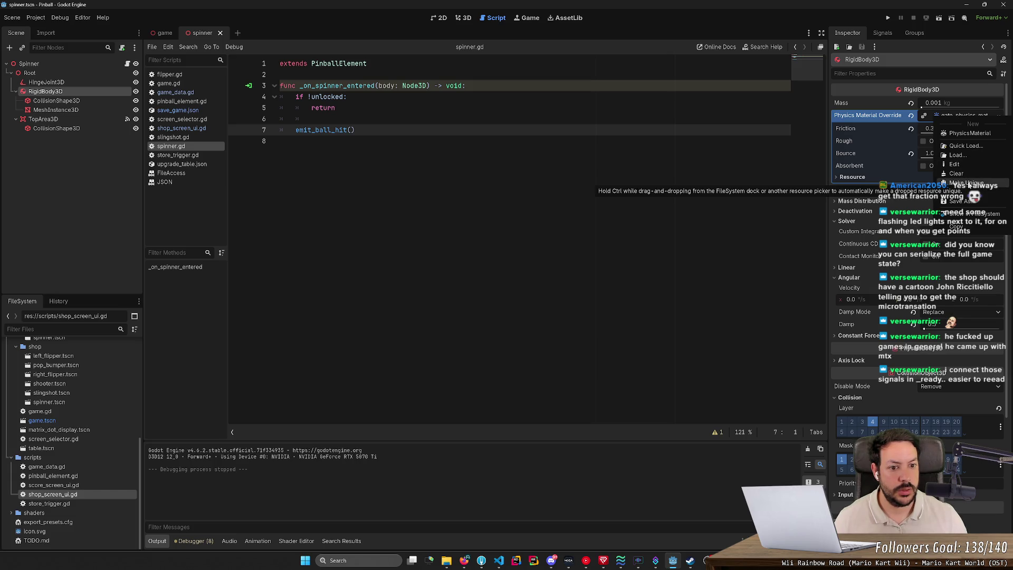
left_click(969, 183)
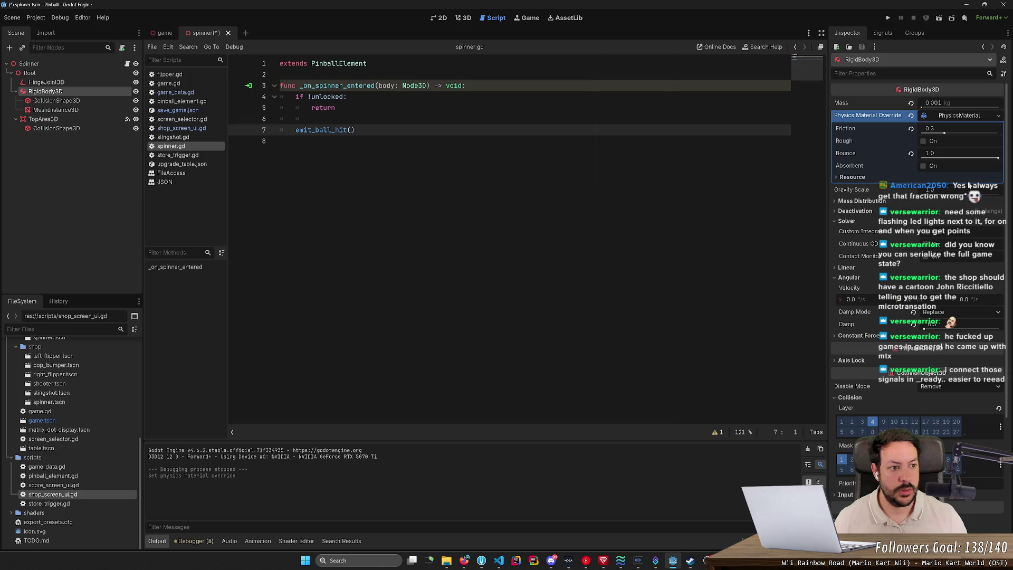
- Save the material as materials/spinner_physics_material.tres and save the Spinner scene
right_click(948, 119)
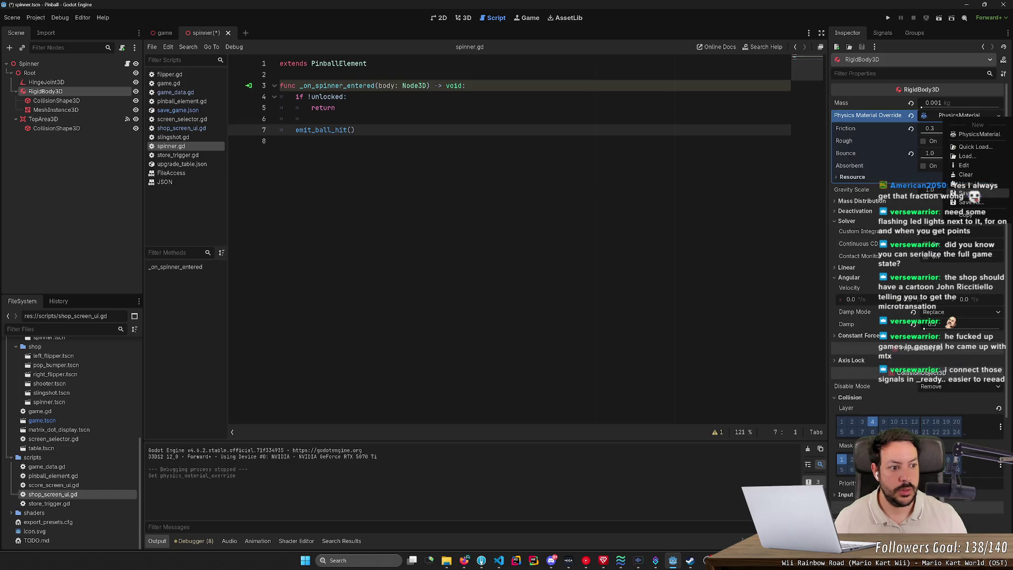
left_click(966, 202)
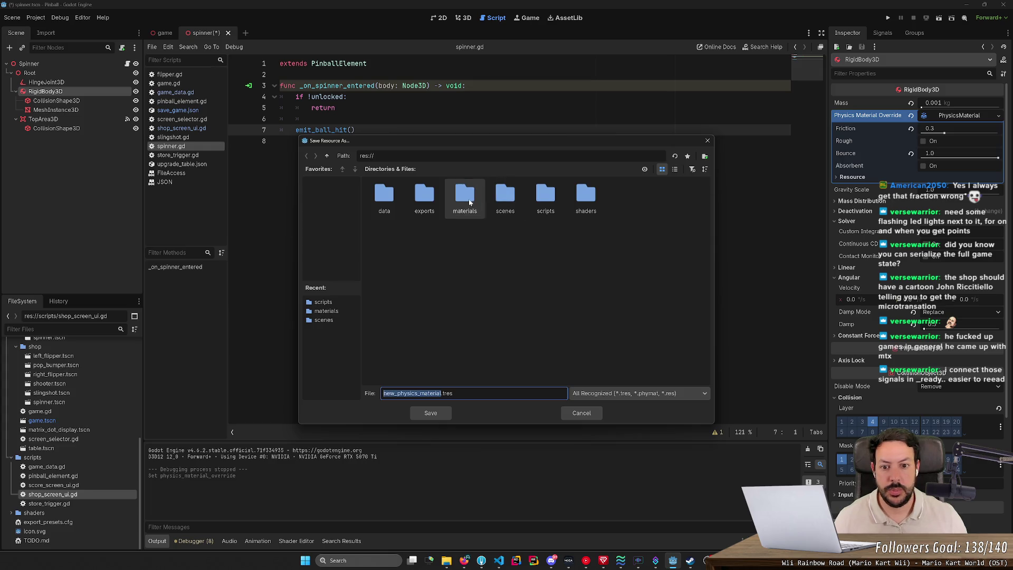
double_click(464, 196)
double_click(391, 394)
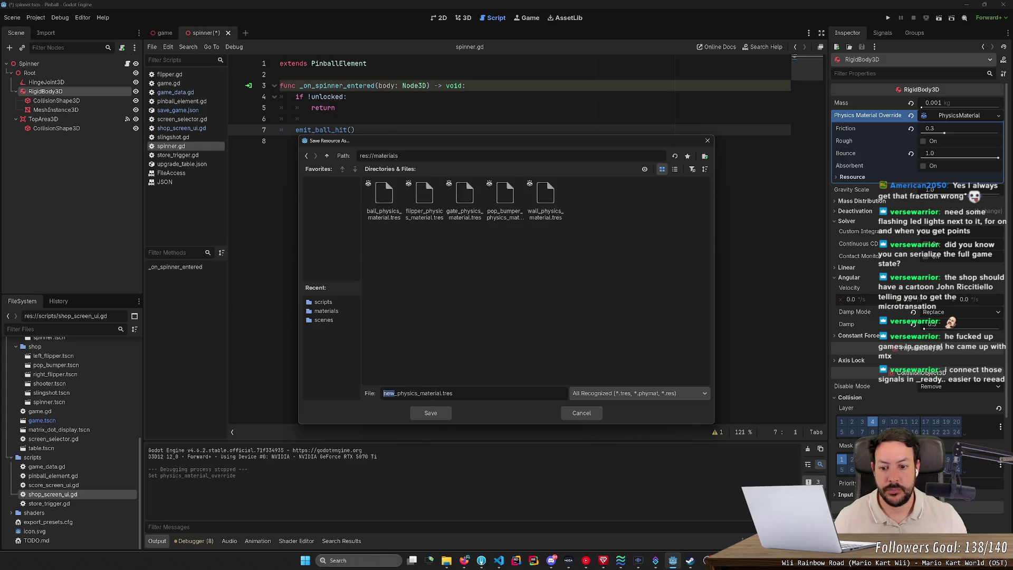
type("spinner")
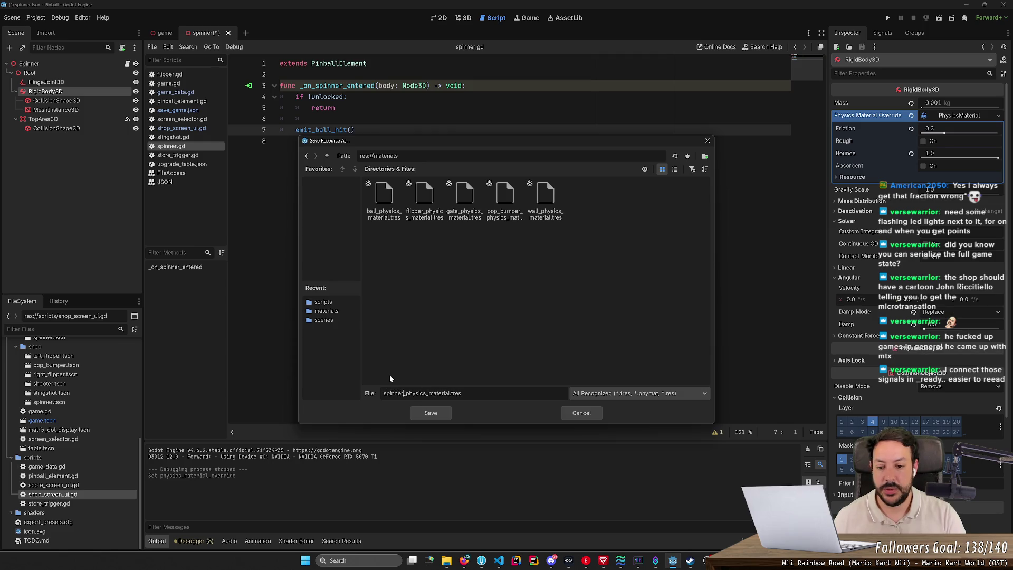
left_click(430, 413)
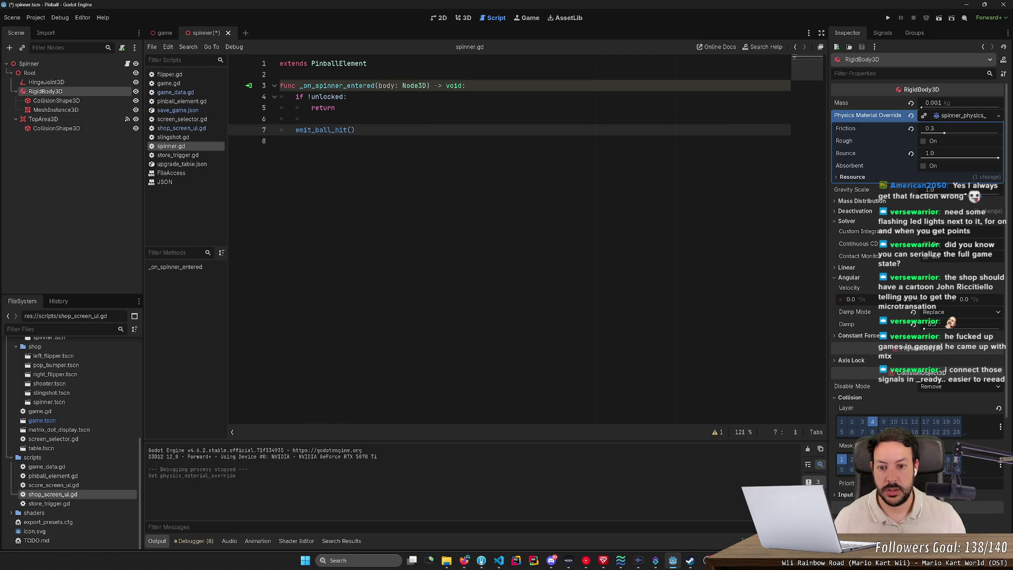
key("ctrl+s")
key("alt+Tab")
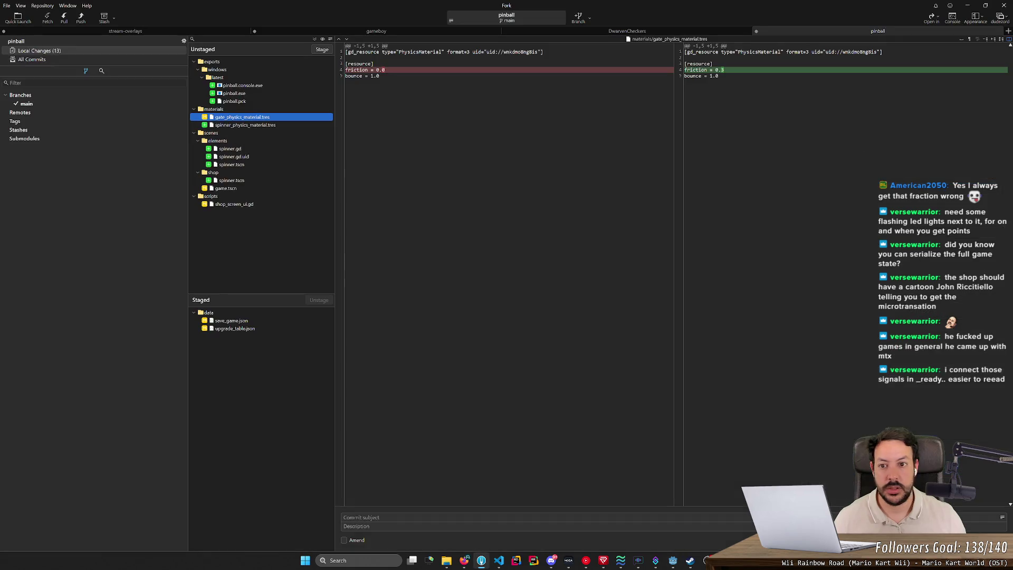
- Discard the friction change in gate_physics_material.tres
left_click(271, 117)
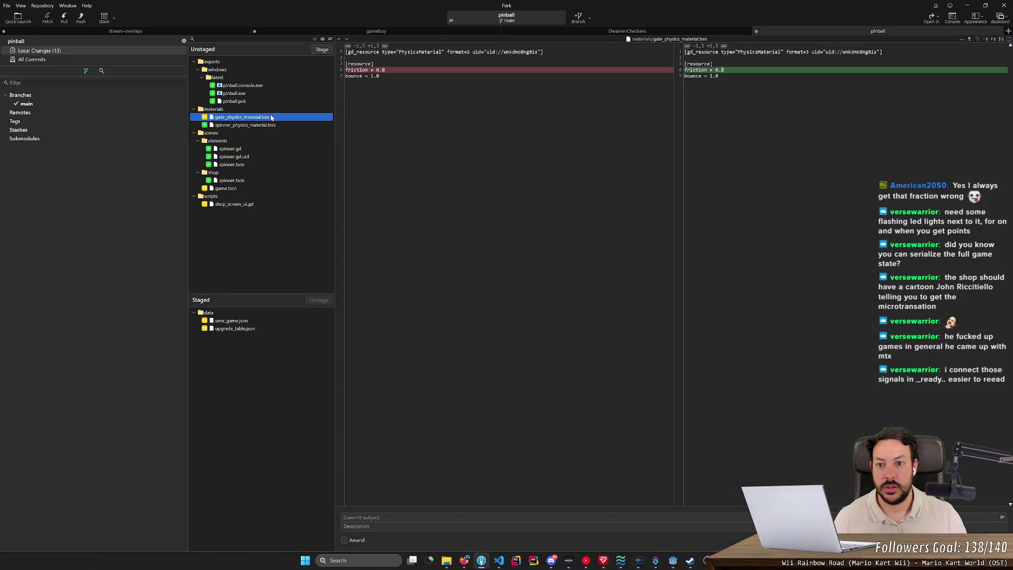
left_click(256, 127)
left_click(259, 117)
key("Delete")
key("Return")
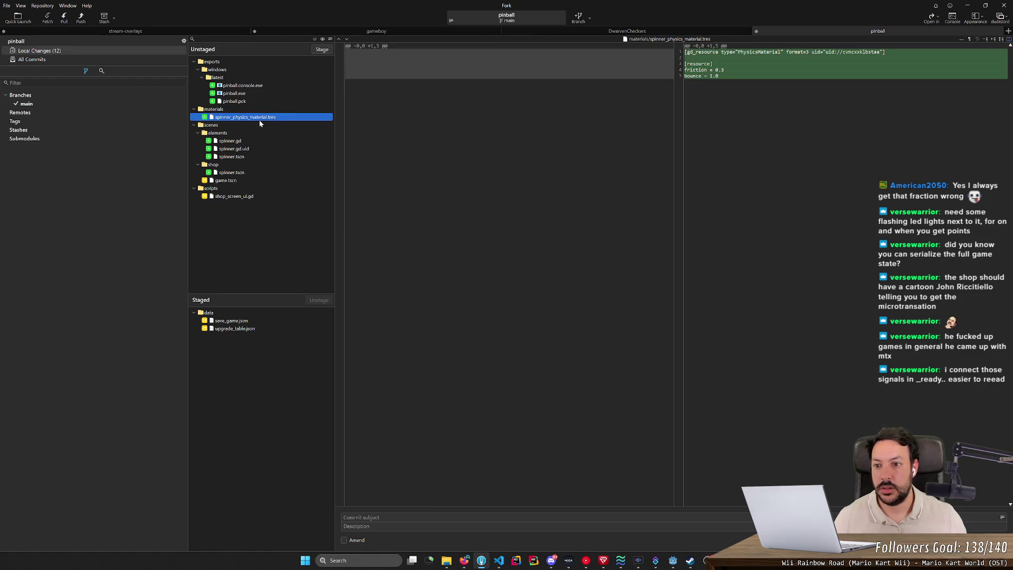
- Stage spinner_physics_material.tres, the scenes/elements folder, the remaining scenes and the scripts folder
double_click(259, 119)
left_click(246, 118)
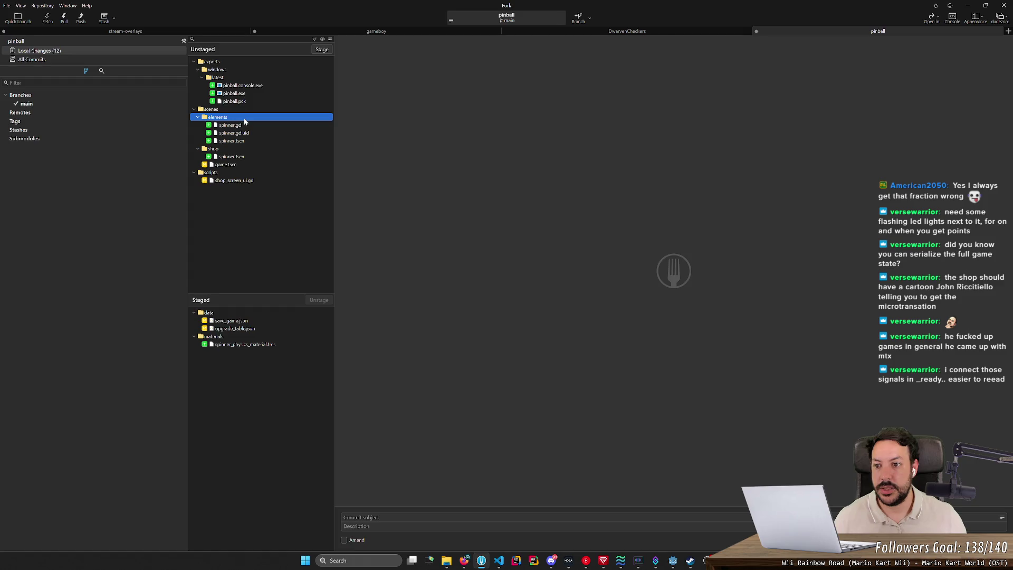
double_click(246, 118)
double_click(237, 135)
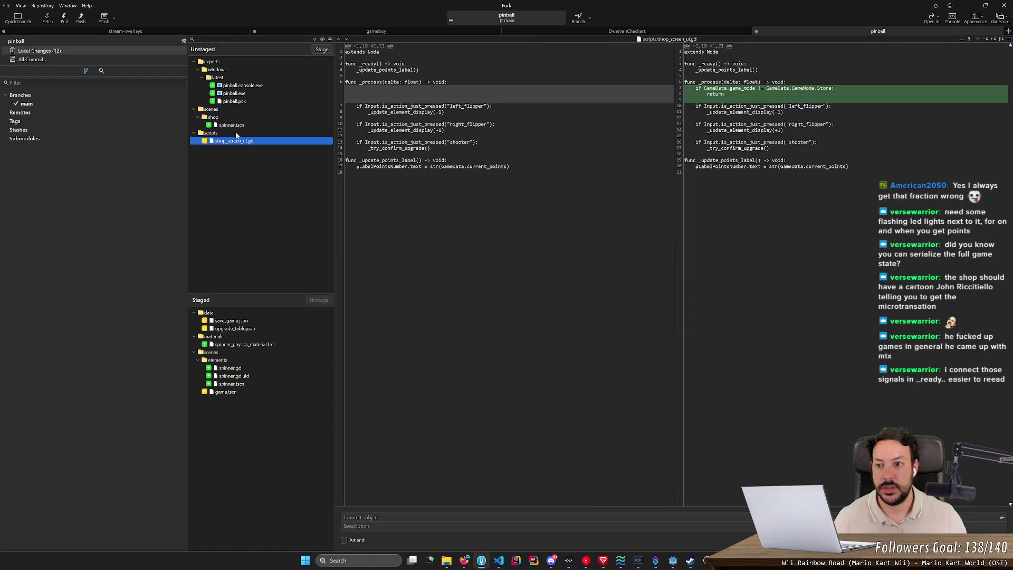
double_click(245, 125)
double_click(251, 119)
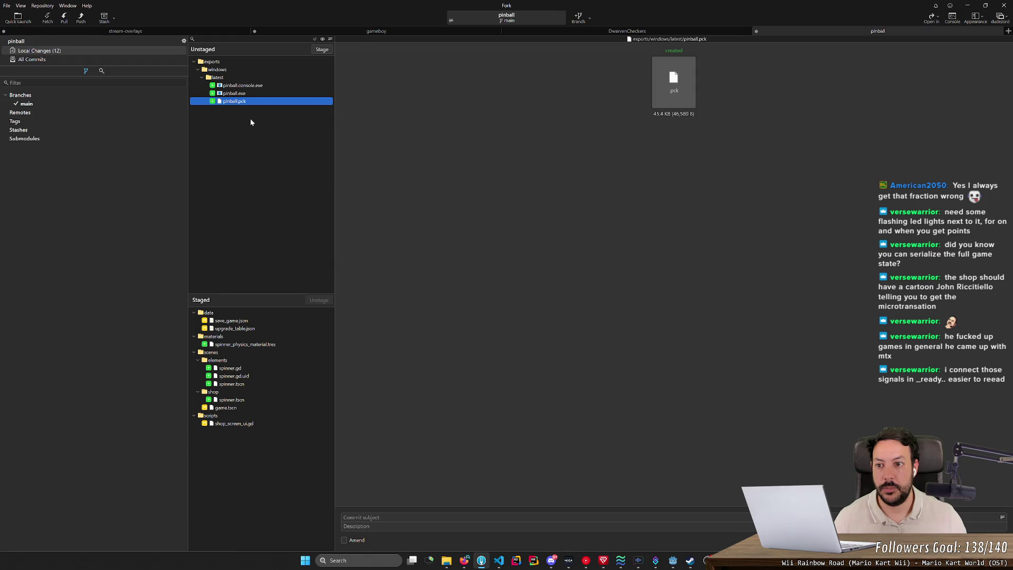
- Commit the staged changes with the subject 'Spinner'
left_click(437, 513)
type("Spinner")
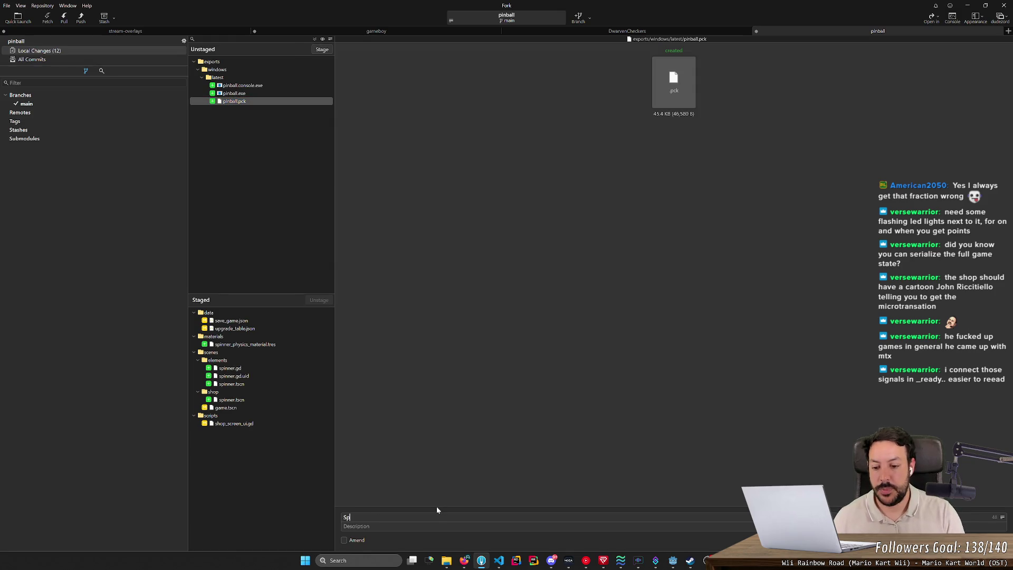
key("ctrl+Return")
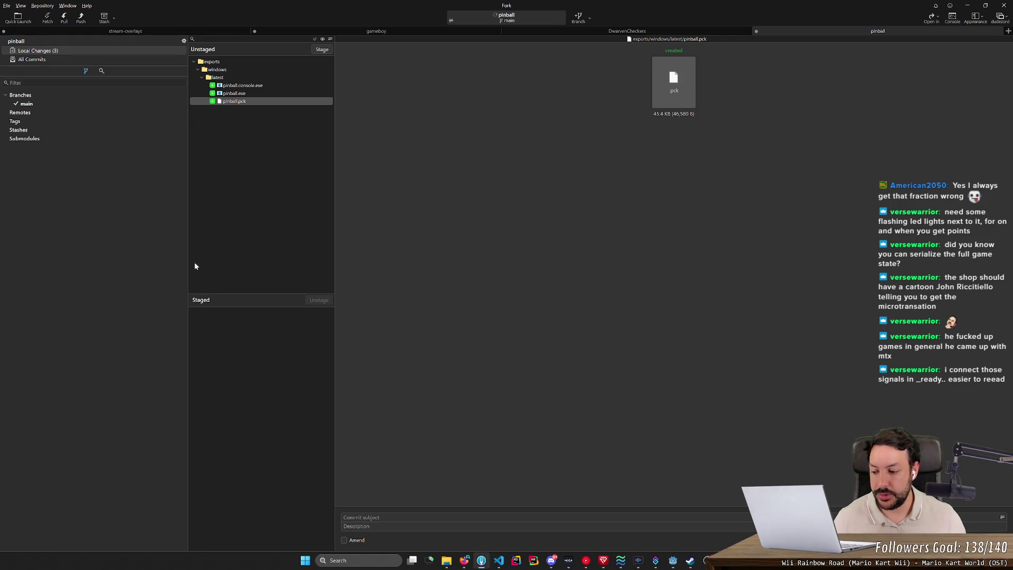
key("alt+Tab")
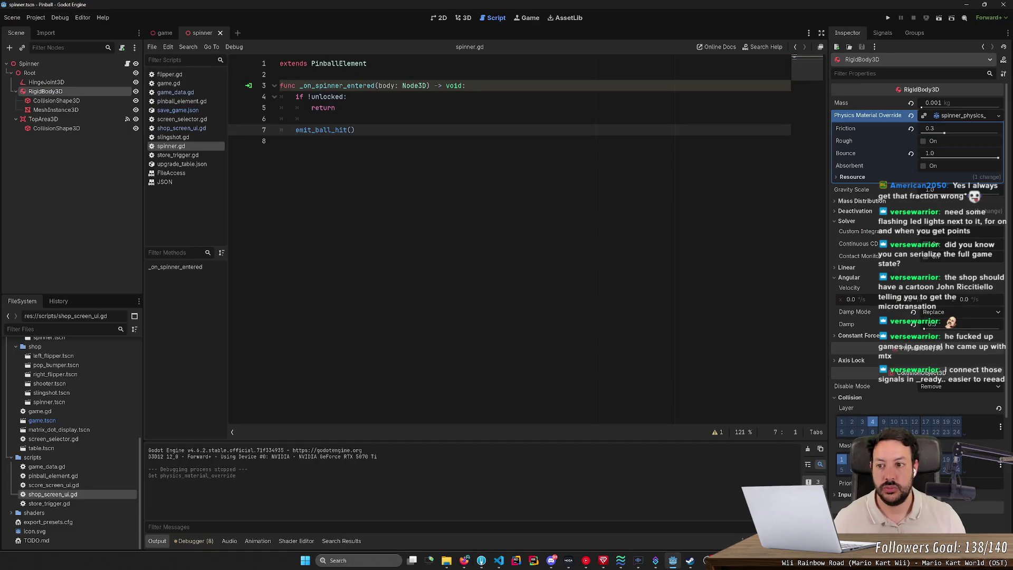
- Check the Left Flipper's connected signals in the game scene, then show the scene in 3D
left_click(280, 74)
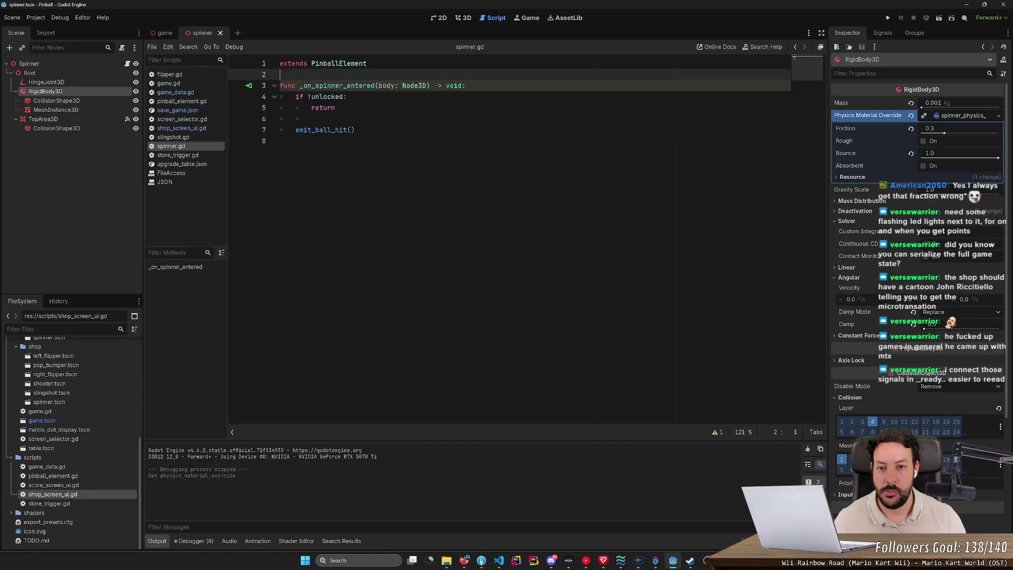
left_click(164, 33)
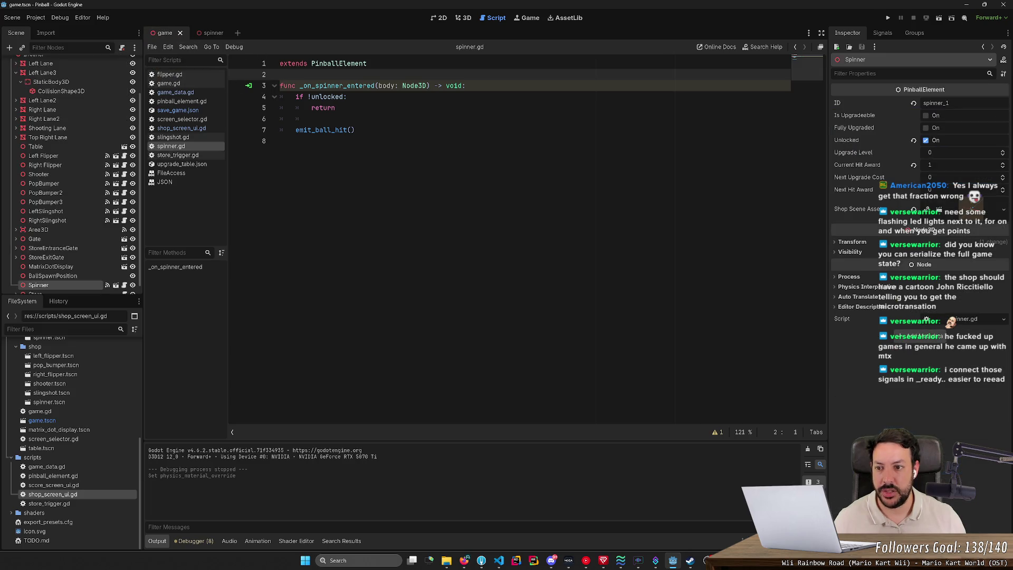
scroll(74, 85, "up", 2)
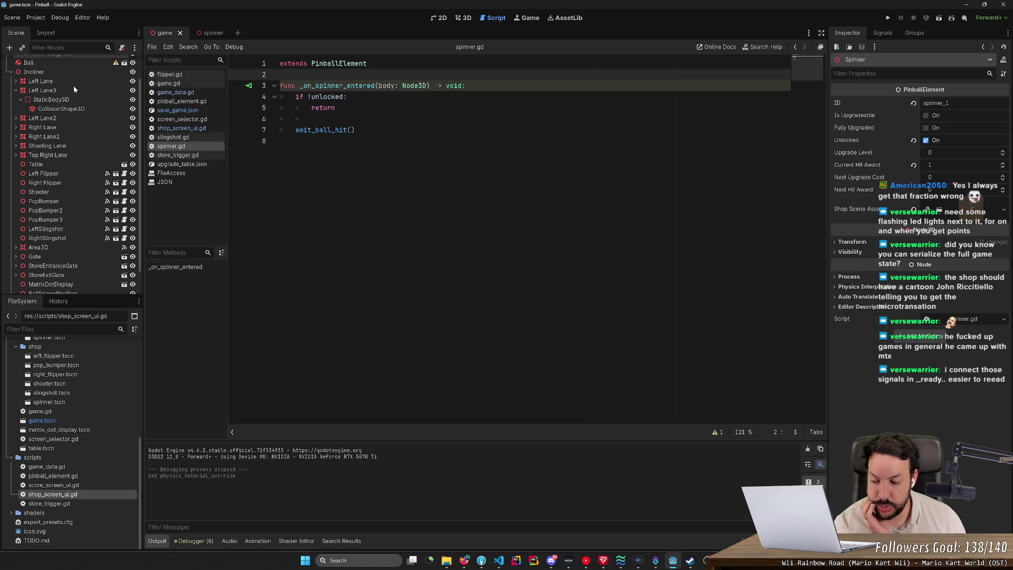
scroll(74, 85, "up", 3)
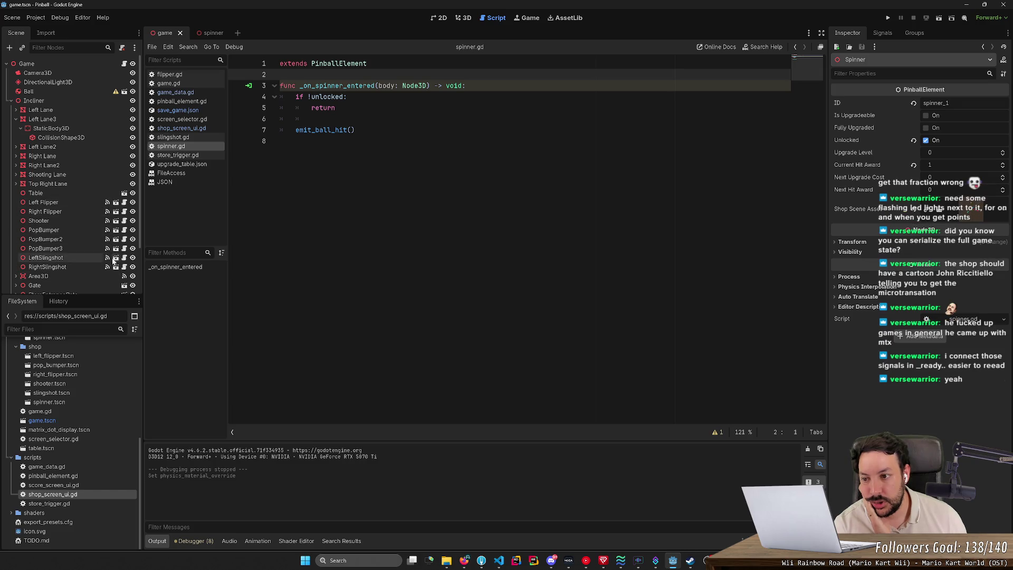
left_click(107, 209)
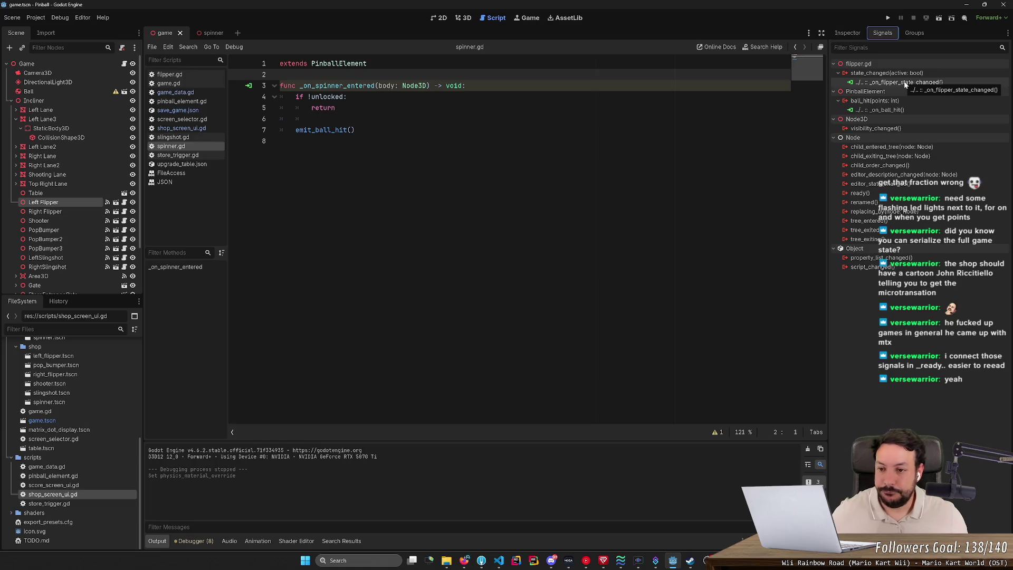
left_click(281, 141)
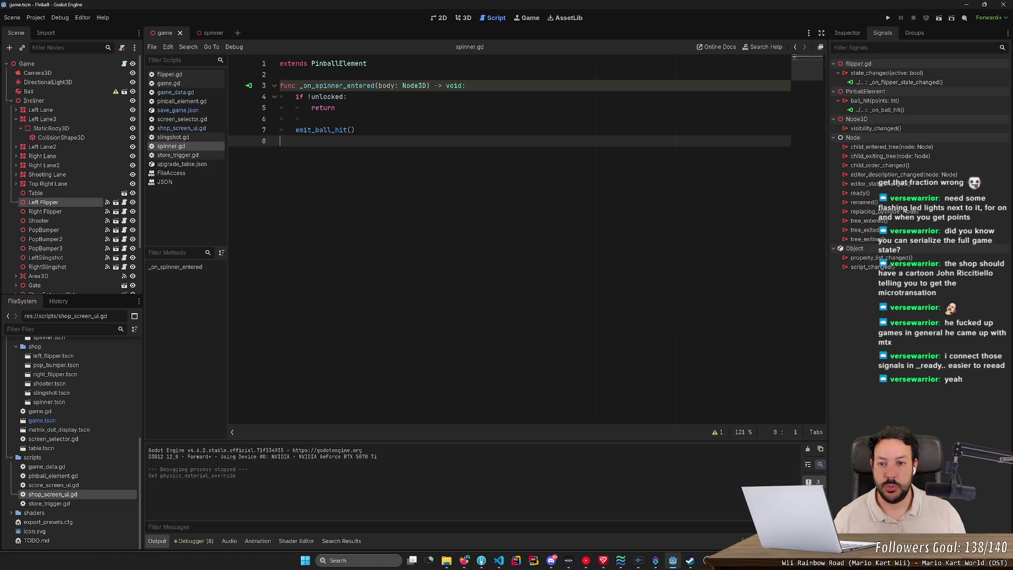
left_click(464, 18)
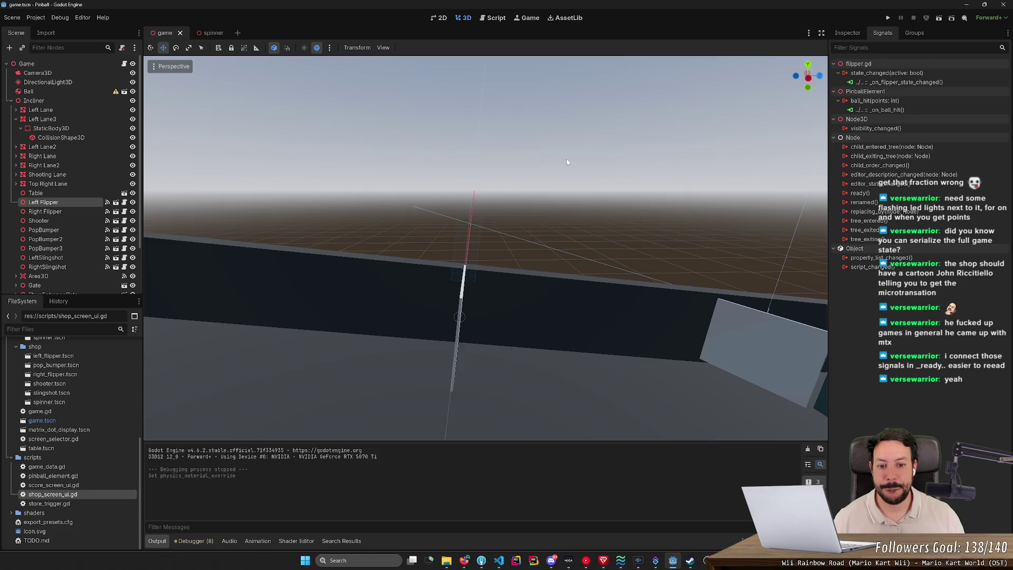
- Zoom around the pinball table in 3D, then bring up the Pinball Makers Basics wiki in Firefox
scroll(486, 248, "down", 5)
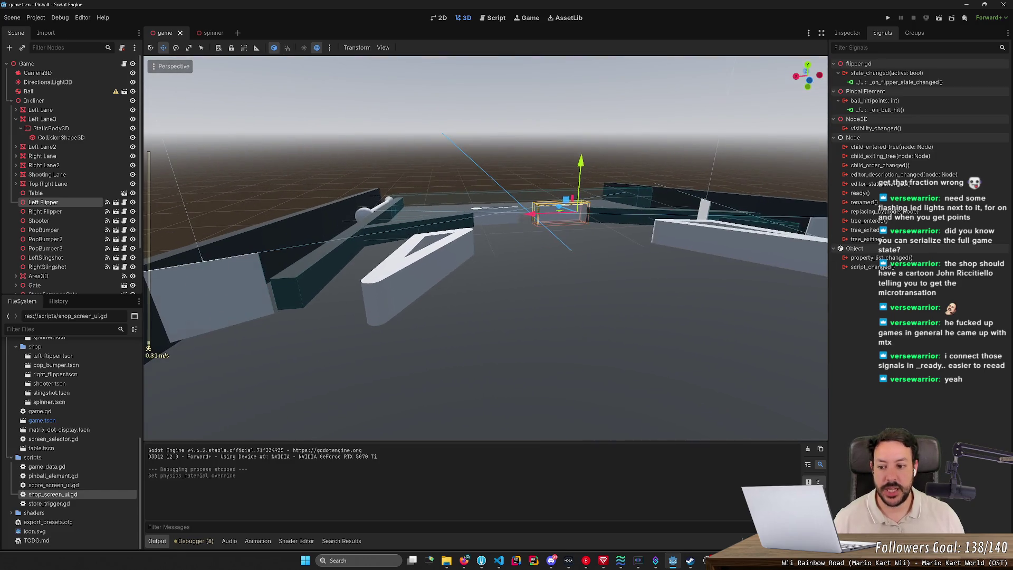
scroll(486, 248, "up", 10)
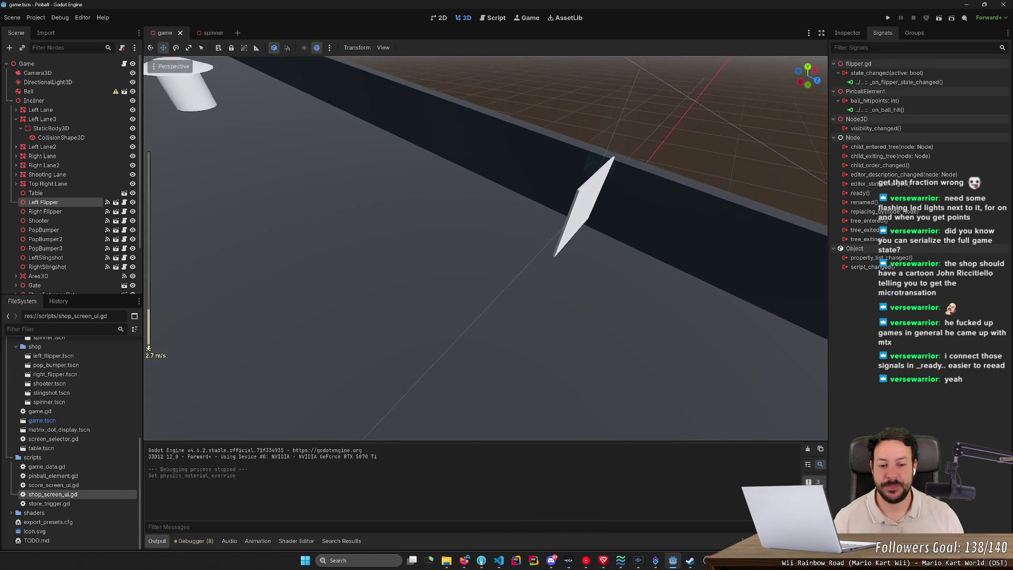
scroll(486, 248, "up", 4)
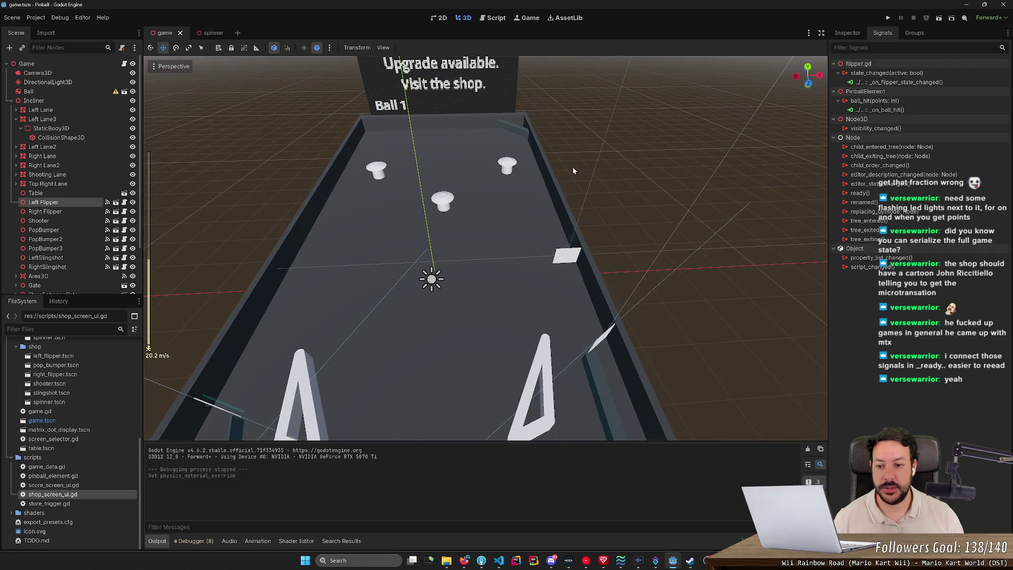
key("alt+Tab")
key("alt+Tab")
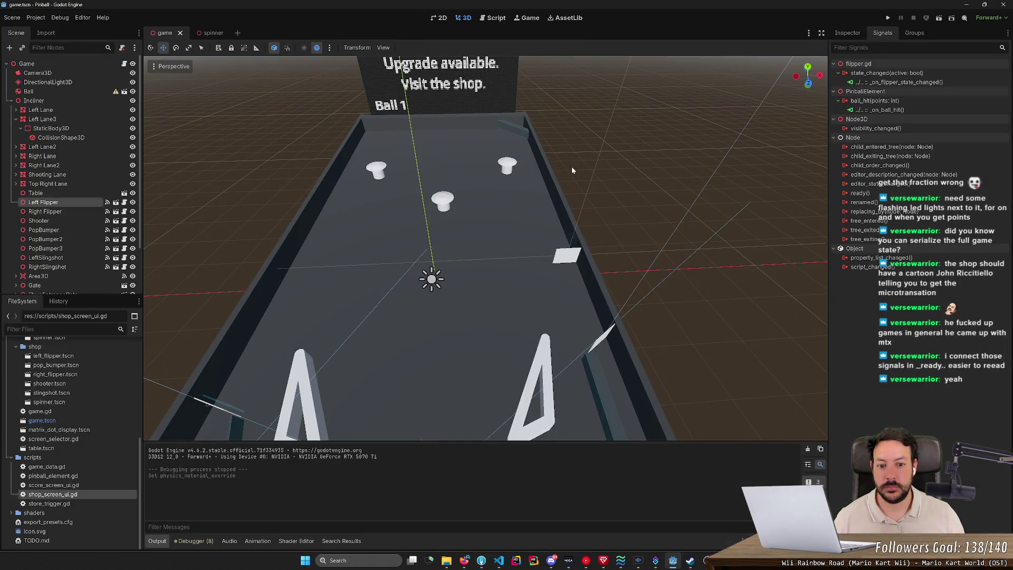
left_click(464, 560)
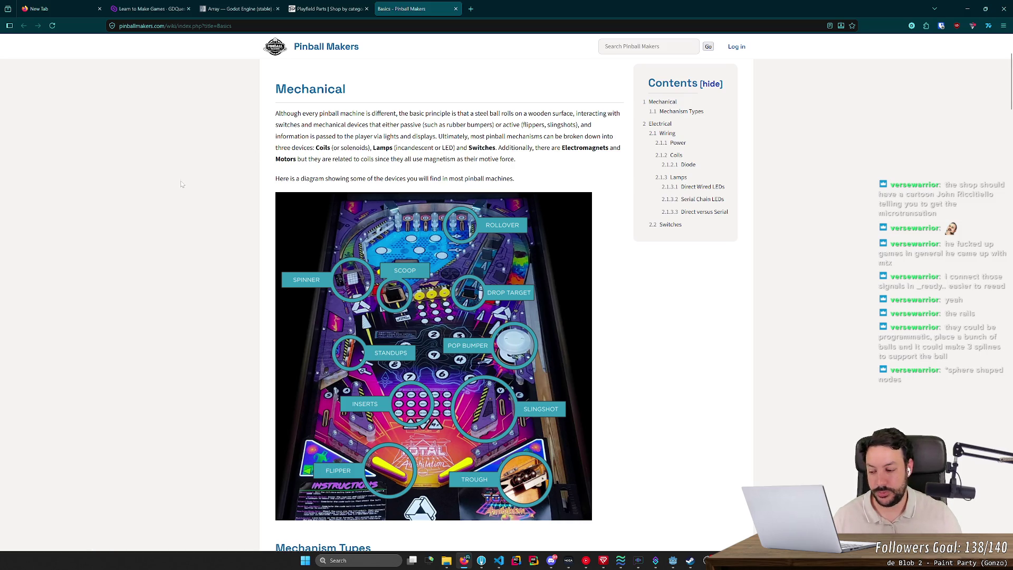
- Read the wiki's Mechanism Types and wiring photo, back up to the diagram, then return to Godot
scroll(160, 207, "down", 3)
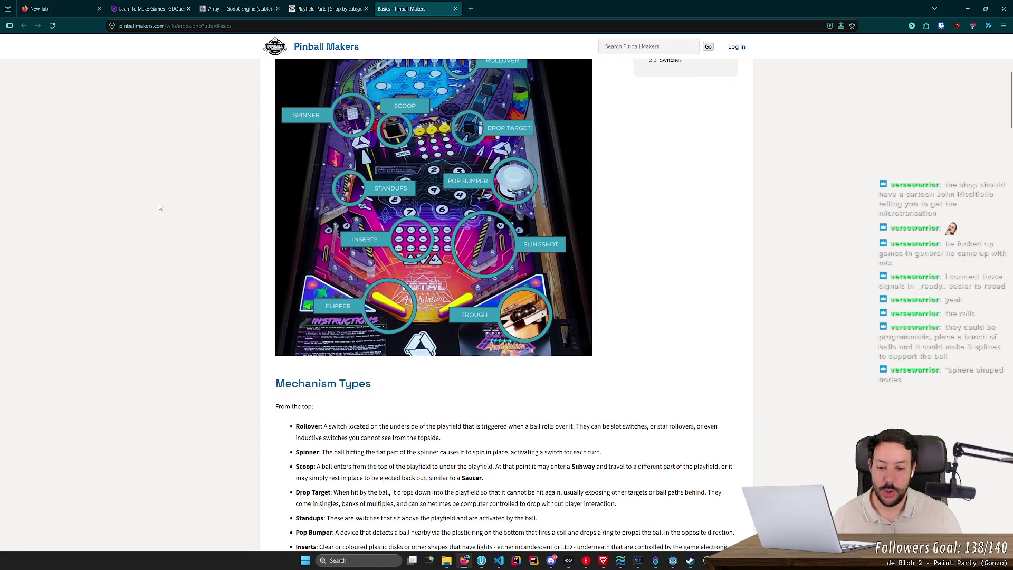
scroll(160, 207, "down", 4)
scroll(160, 207, "down", 2)
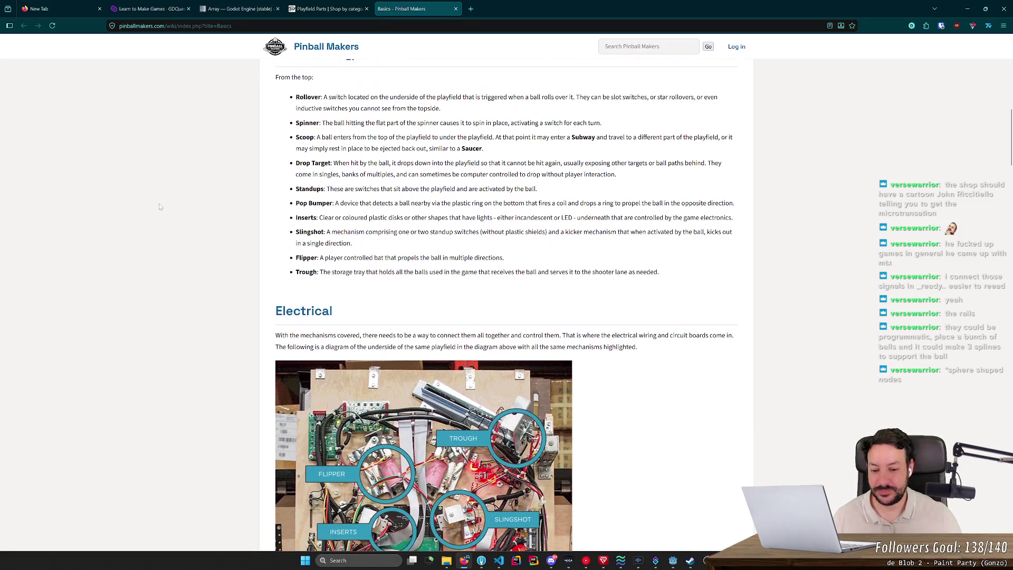
scroll(160, 207, "down", 8)
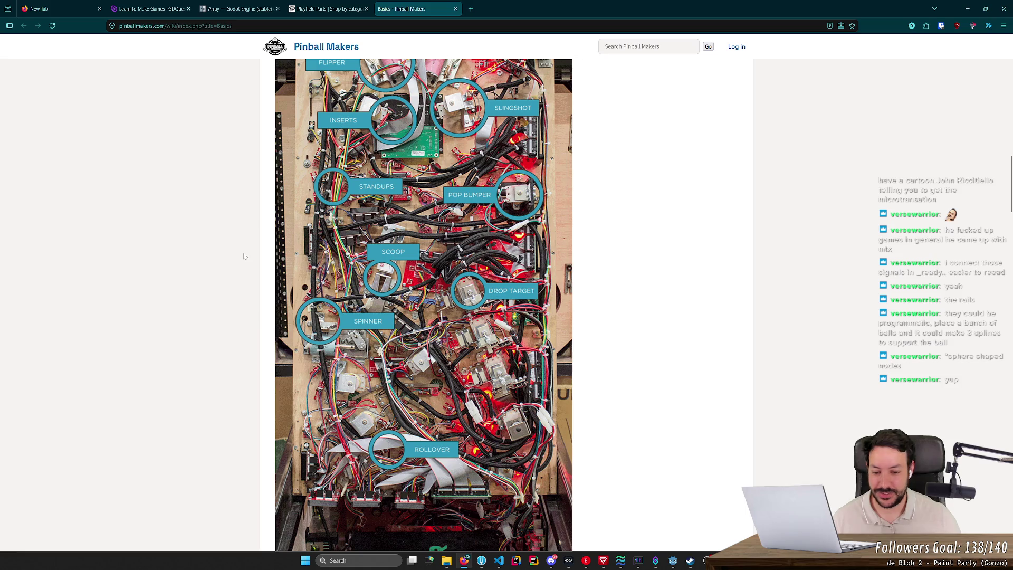
scroll(244, 256, "down", 3)
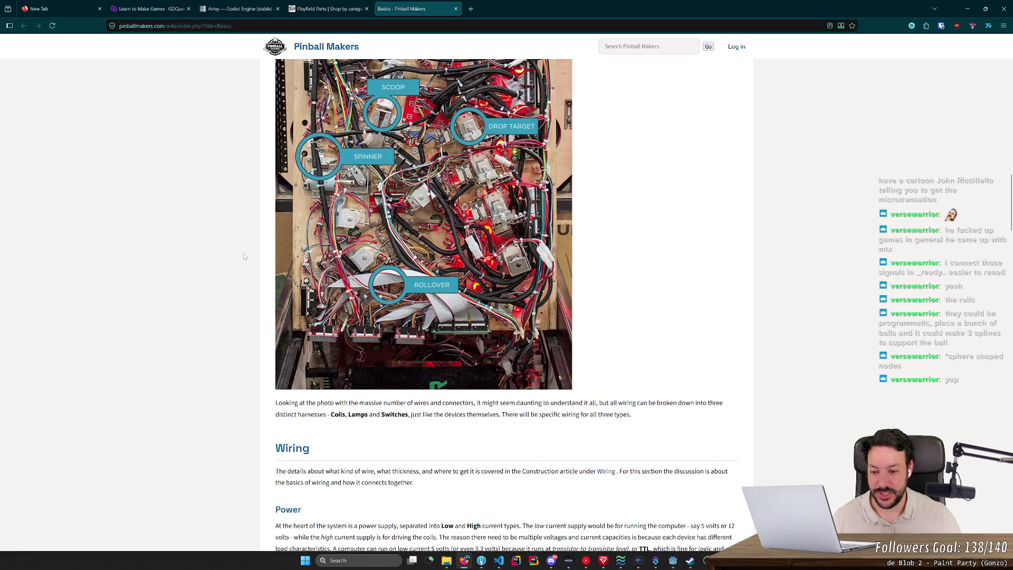
scroll(244, 256, "down", 6)
scroll(244, 256, "up", 9)
scroll(244, 256, "up", 9)
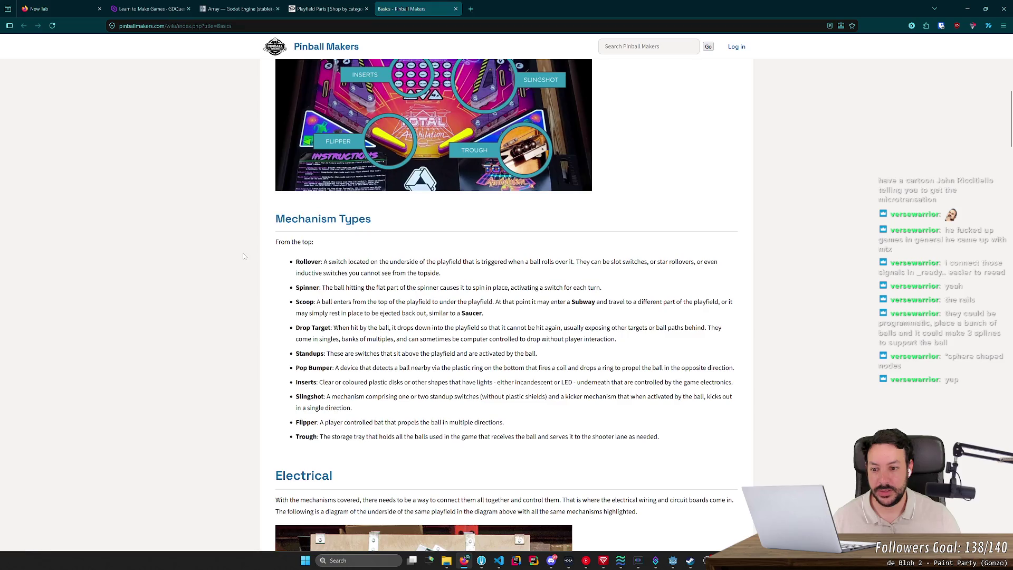
scroll(245, 257, "up", 5)
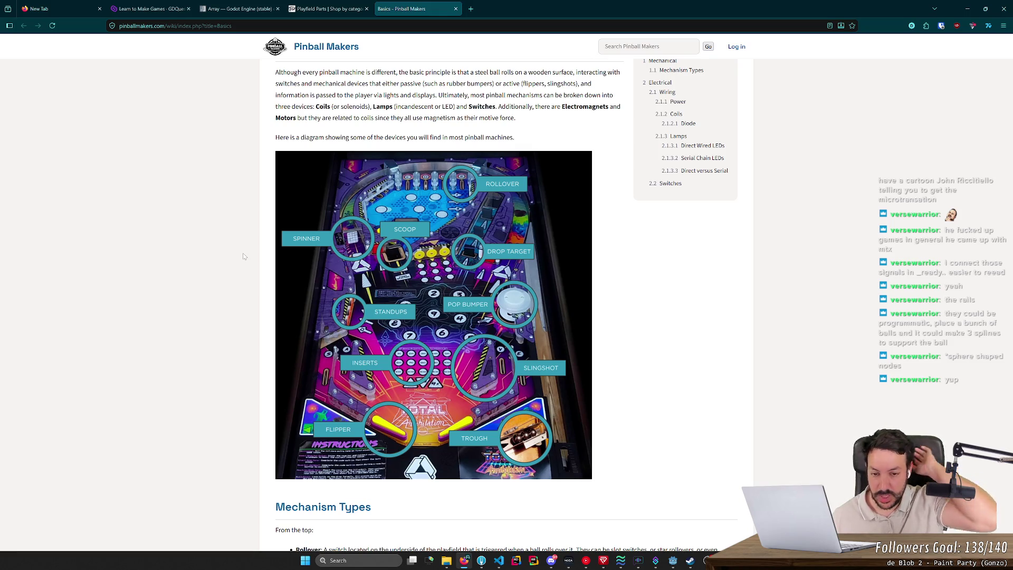
scroll(484, 194, "down", 2)
scroll(484, 193, "up", 2)
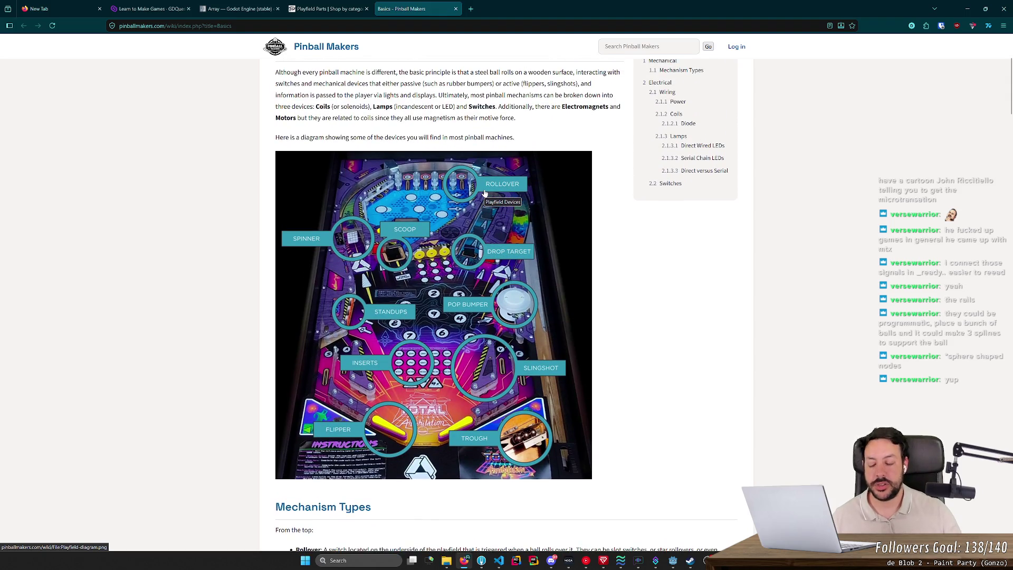
key("alt+Tab")
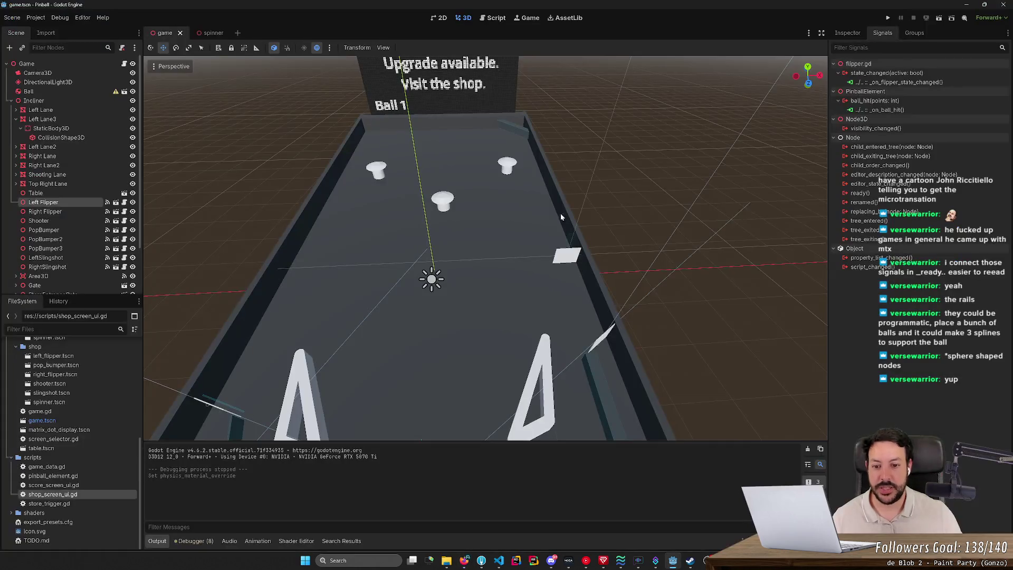
- Fly the 3D camera back over the whole table, then switch away and open Windows search
key("s")
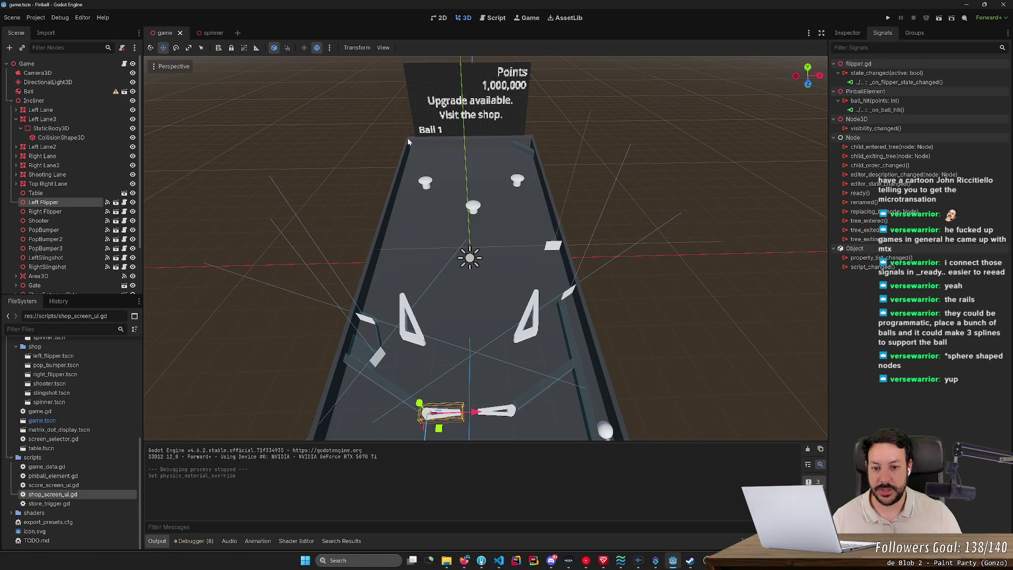
key("alt+Tab")
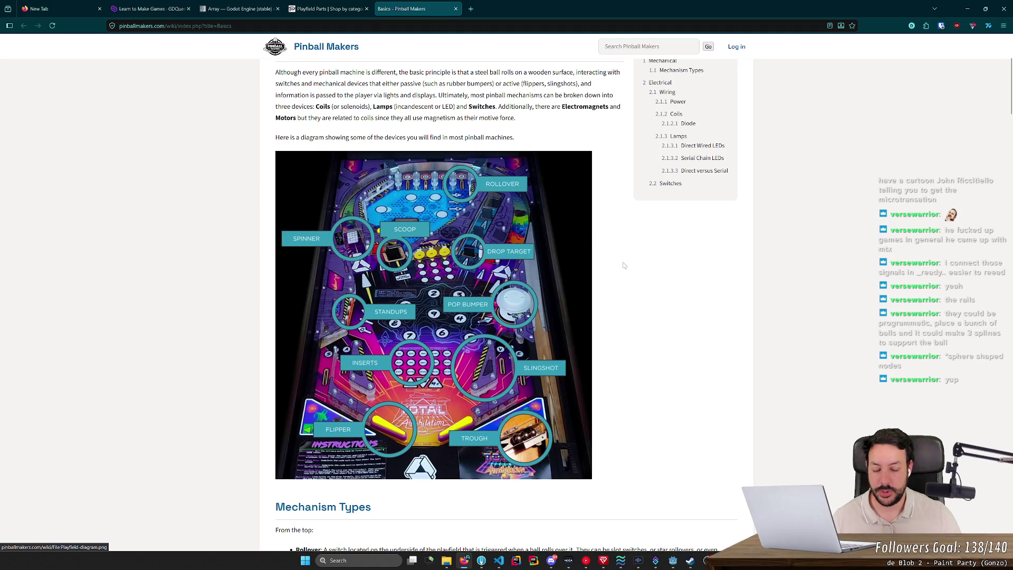
key("super")
- Search for and run SpaceCadetPinball, dismissing its could-not-load-game-data error
type("space")
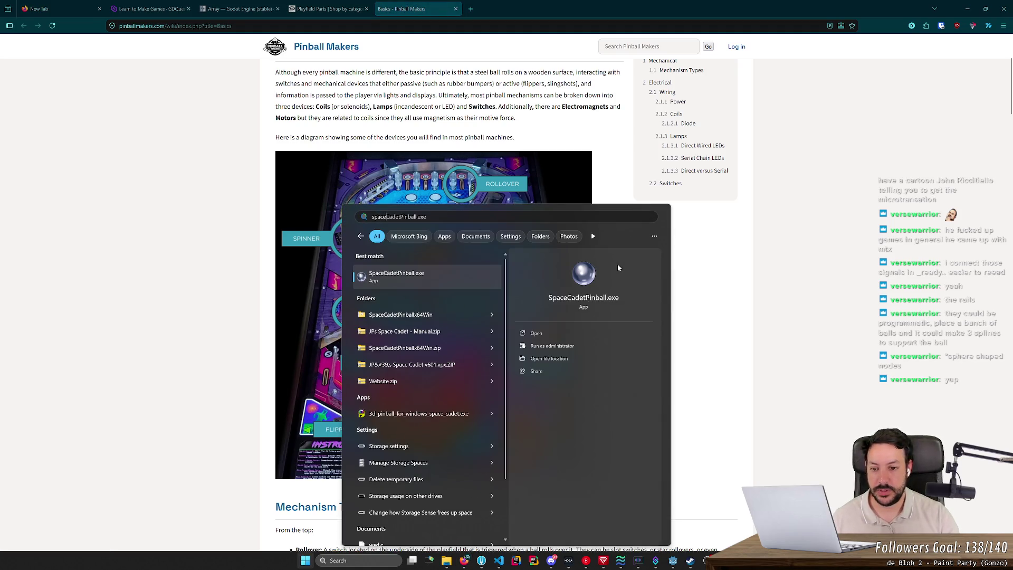
type(" cdet")
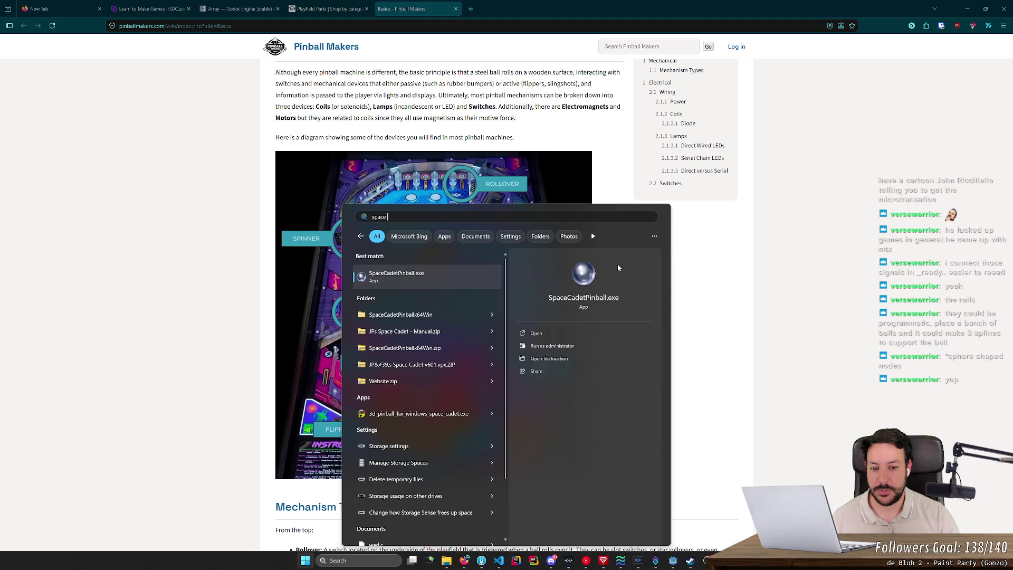
key("BackSpace")
key("BackSpace")
key("BackSpace")
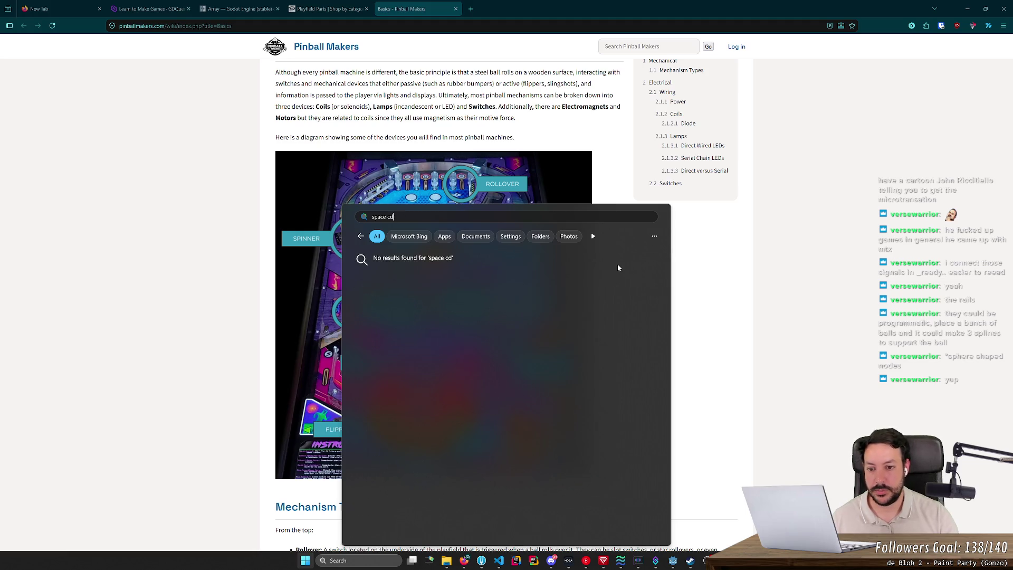
key("Return")
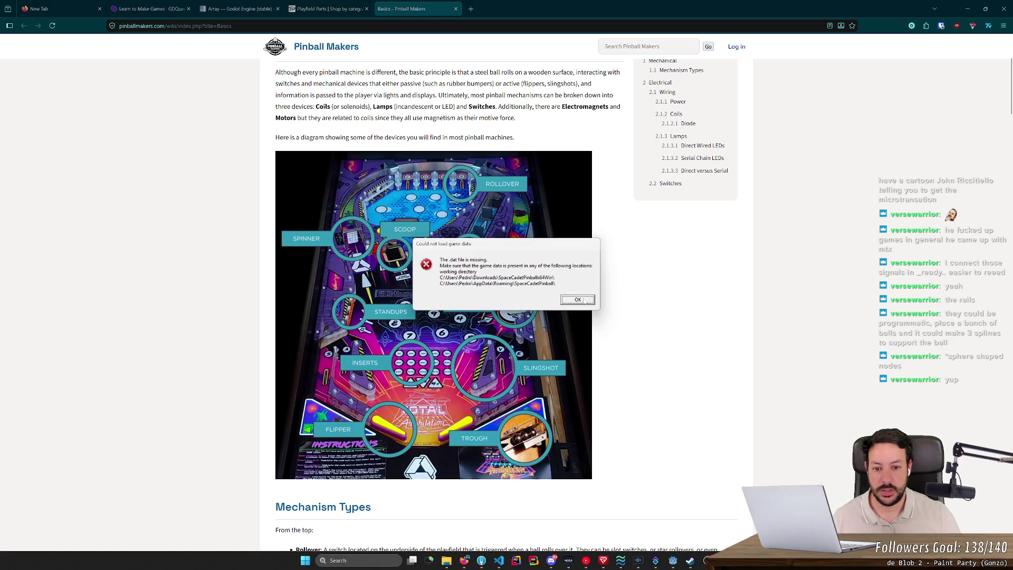
left_click(584, 299)
- Delete the broken SpaceCadetPinballx64Win folder from Downloads via its file location
left_click(305, 560)
type("spaceCadetPinball.exe")
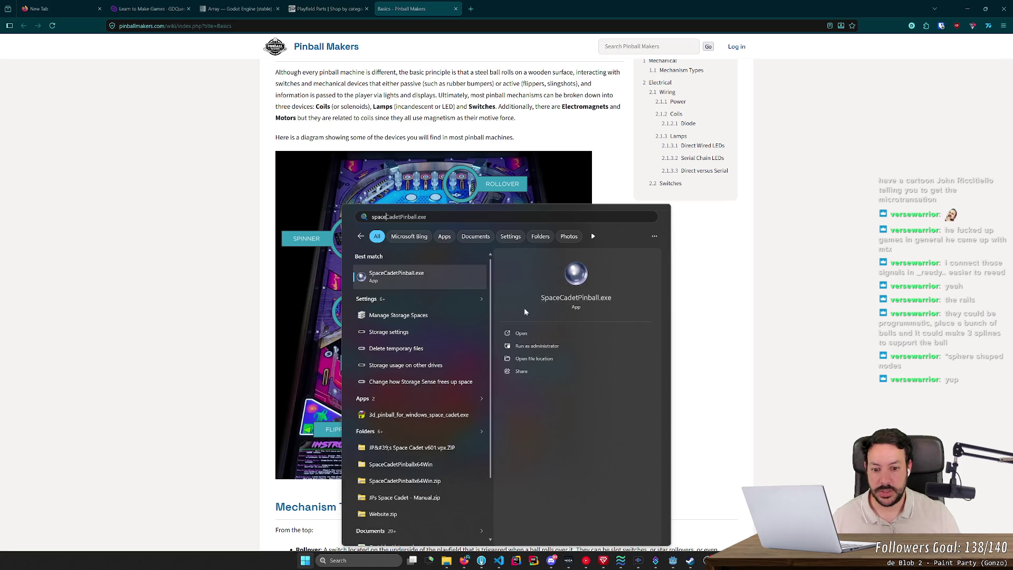
left_click(534, 358)
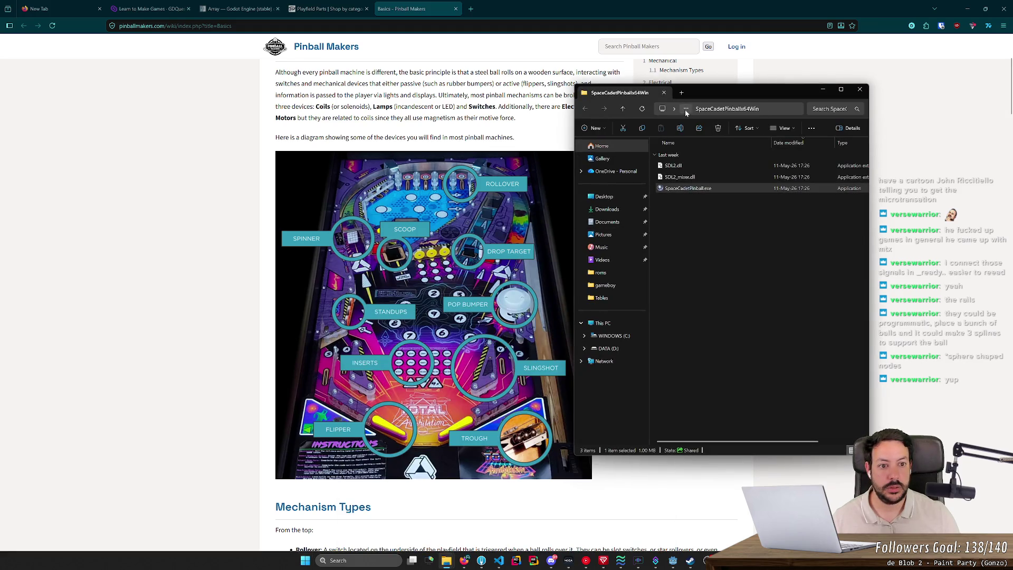
left_click(687, 109)
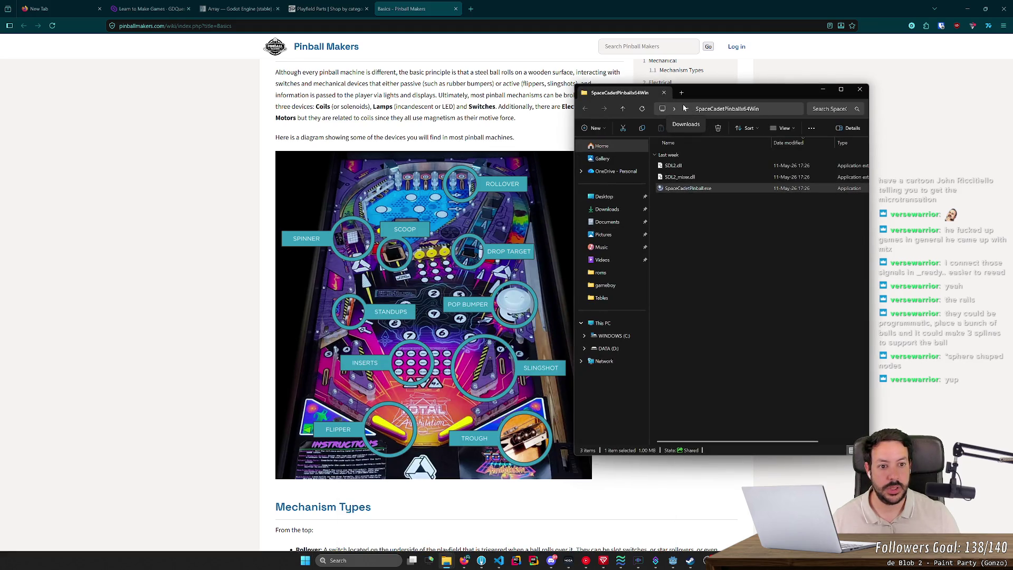
left_click(686, 125)
key("Delete")
key("Return")
left_click(860, 93)
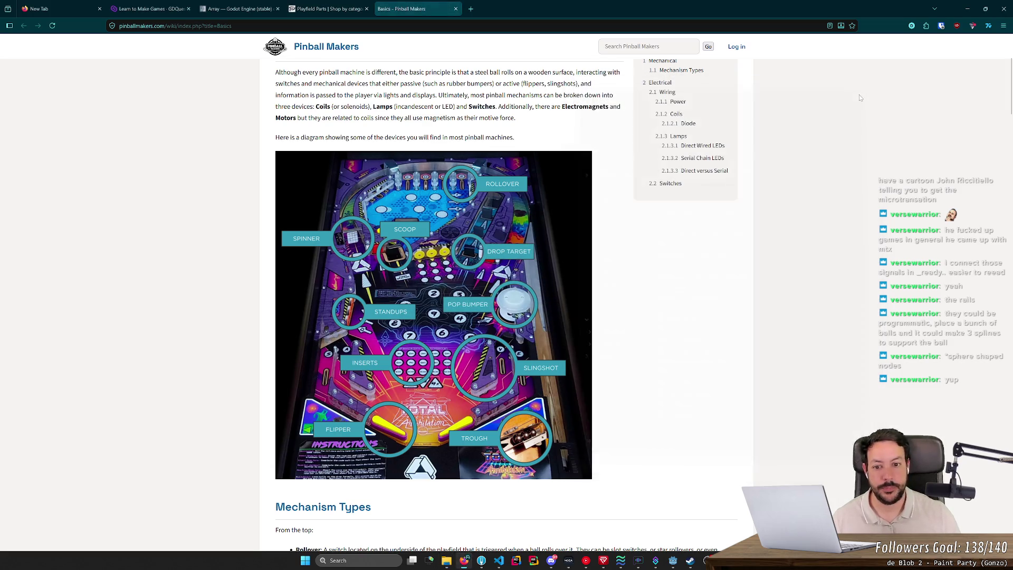
- Launch 3D Pinball by searching 'pinball' in Windows search
key("super")
type("pinball")
key("Return")
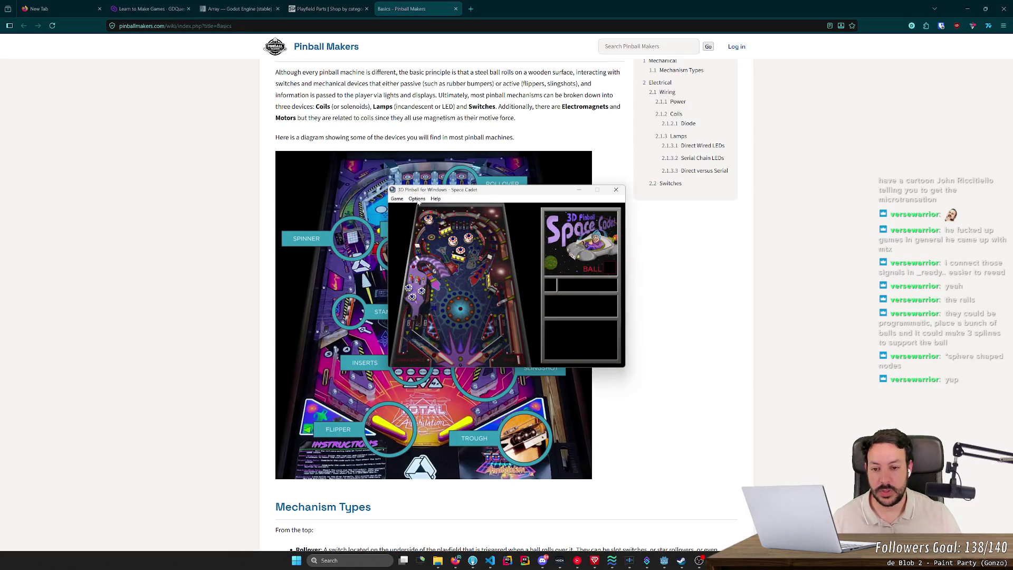
- Resume the paused Space Cadet game, play to 79250 points, then close it and return to Godot
left_click(417, 199)
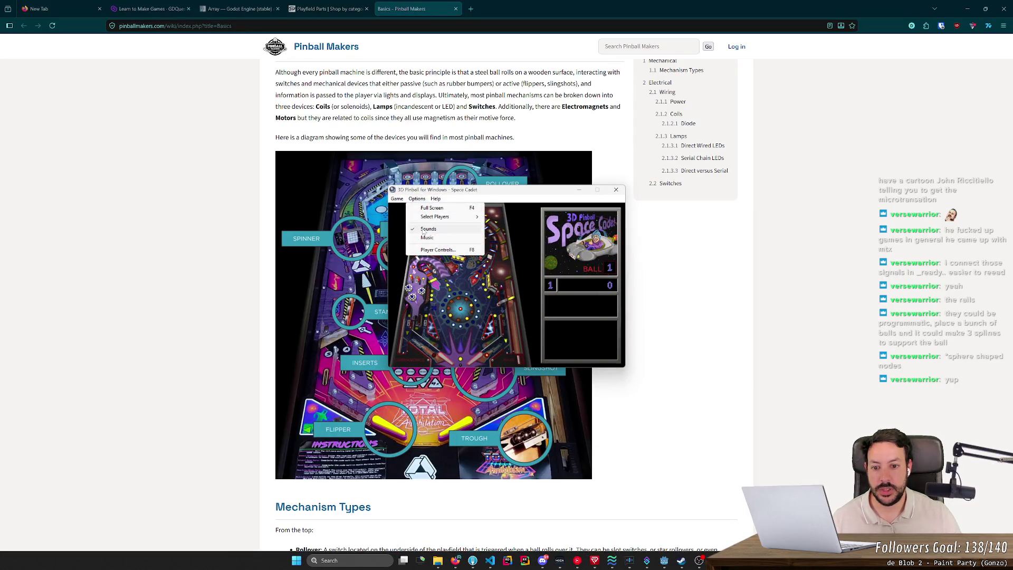
left_click(456, 270)
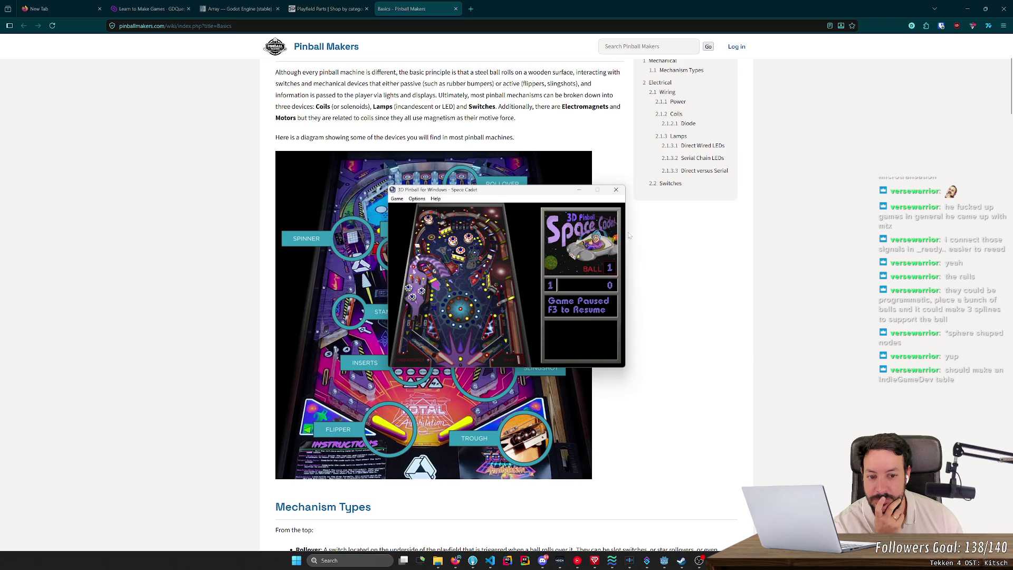
left_click(417, 199)
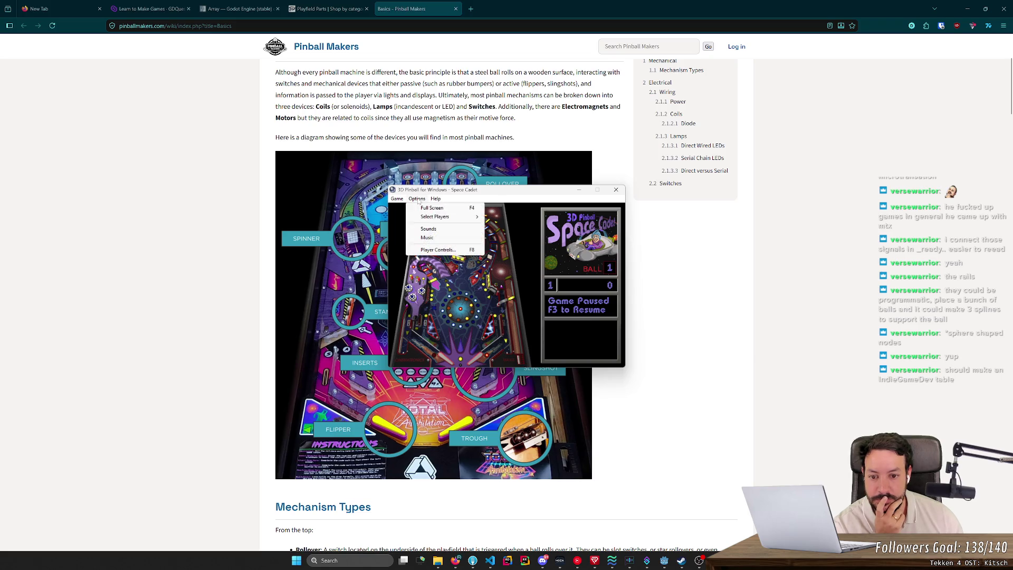
left_click(396, 200)
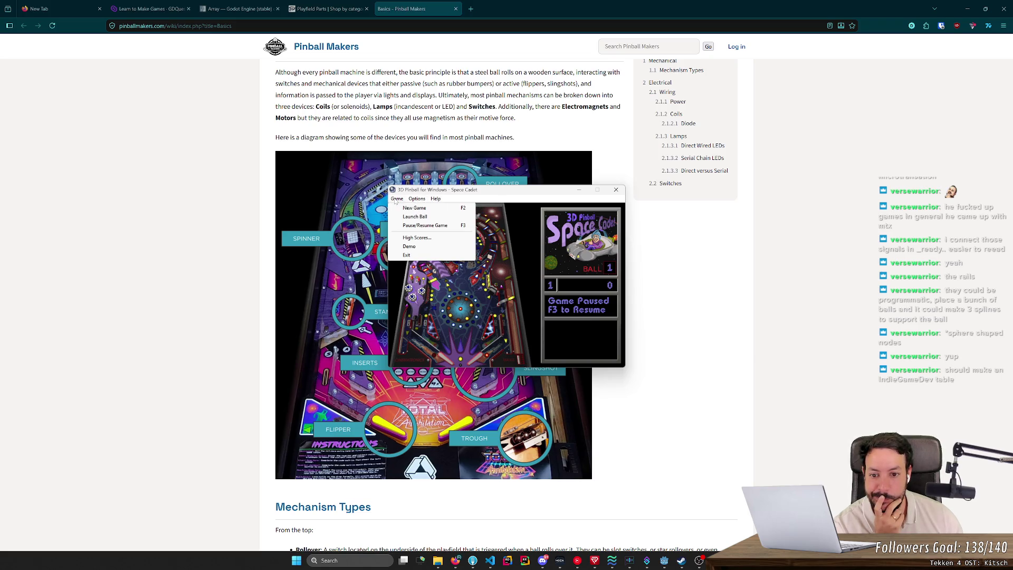
left_click(471, 264)
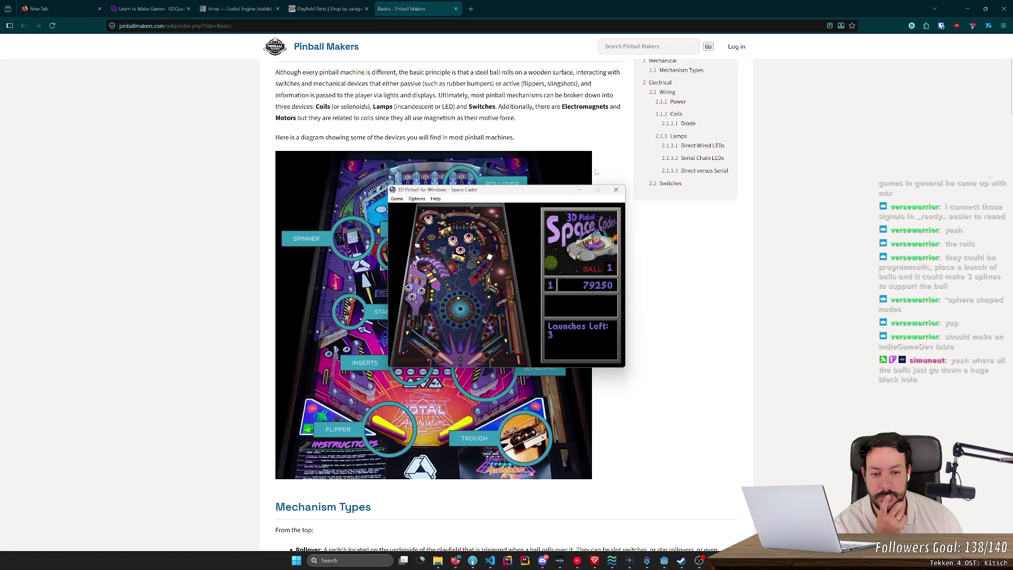
left_click(616, 190)
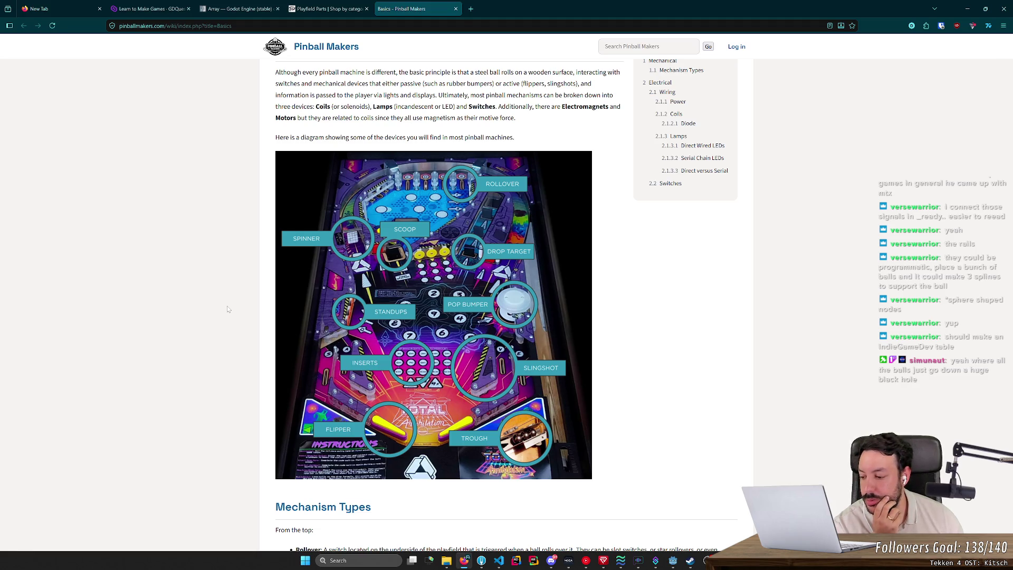
left_click(674, 560)
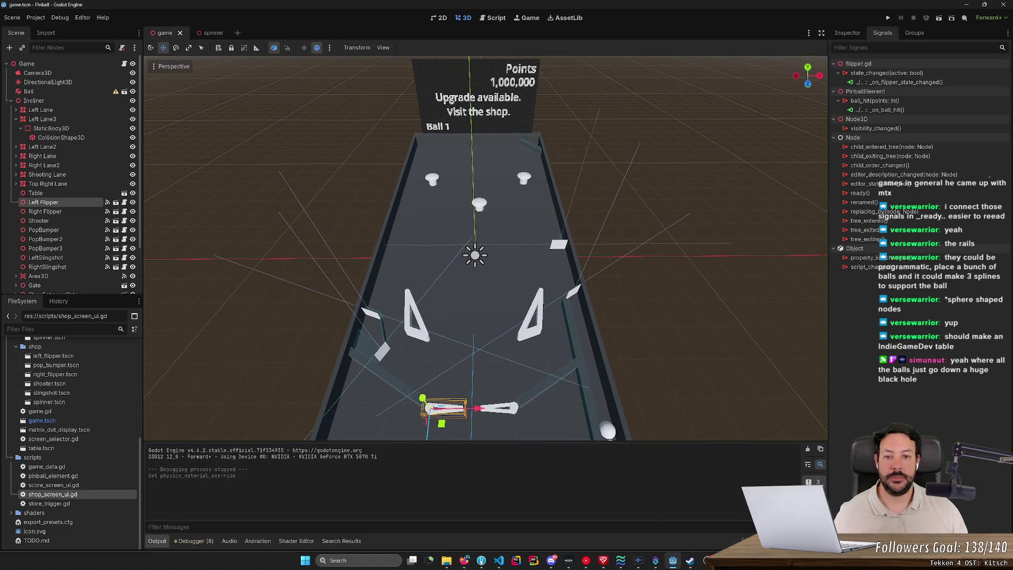
- Zoom in and out around the pinball table, then switch back to the Pinball Makers wiki
scroll(485, 248, "down", 4)
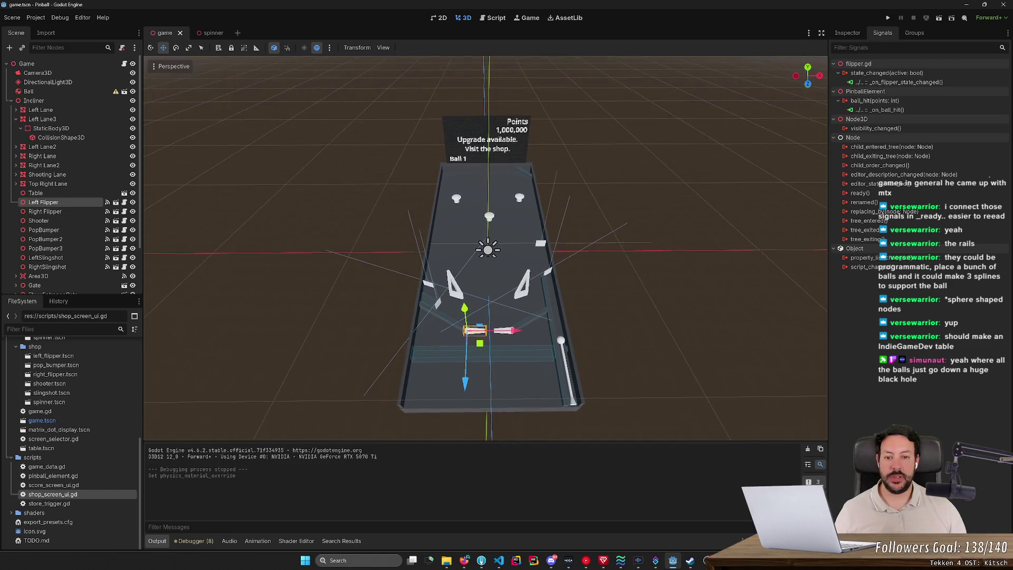
scroll(486, 248, "up", 2)
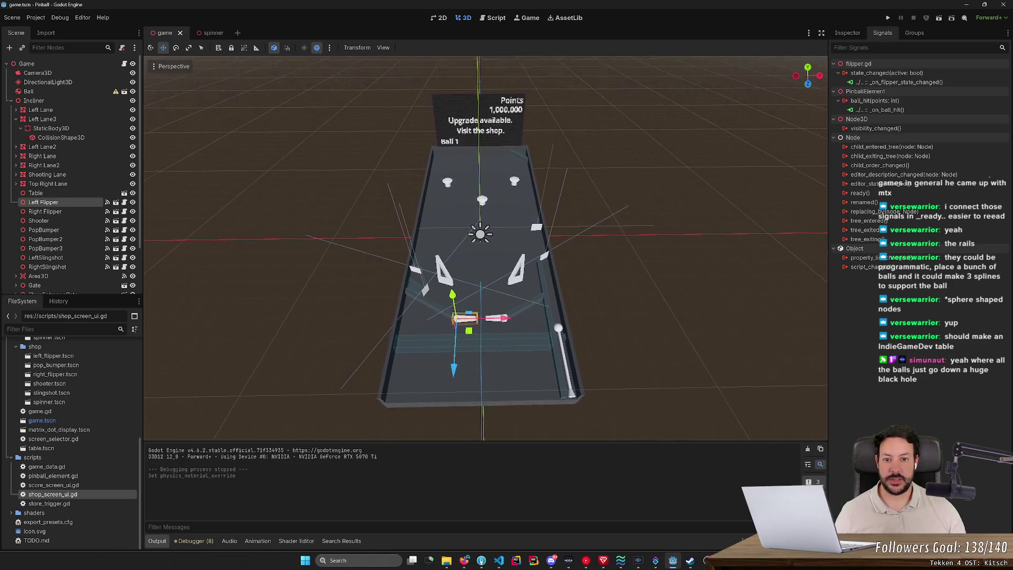
scroll(475, 417, "down", 3)
scroll(475, 417, "up", 3)
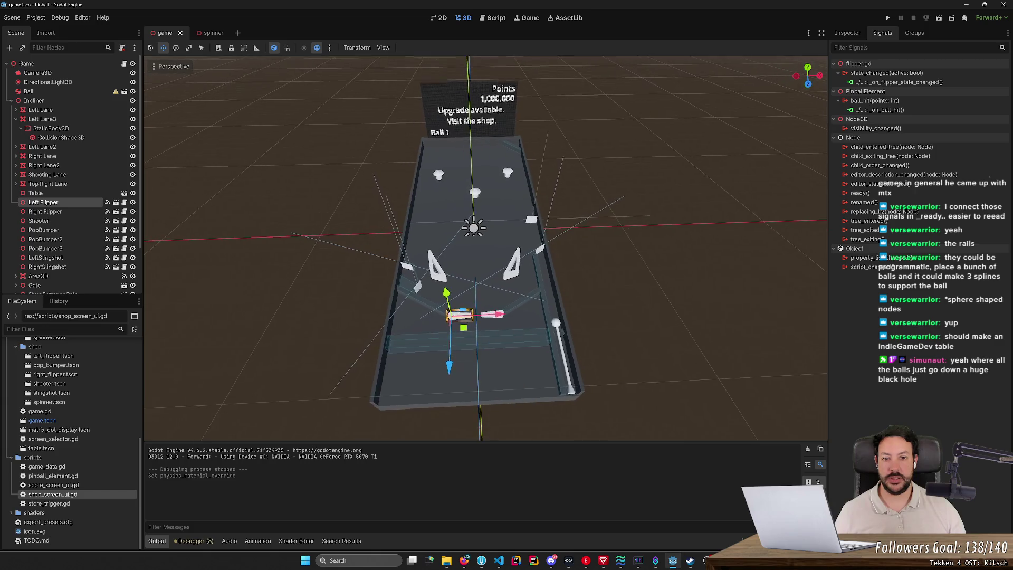
scroll(485, 248, "up", 2)
scroll(486, 248, "down", 3)
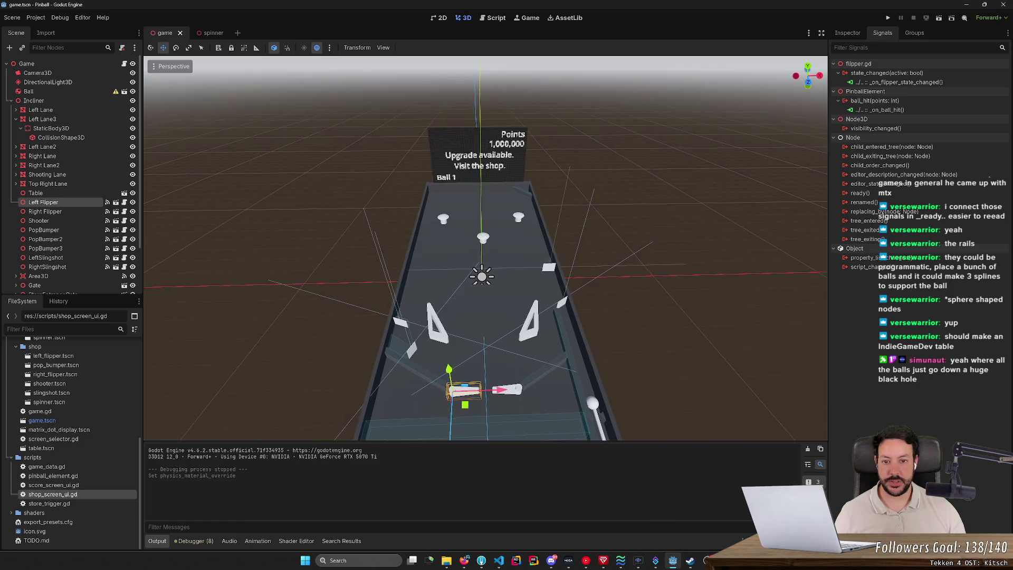
key("alt+Tab")
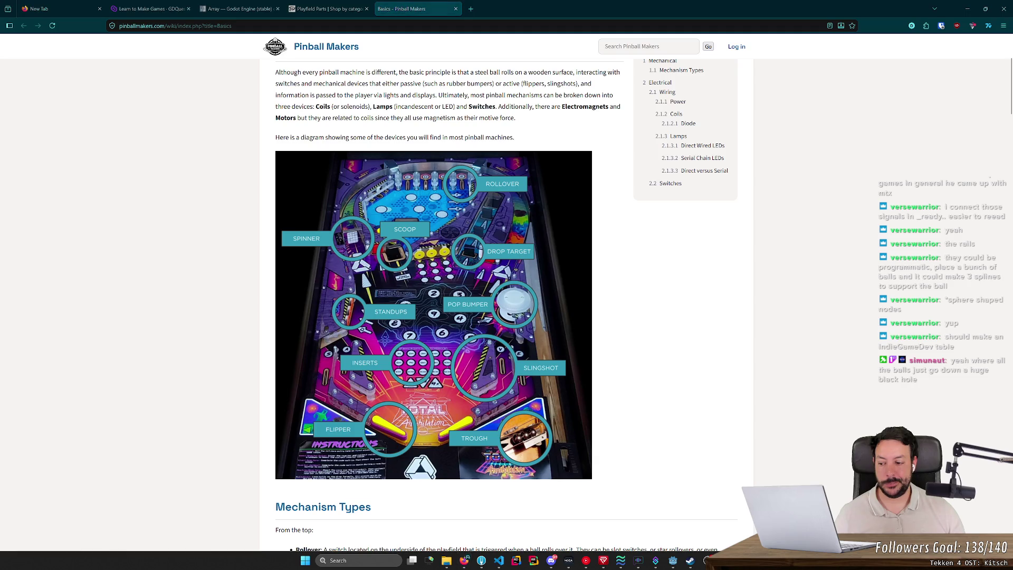
- Look over the labelled playfield device diagram, then move to the Playfield Parts shop tab
scroll(710, 320, "up", 3)
scroll(710, 323, "down", 4)
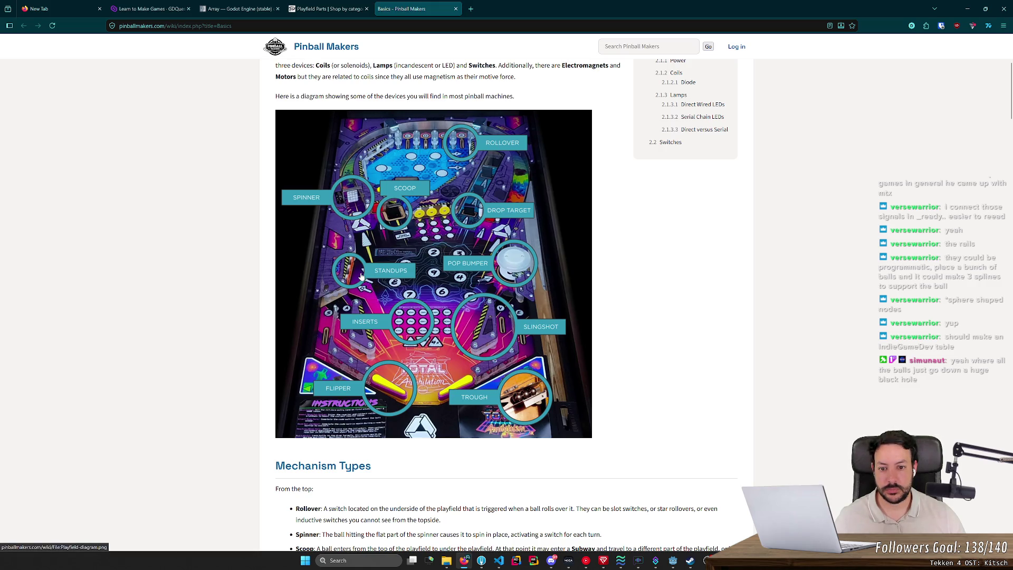
key("ctrl+shift+Tab")
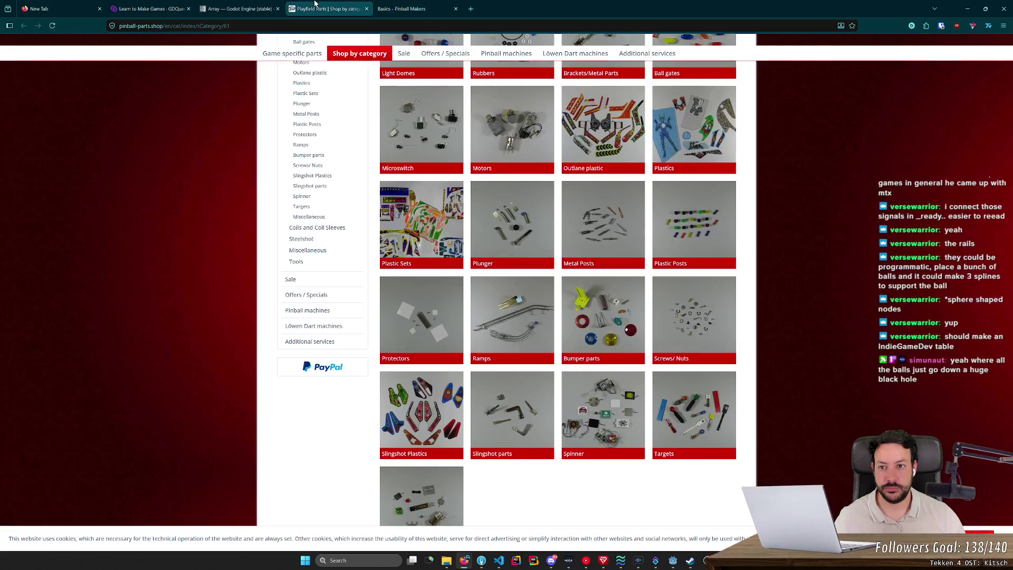
- Browse the shop's Playfield Parts categories down to Spinner and Targets, then return to the Basics tab
scroll(575, 348, "up", 6)
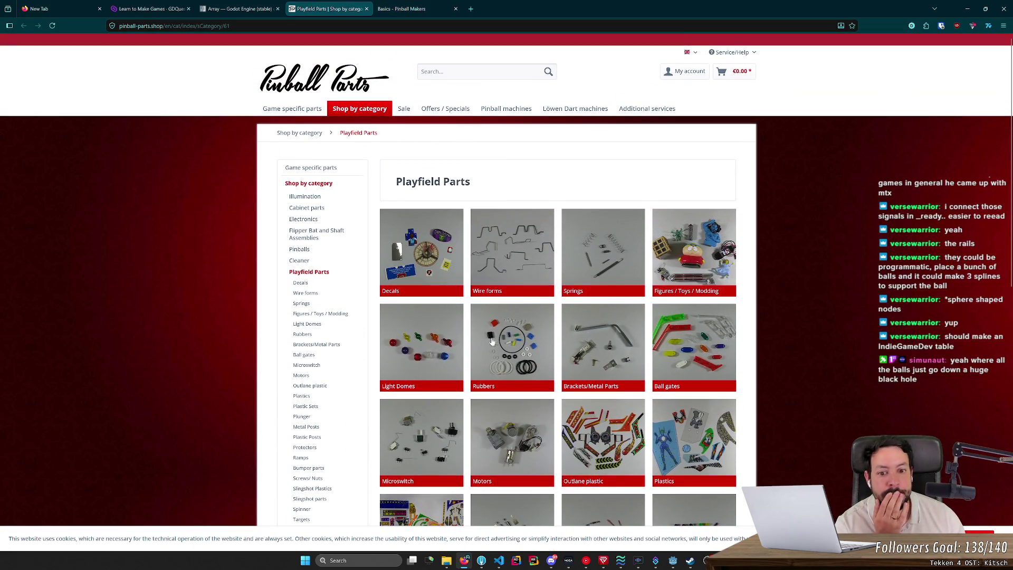
scroll(511, 353, "down", 4)
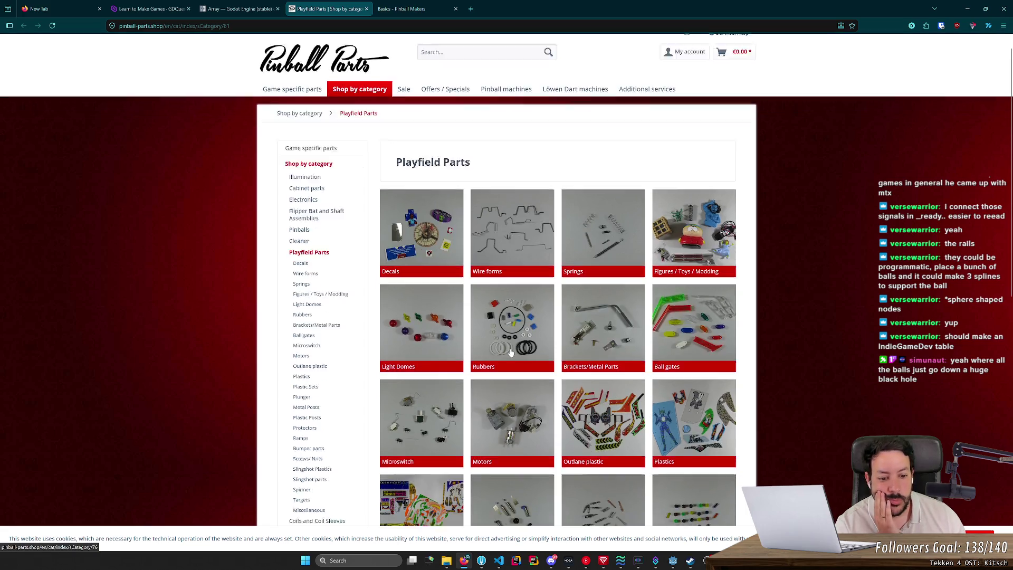
scroll(488, 357, "down", 3)
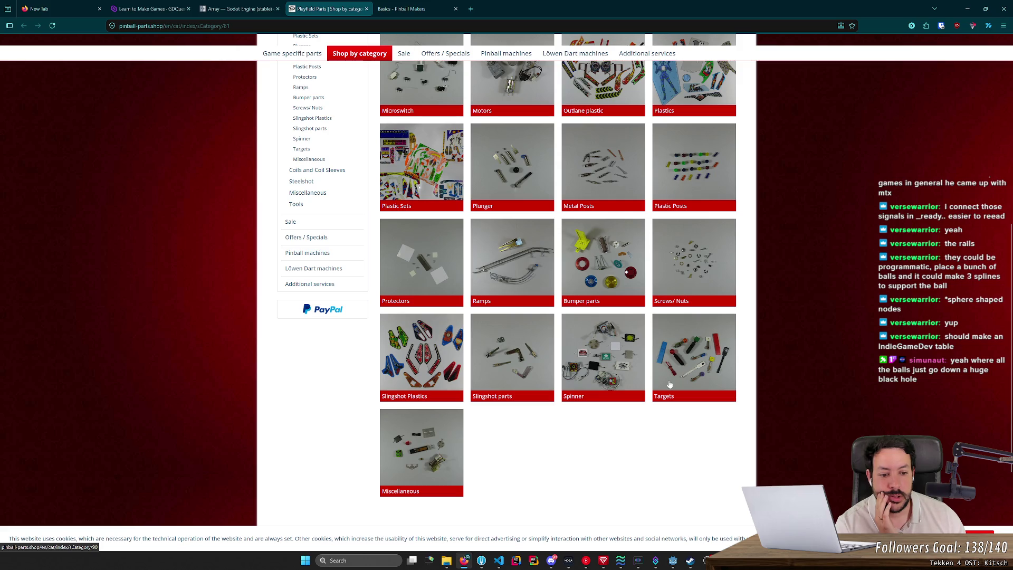
left_click(400, 5)
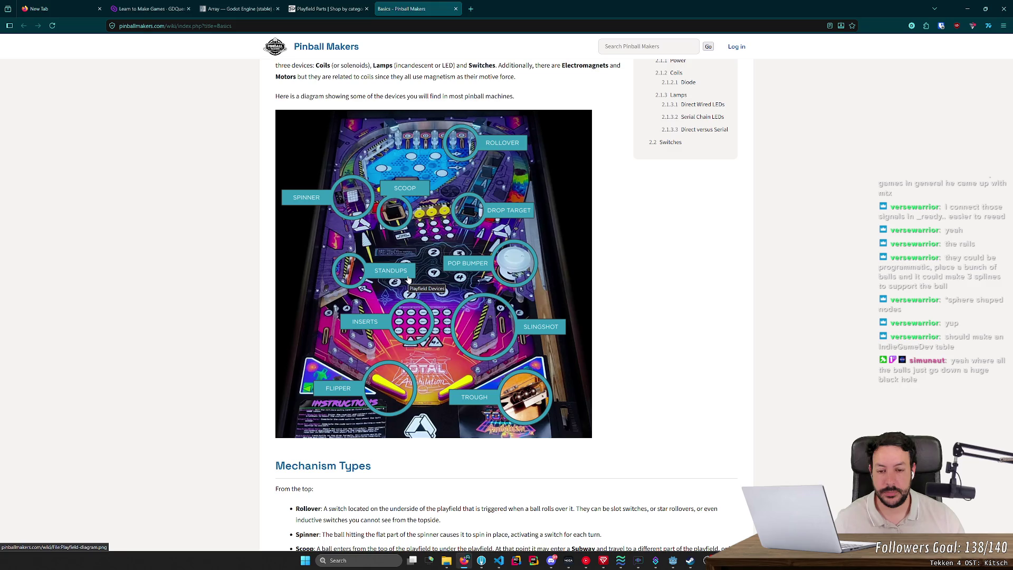
- Launch Visual Pinball from Windows search and load the JP's Space Cadet table
key("super")
type("pin")
type("vis")
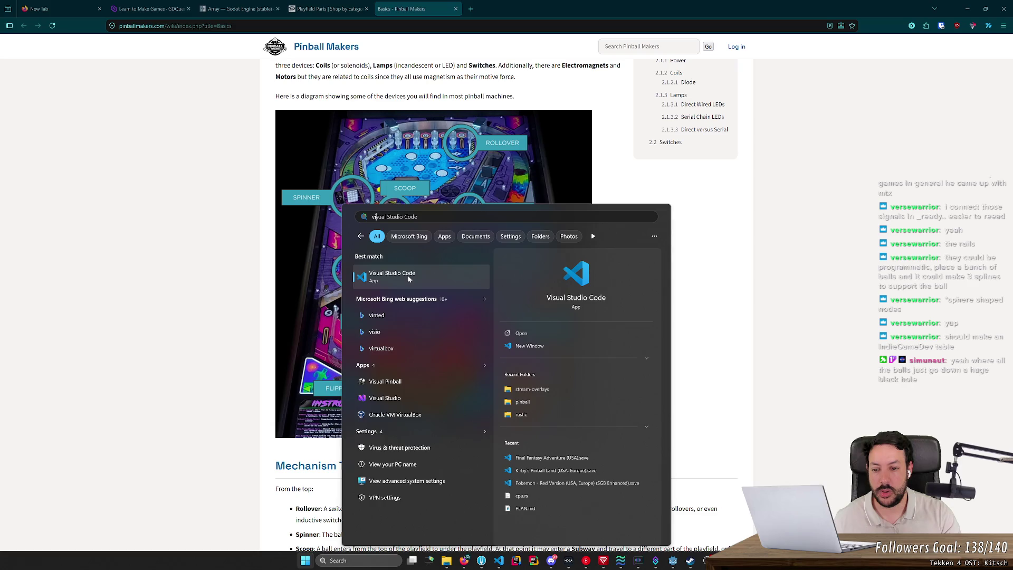
type("ual")
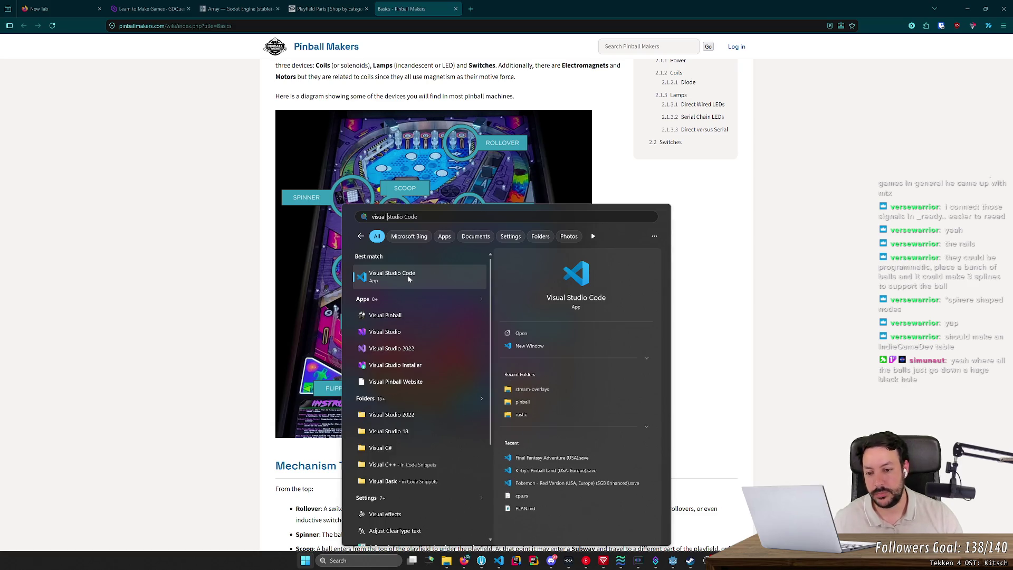
key("Return")
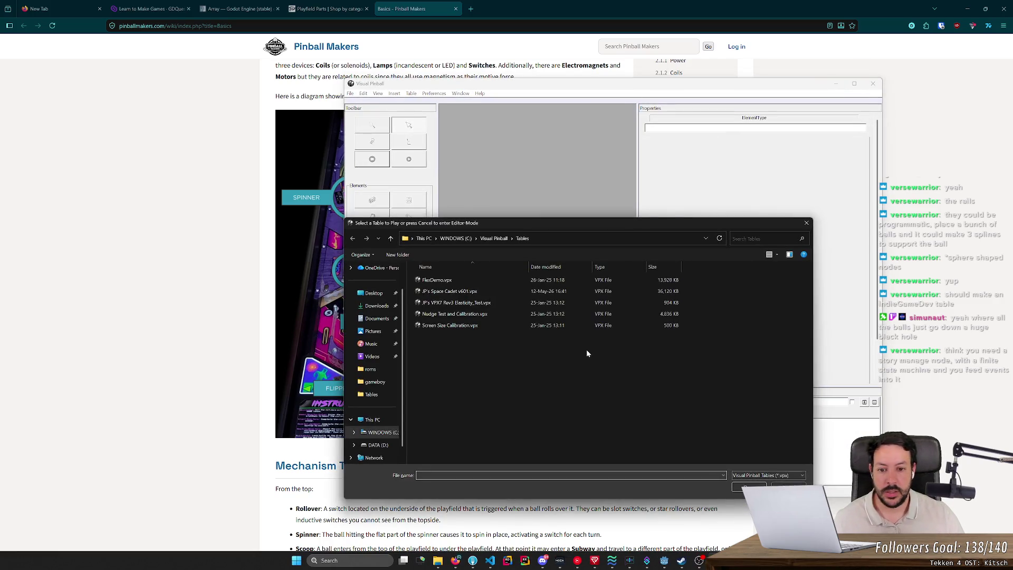
double_click(525, 291)
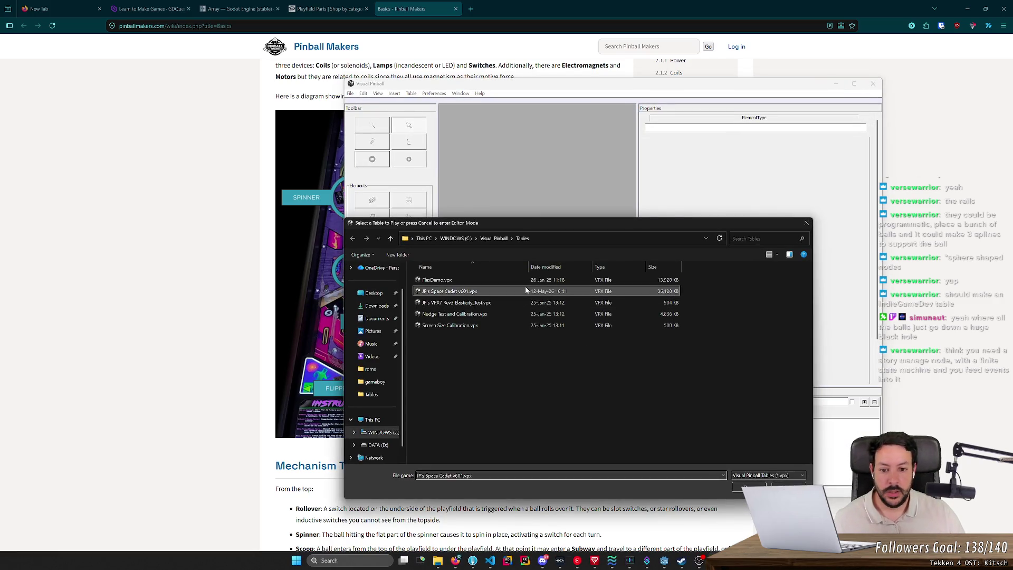
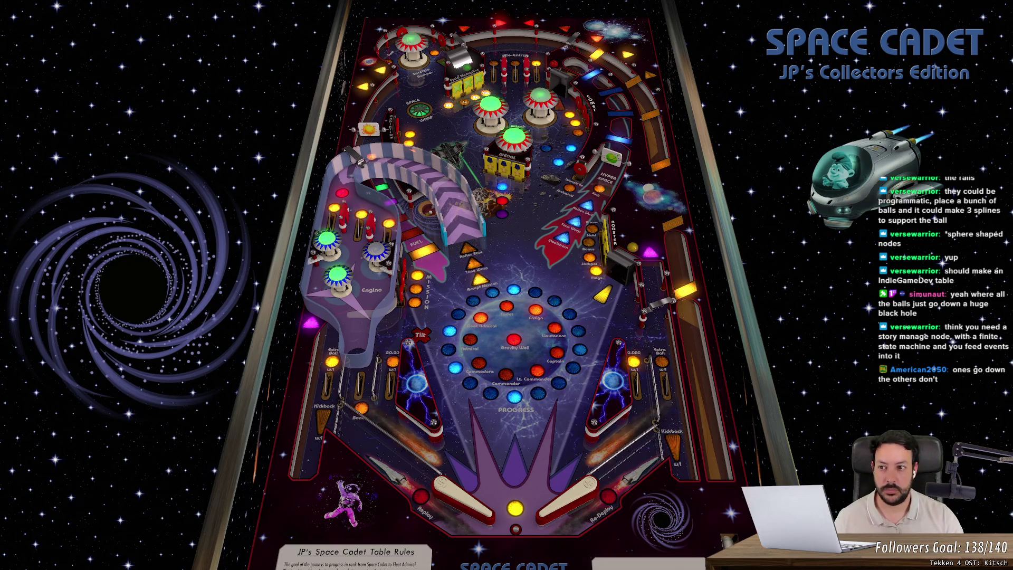
- Test both flippers, start a Space Cadet game and keep the first ball in play
key("Shift_R")
key("Shift_L")
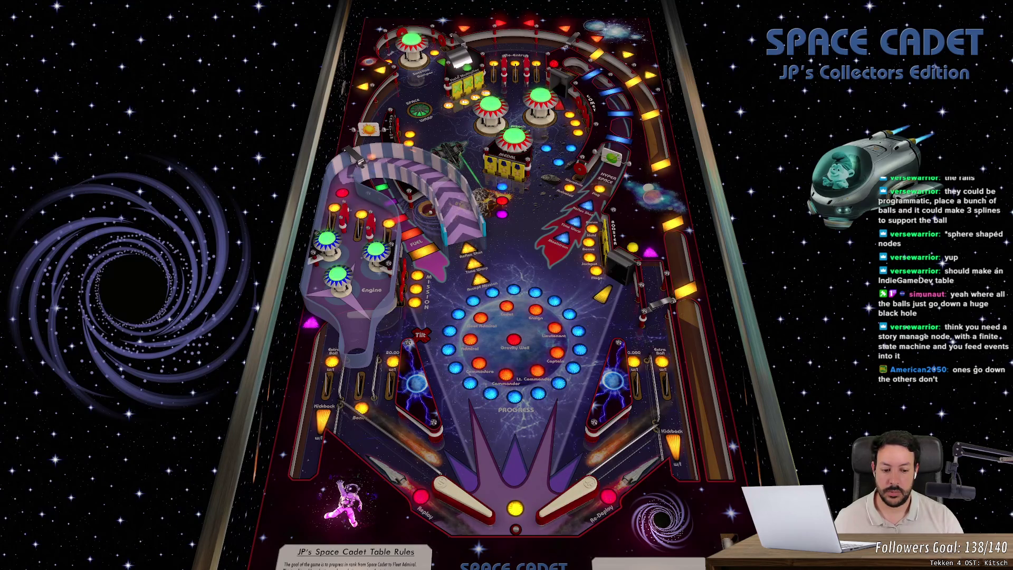
key("F2")
key("space")
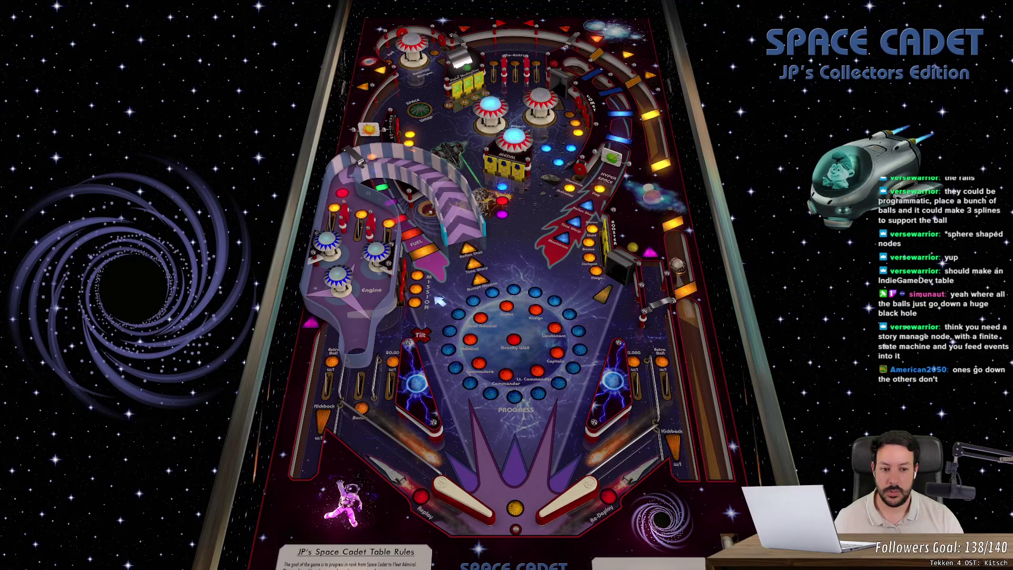
key("z")
key("slash")
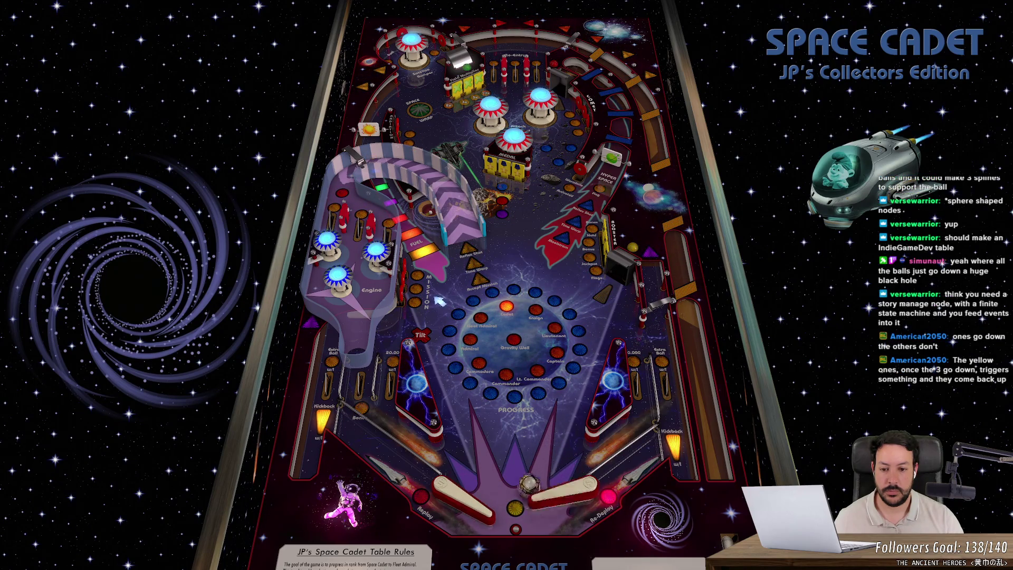
key("slash")
key("z")
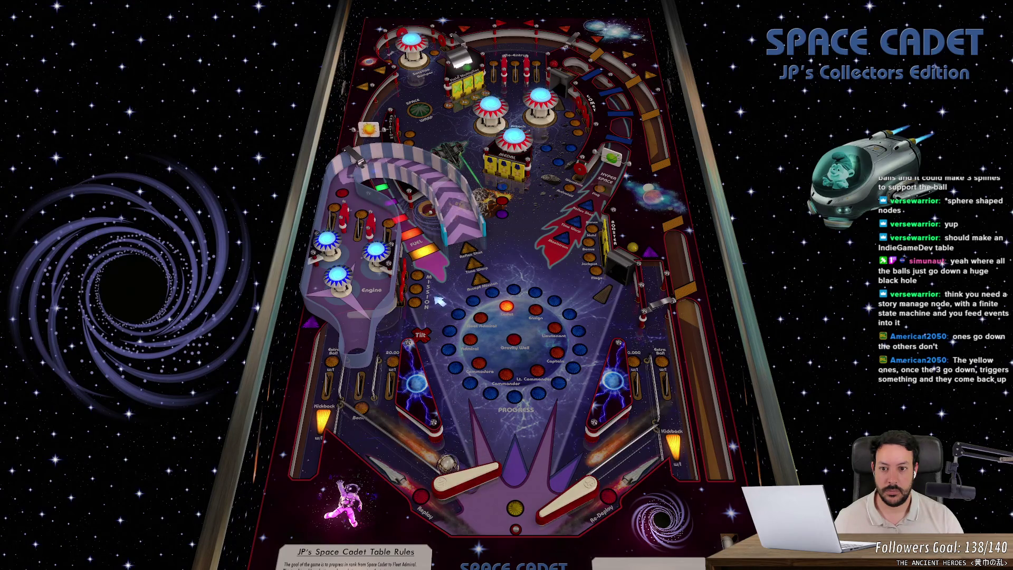
key("z")
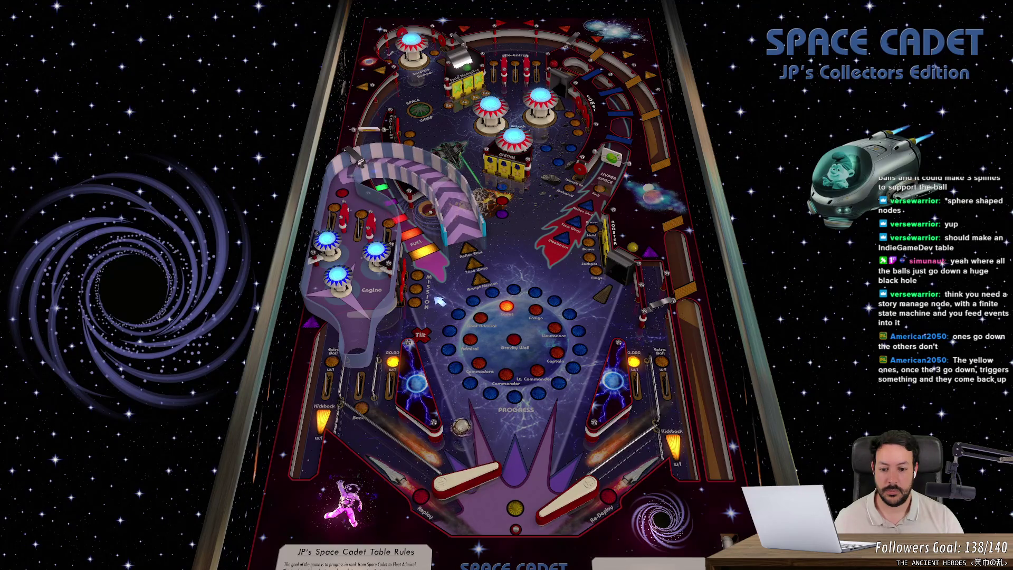
key("z")
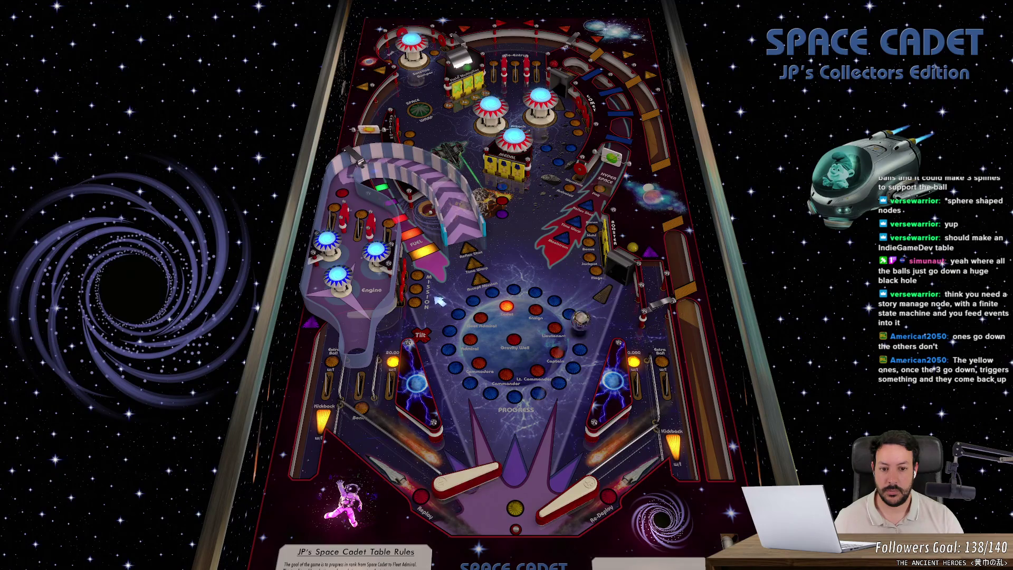
key("slash")
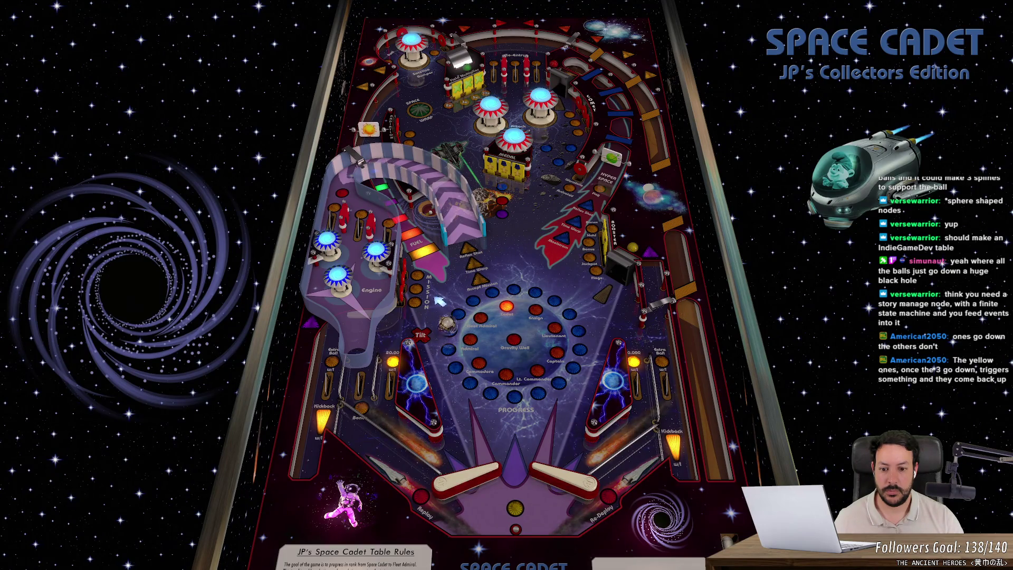
key("slash")
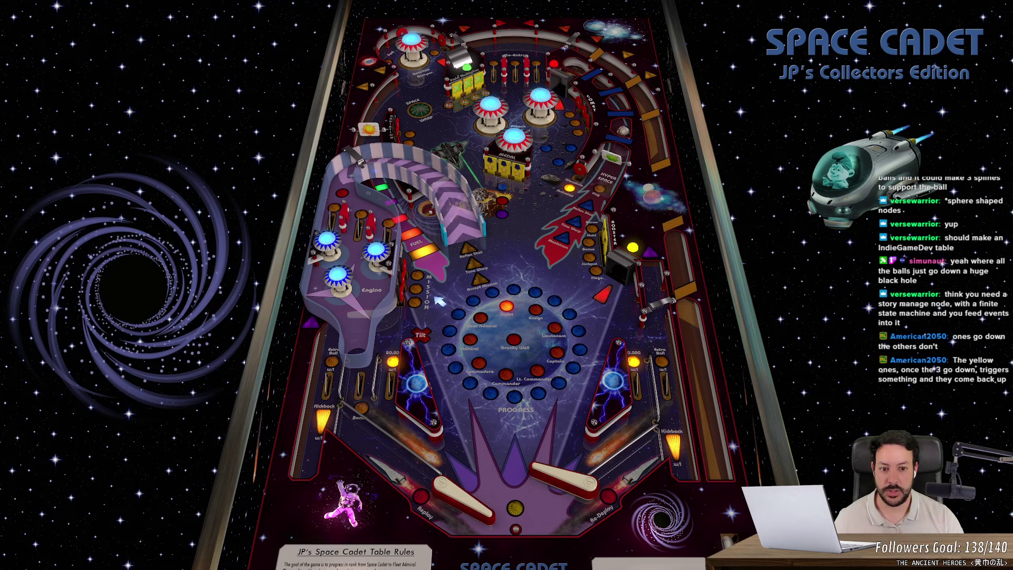
key("z")
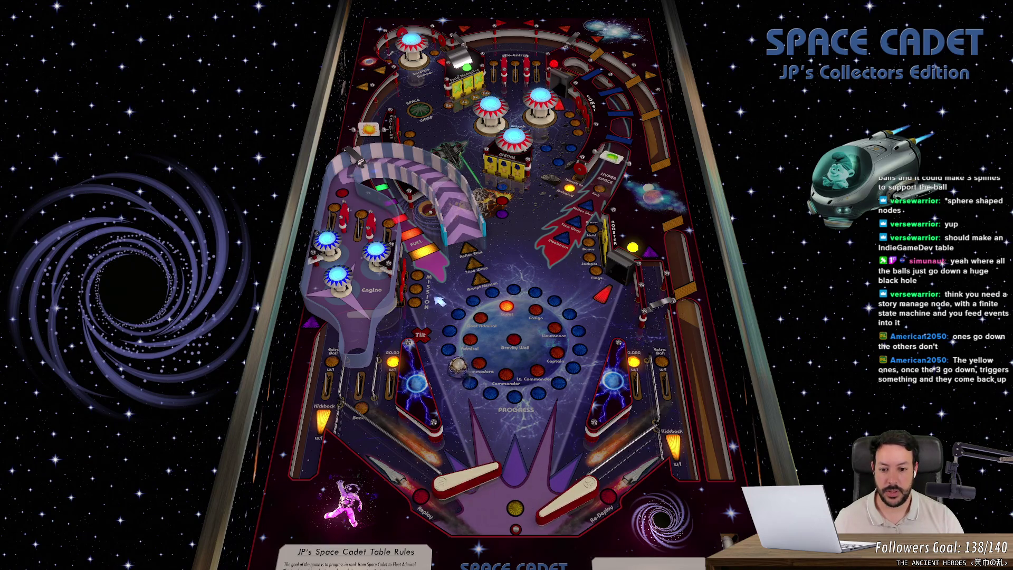
key("z")
key("slash")
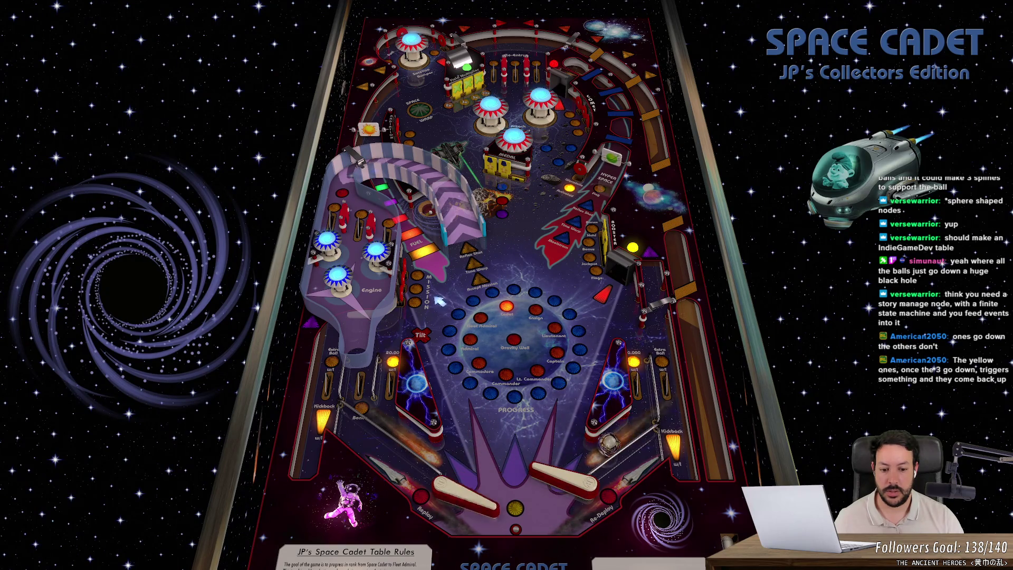
key("slash")
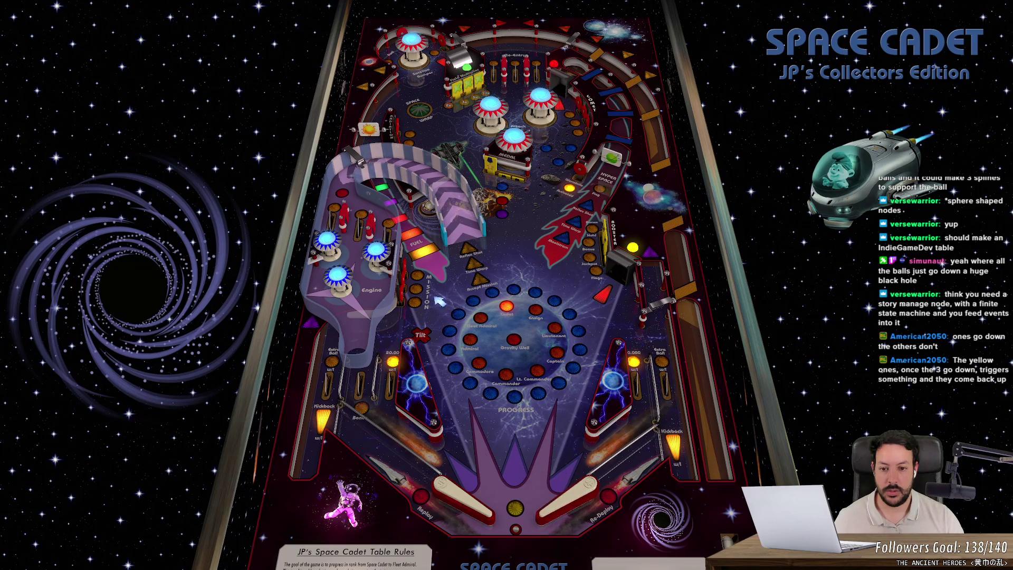
key("Shift_L")
key("Shift_R")
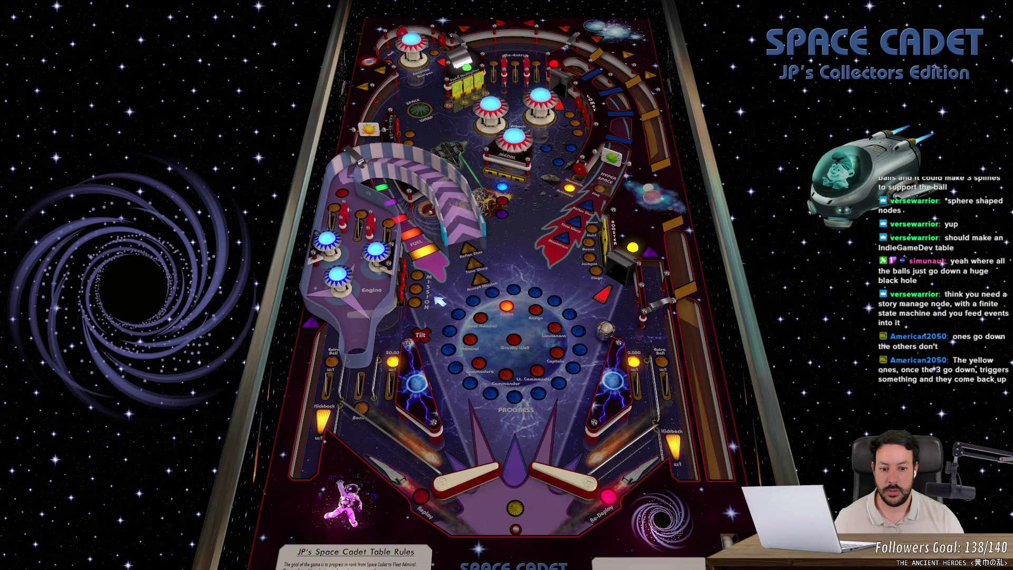
key("Shift_R")
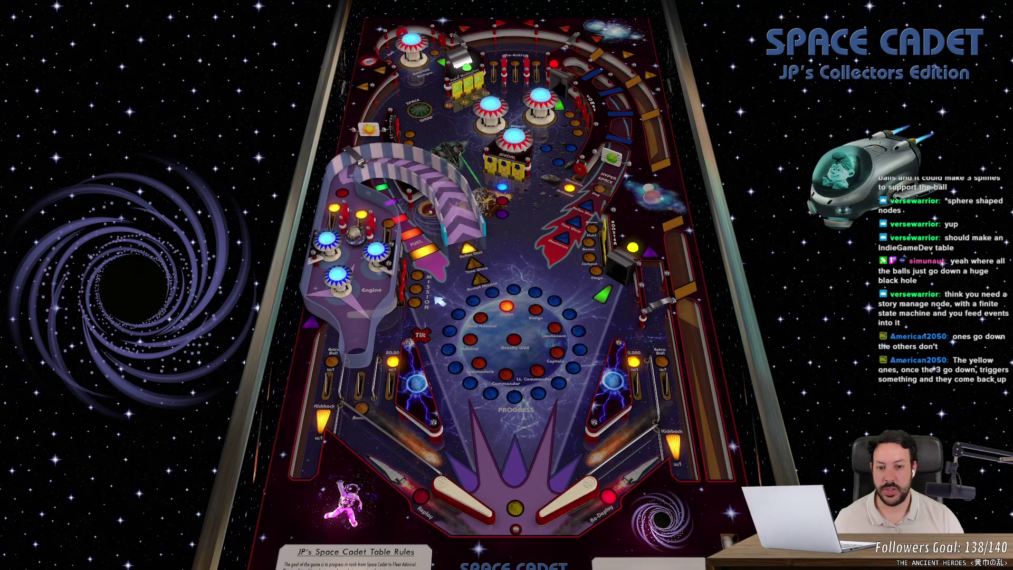
key("z")
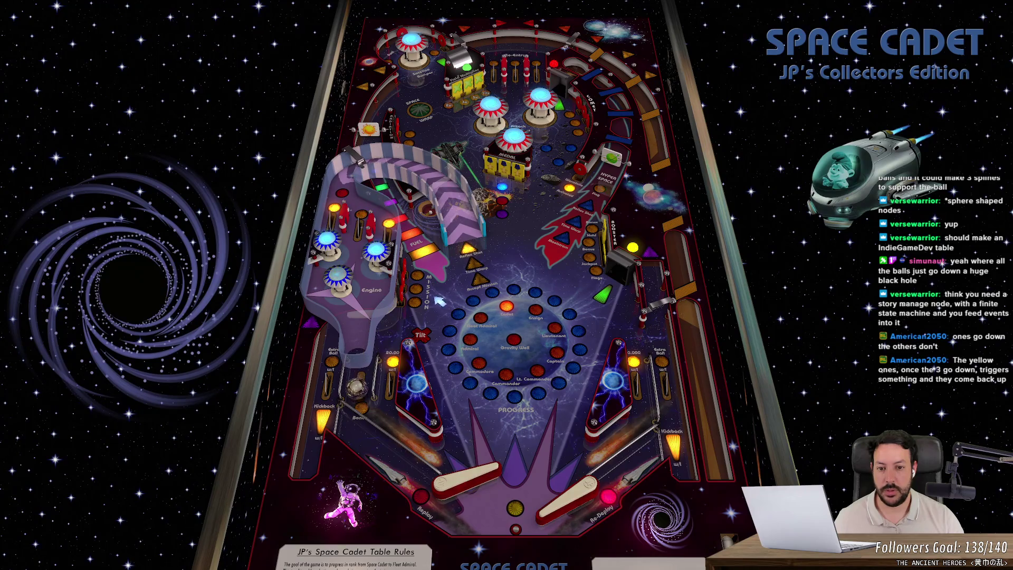
key("z")
key("slash")
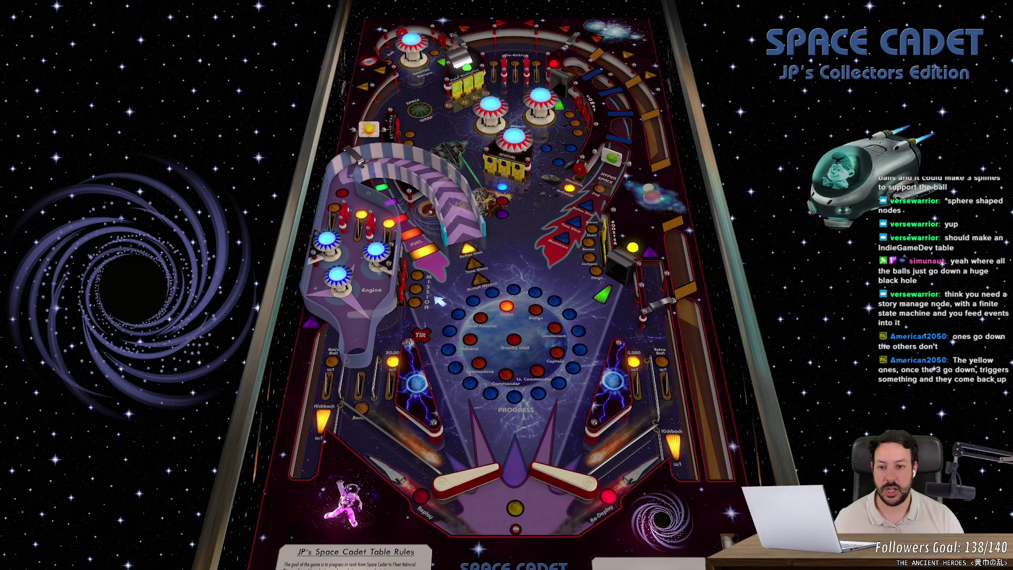
key("z")
key("slash")
key("slash")
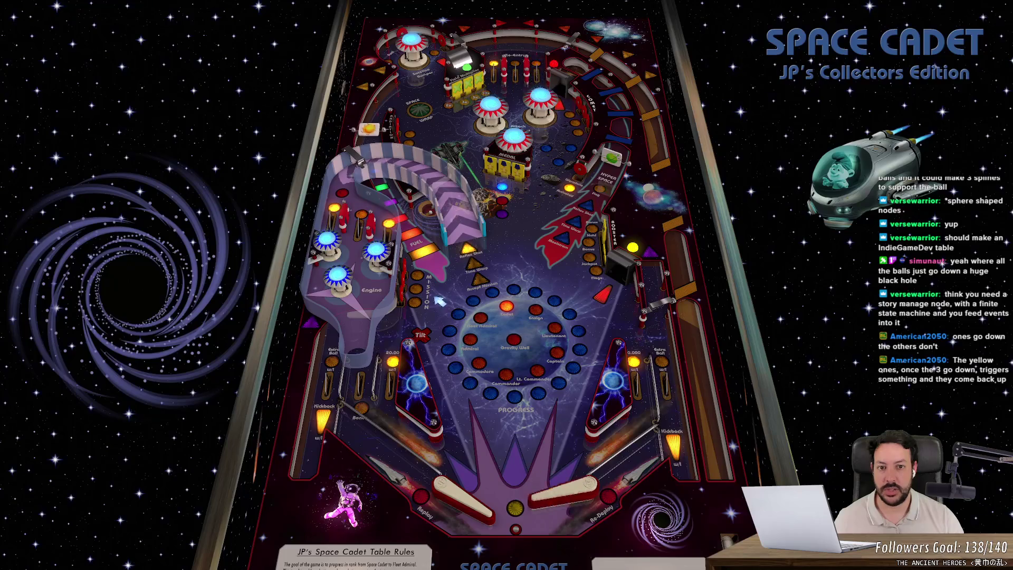
key("z")
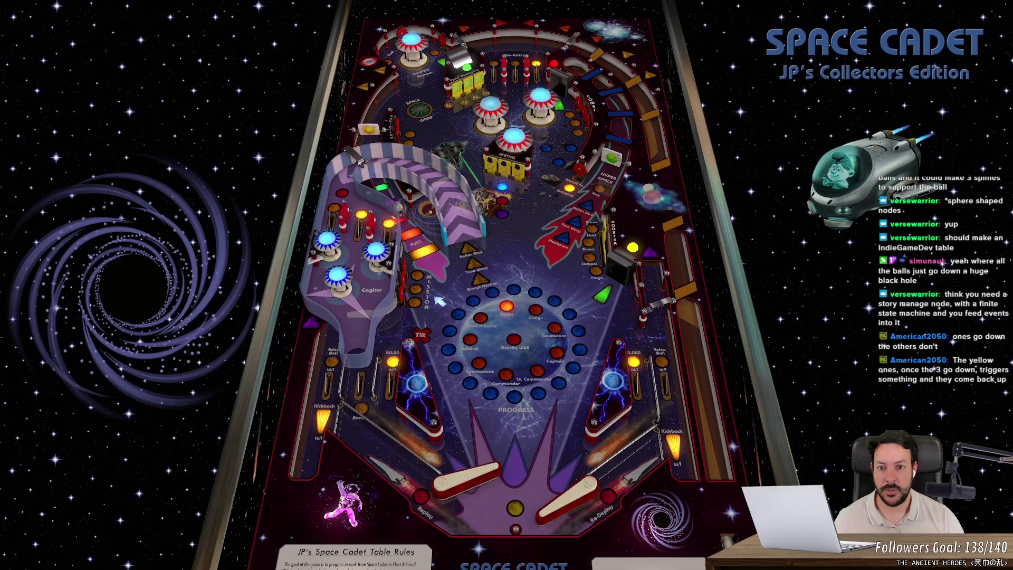
key("z")
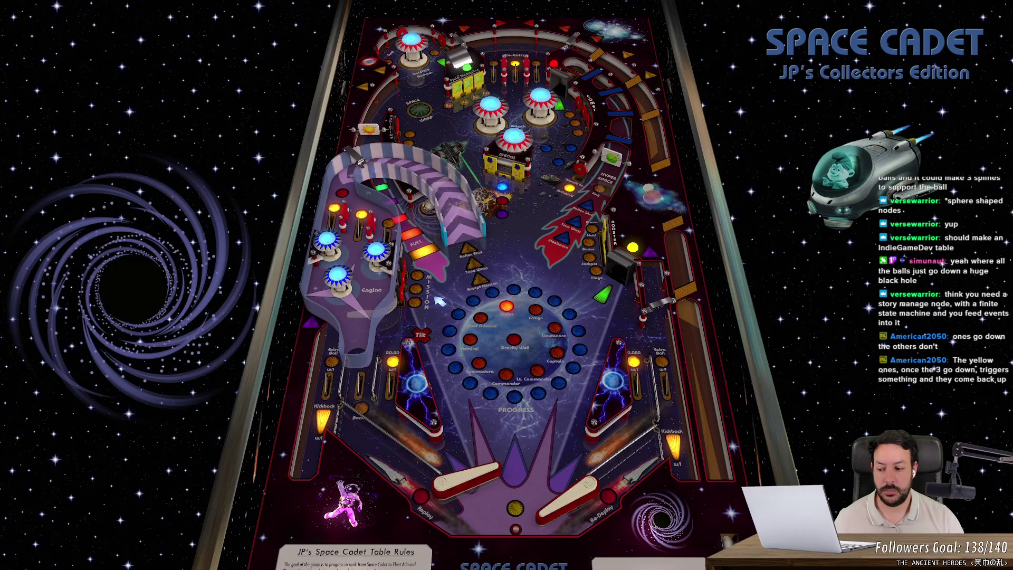
key("slash")
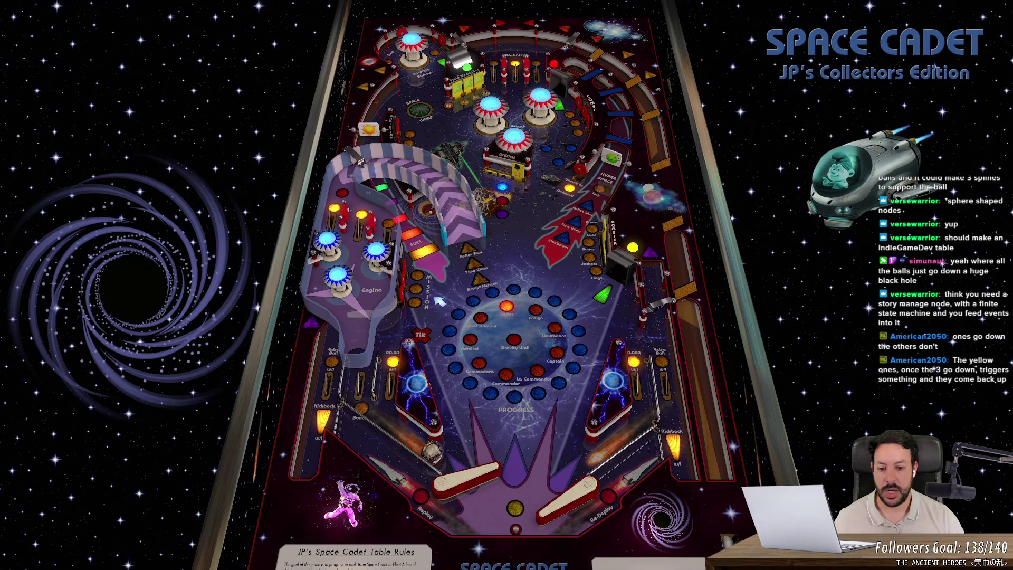
key("z")
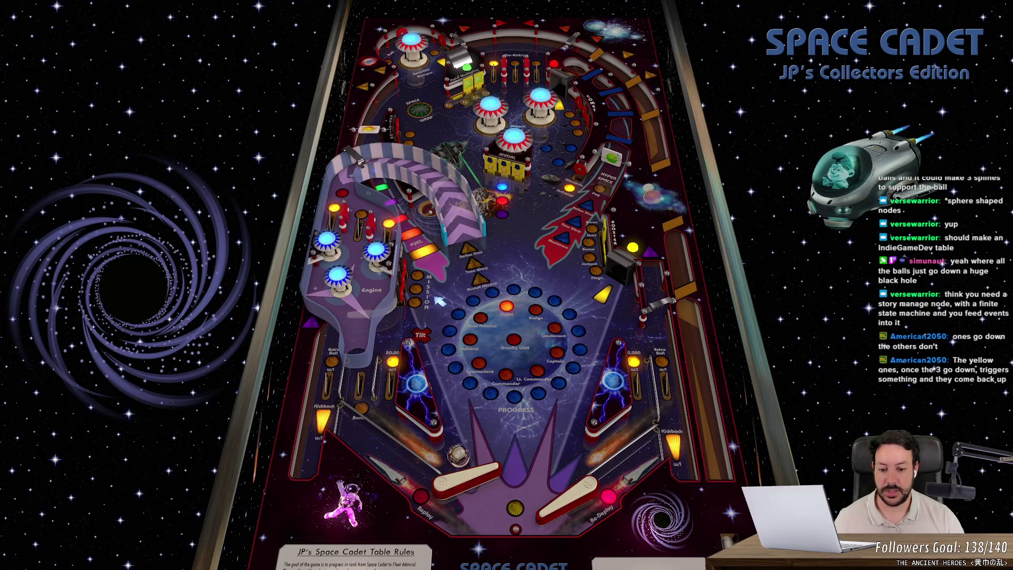
key("z")
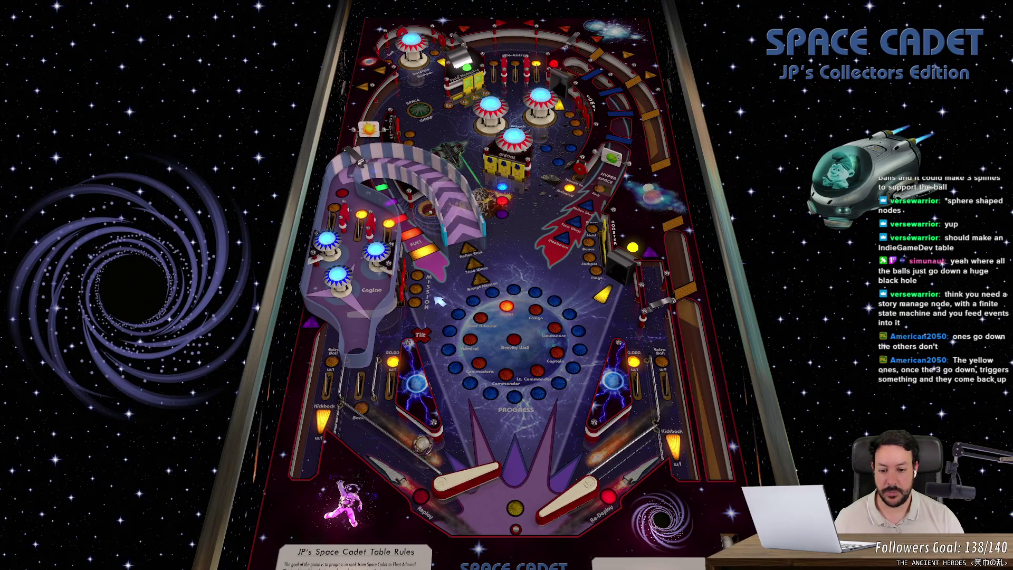
key("z")
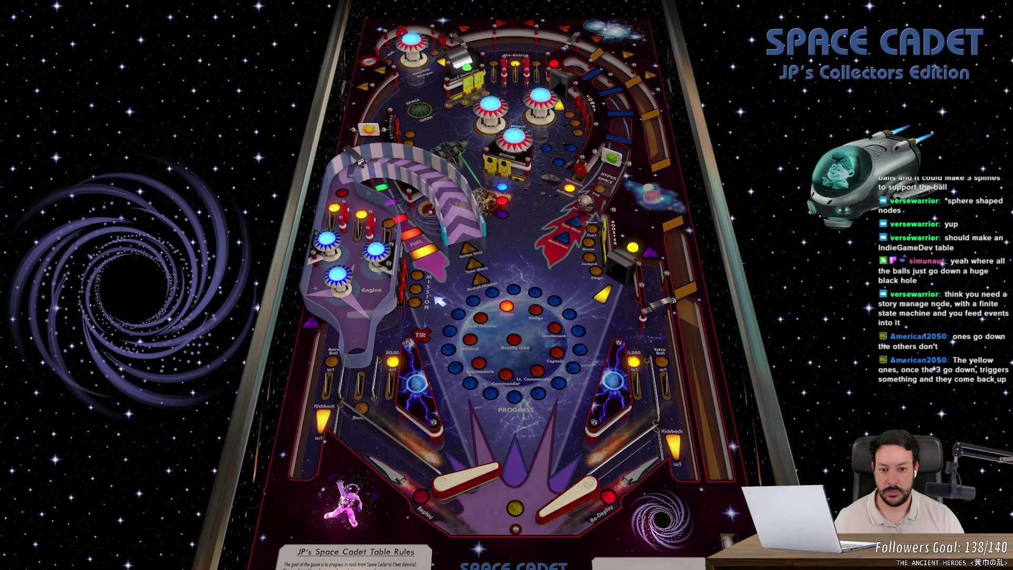
key("slash")
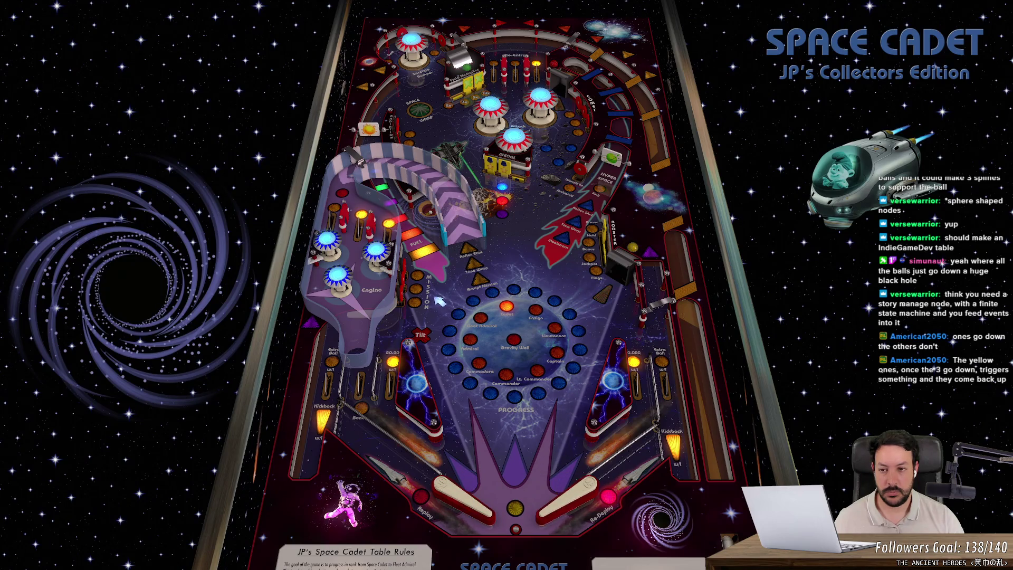
key("slash")
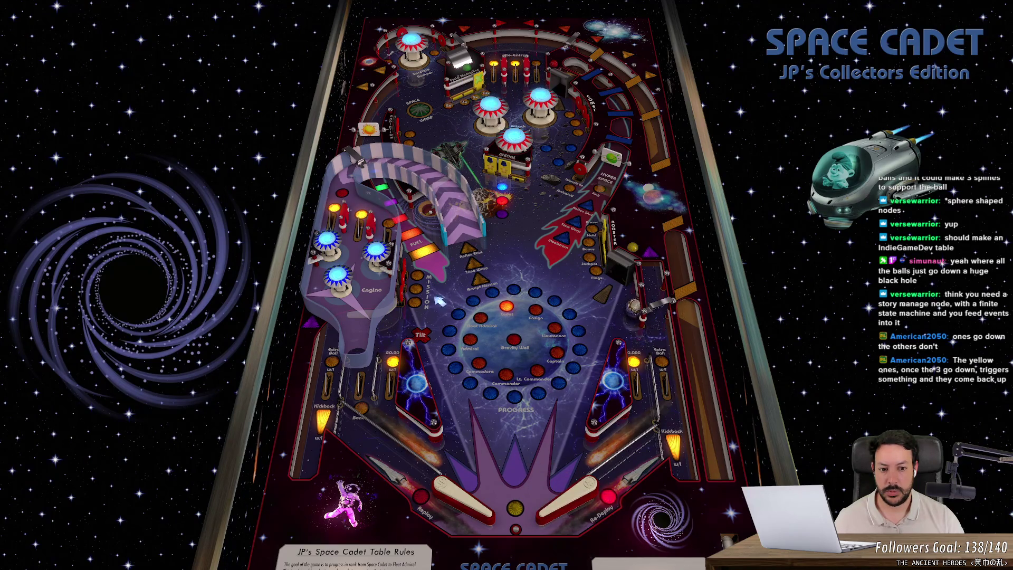
key("slash")
key("z")
key("slash")
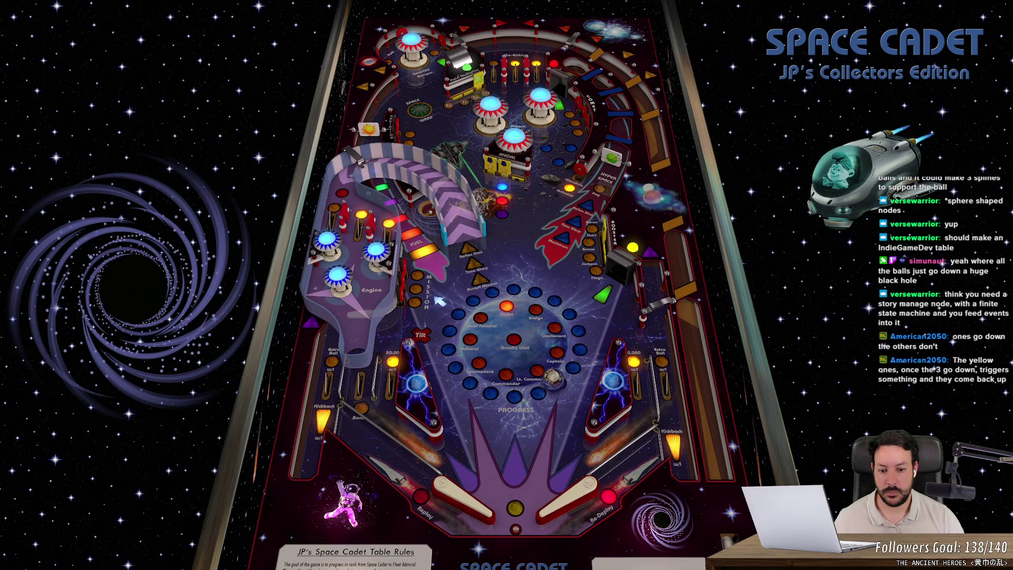
key("z")
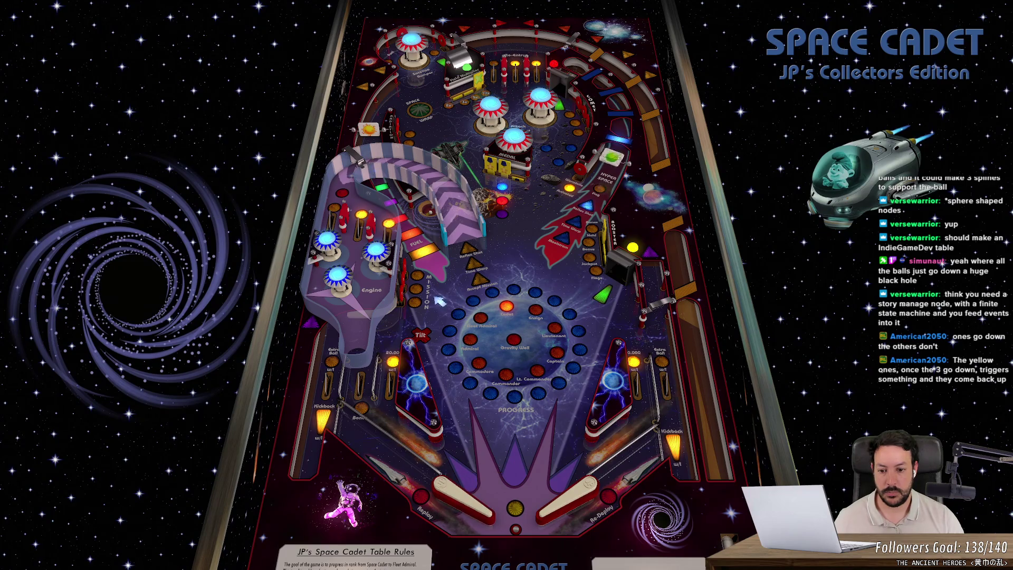
key("z")
key("slash")
key("z")
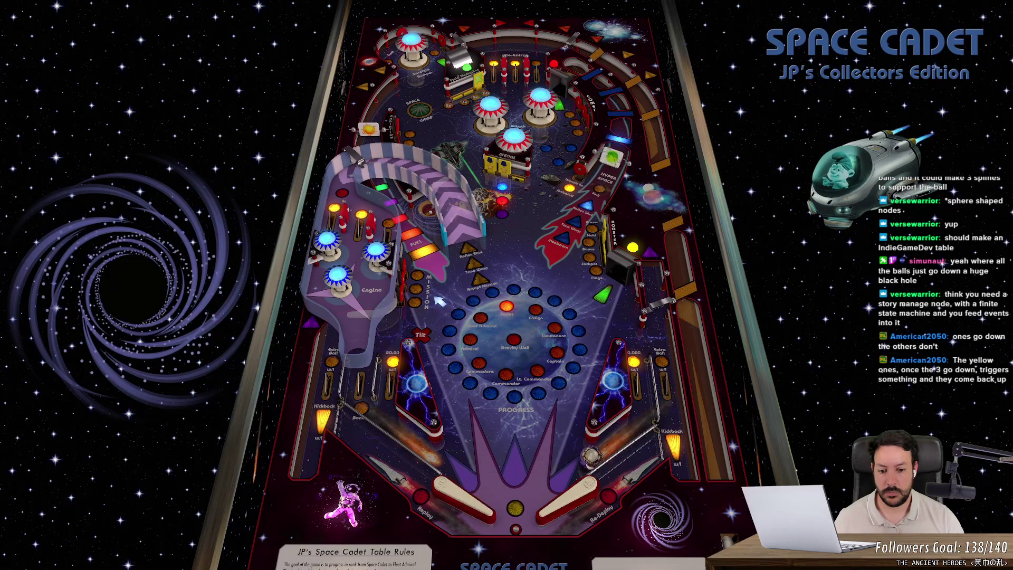
key("slash")
key("slash")
key("z")
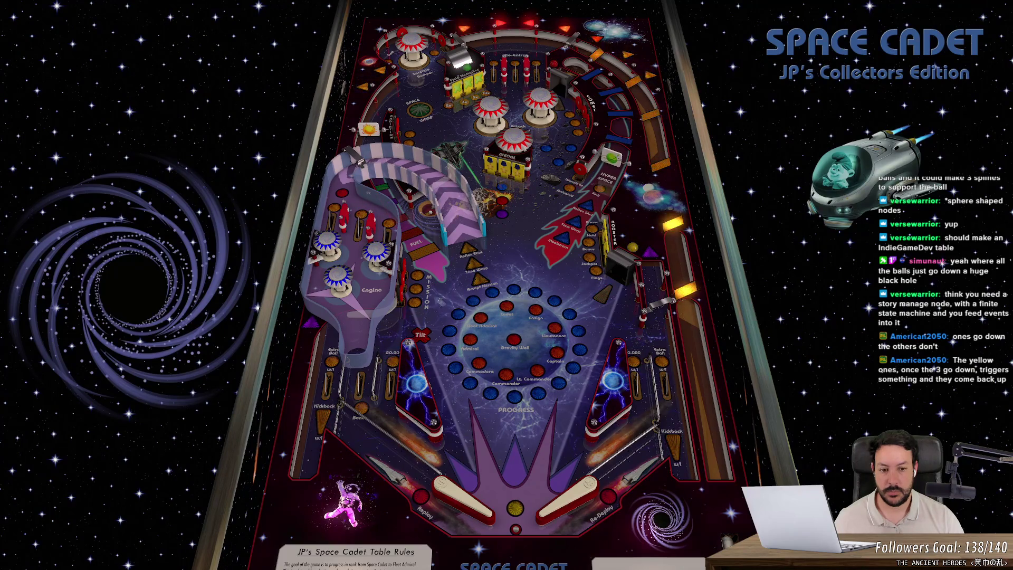
- Start a new game, launch the ball and keep it alive with the flippers
key("F2")
key("space")
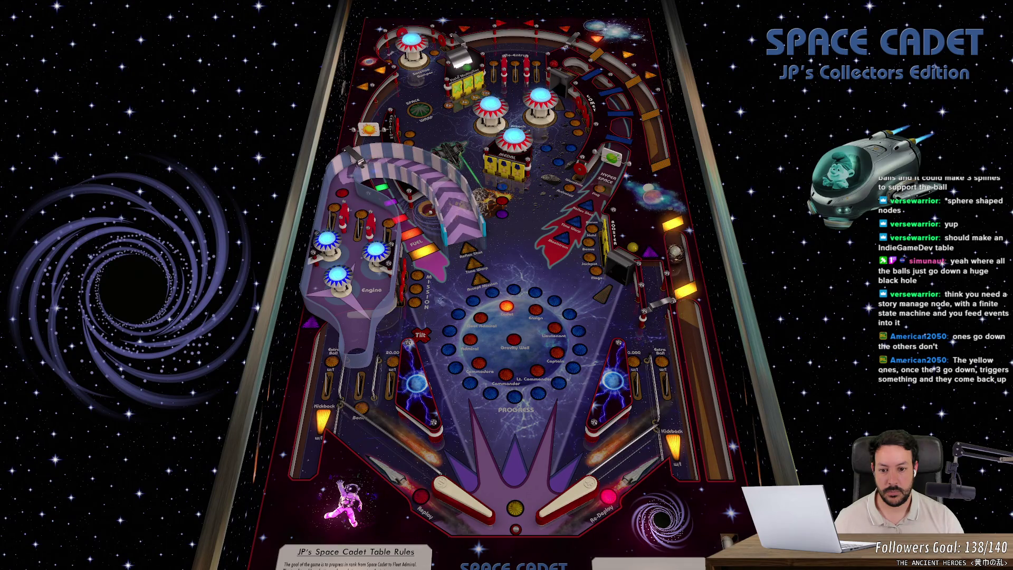
key("z")
key("slash")
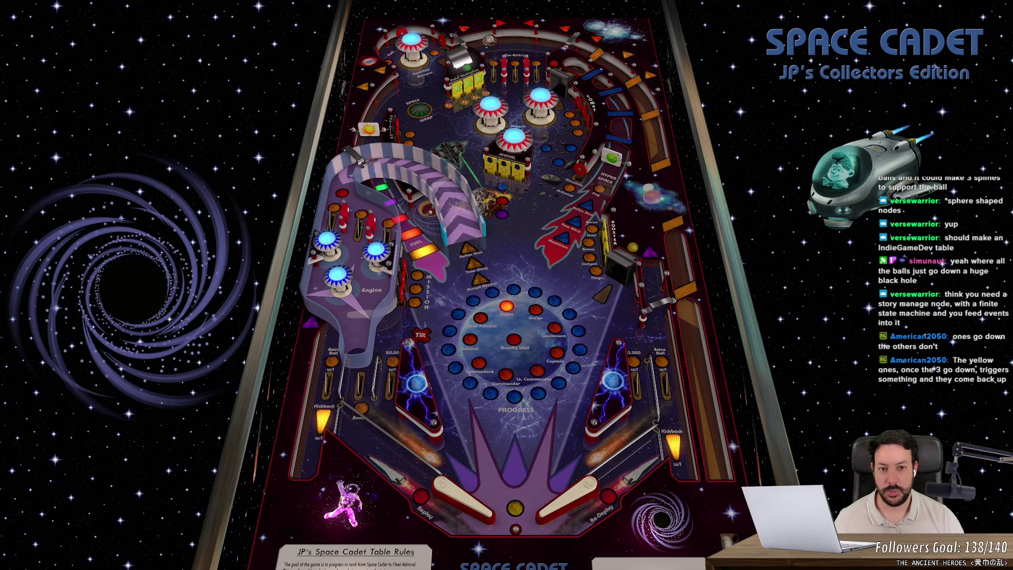
key("slash")
key("z")
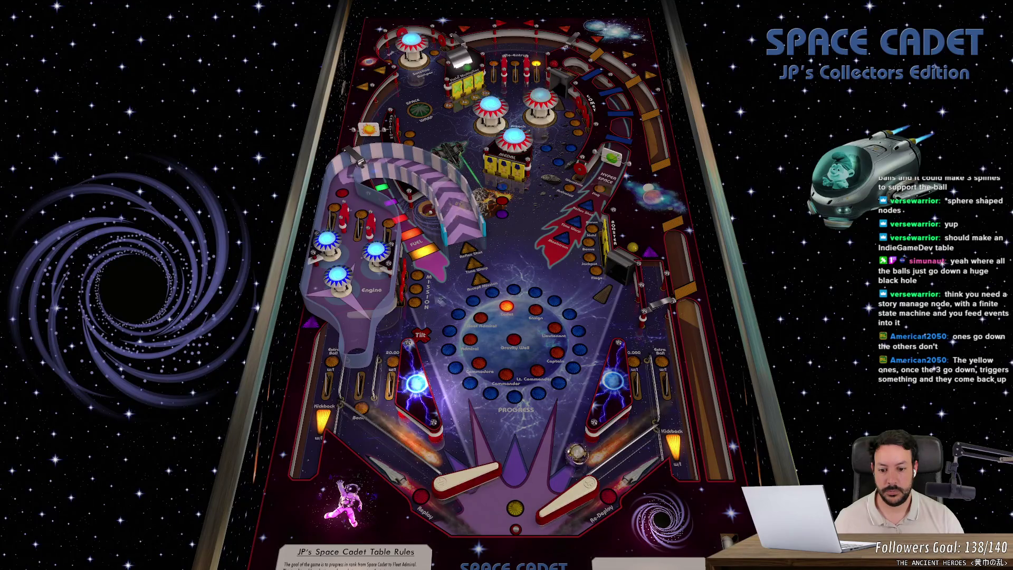
key("slash")
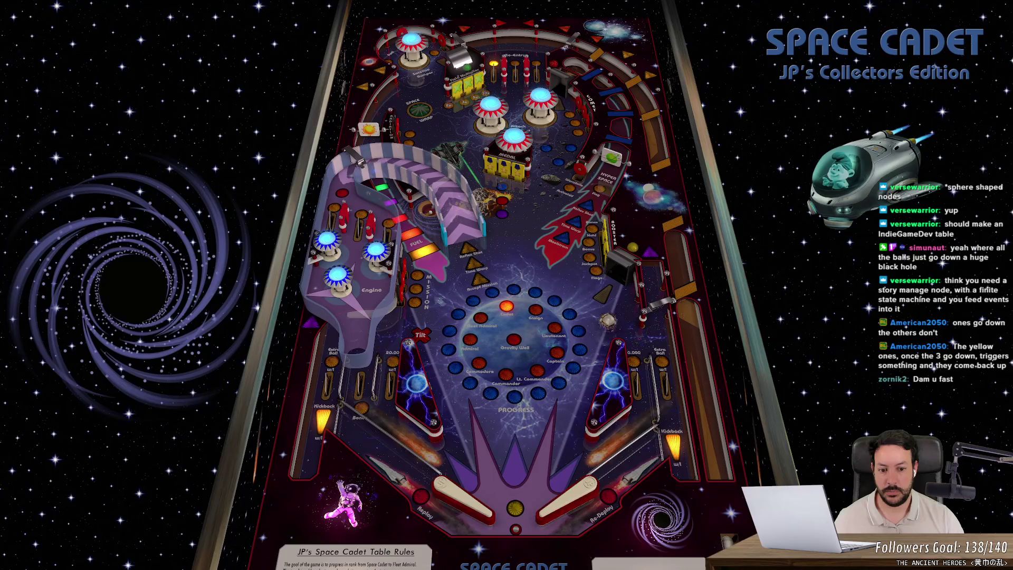
key("slash")
key("z")
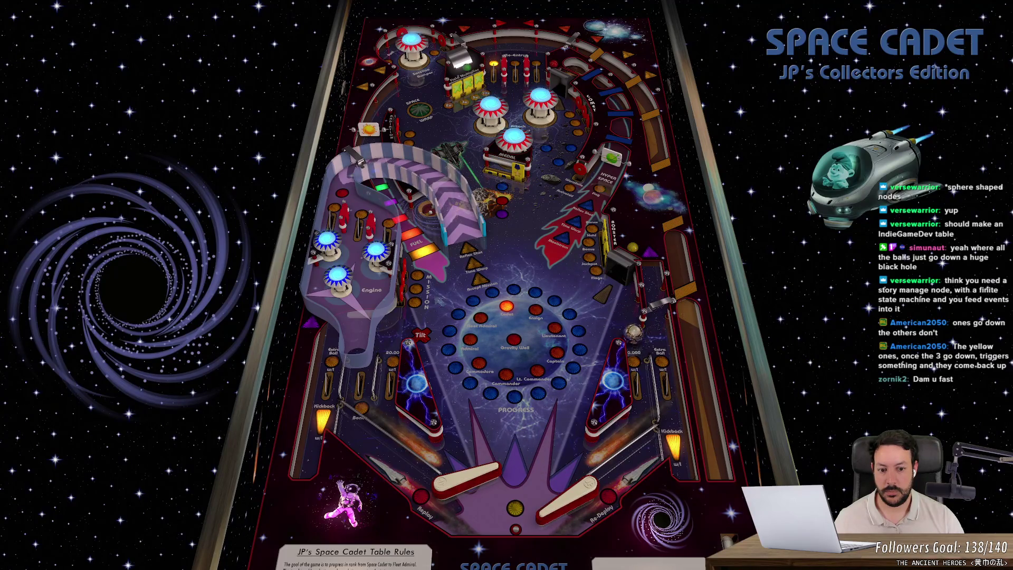
key("slash")
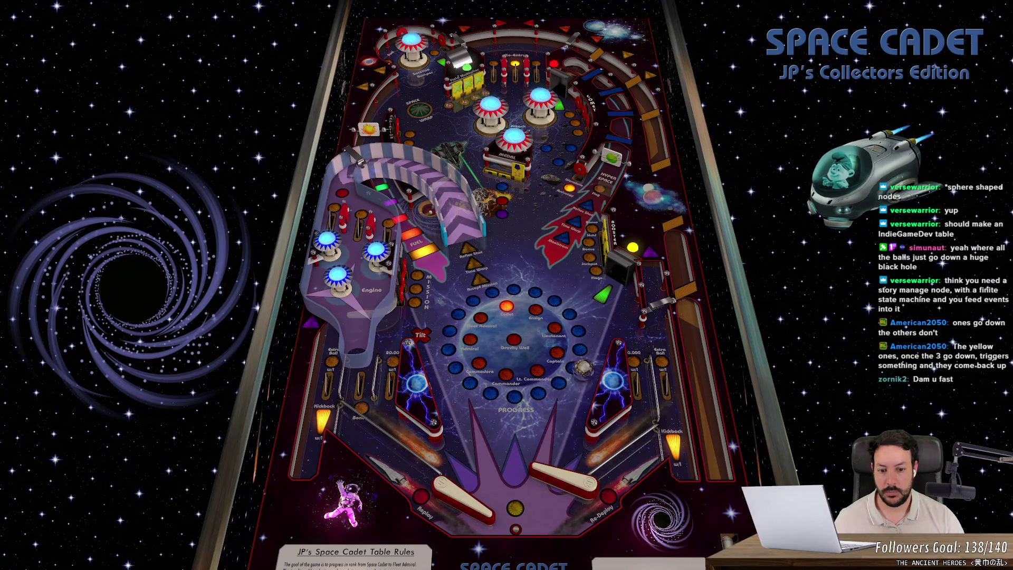
key("slash")
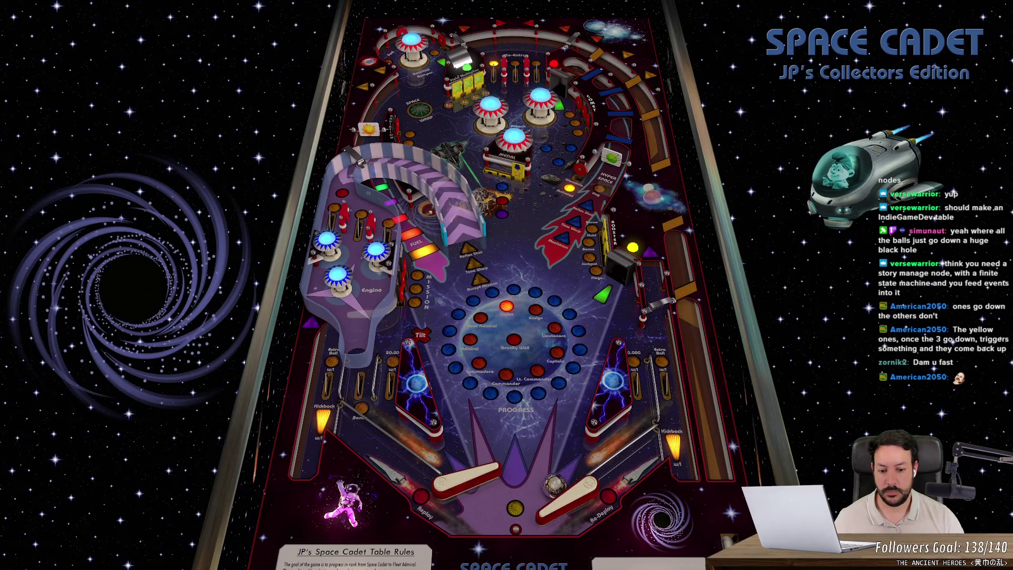
key("slash")
key("slash")
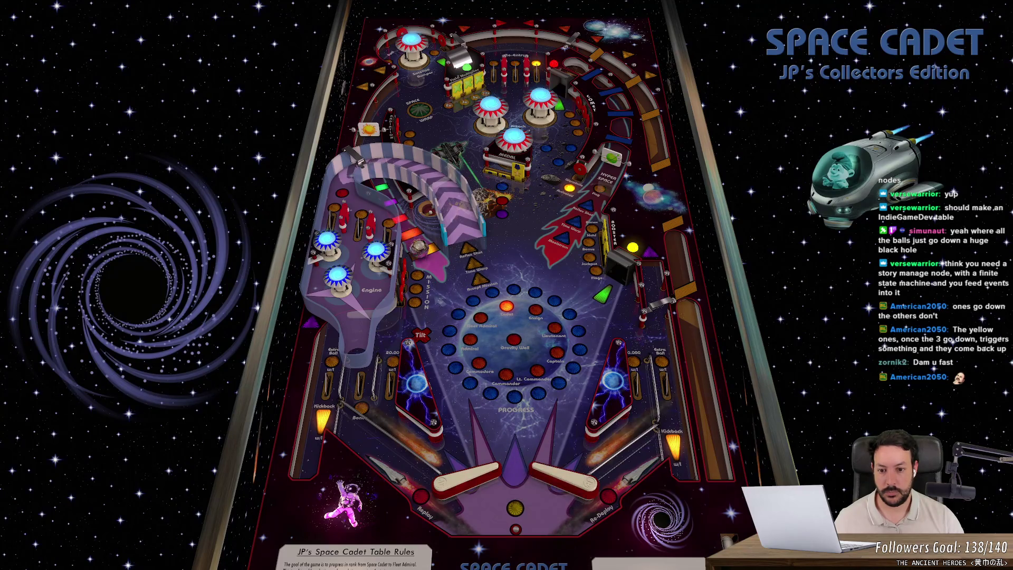
key("z")
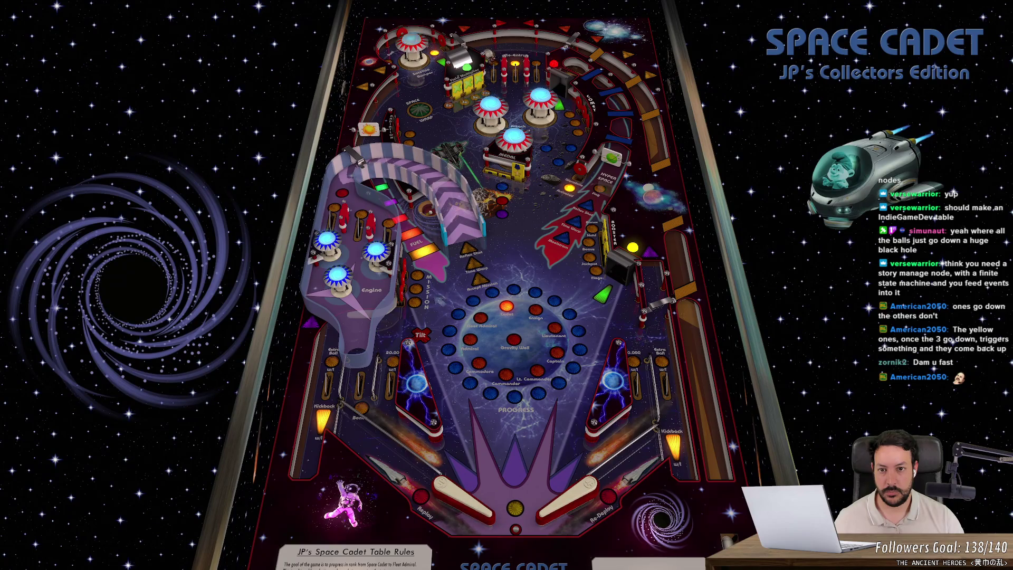
key("z")
key("slash")
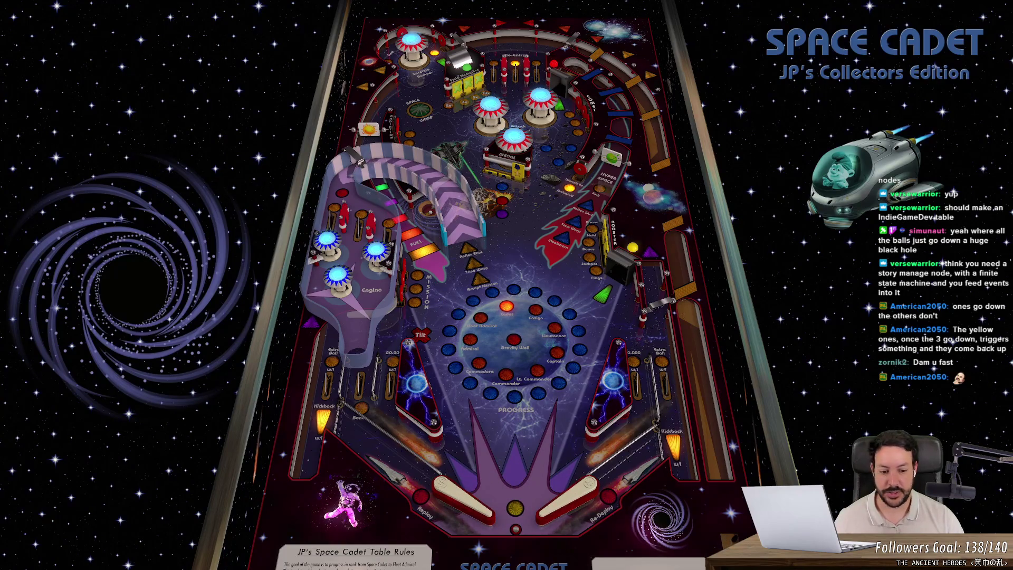
key("slash")
key("z")
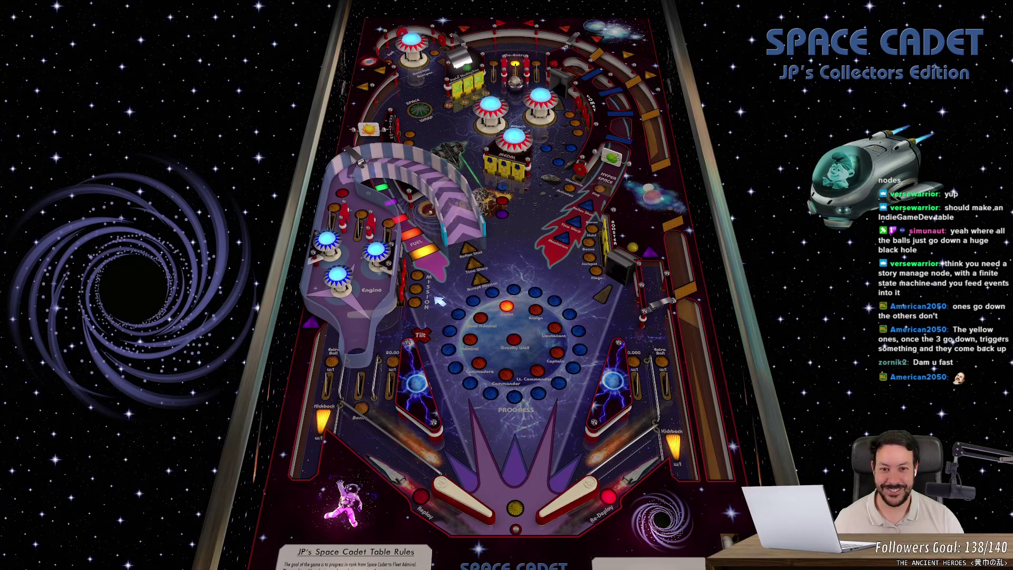
key("slash")
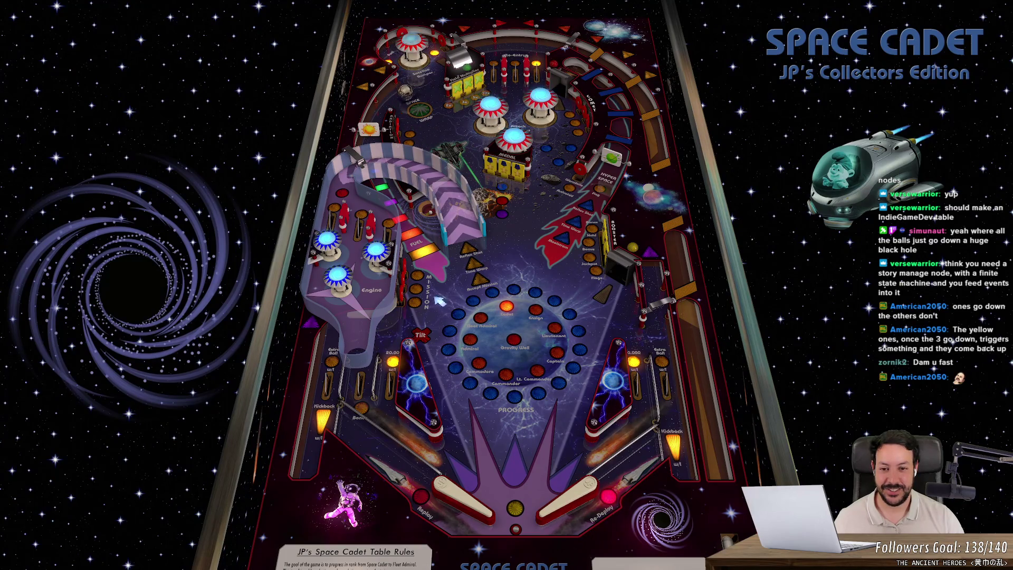
key("z")
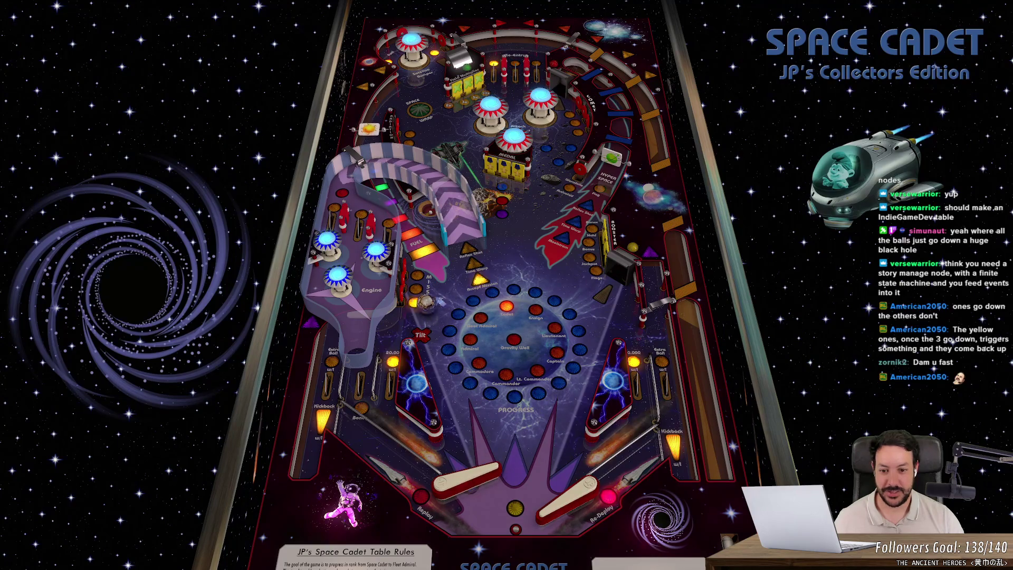
key("slash")
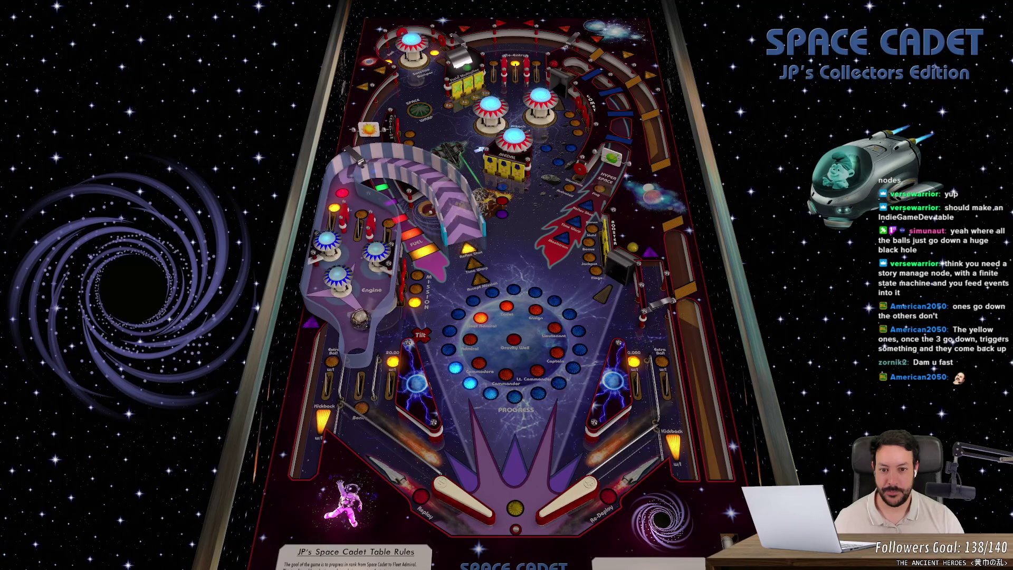
key("z")
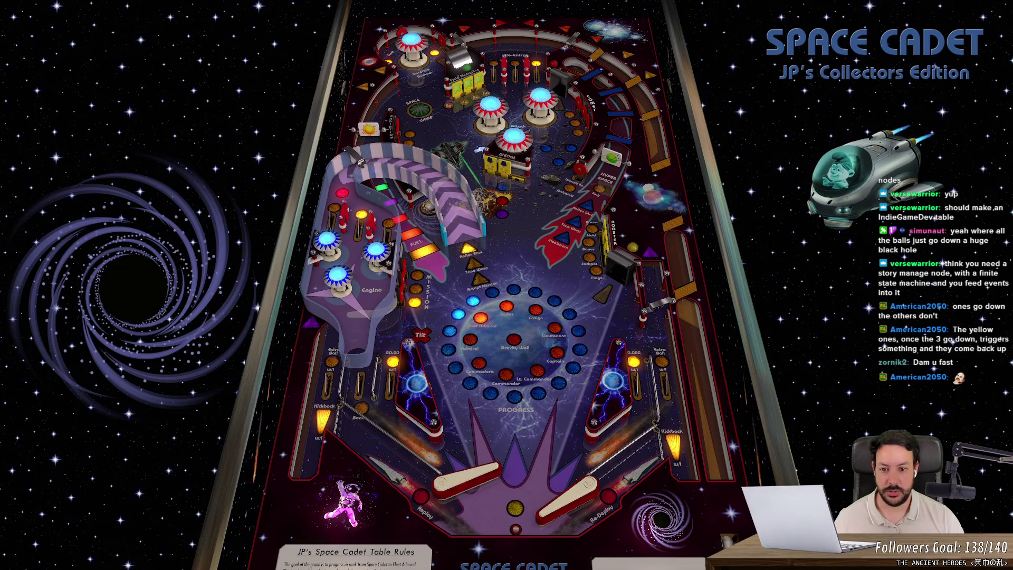
key("z")
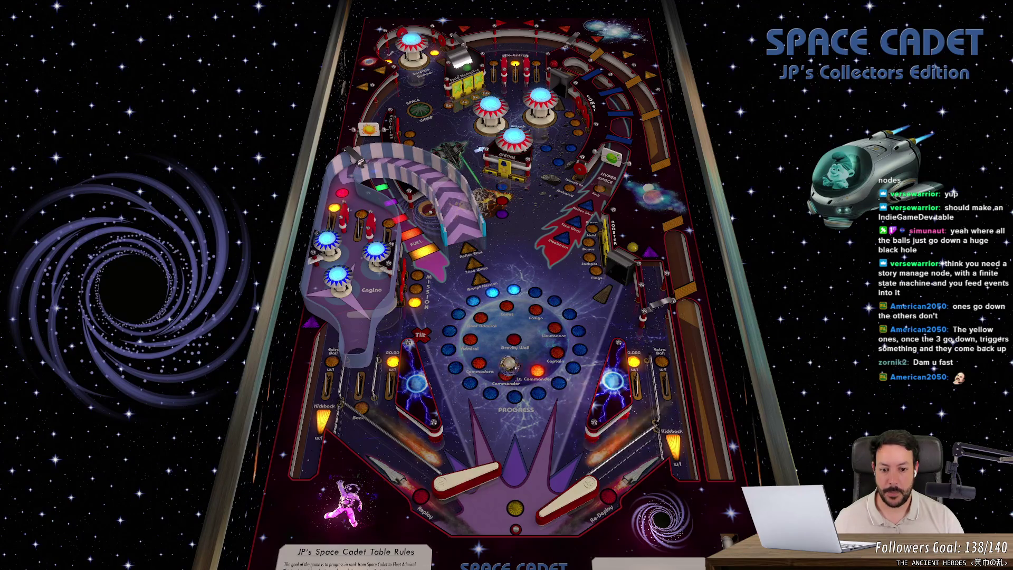
key("slash")
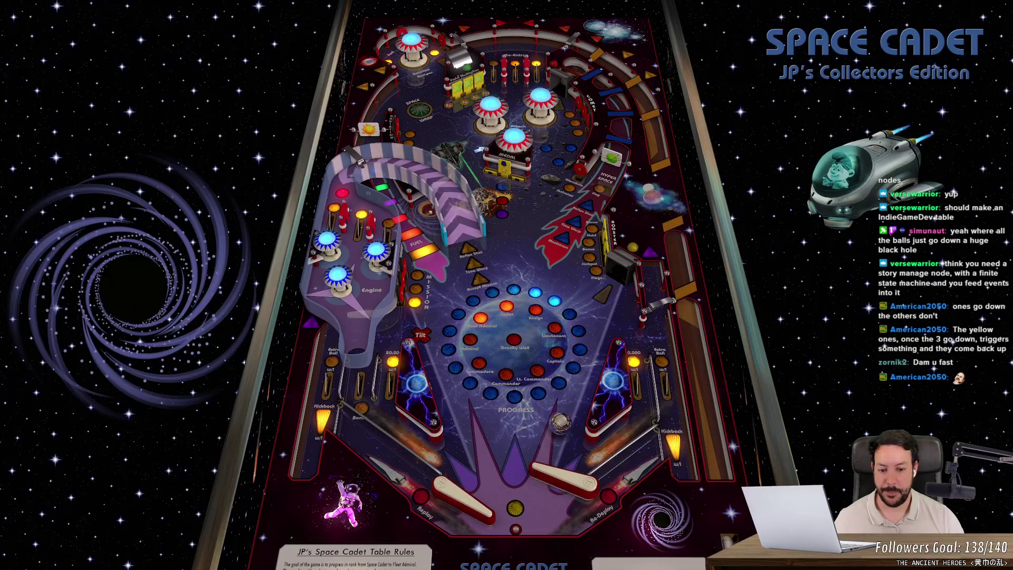
key("z")
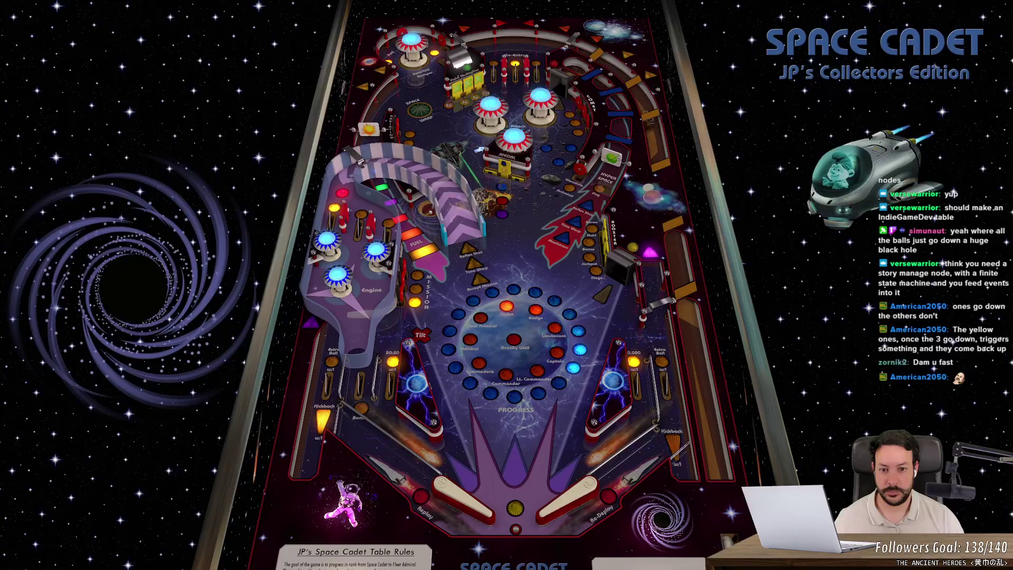
key("slash")
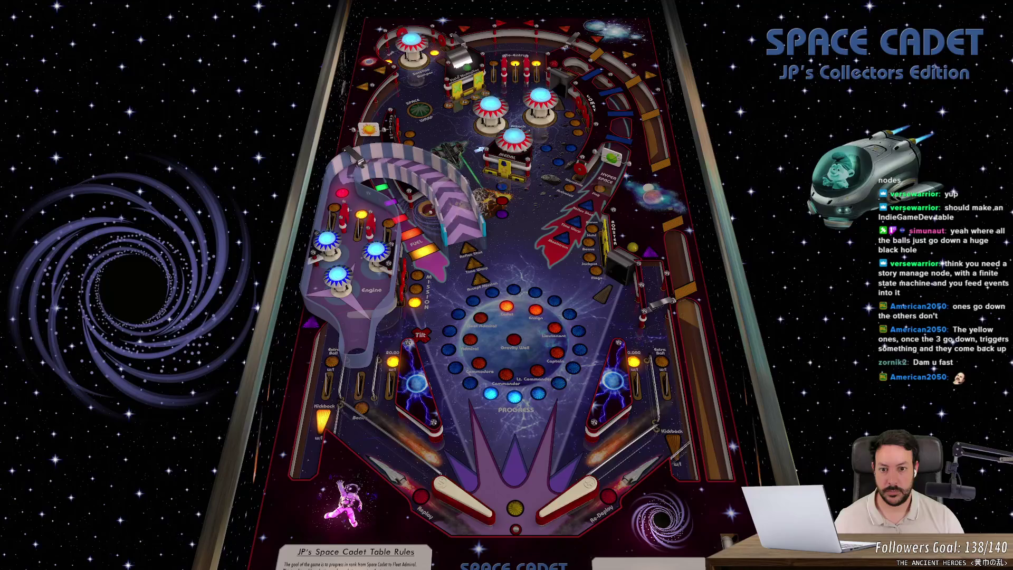
key("z")
key("slash")
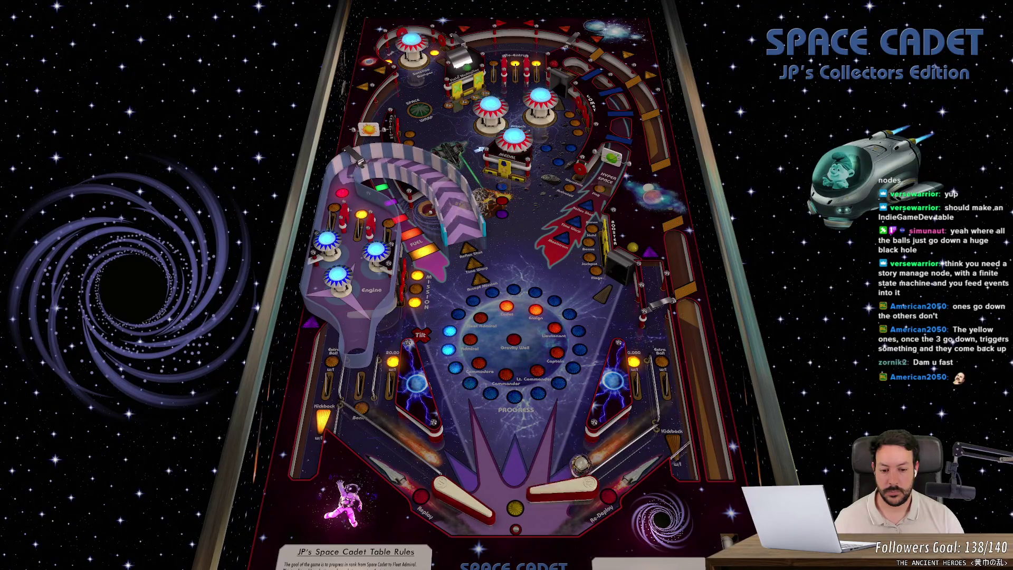
key("slash")
key("slash")
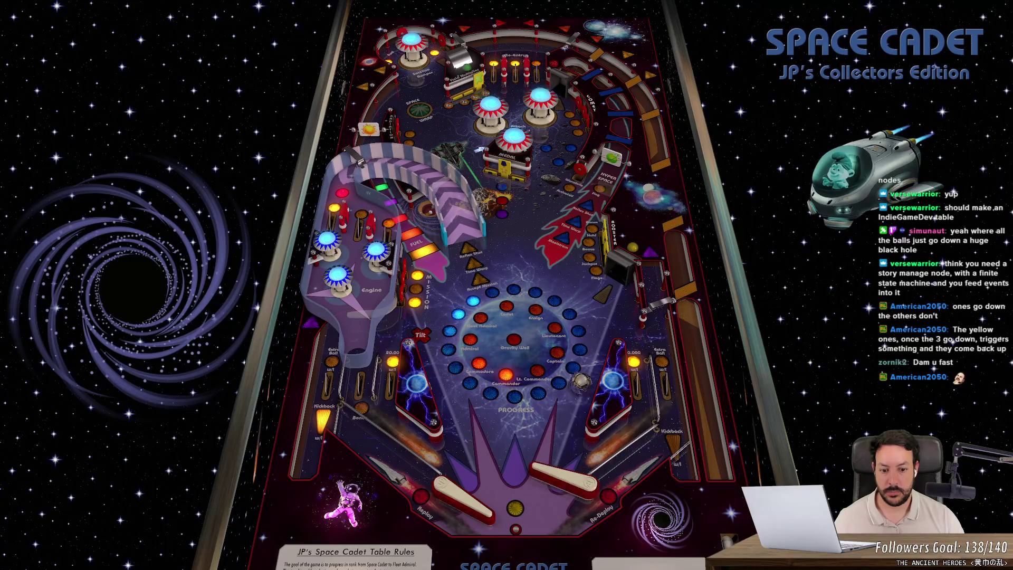
key("z")
key("z")
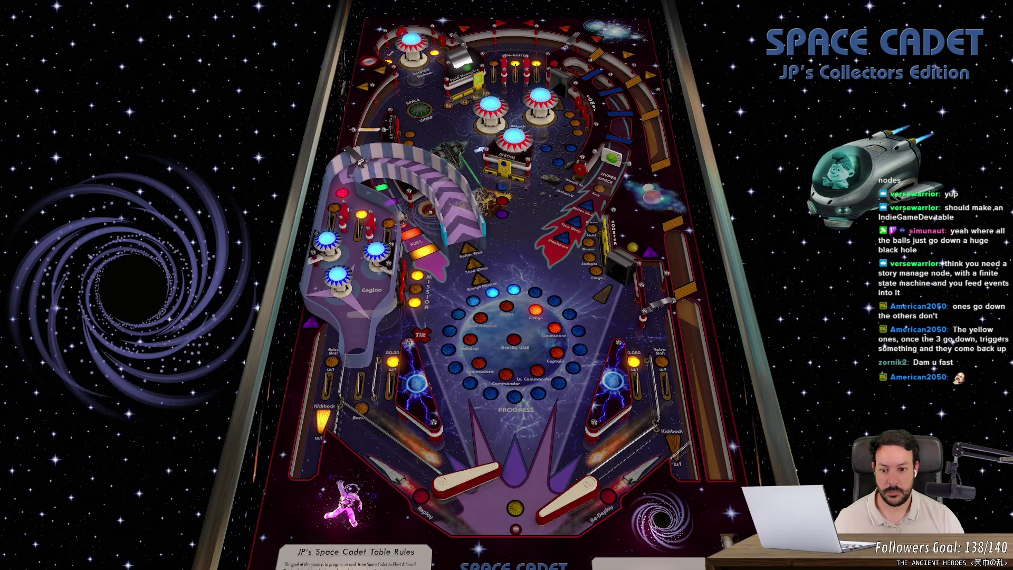
key("z")
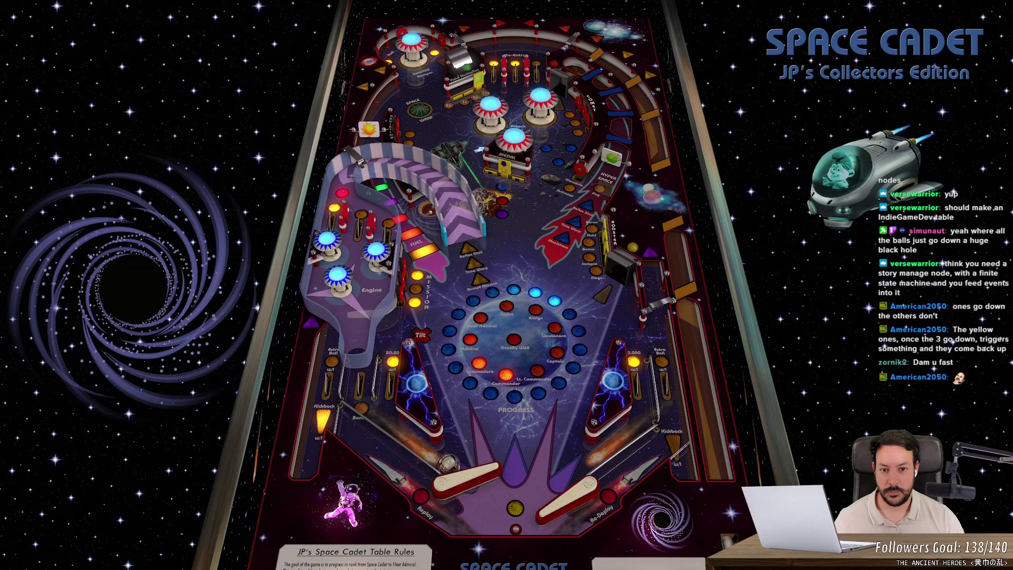
key("z")
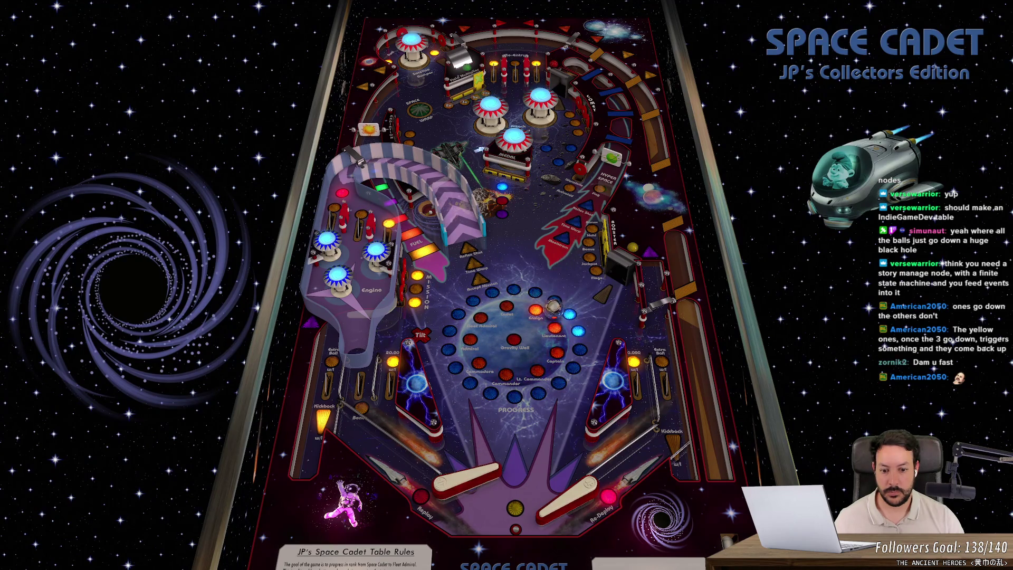
key("slash")
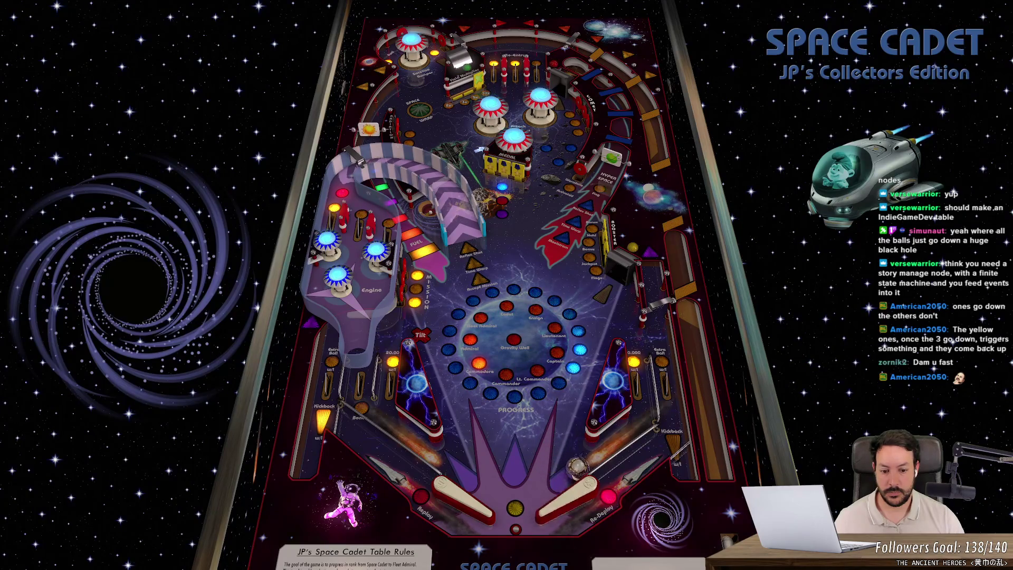
key("slash")
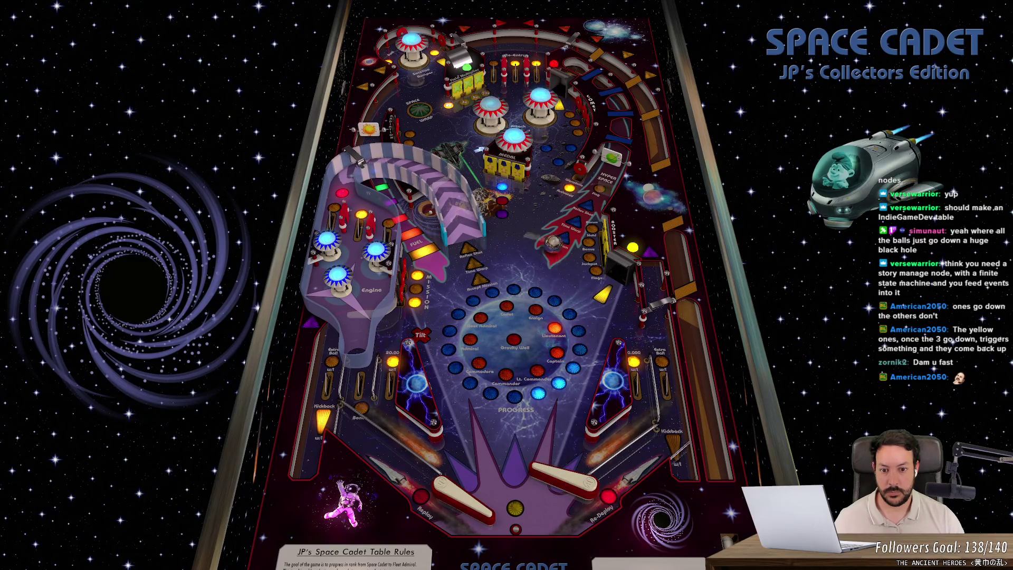
key("slash")
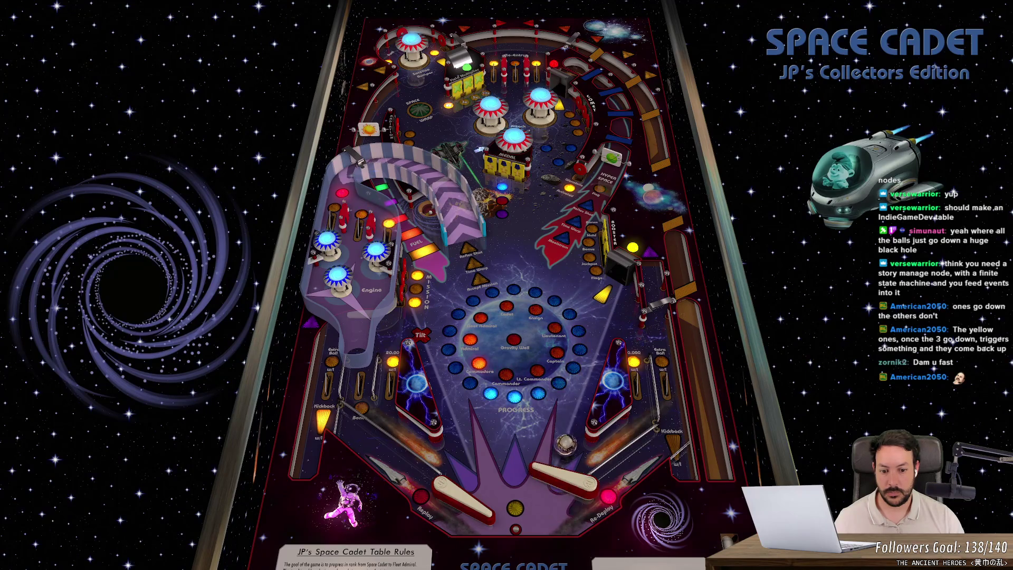
key("slash")
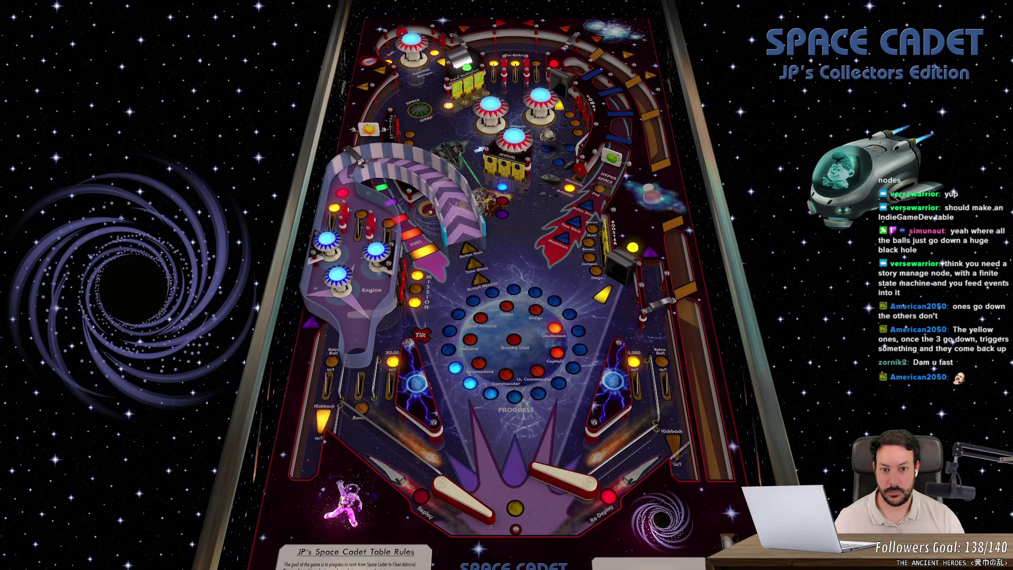
key("z")
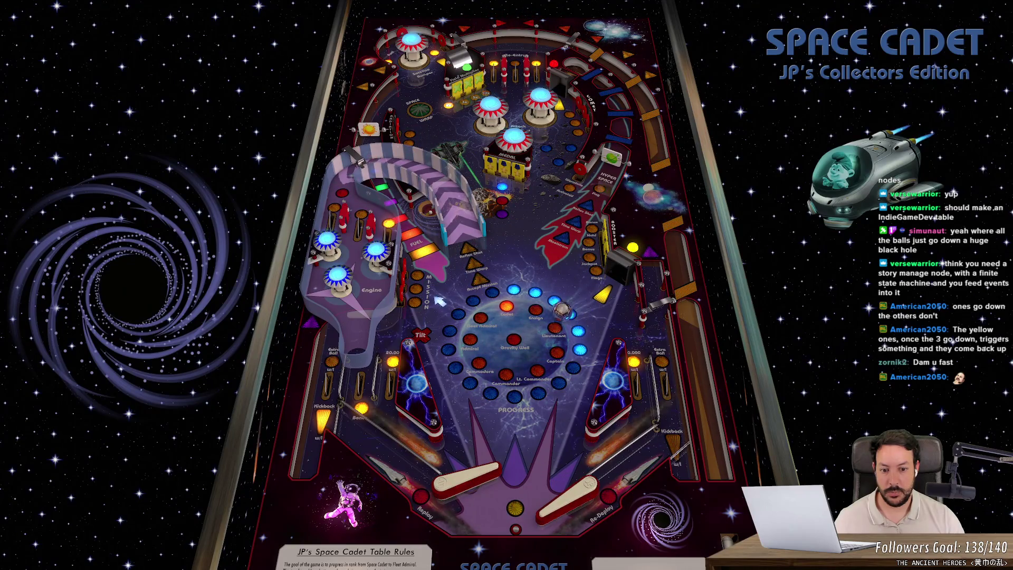
key("z")
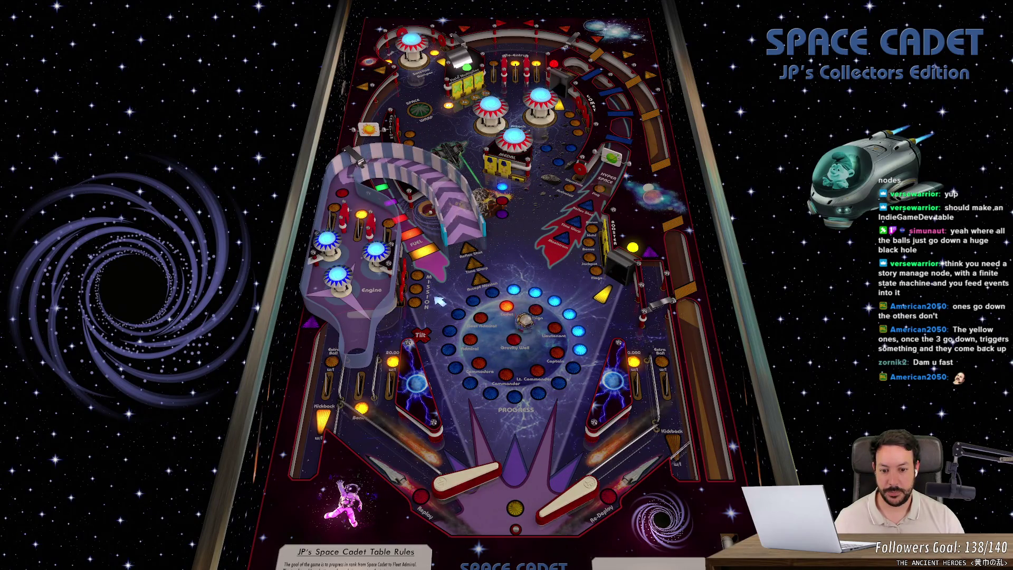
key("slash")
key("slash")
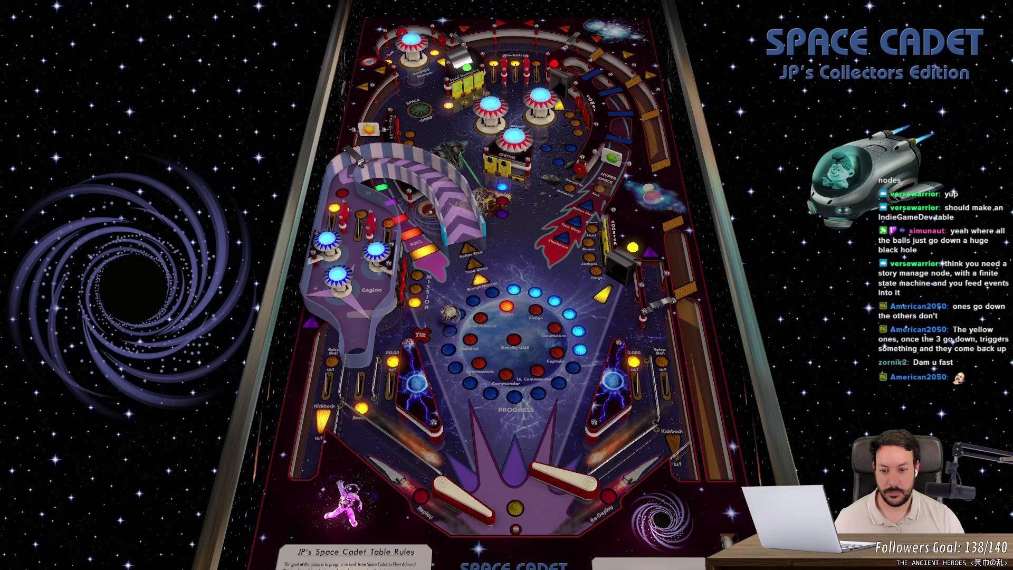
key("z")
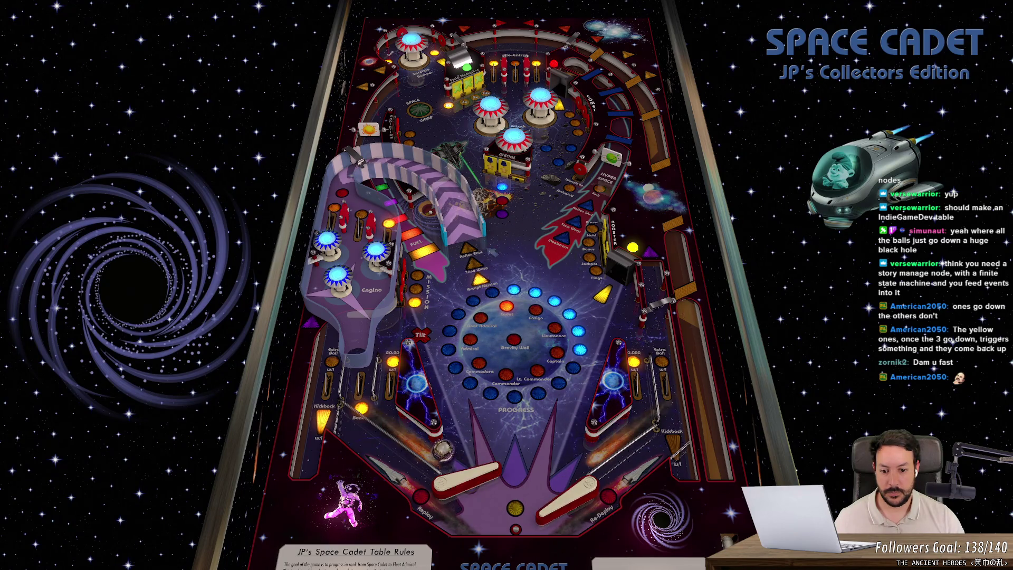
key("z")
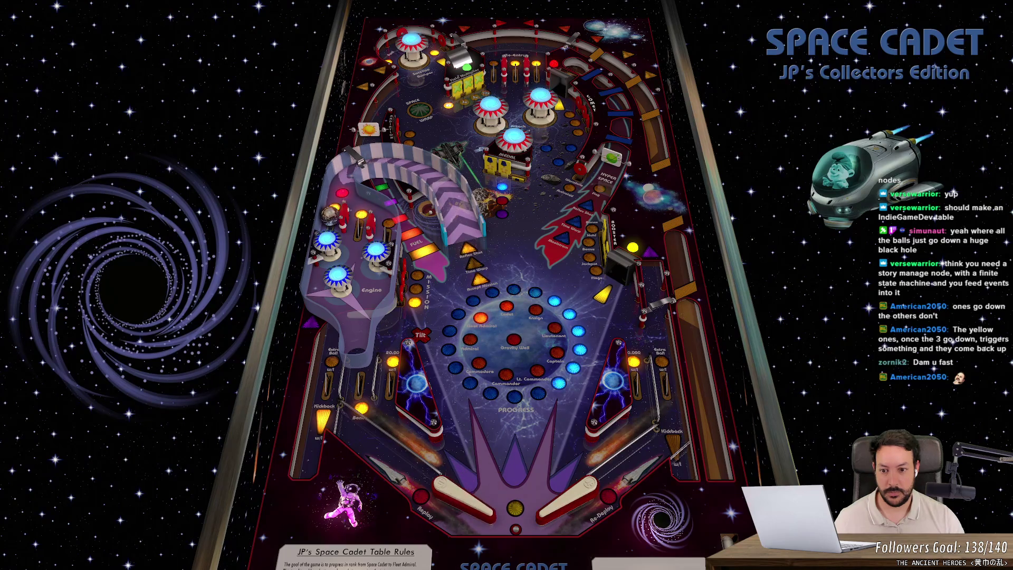
key("z")
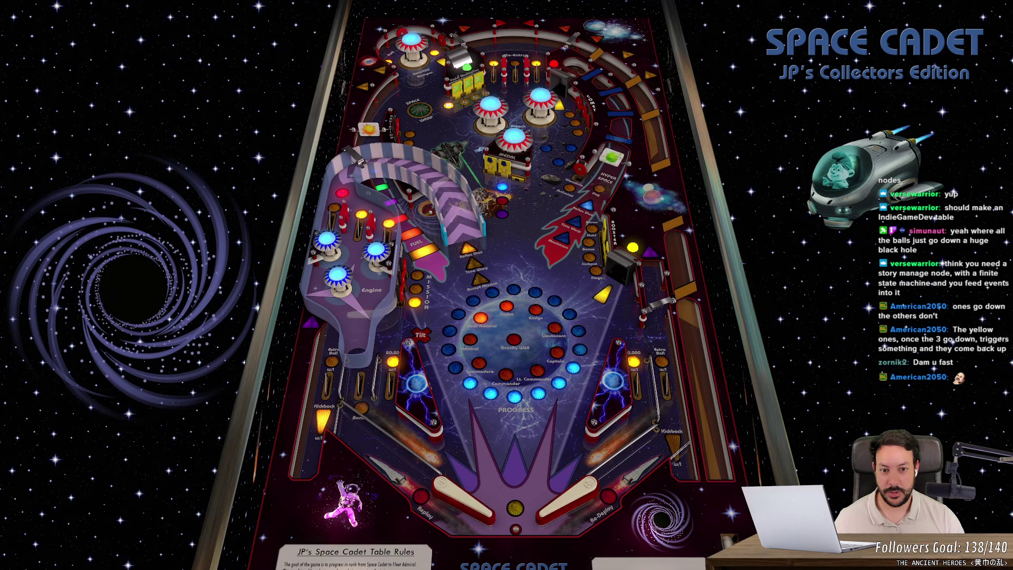
key("z")
key("slash")
key("z")
key("slash")
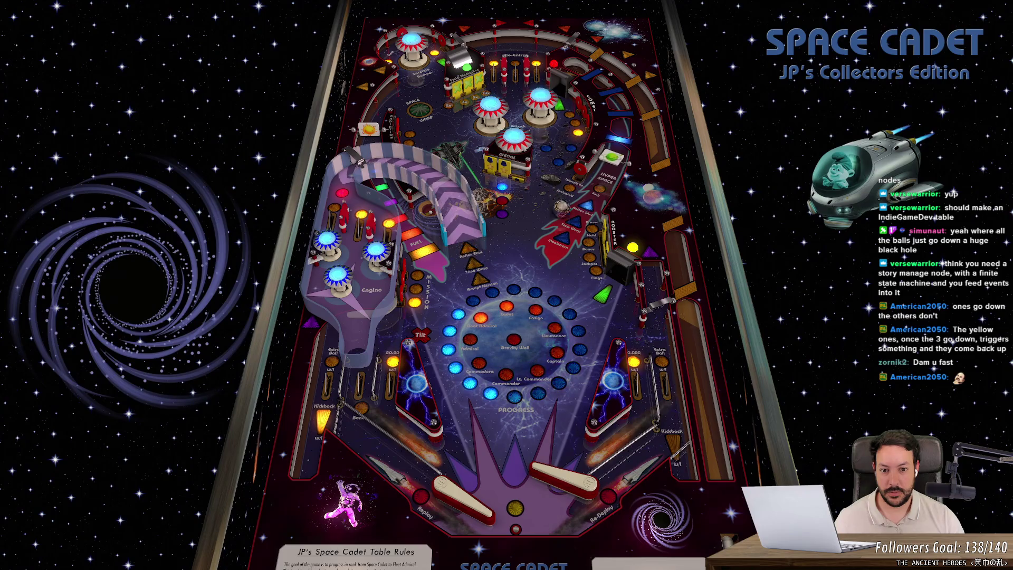
key("z")
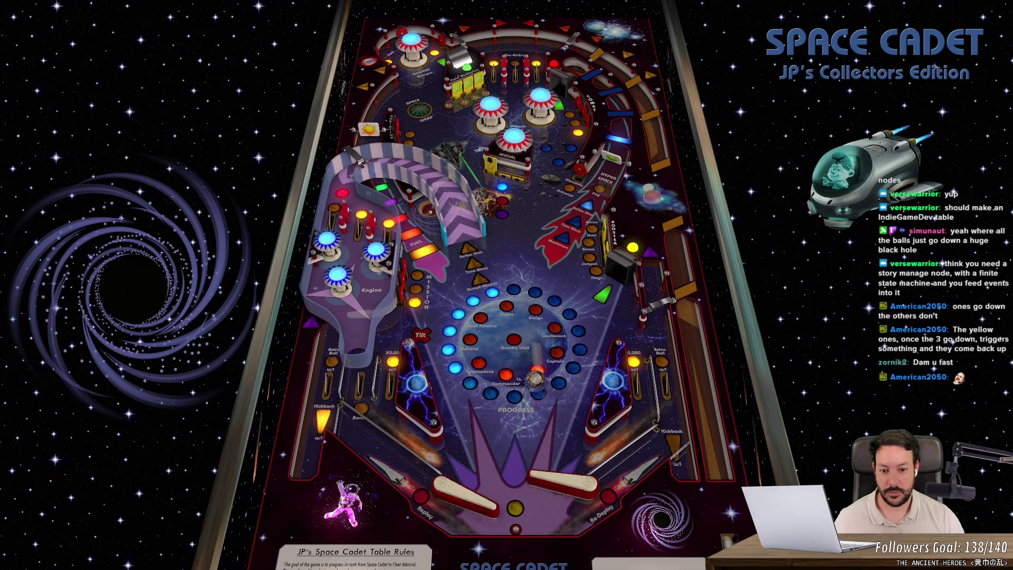
key("slash")
key("z")
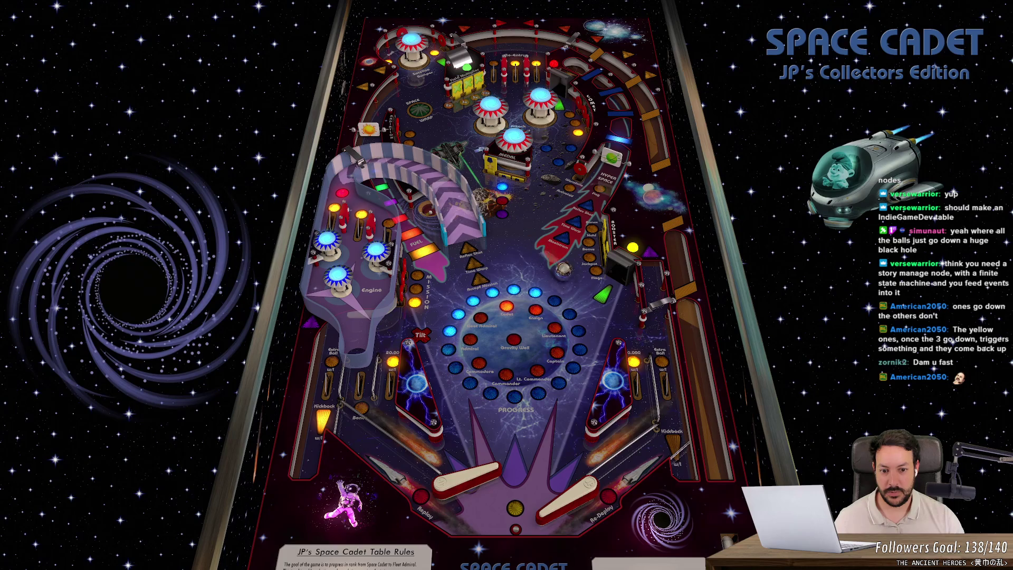
key("slash")
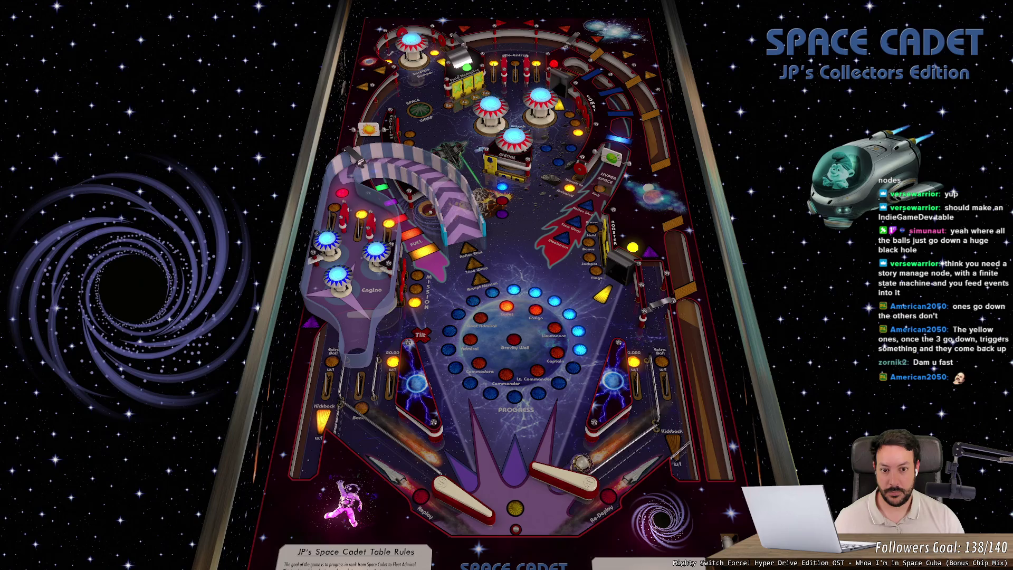
key("slash")
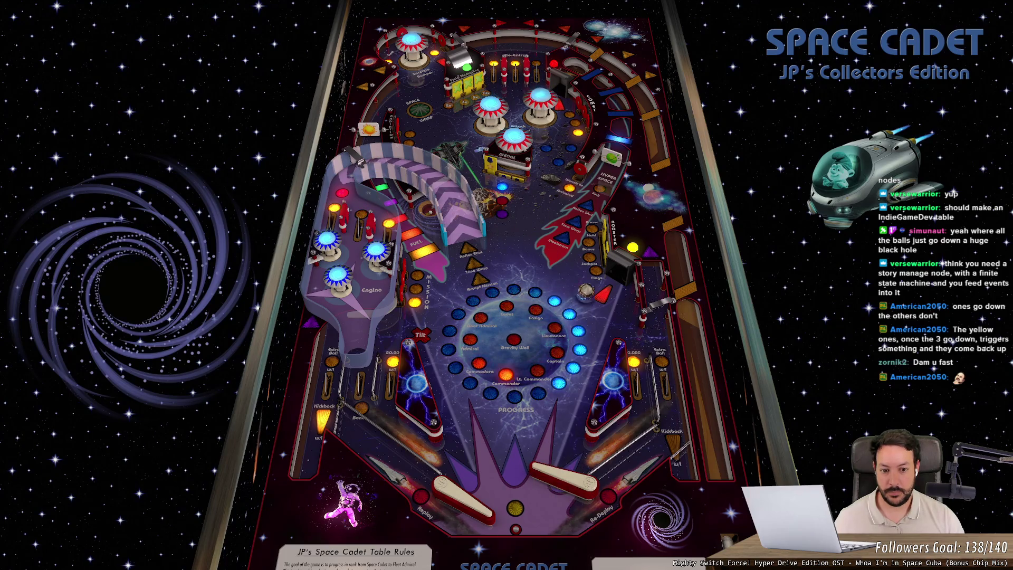
key("slash")
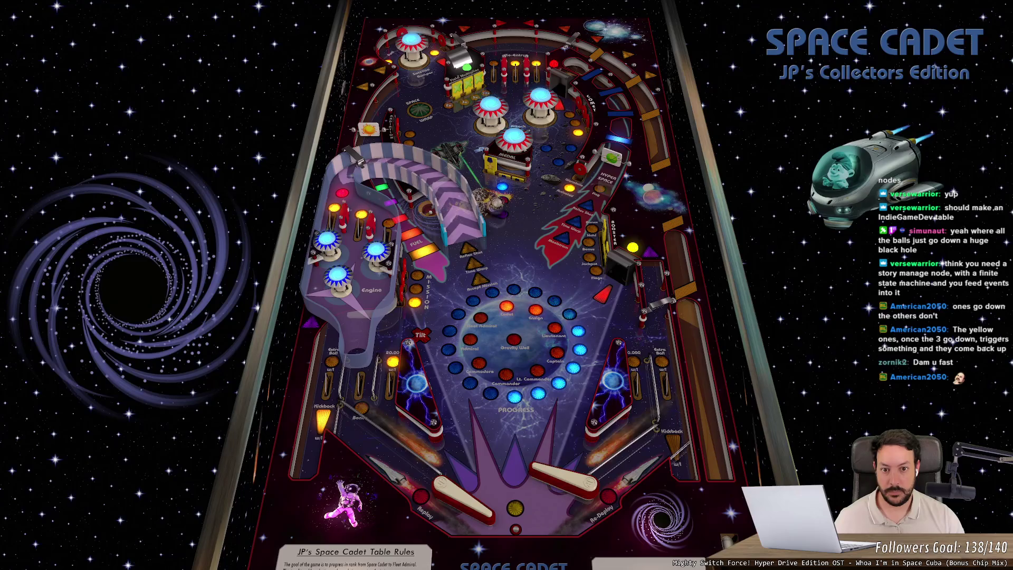
key("z")
key("z")
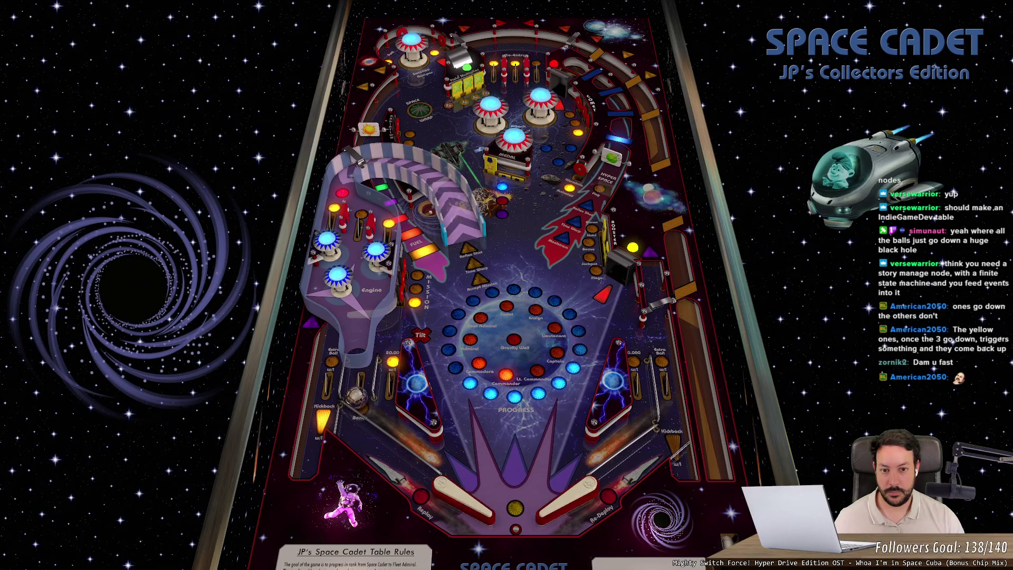
key("z")
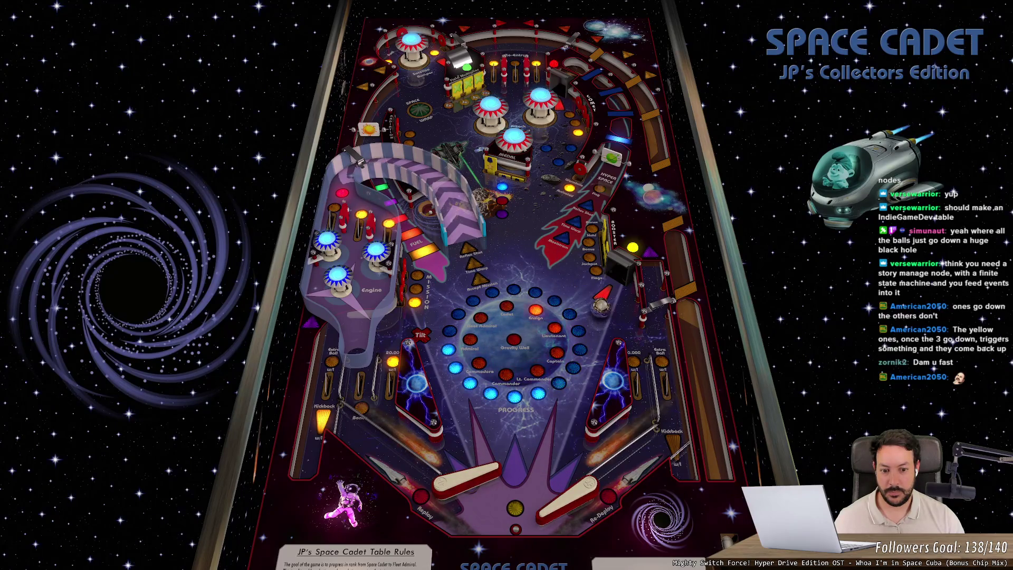
key("slash")
key("slash")
key("z")
key("z")
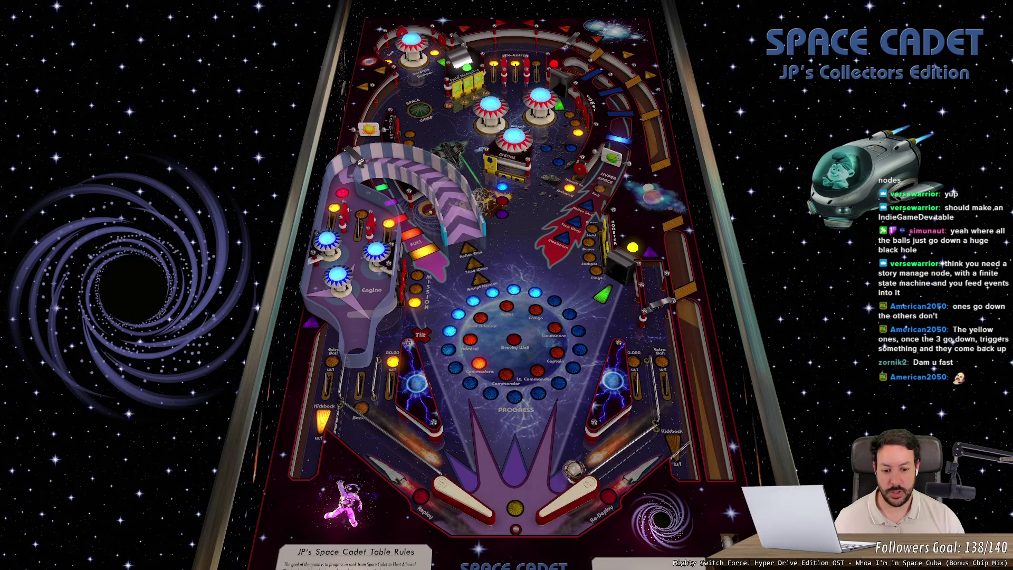
key("slash")
key("z")
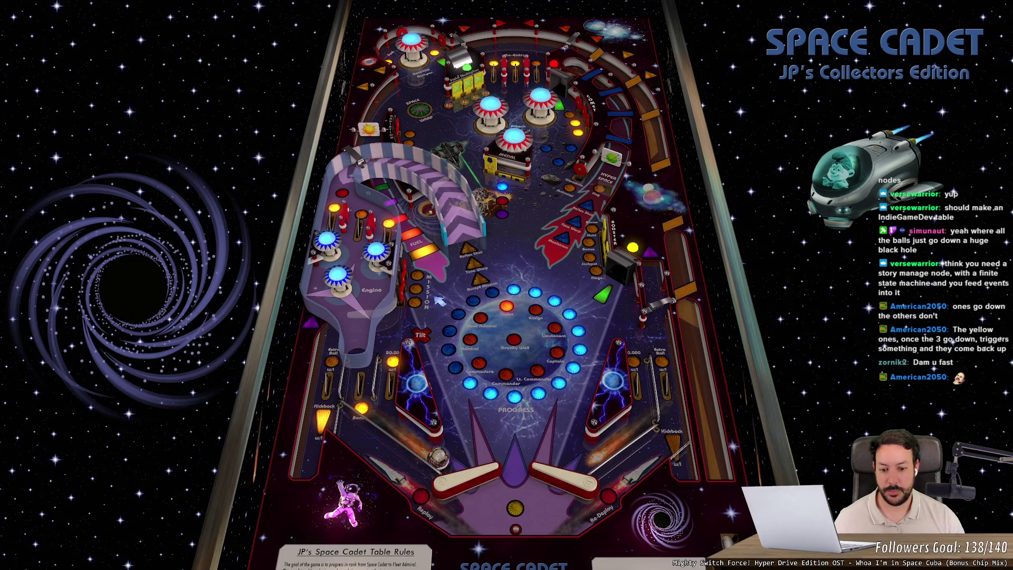
key("z")
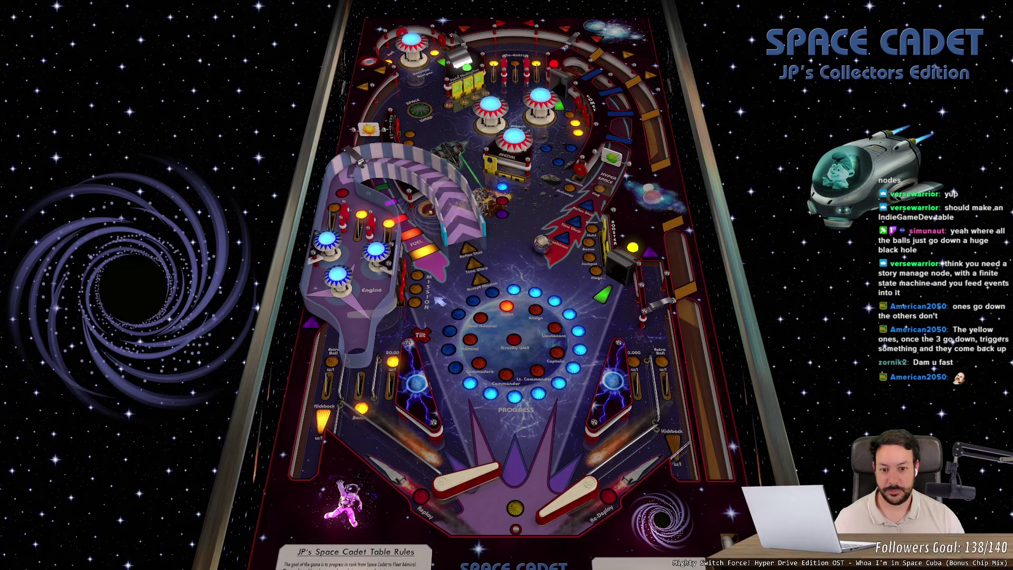
key("z")
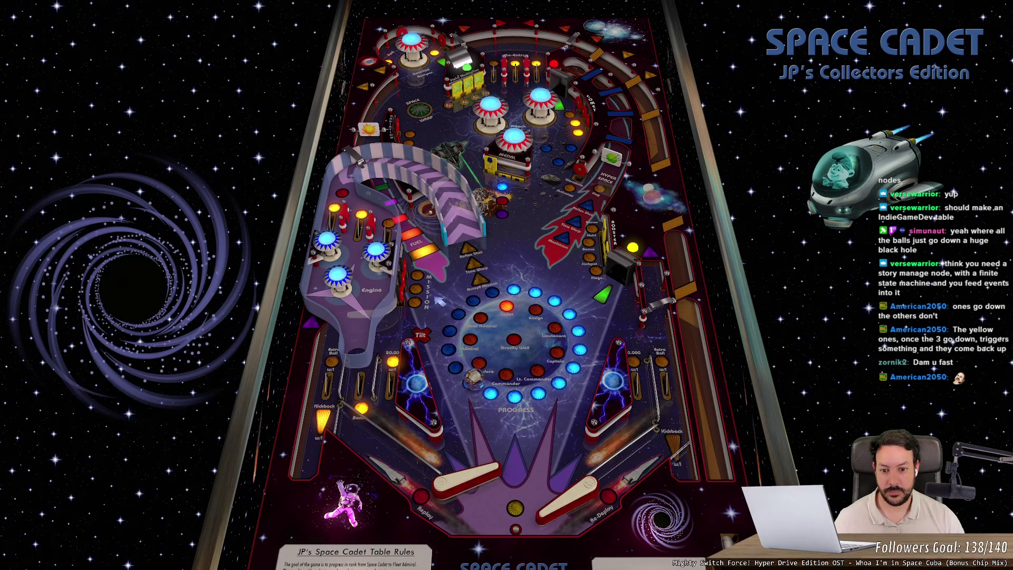
key("slash")
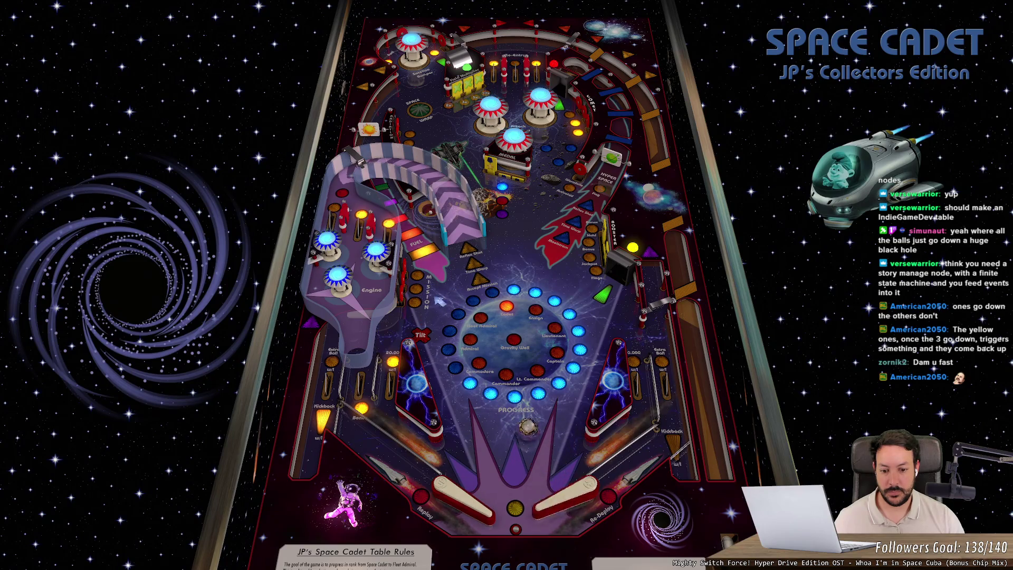
key("z")
key("slash")
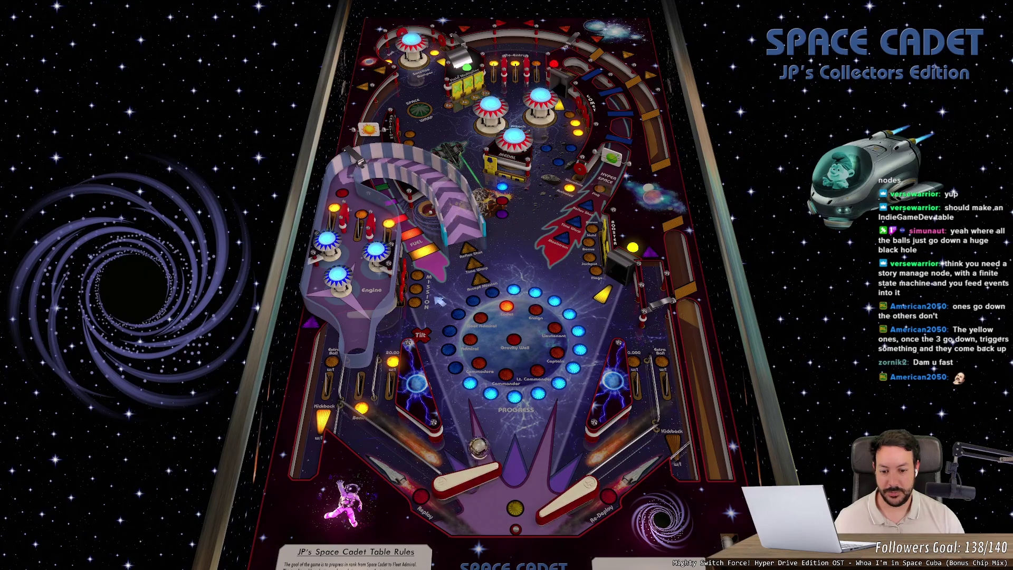
key("z")
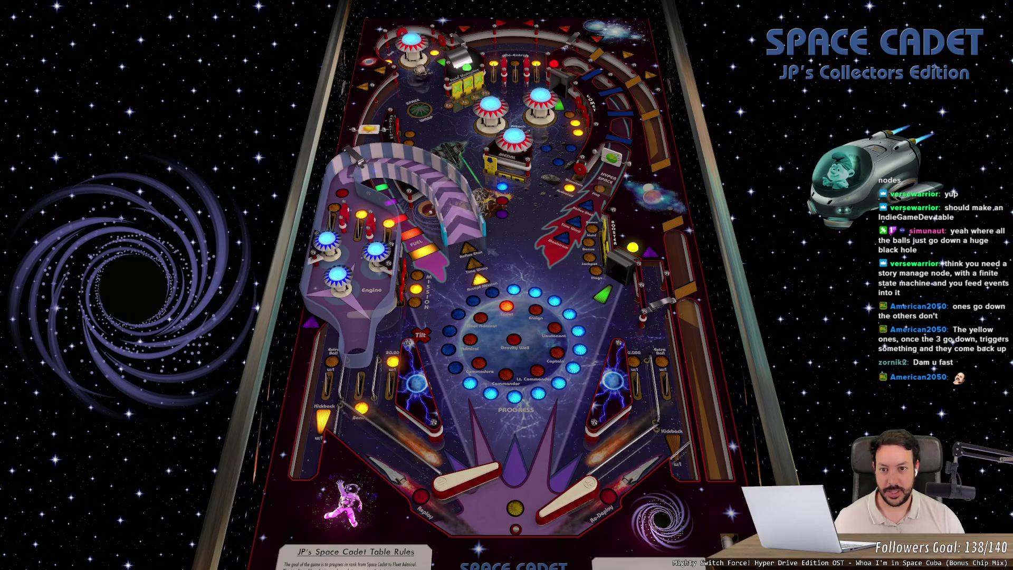
key("z")
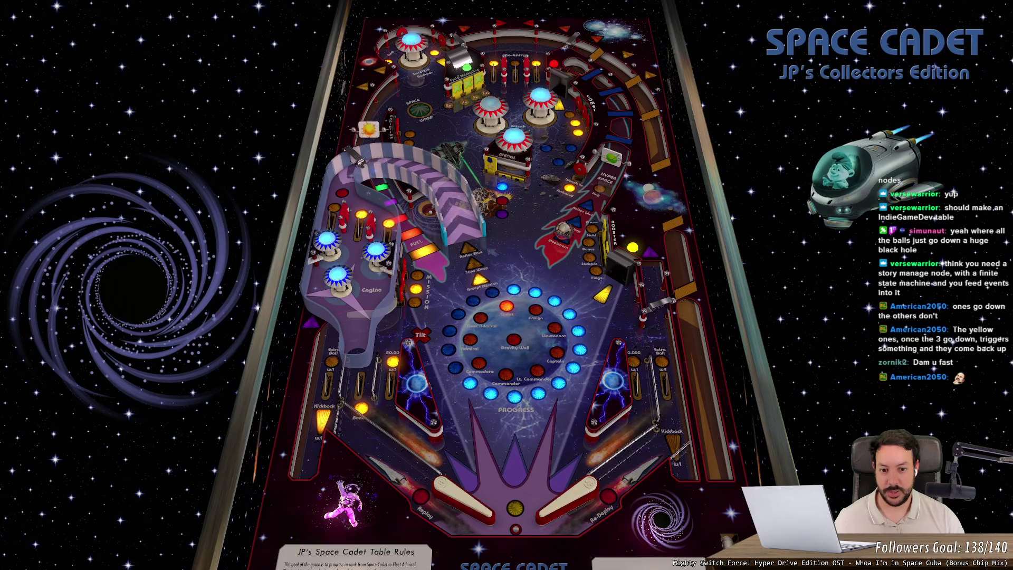
key("slash")
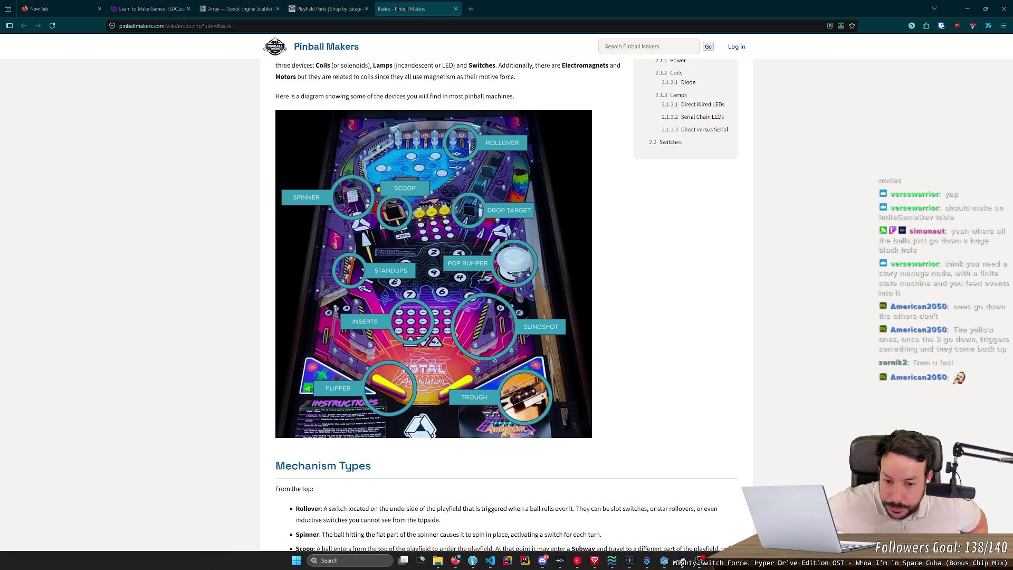
- Return to the Pinball Makers Basics page and scroll down to the Mechanism Types list
key("alt+Tab")
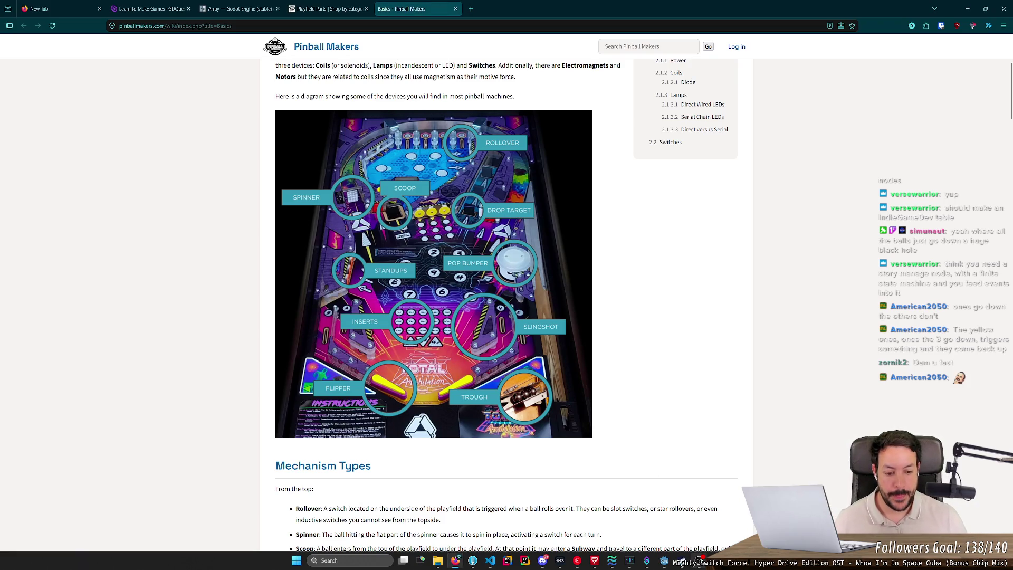
mouse_move(702, 566)
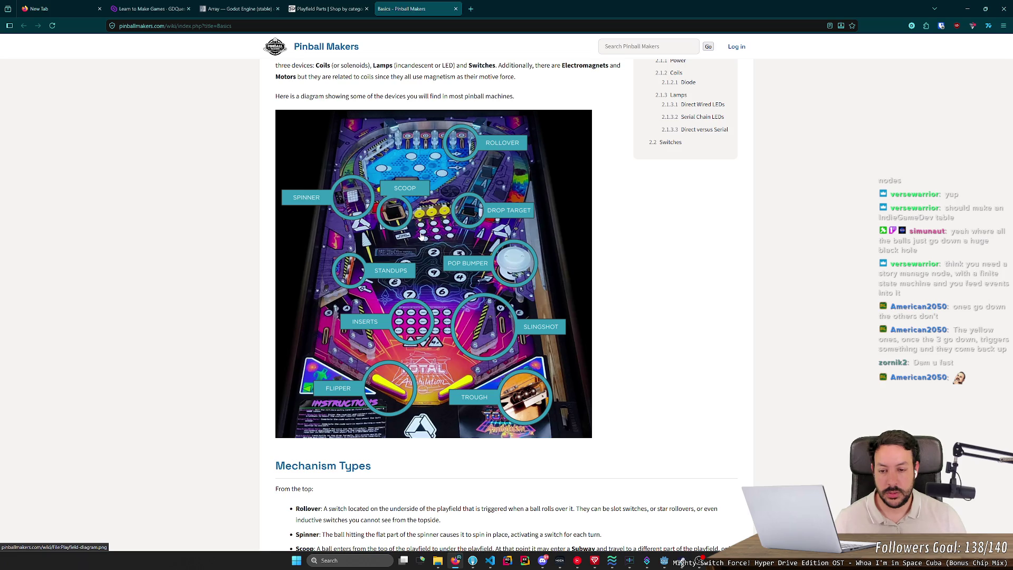
scroll(421, 238, "down", 1)
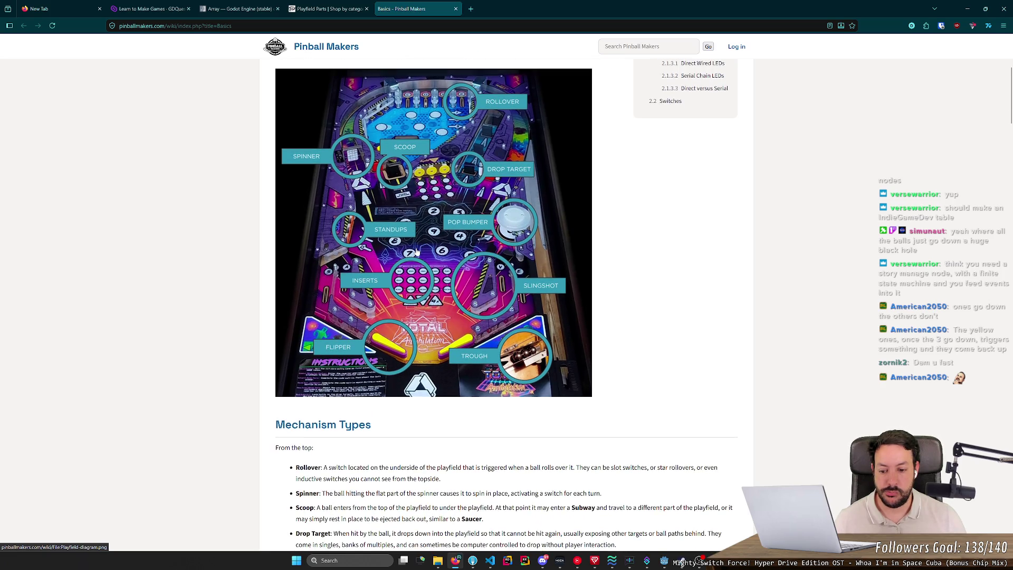
scroll(417, 252, "down", 2)
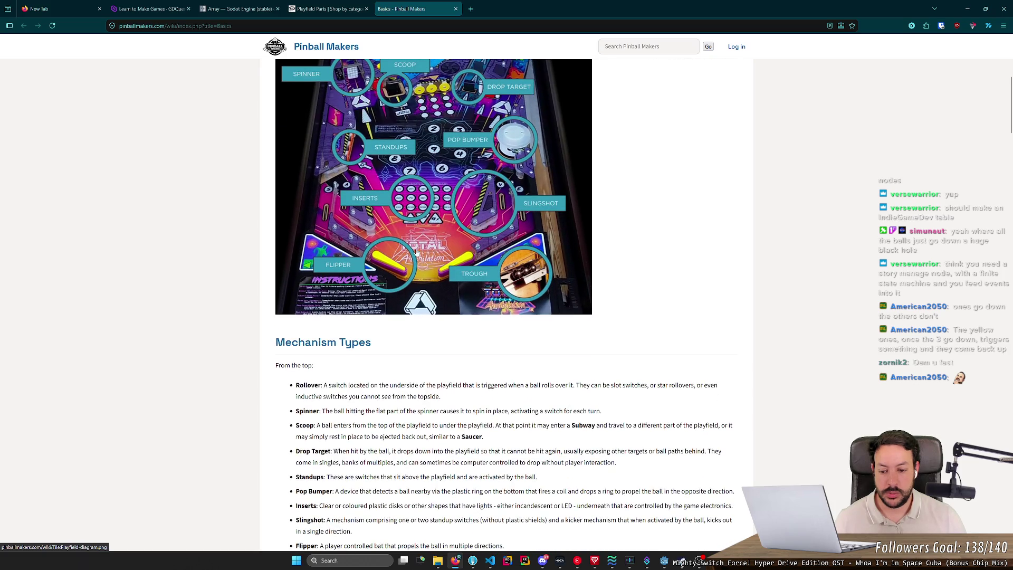
scroll(417, 252, "up", 2)
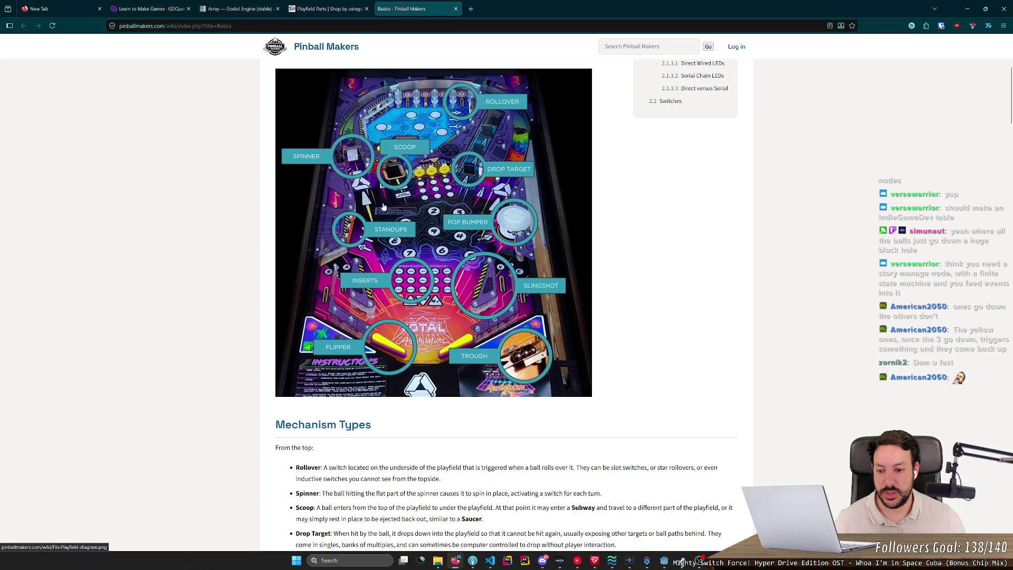
scroll(255, 422, "down", 5)
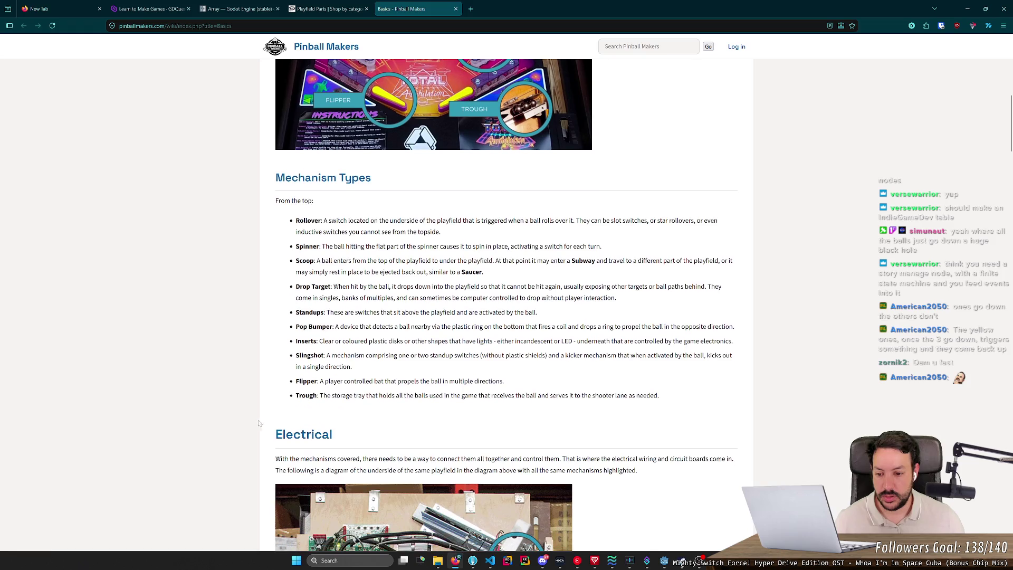
- Select the Standups description line, then select just the word Standups
left_click_drag(329, 312, 526, 312)
left_click(524, 310)
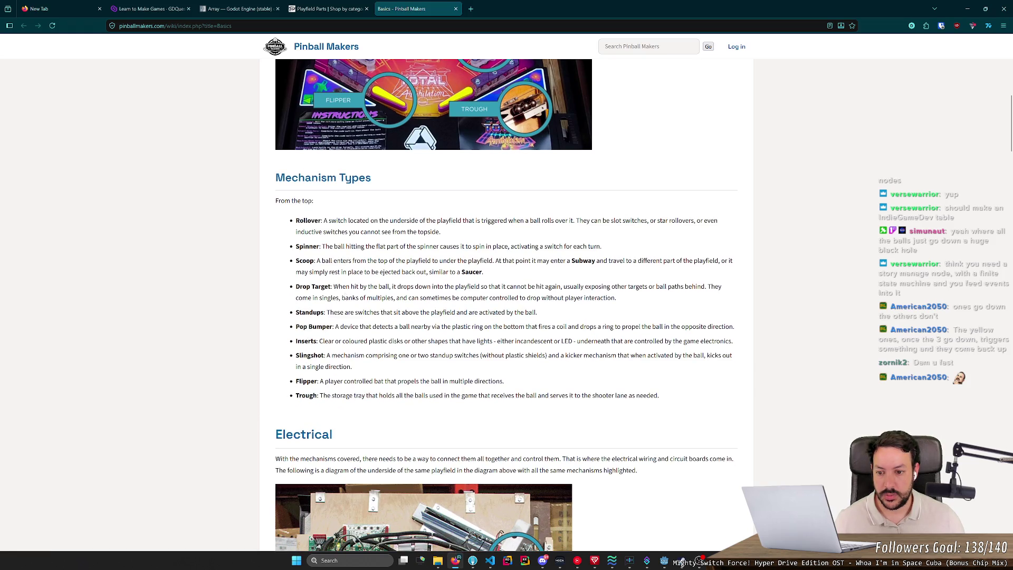
double_click(310, 312)
key("ctrl+c")
- Search Google in a new tab for 'pinball Standups' using the copied word
key("ctrl+t")
type("pin")
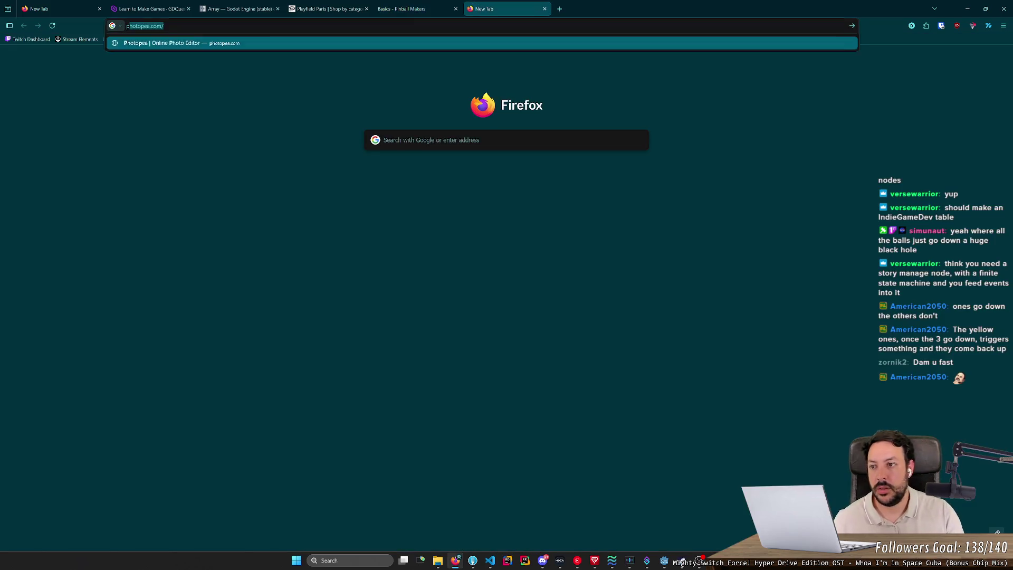
type("ball")
key("ctrl+v")
key("Return")
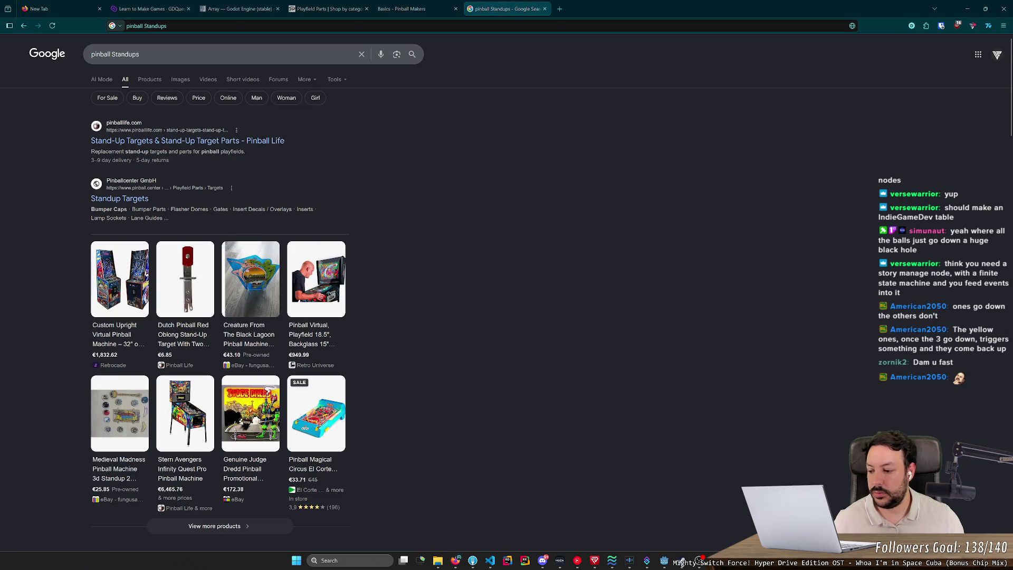
- Browse shopping and image results for stand-up targets, then close the search tab
left_click(150, 79)
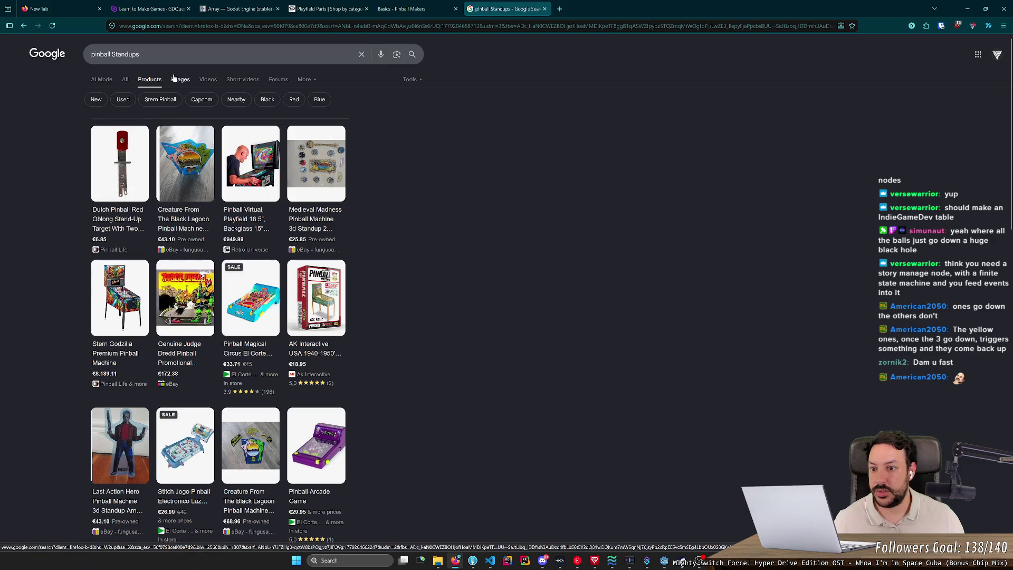
left_click(175, 79)
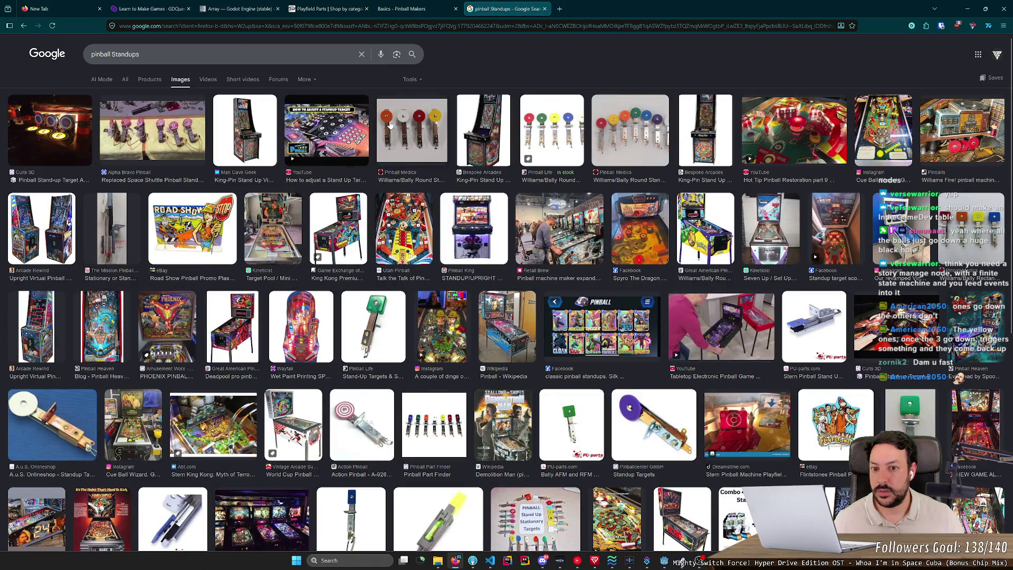
left_click(390, 125)
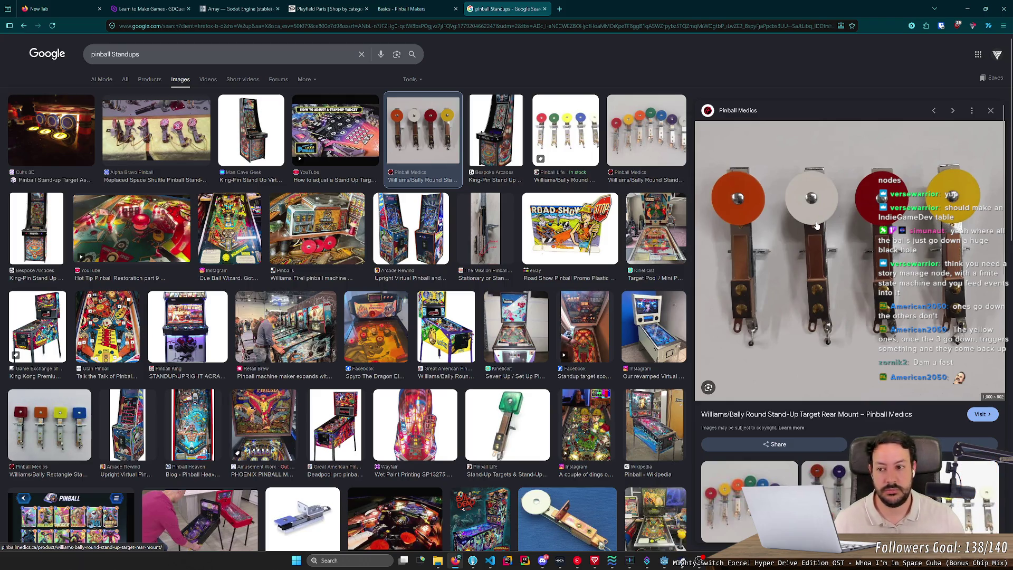
left_click(171, 123)
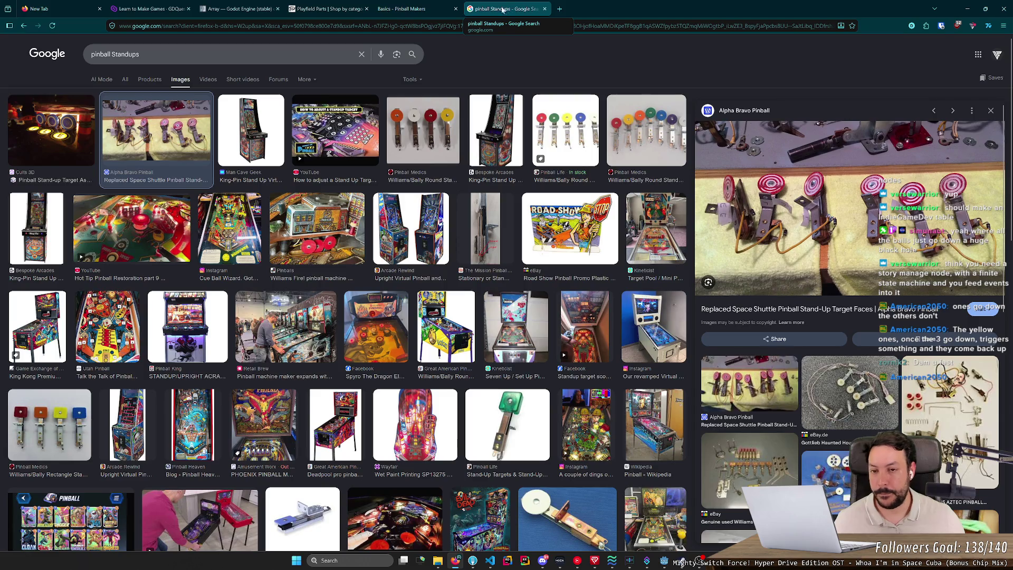
key("ctrl+shift+Tab")
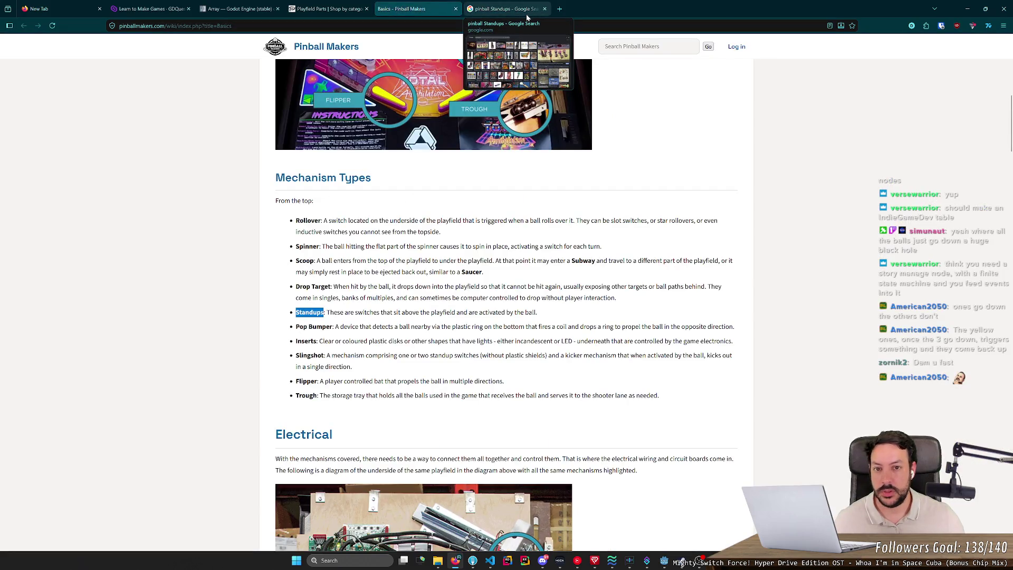
middle_click(529, 15)
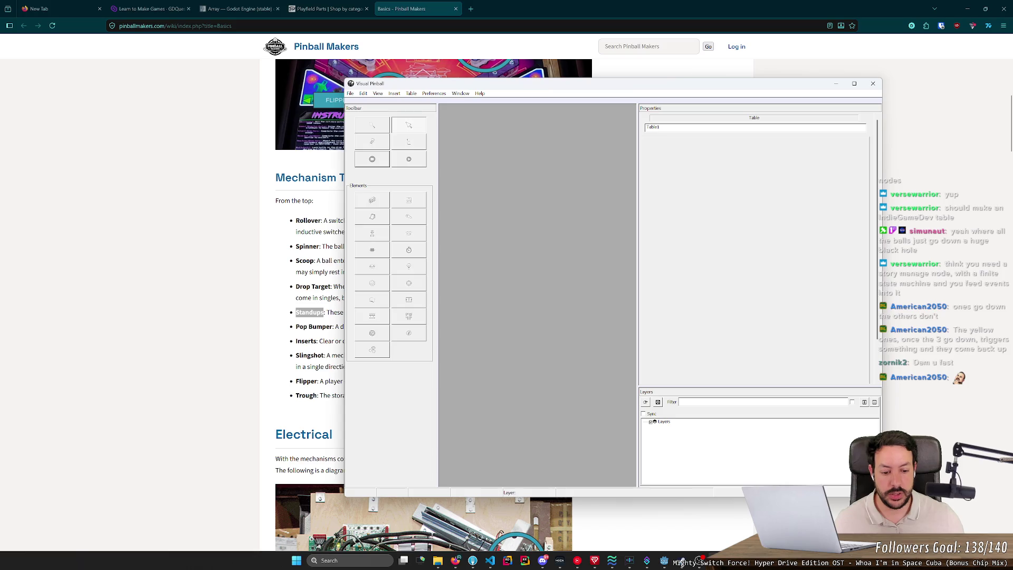
- Bring Godot forward, zoom into the pinball scene and orbit to centre the Points board
mouse_move(653, 563)
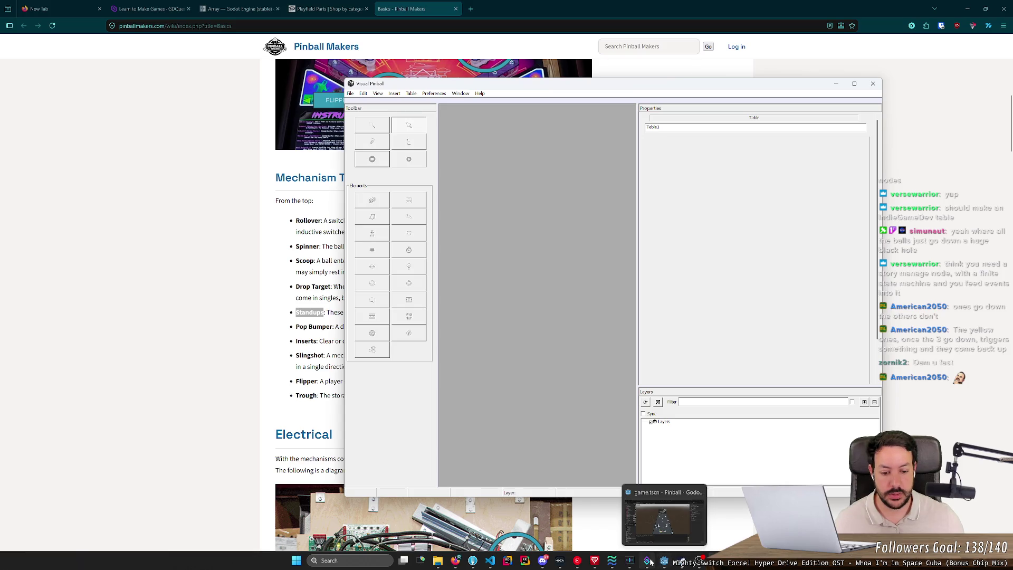
mouse_move(684, 565)
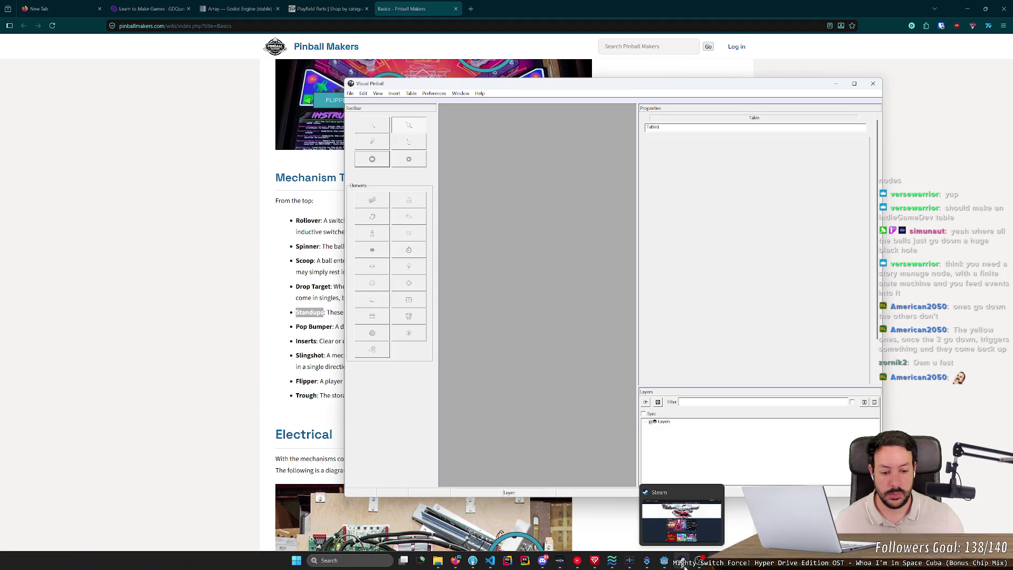
left_click(664, 561)
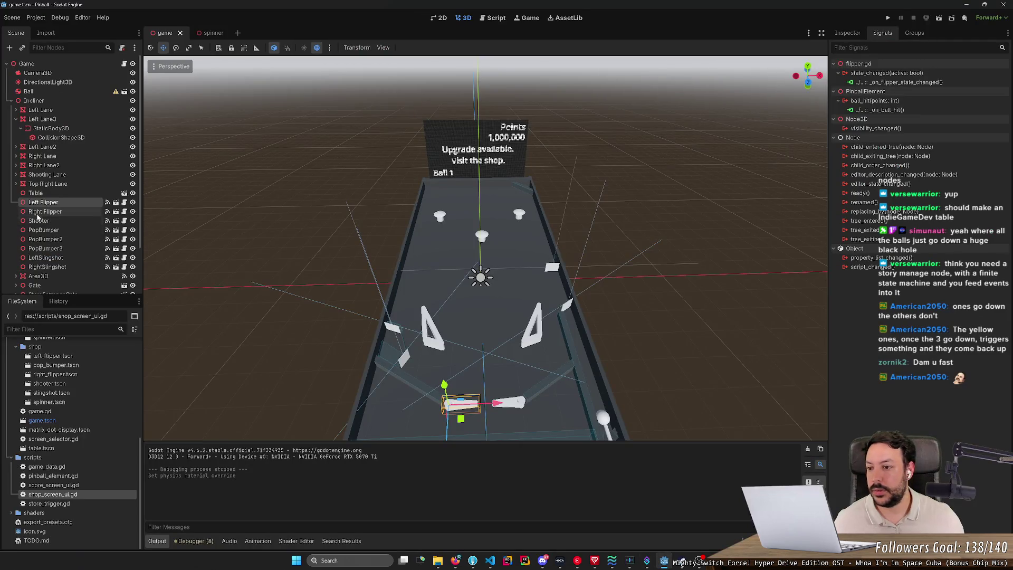
scroll(304, 296, "up", 5)
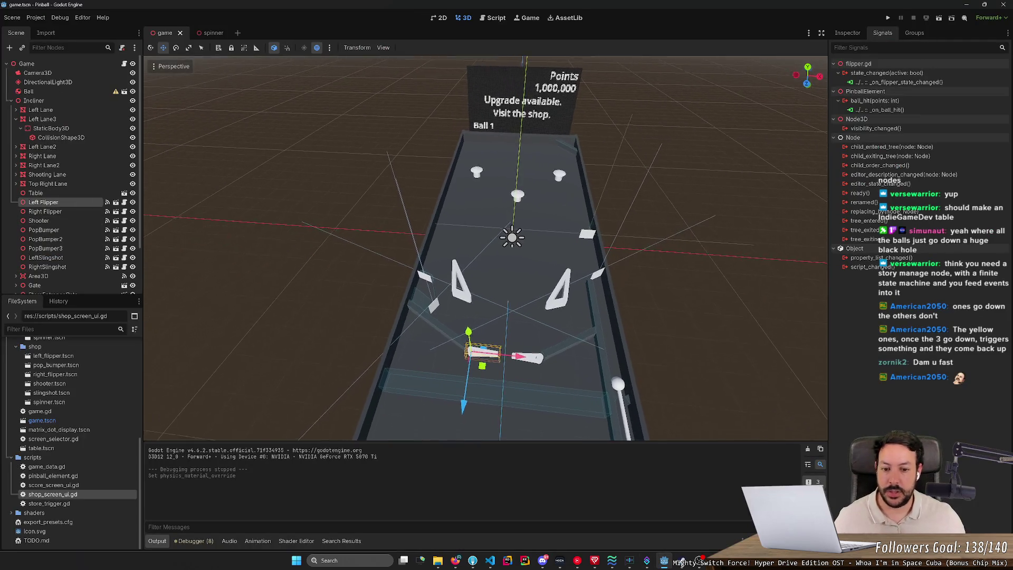
scroll(485, 248, "up", 10)
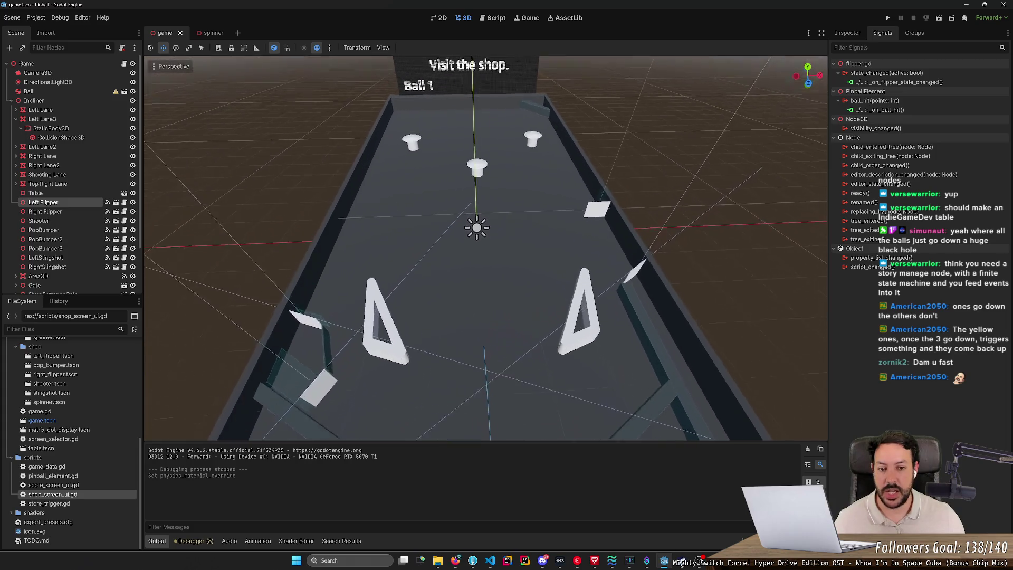
key("w")
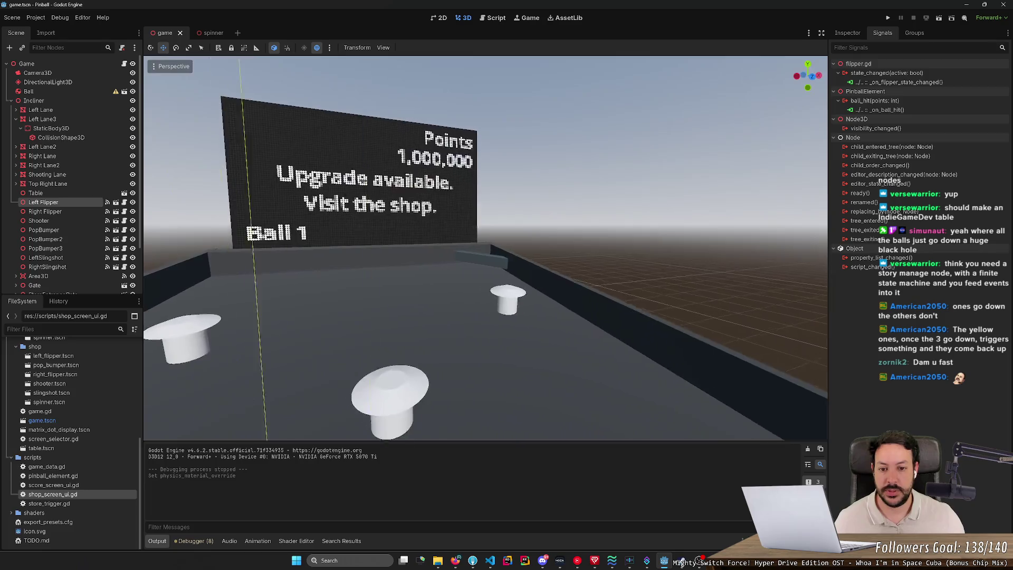
left_click_drag(338, 321, 415, 321)
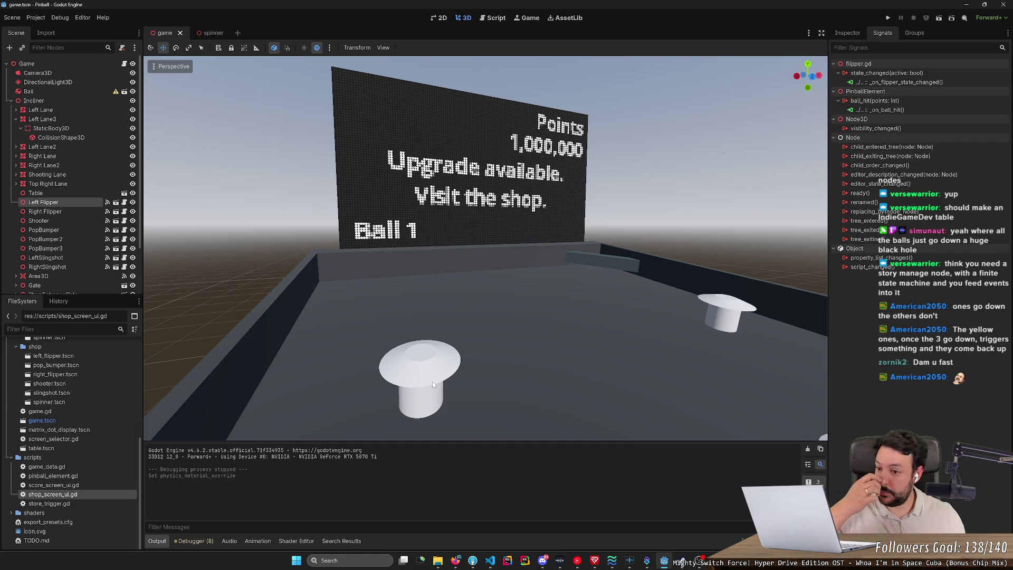
- Back in Godot, fly the viewport around the pinball table toward the pop bumpers
left_click(455, 562)
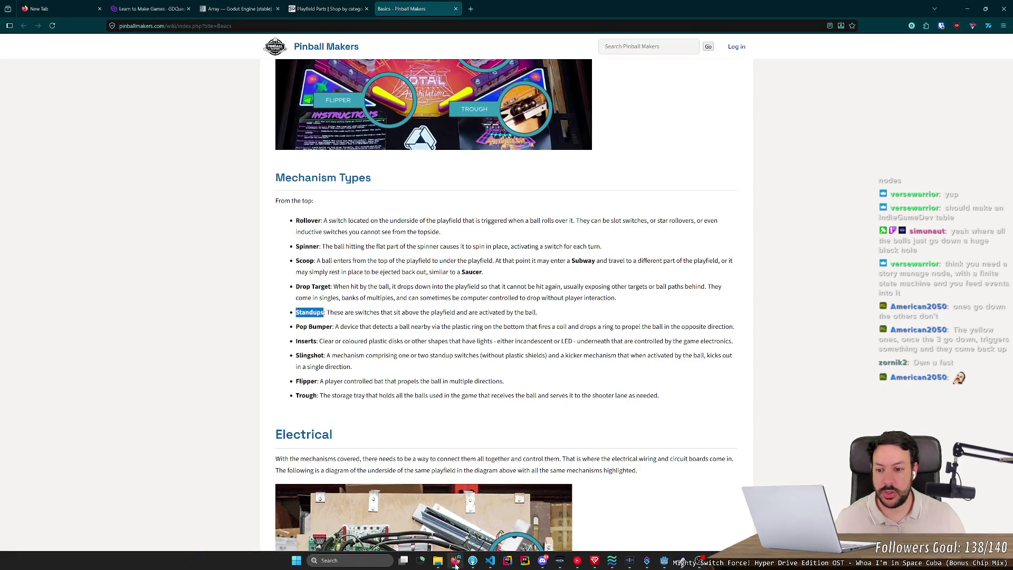
key("alt+Tab")
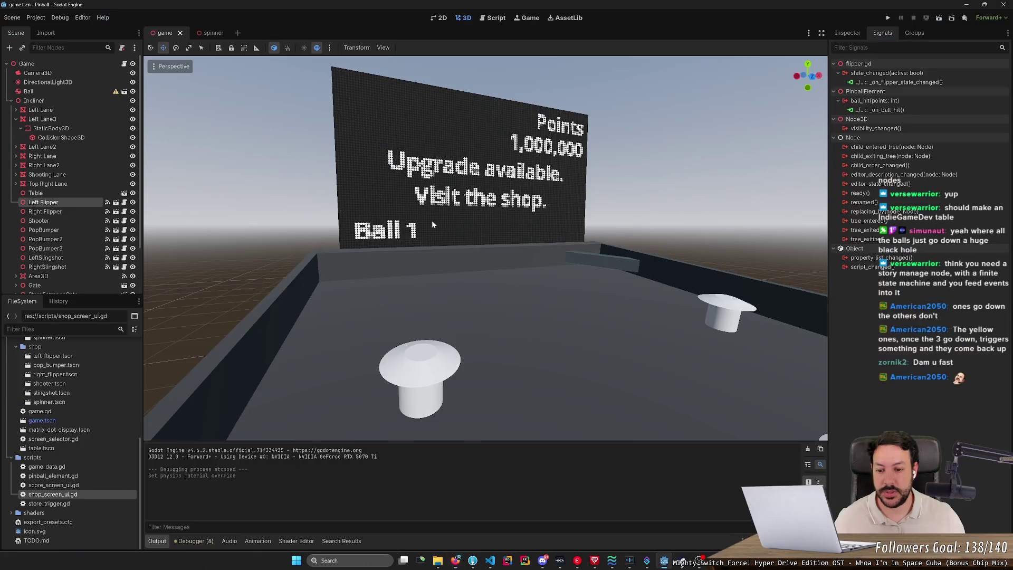
key("w")
left_click_drag(491, 303, 510, 313)
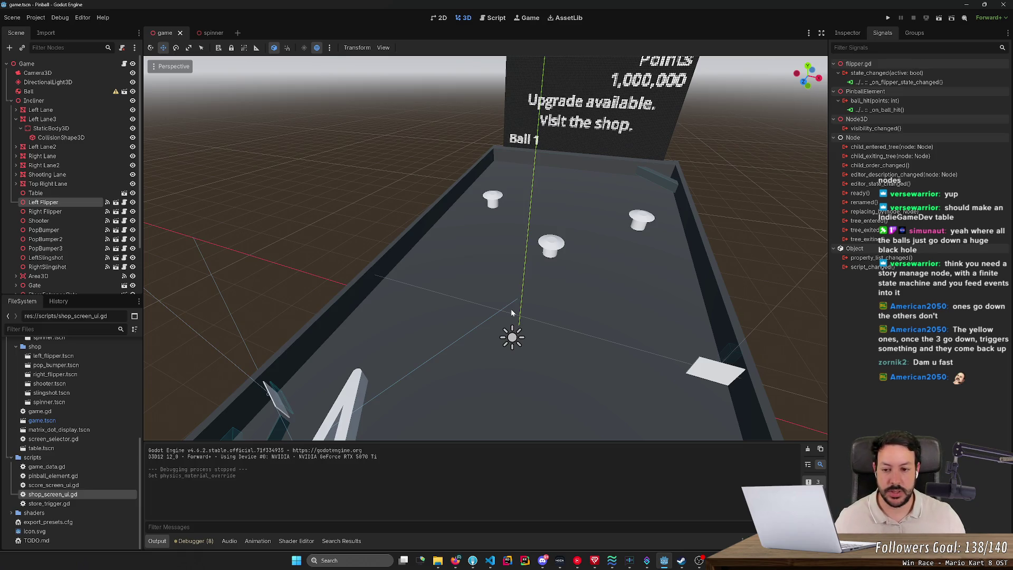
scroll(511, 312, "up", 5)
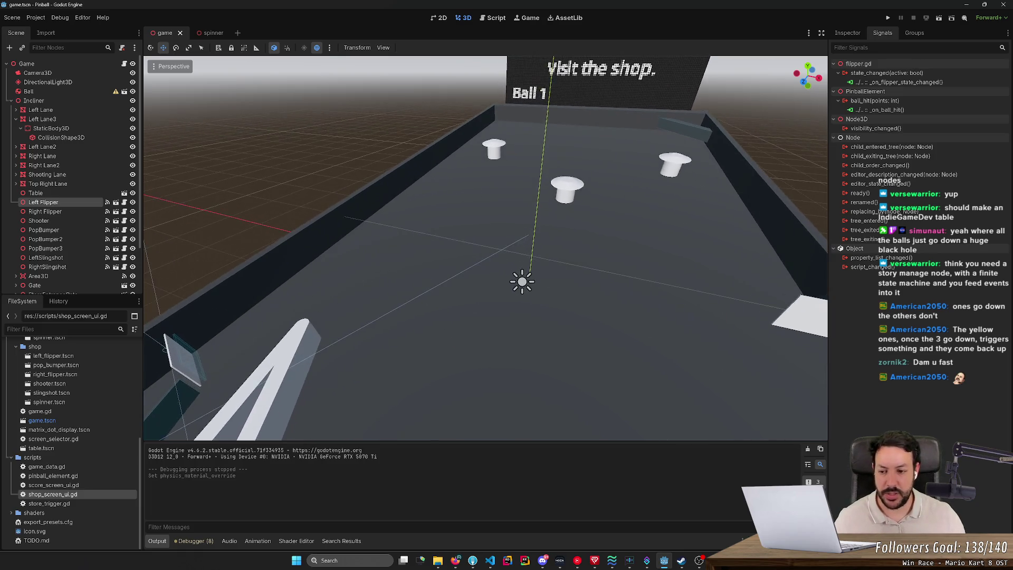
scroll(508, 312, "down", 5)
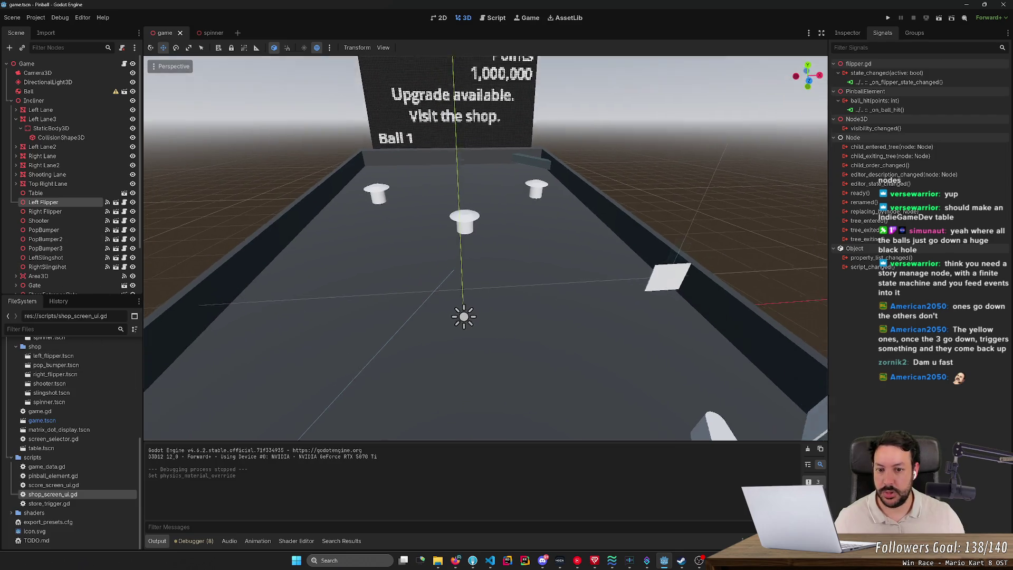
scroll(508, 312, "up", 2)
key("a")
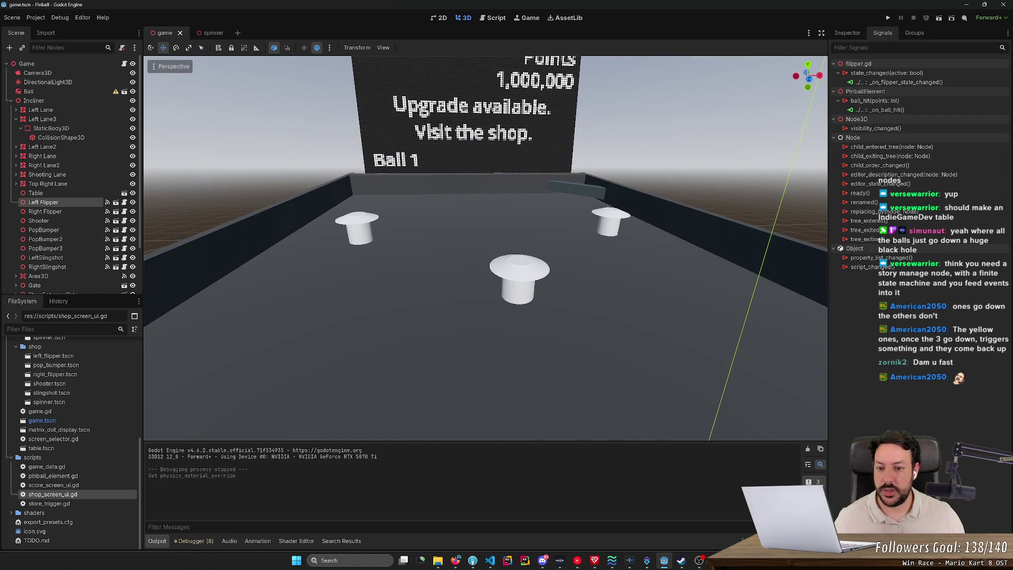
key("d")
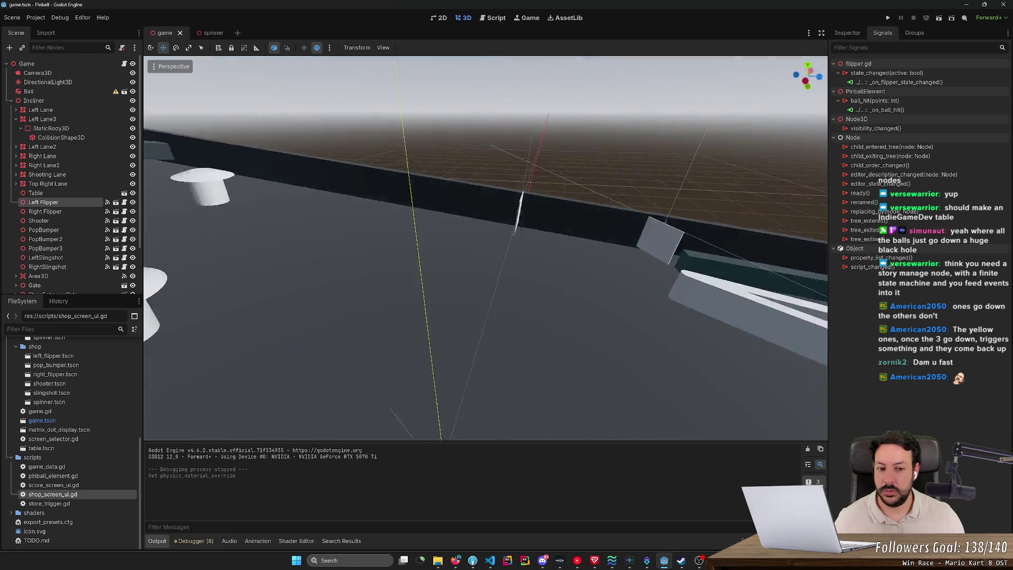
key("w")
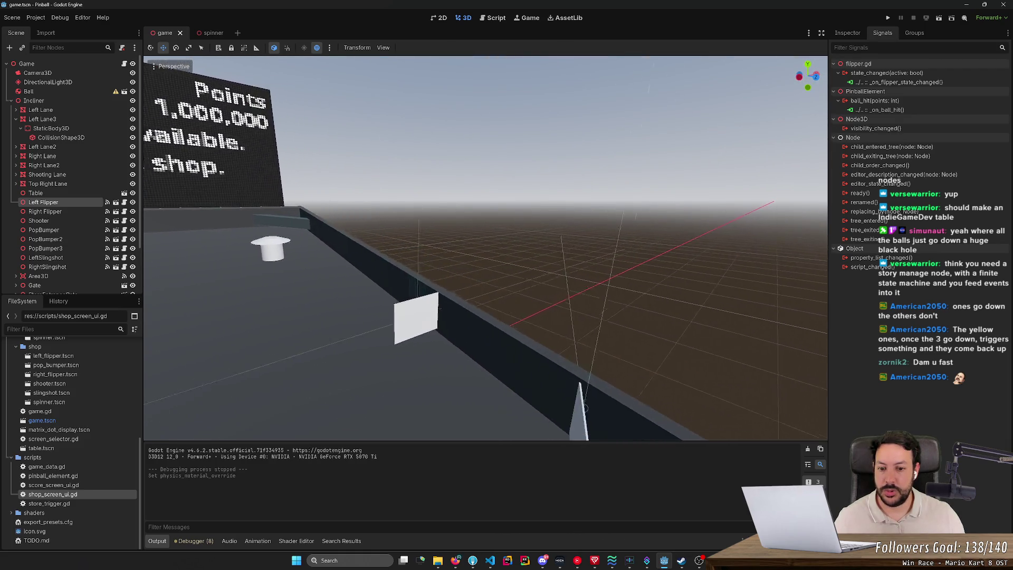
key("s")
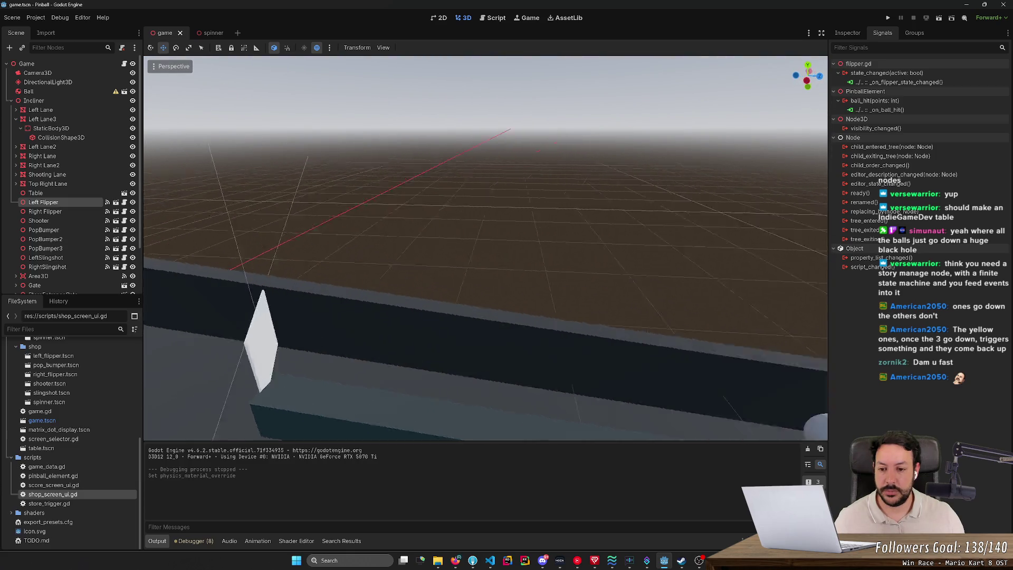
key("w")
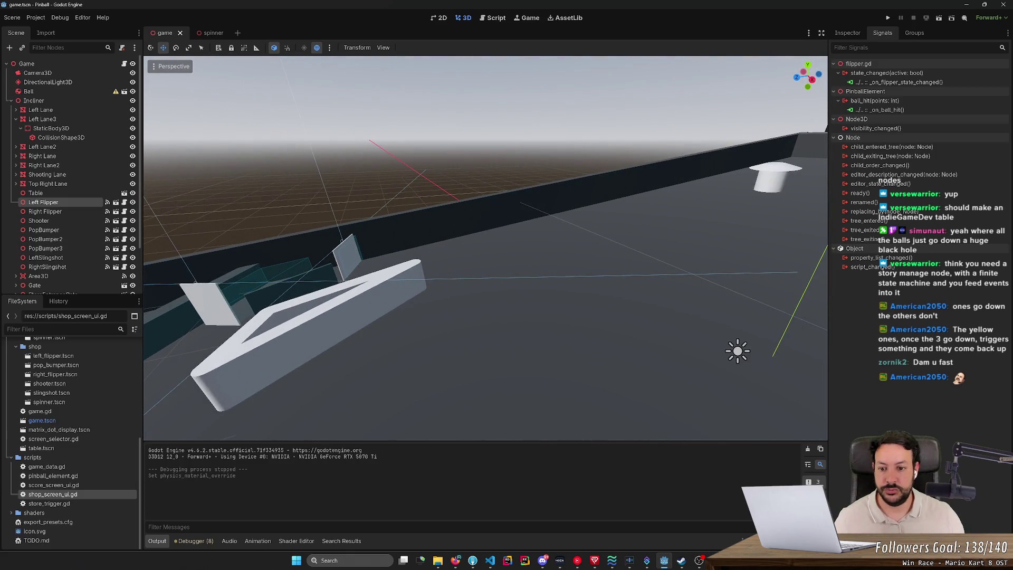
key("w")
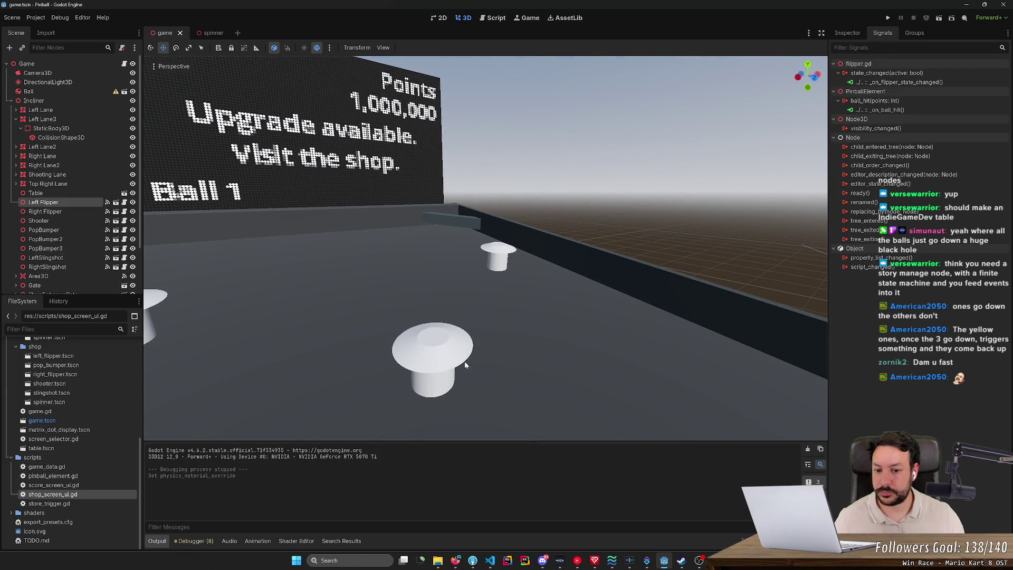
scroll(466, 365, "down", 3)
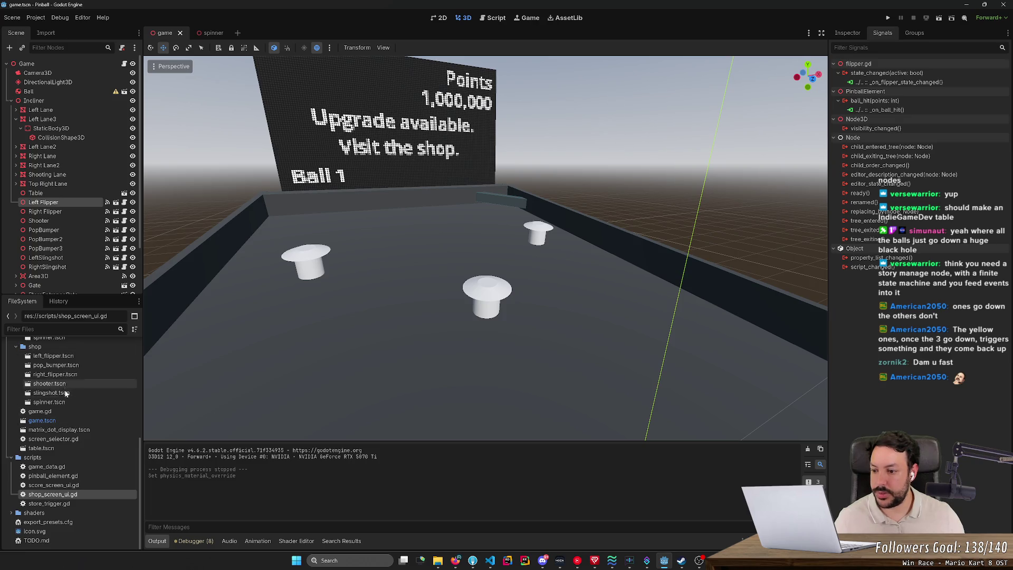
scroll(63, 385, "up", 4)
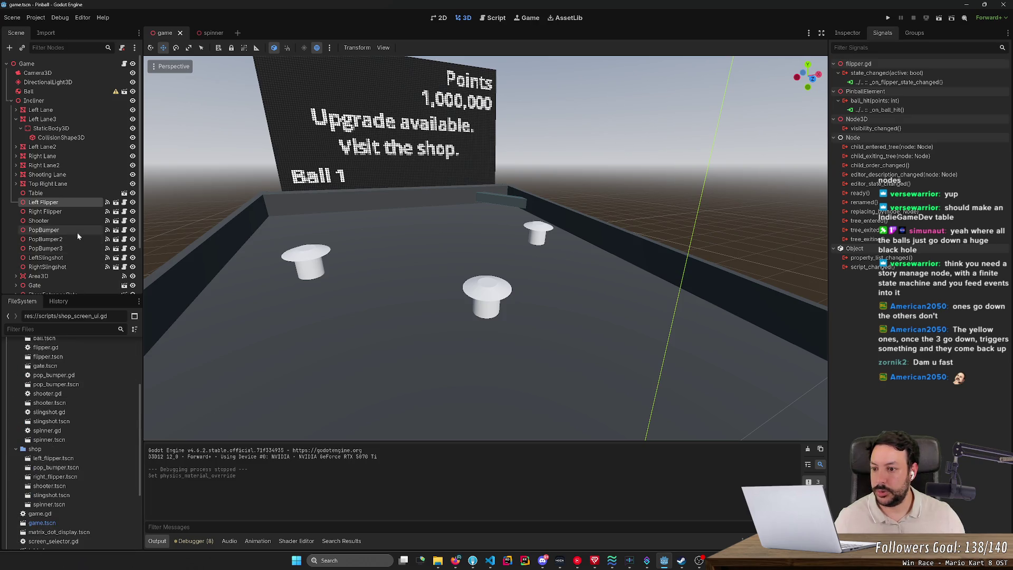
- Duplicate pop_bumper.tscn as standup.tscn with Ctrl+D
left_click(79, 384)
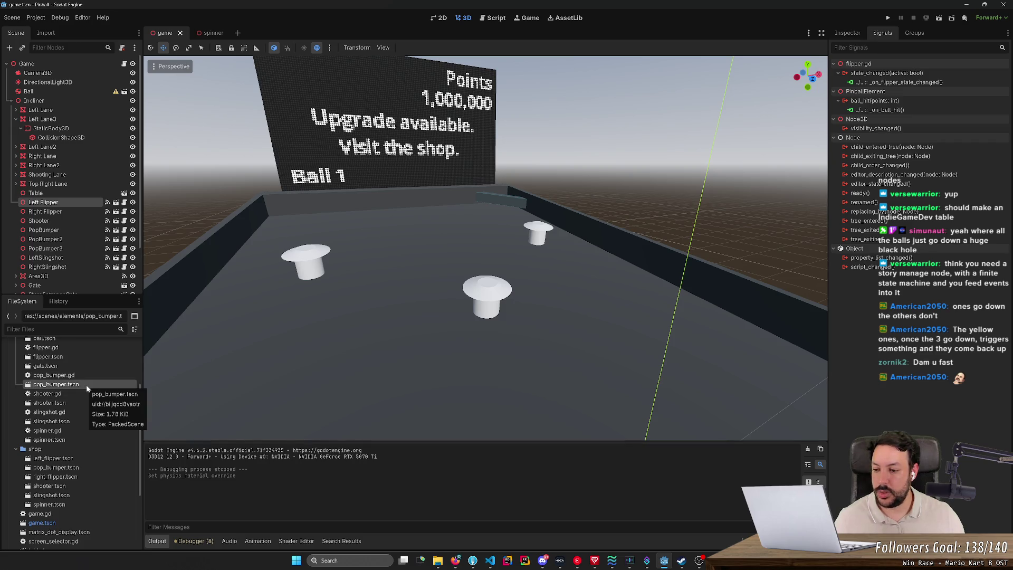
key("ctrl+d")
type("standup")
key("Return")
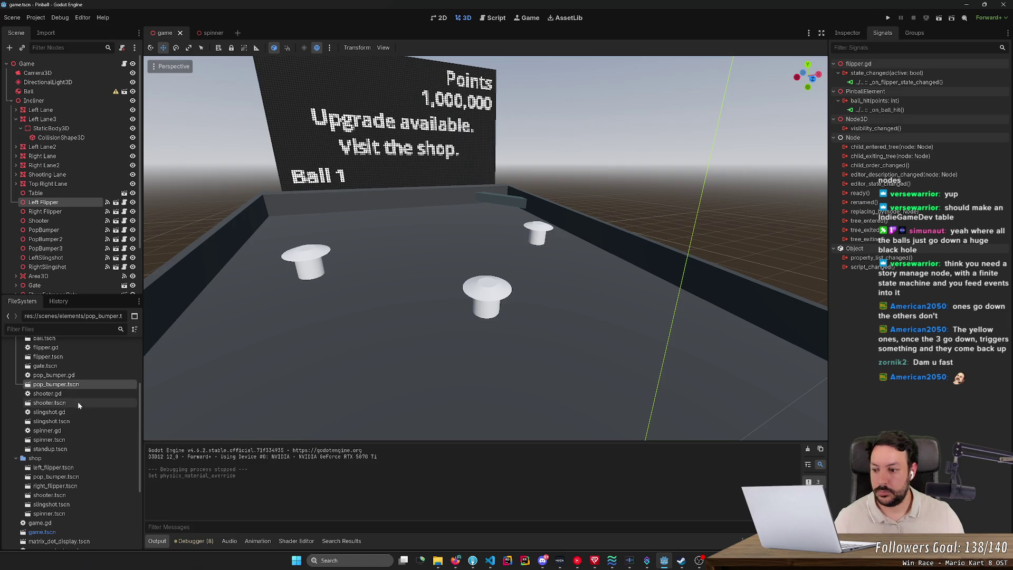
- Open standup.tscn, delete the CapMesh node and rename the root node to Standup
double_click(68, 449)
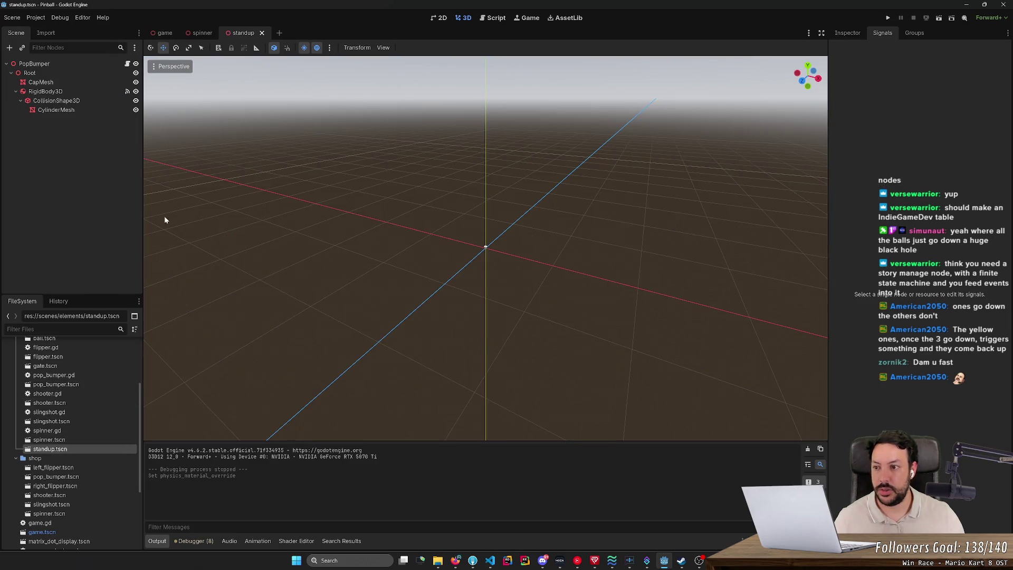
scroll(416, 245, "up", 4)
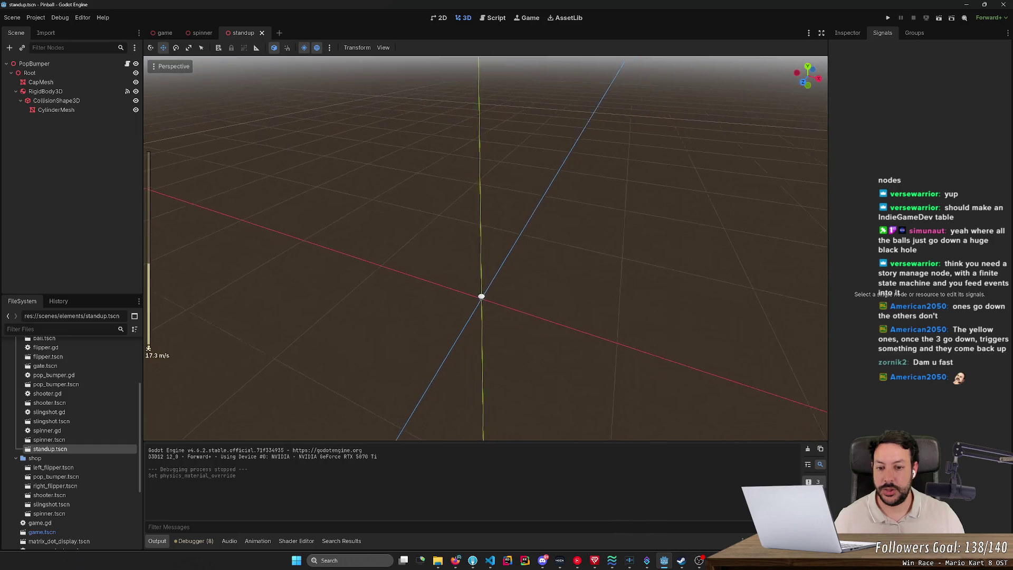
left_click_drag(486, 248, 491, 179)
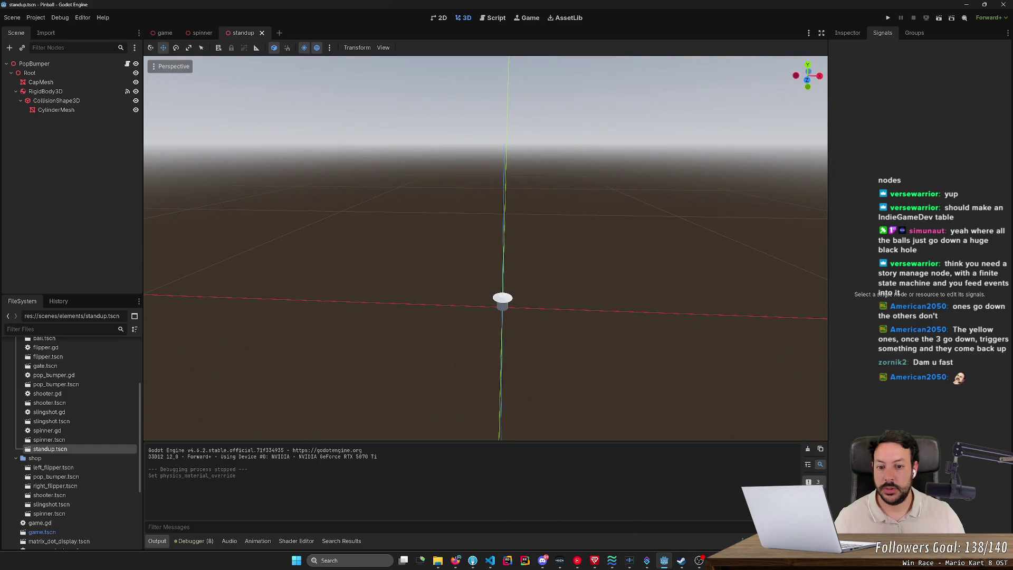
left_click(77, 83)
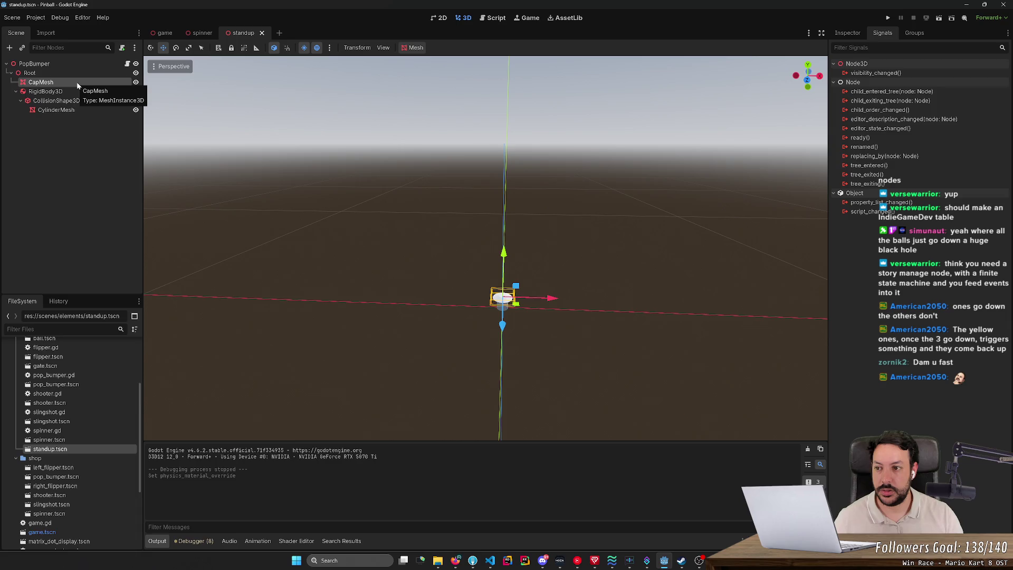
key("Delete")
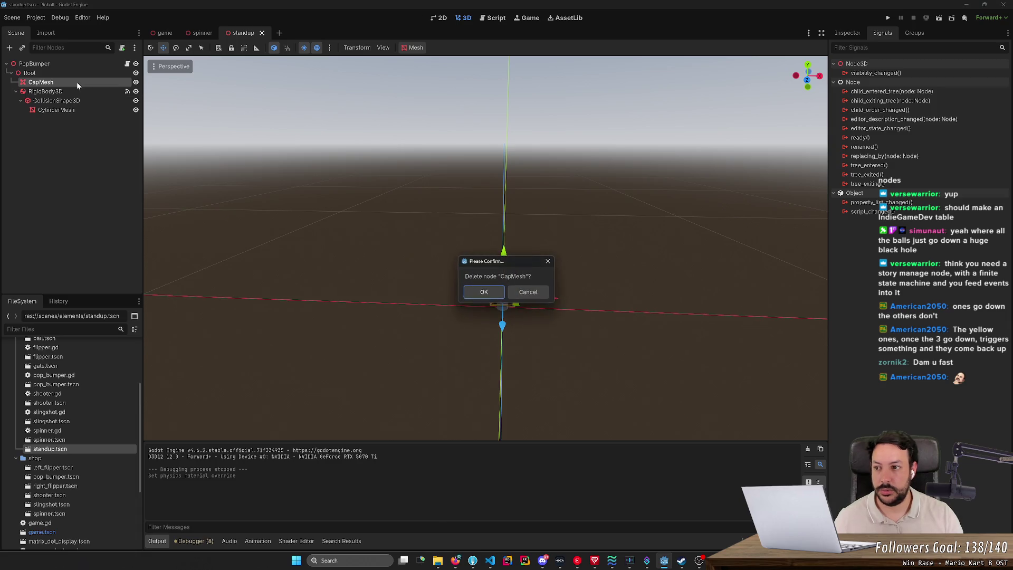
key("Return")
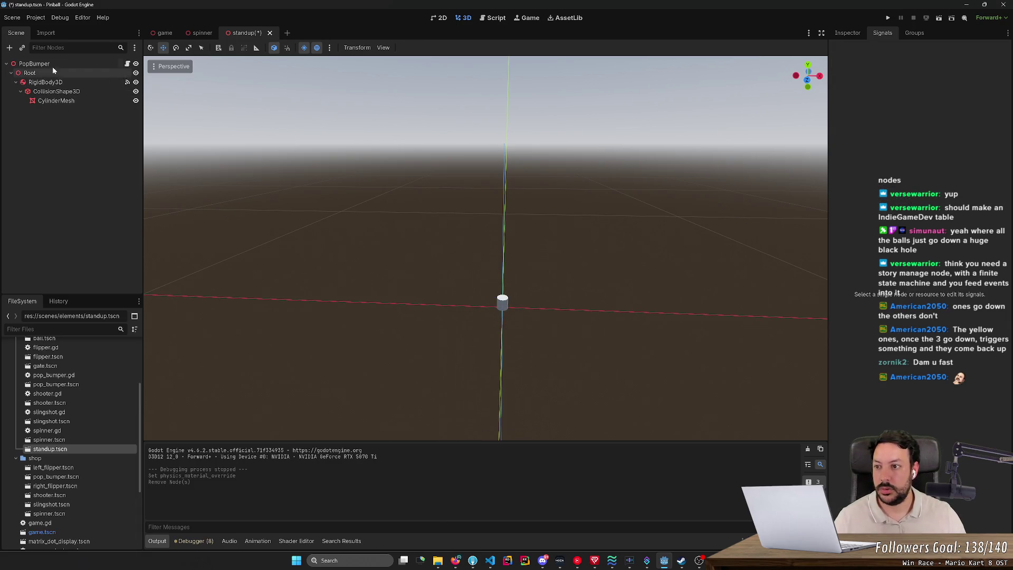
double_click(47, 63)
type("Standup")
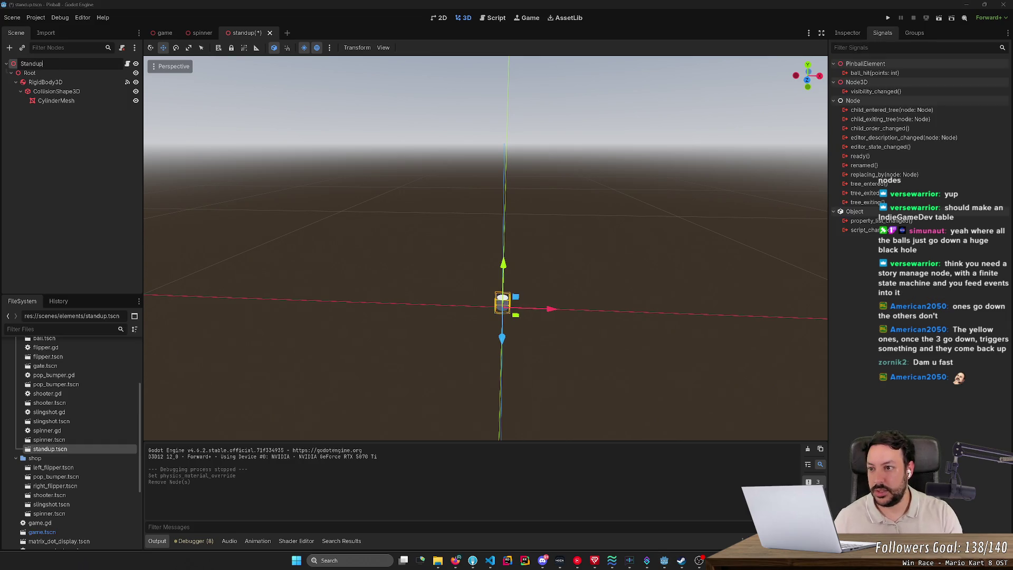
key("Return")
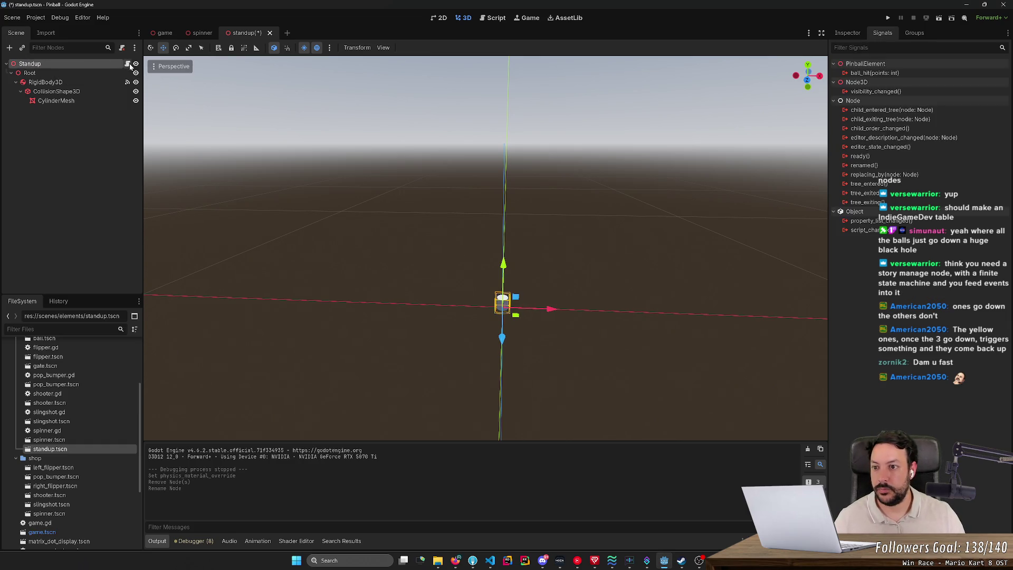
- Duplicate the pop bumper script as standup.gd
right_click(111, 68)
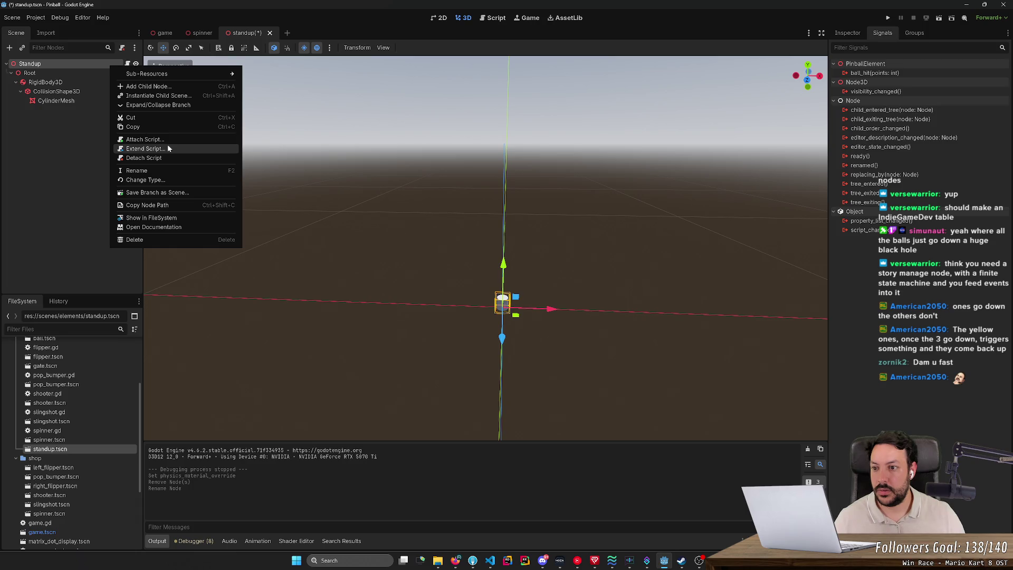
left_click(79, 385)
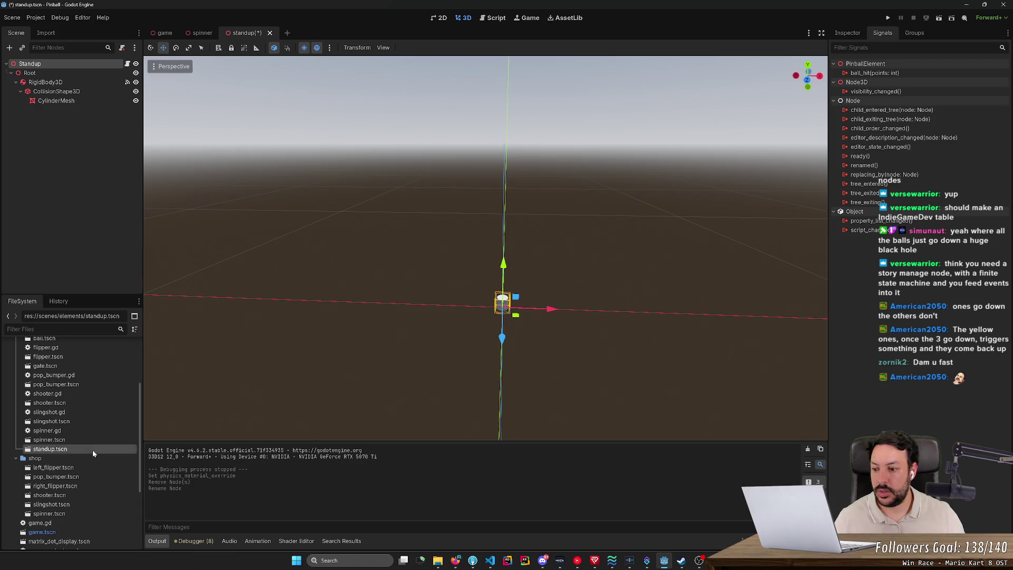
left_click(84, 375)
key("ctrl+d")
type("standup")
key("Return")
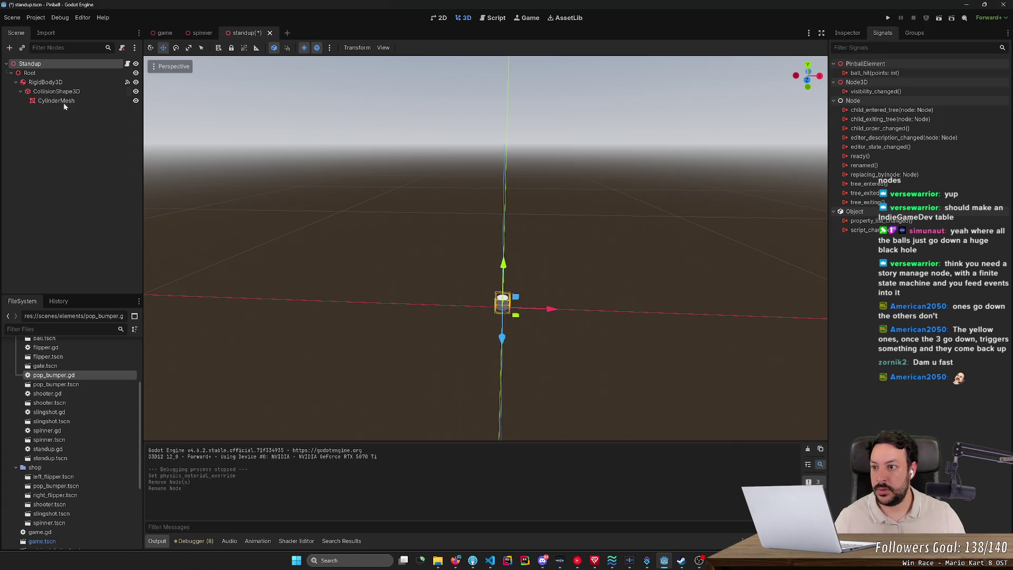
- Detach the old script from Standup, attach standup.gd instead, and save the scene
right_click(62, 64)
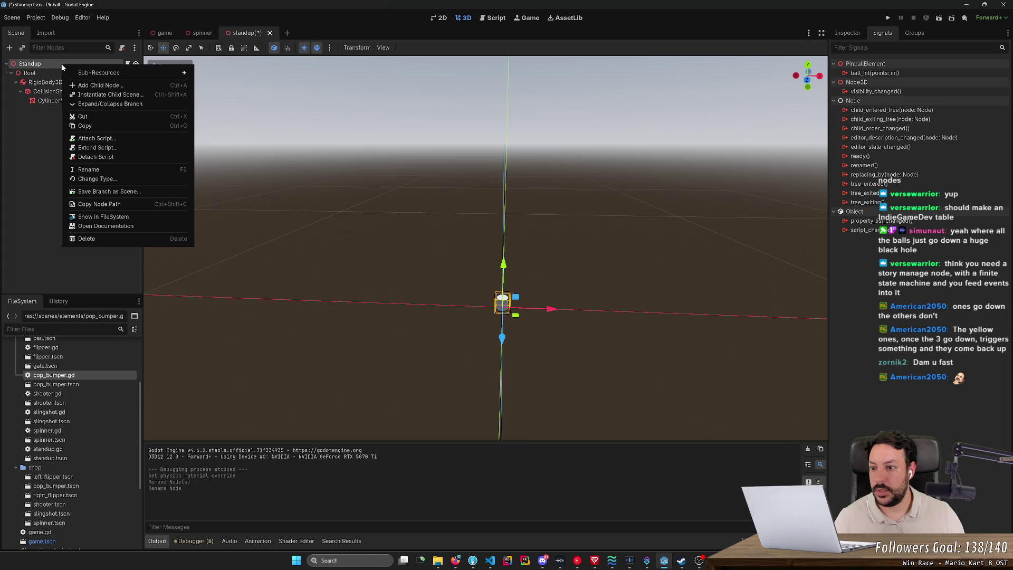
left_click(95, 157)
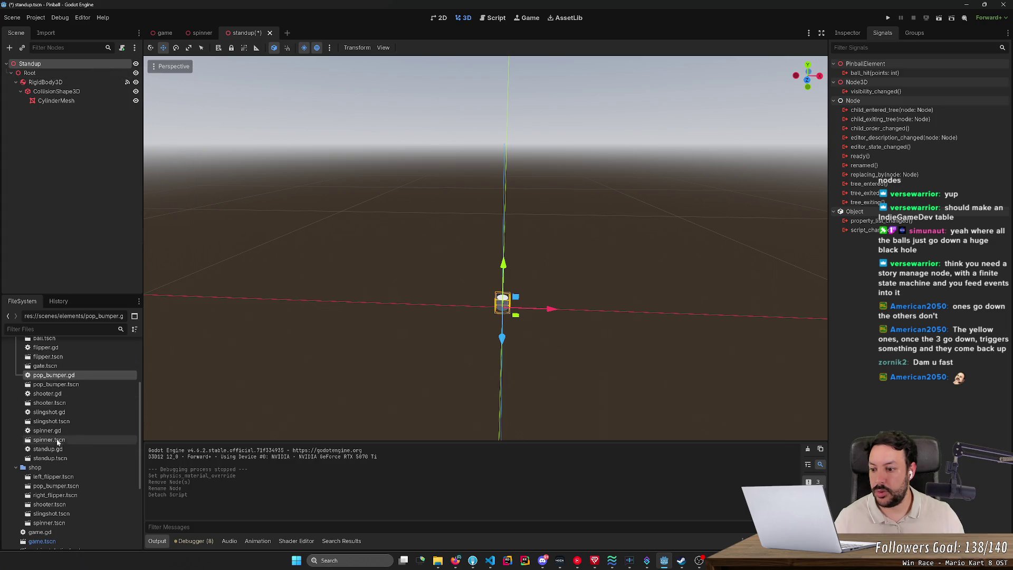
mouse_move(53, 449)
left_mouse_down()
mouse_move(66, 290)
mouse_move(61, 63)
left_mouse_up()
key("ctrl+s")
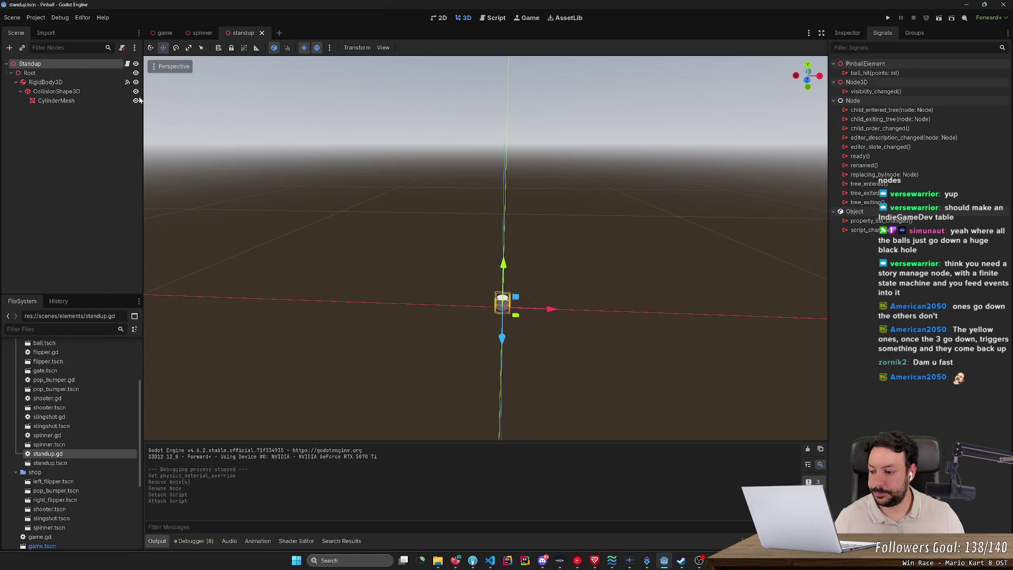
- Open the Standup node's standup.gd script for editing
right_click(401, 259)
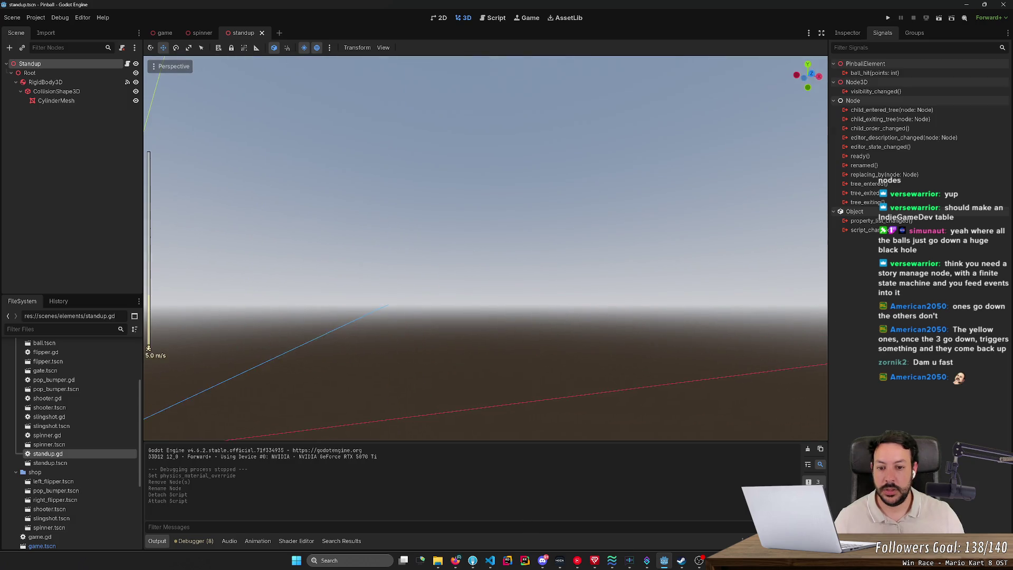
key("w")
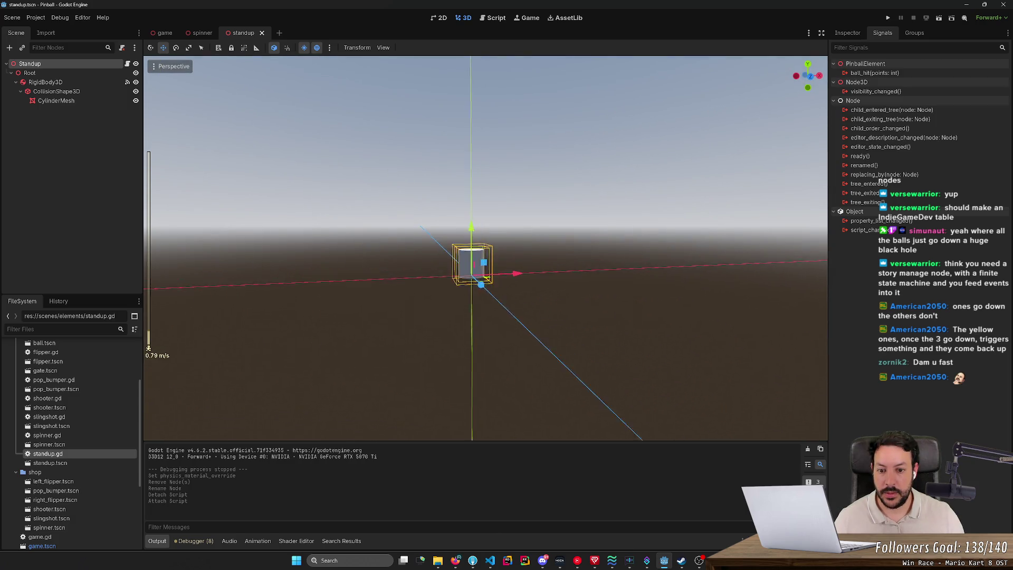
scroll(447, 280, "down", 12)
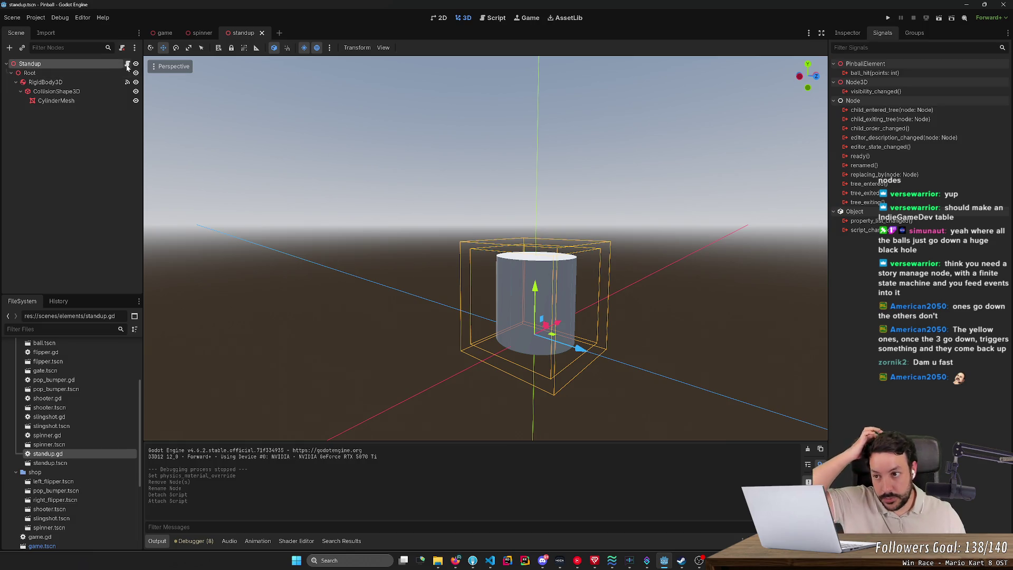
left_click(128, 63)
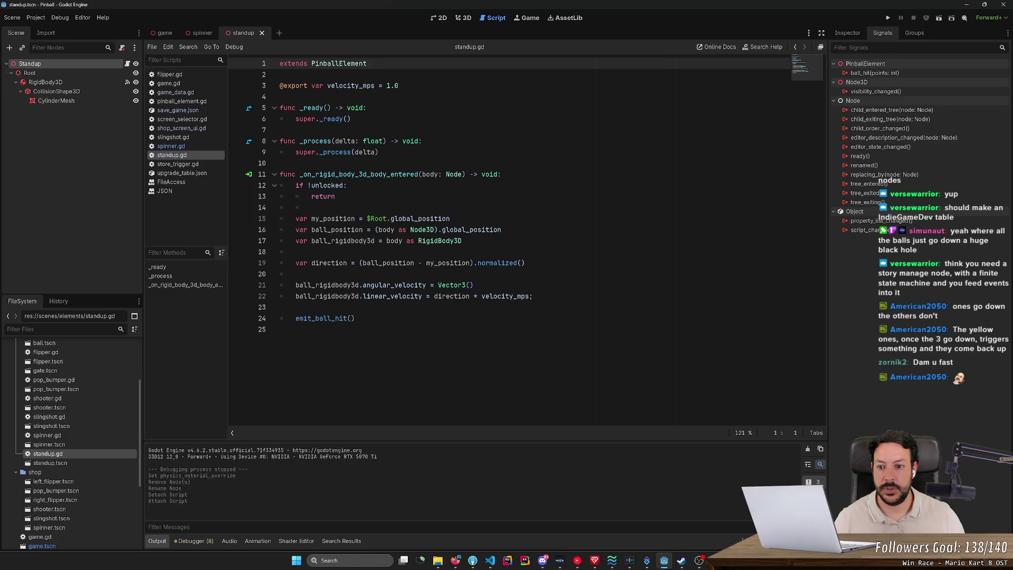
- Delete the velocity code in lines 14–22 of standup.gd
mouse_move(533, 296)
left_mouse_down()
mouse_move(285, 230)
mouse_move(280, 207)
left_mouse_up()
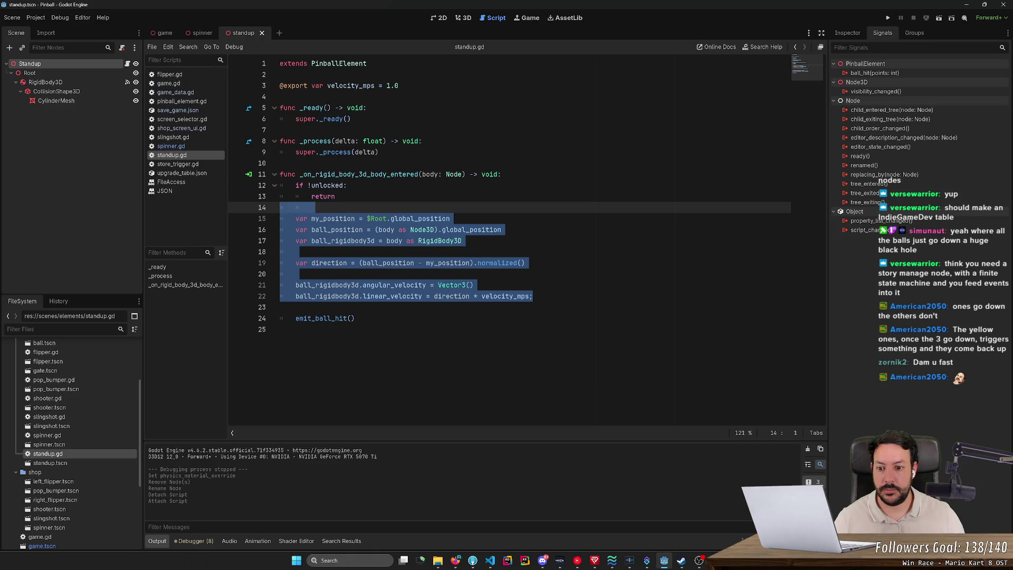
mouse_move(534, 296)
left_mouse_down()
mouse_move(288, 285)
mouse_move(280, 208)
left_mouse_up()
key("Delete")
key("Delete")
key("ctrl+s")
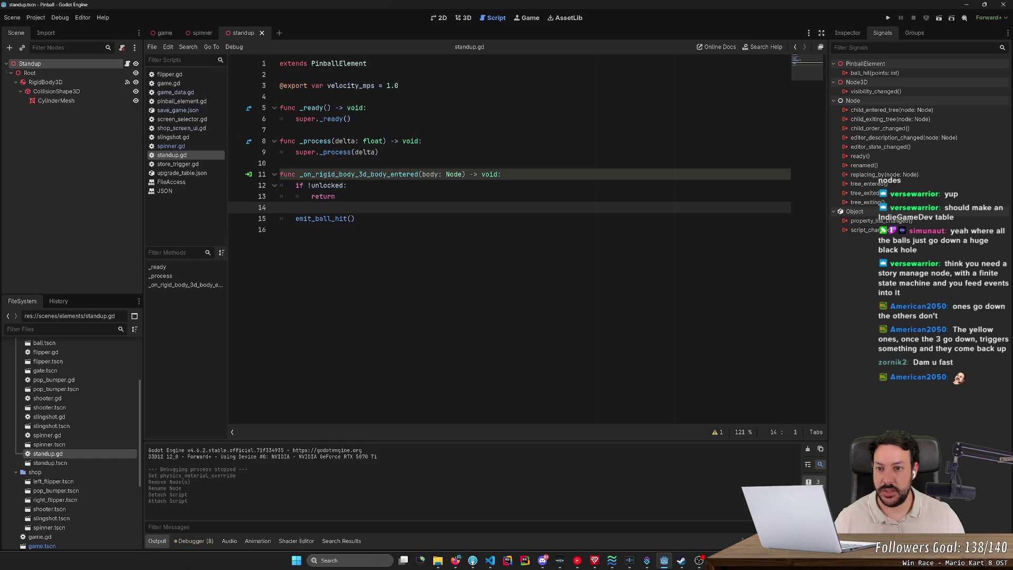
left_click(317, 86)
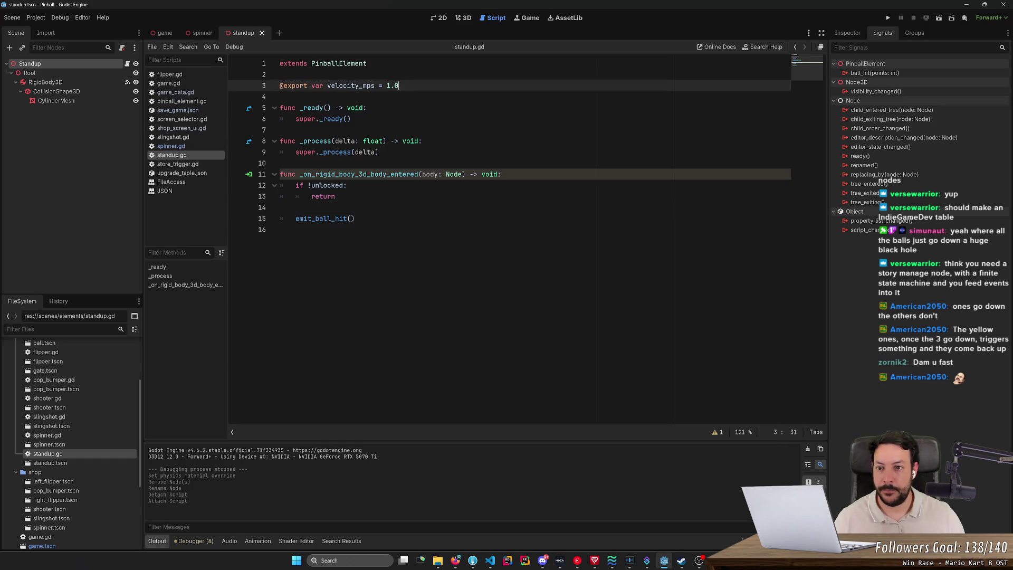
key("ctrl+shift+k")
key("ctrl+shift+k")
key("ctrl+s")
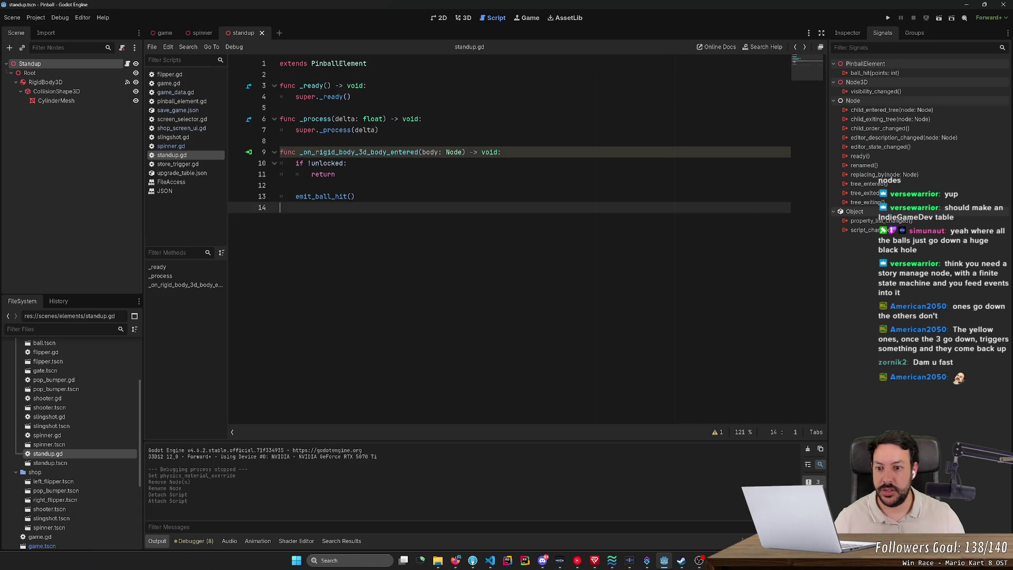
key("Down")
key("ctrl+shift+k")
key("ctrl+shift+k")
key("ctrl+shift+k")
left_click(178, 110)
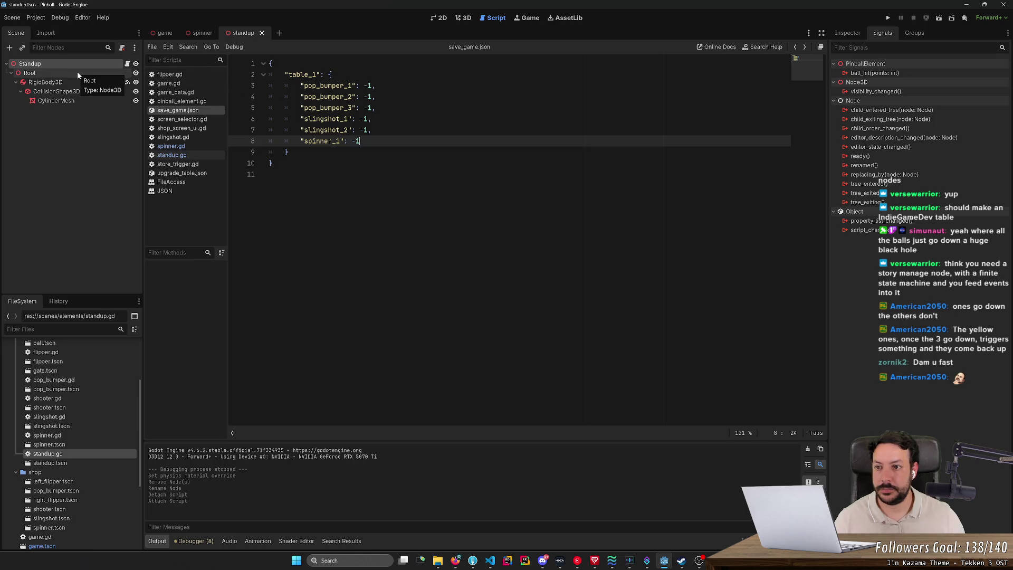
- Return to the 3D view and frame the standup cylinder
left_click(465, 19)
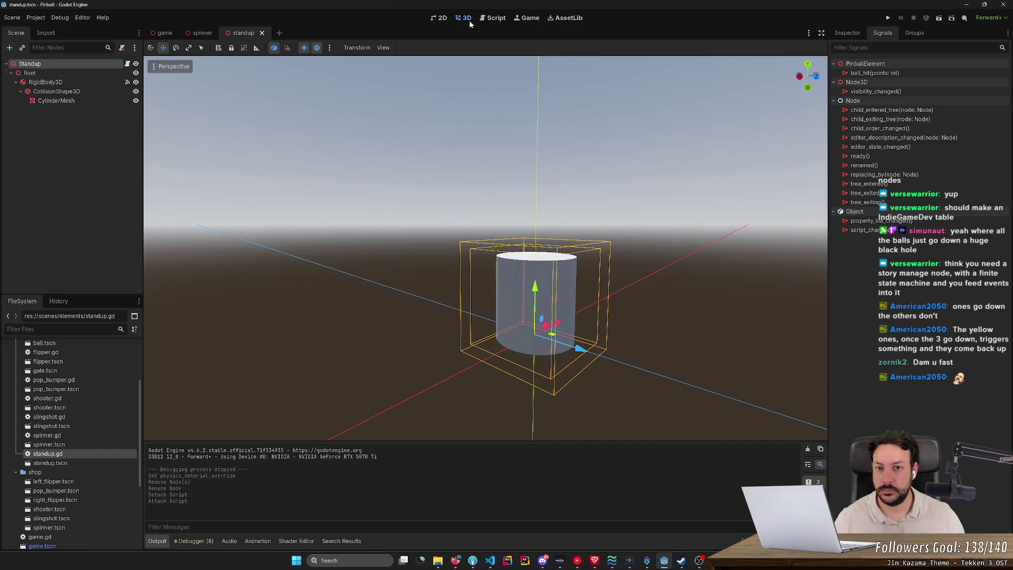
key("f")
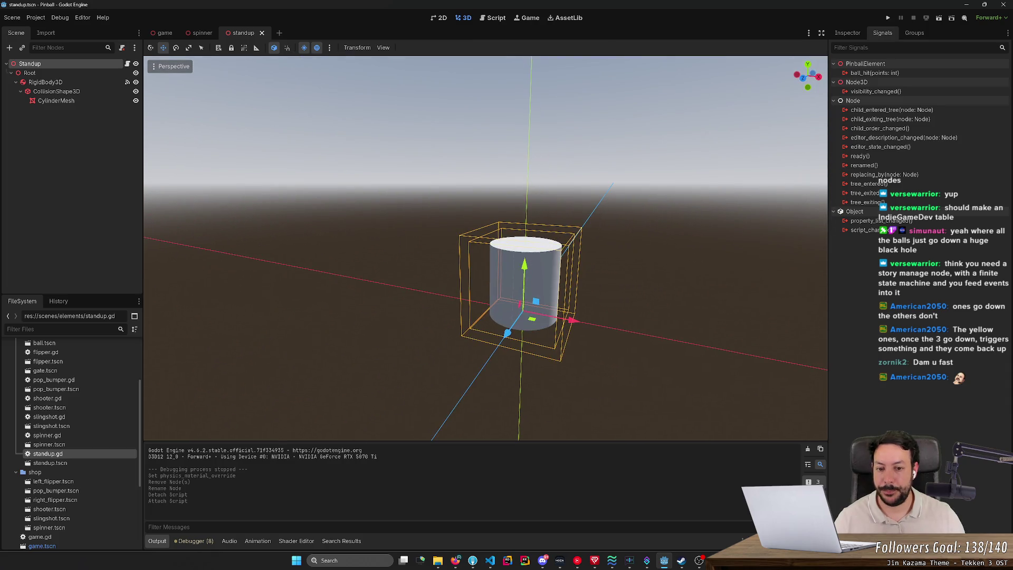
key("alt+Tab")
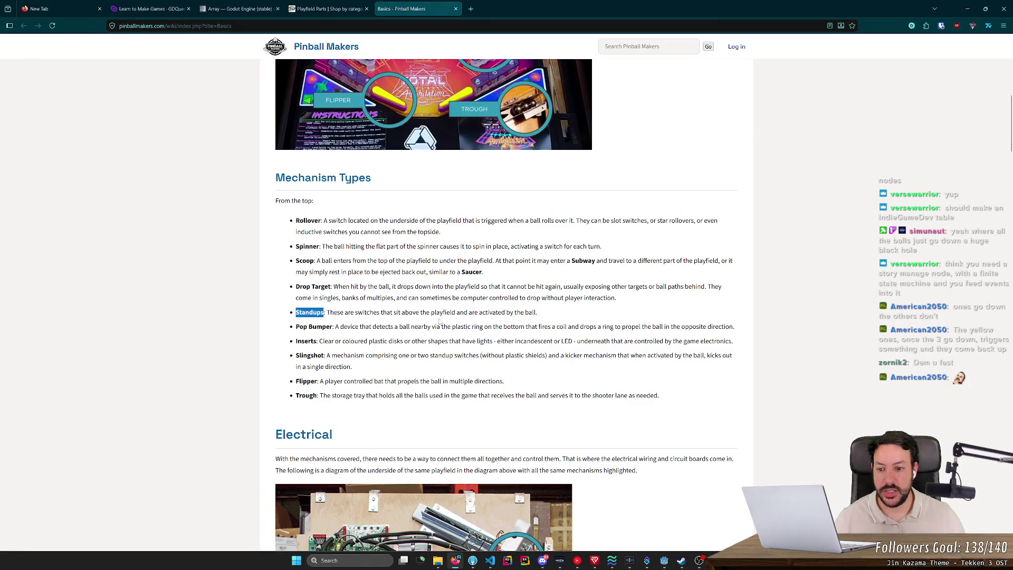
- Preview the Pinball Medics round stand-up target photo among Google Images results for pinball Standups
right_click(439, 321)
left_click(307, 323)
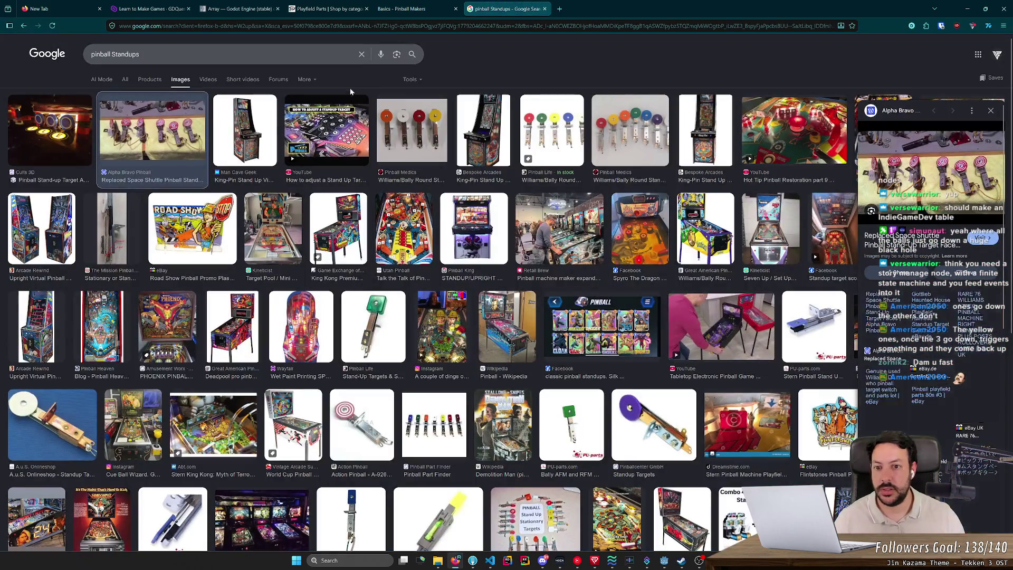
left_click(415, 121)
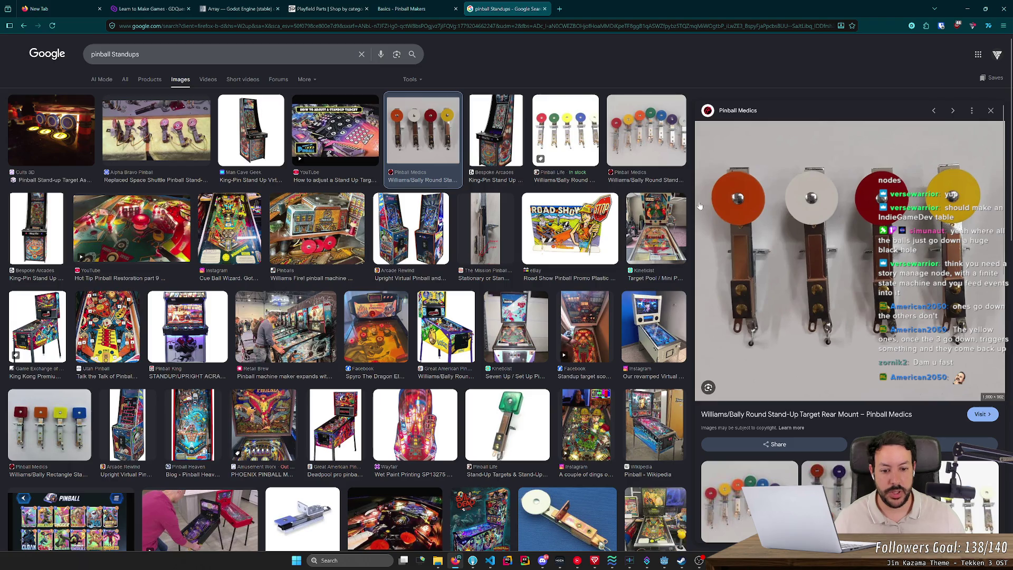
key("alt+Tab")
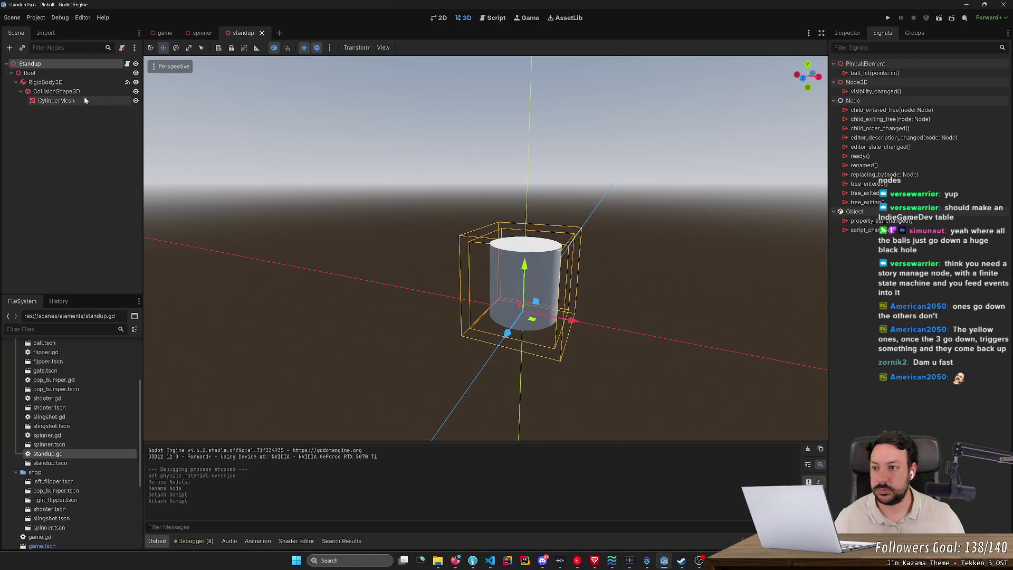
- Delete the CylinderMesh node from the standup scene
left_click(75, 85)
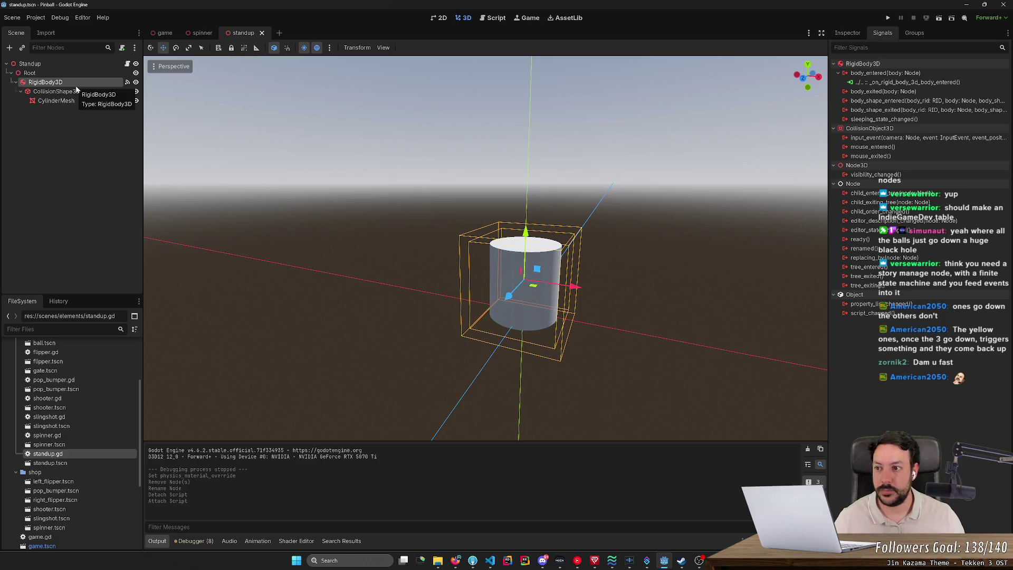
left_click(75, 93)
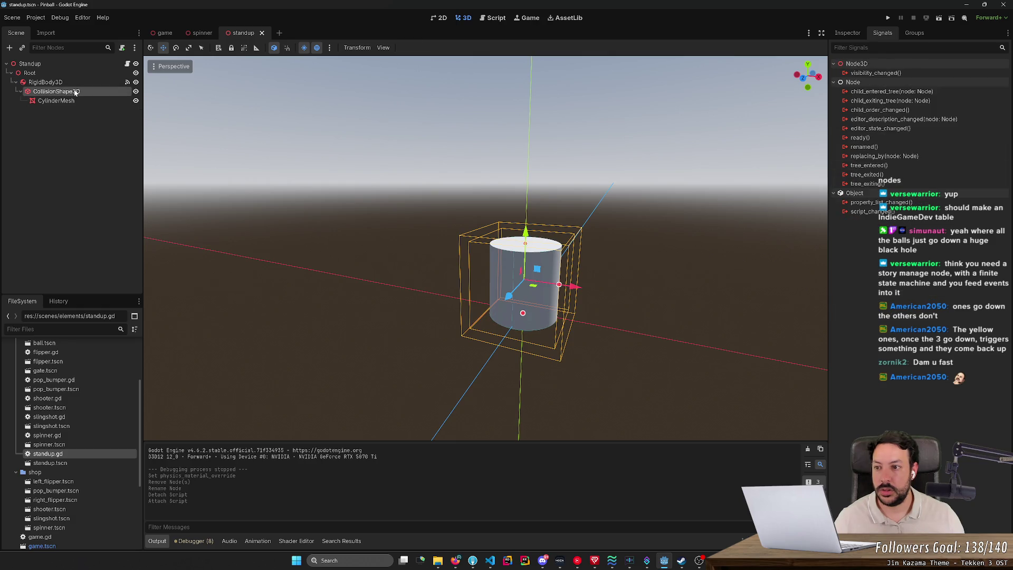
left_click(73, 101)
key("Delete")
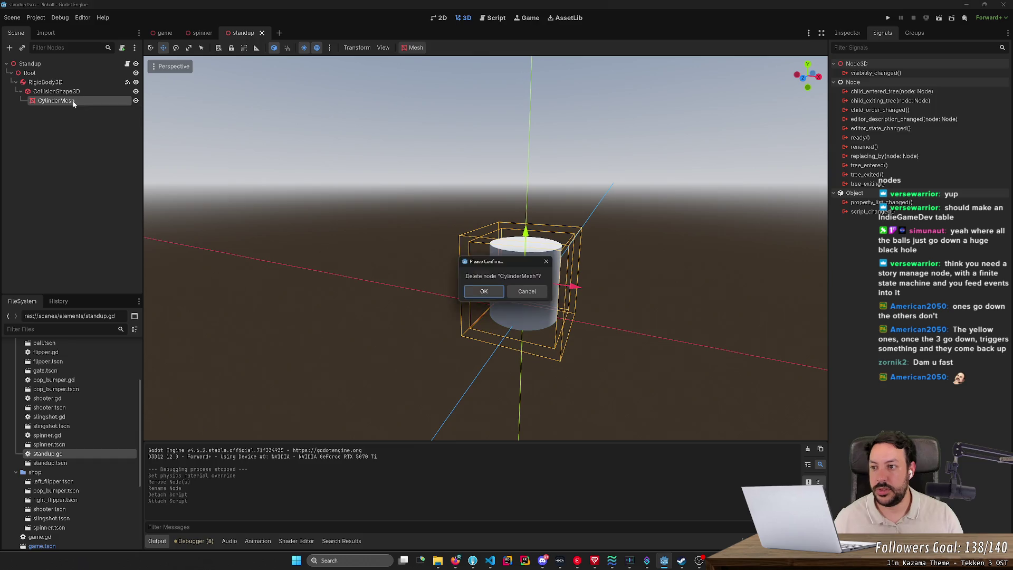
key("Return")
- Change the CollisionShape3D's shape to a BoxShape3D
left_click(69, 92)
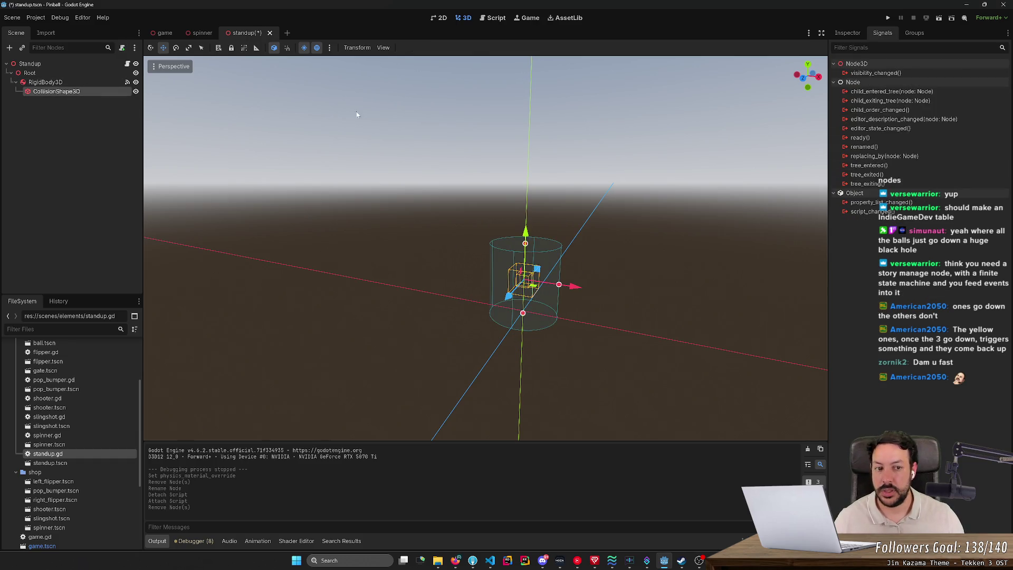
left_click(853, 34)
left_click(964, 104)
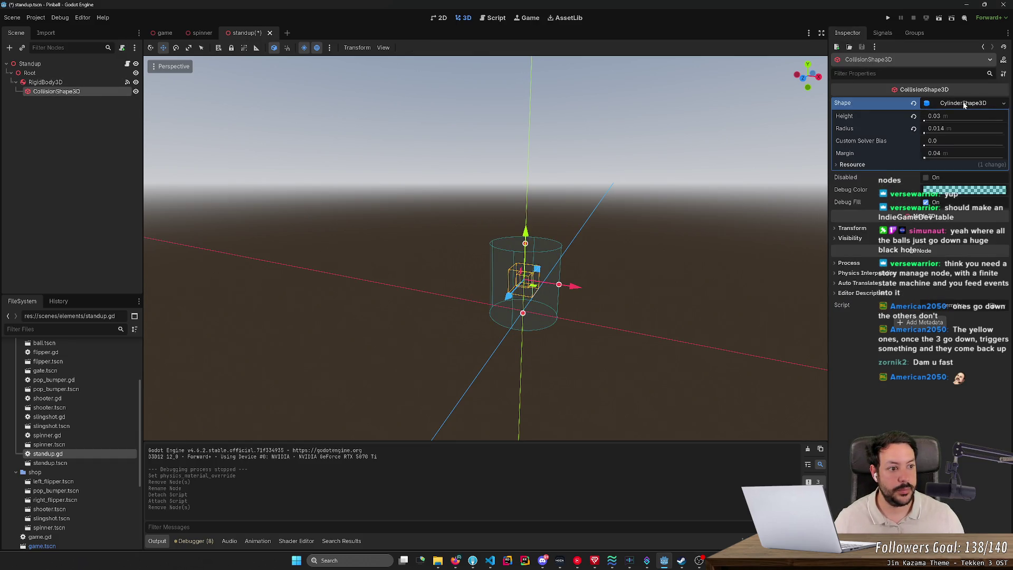
right_click(952, 106)
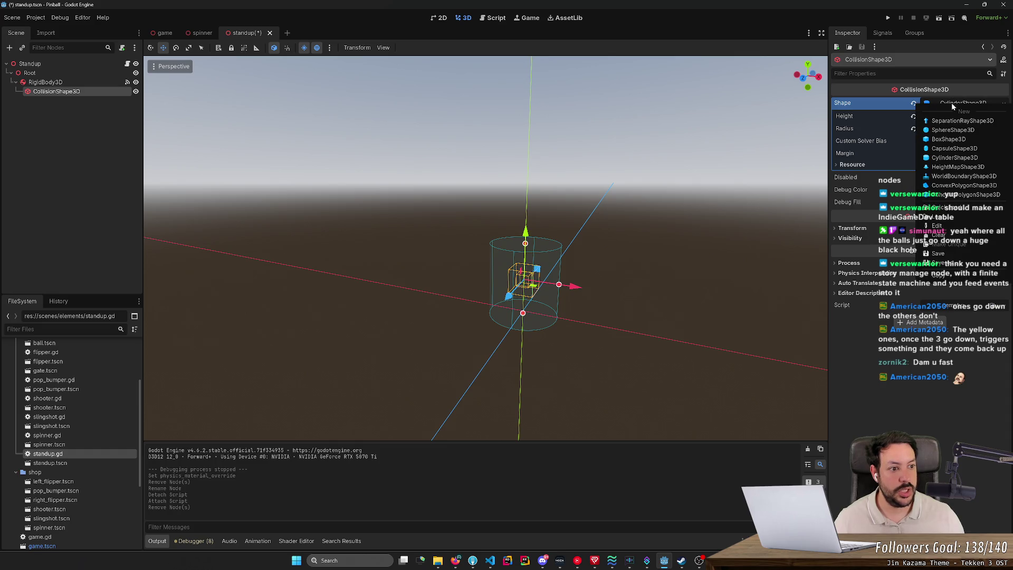
left_click(959, 139)
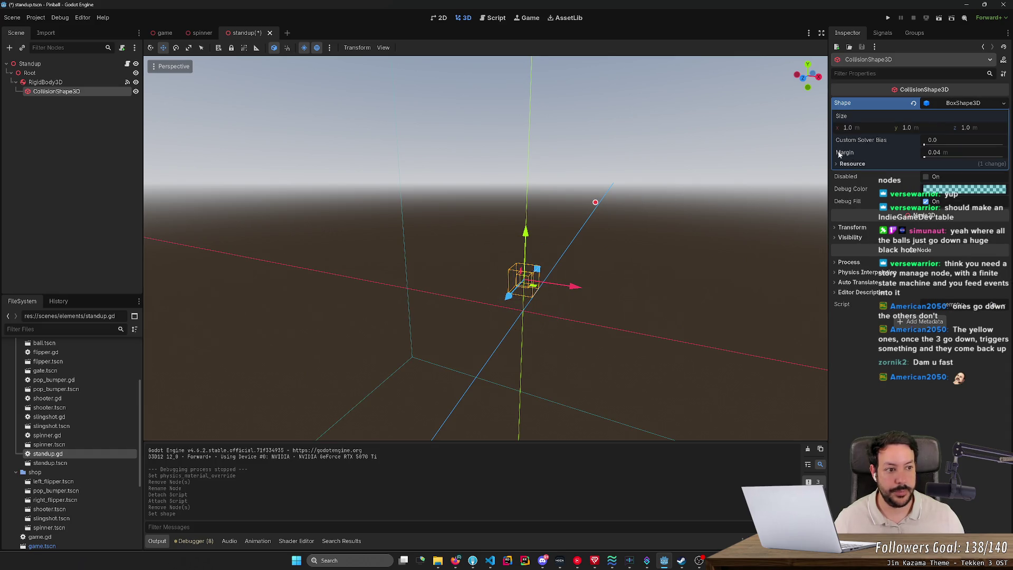
- Set the box's X, Y and Z sizes to 0.05 m
left_click_drag(851, 128, 904, 129)
type("0.05")
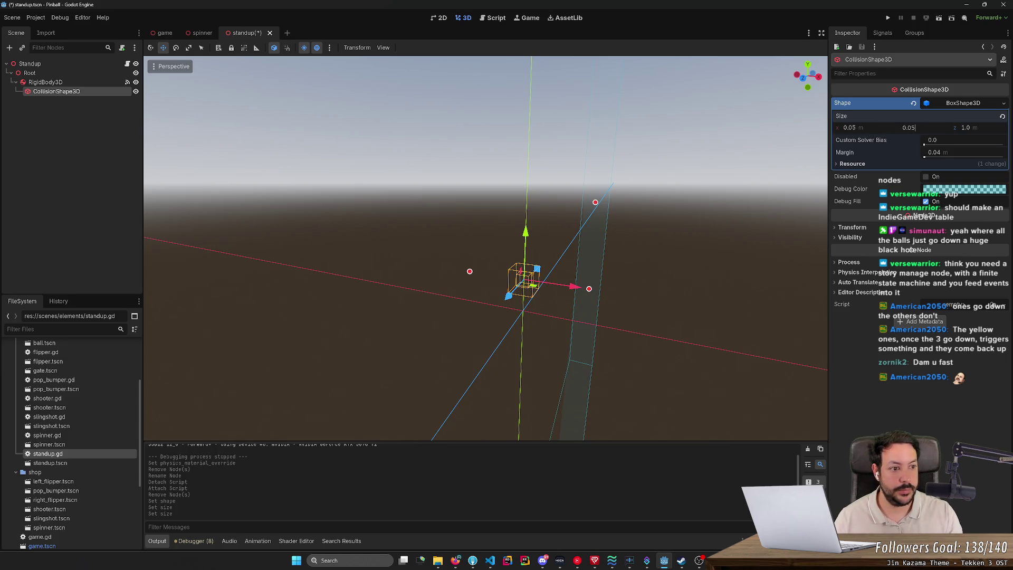
key("Tab")
type("0.05")
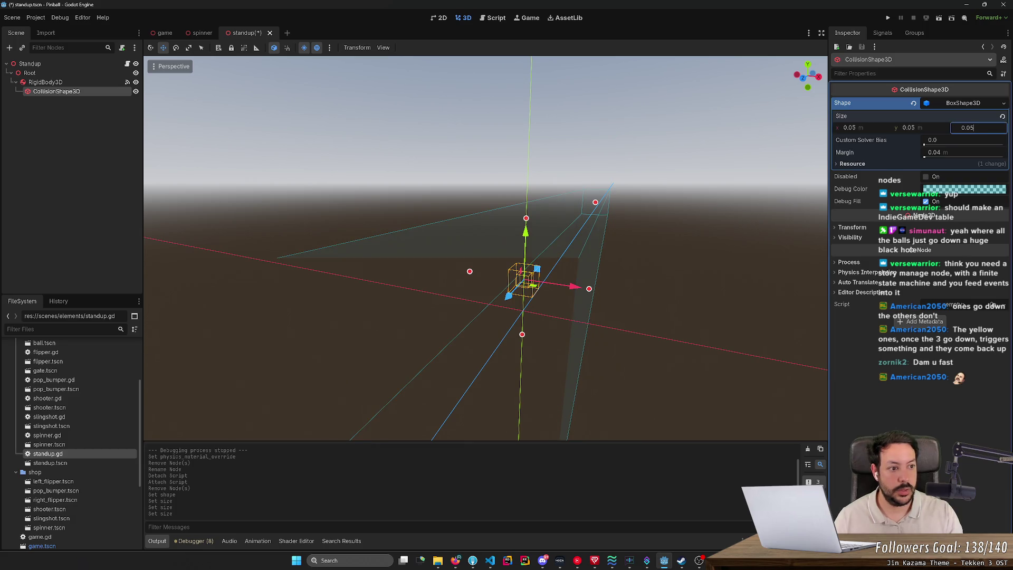
key("Return")
key("f")
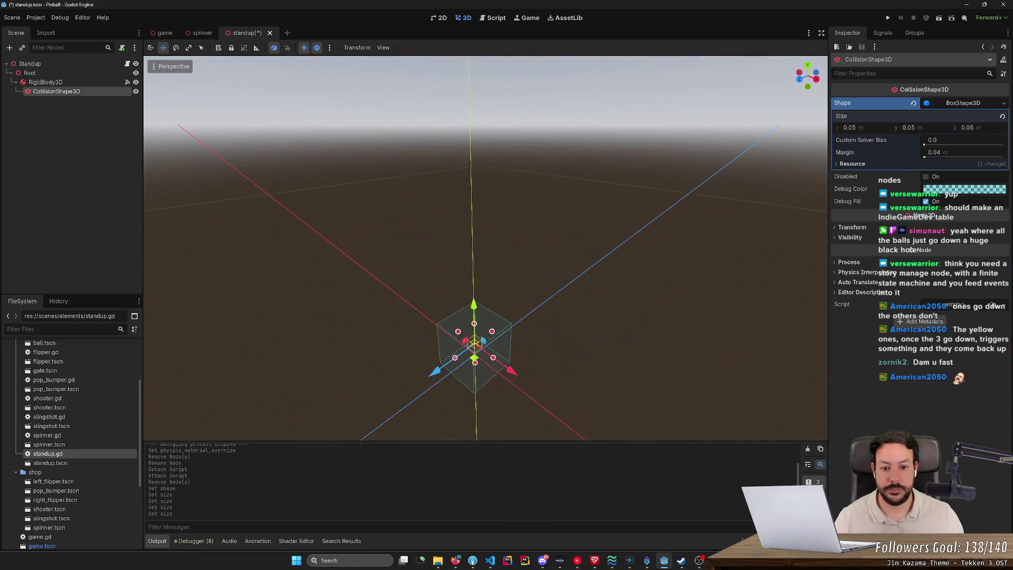
key("alt+Tab")
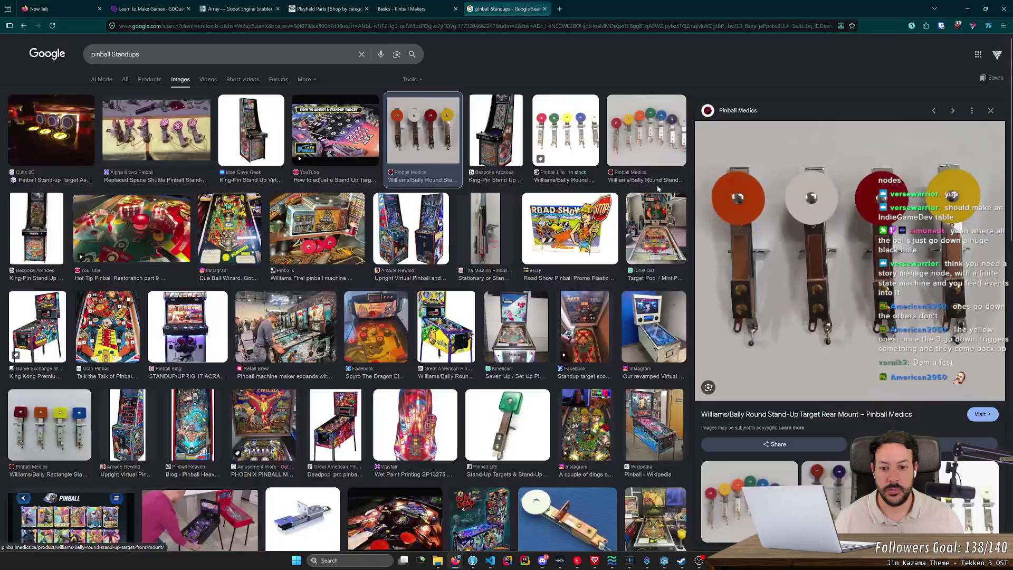
- Search Google Images for 'pinball Standups dimension'
left_click(212, 54)
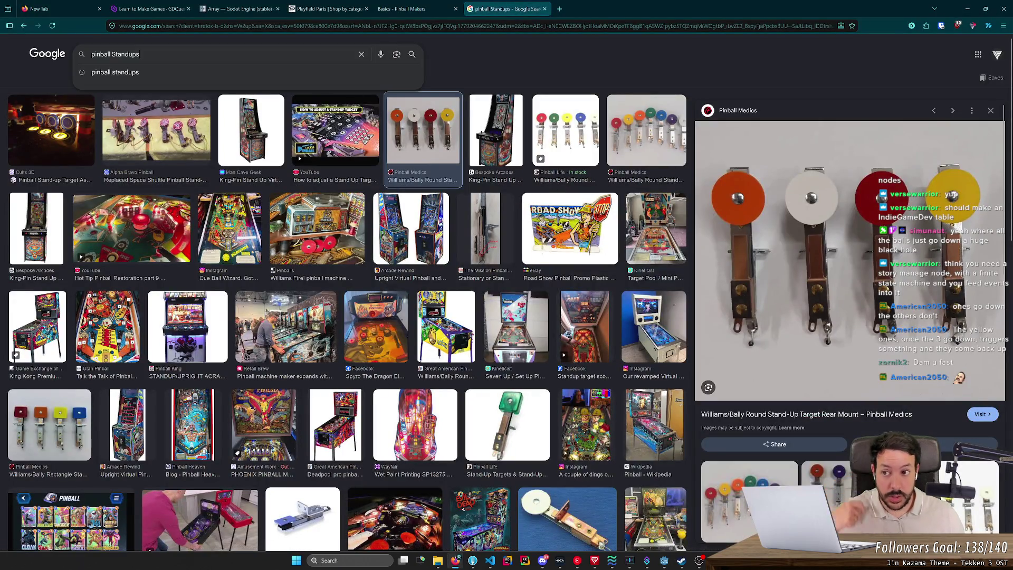
key("BackSpace")
key("Return")
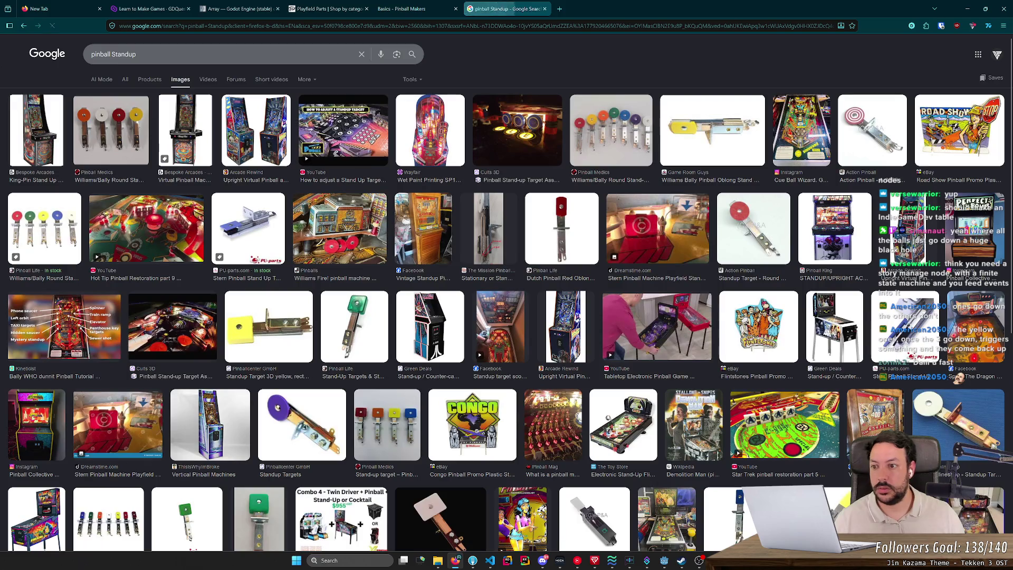
type("dimeni")
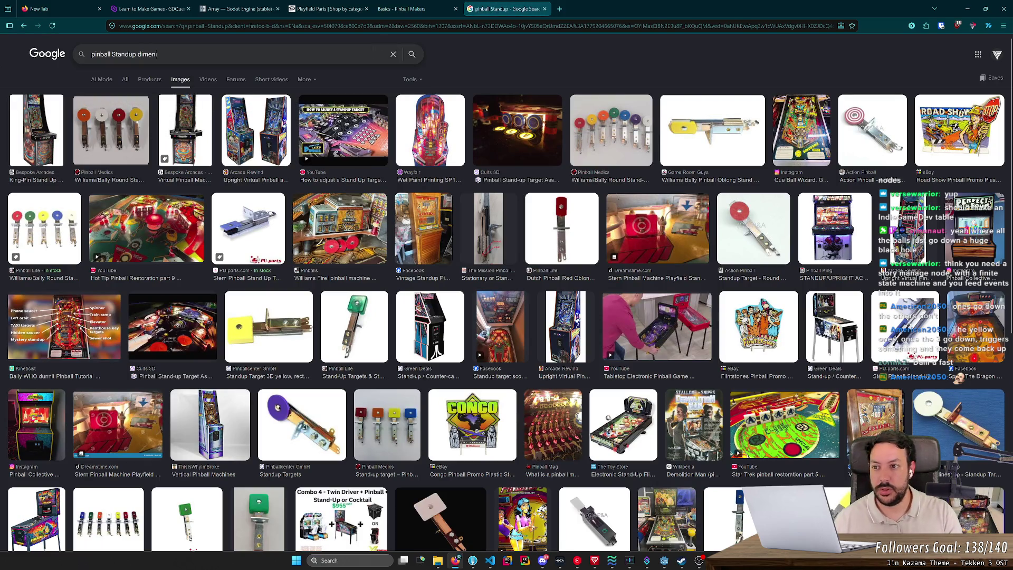
key("BackSpace")
type("sion")
key("Return")
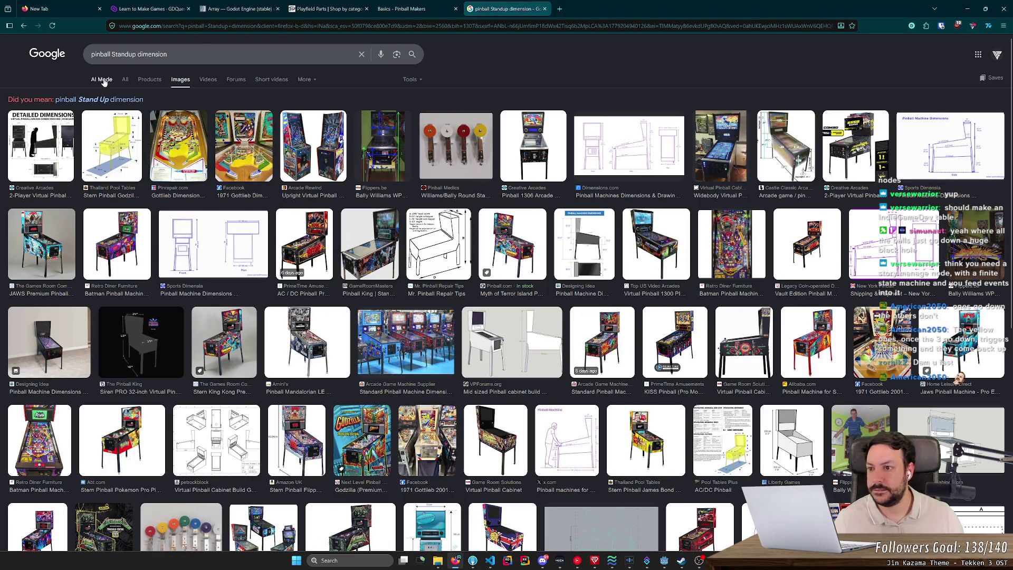
left_click(136, 54)
type("s")
key("Return")
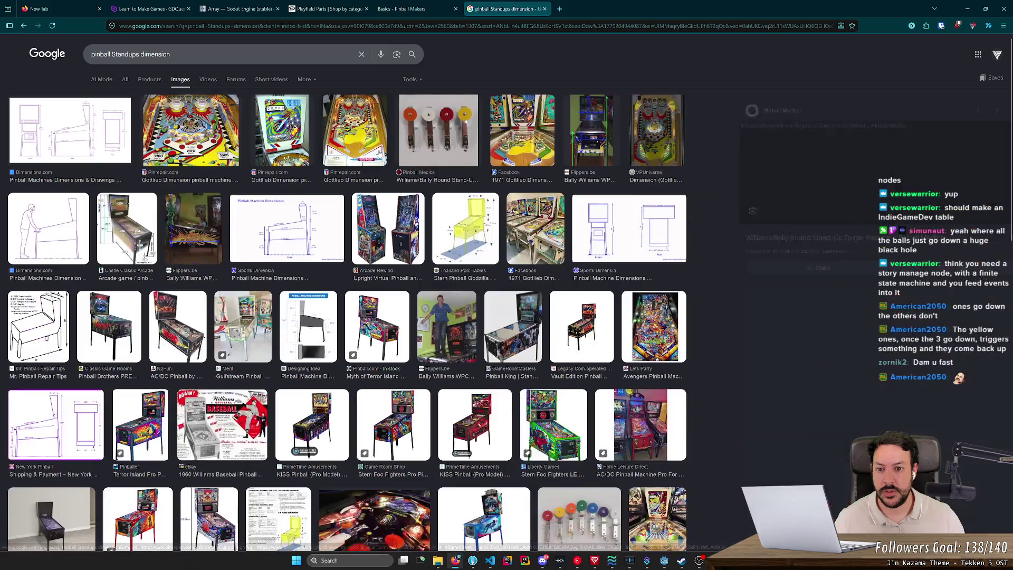
- Open the Pinball Medics product page and search its part number A-14690-4
left_click(378, 152)
left_click(480, 145)
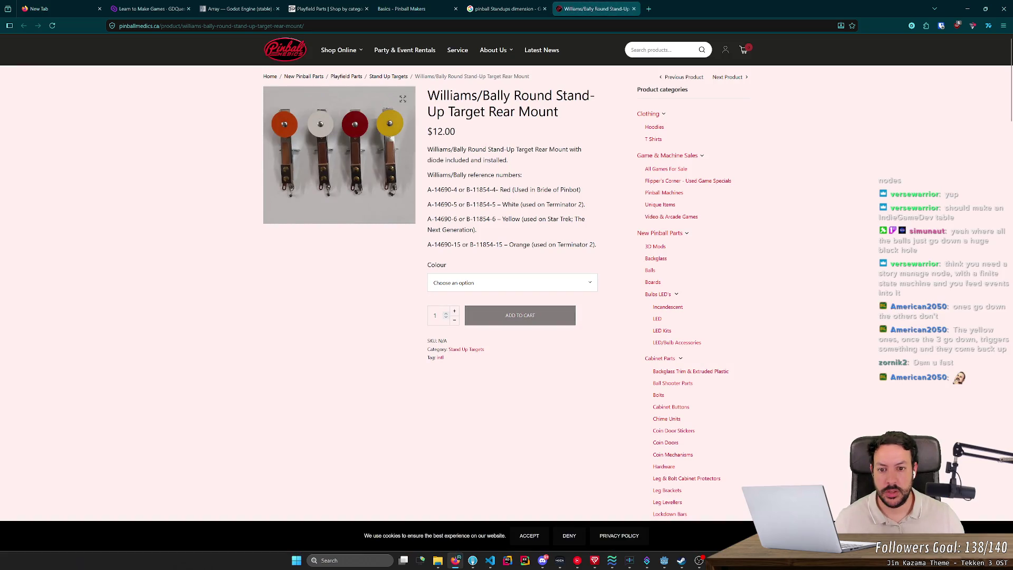
left_click_drag(459, 189, 429, 190)
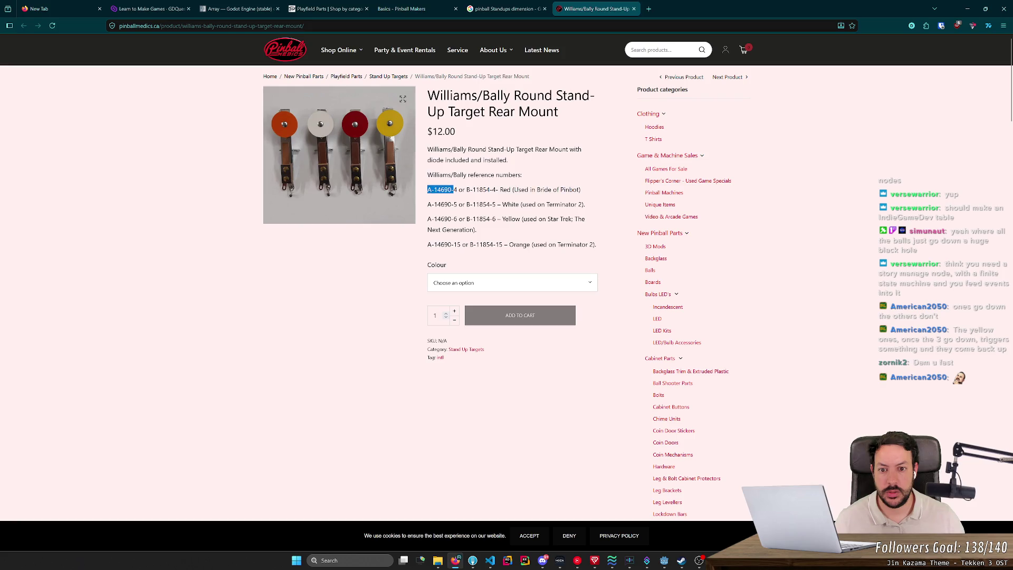
mouse_move(640, 84)
left_mouse_down()
mouse_move(698, 4)
mouse_move(694, 11)
left_mouse_up()
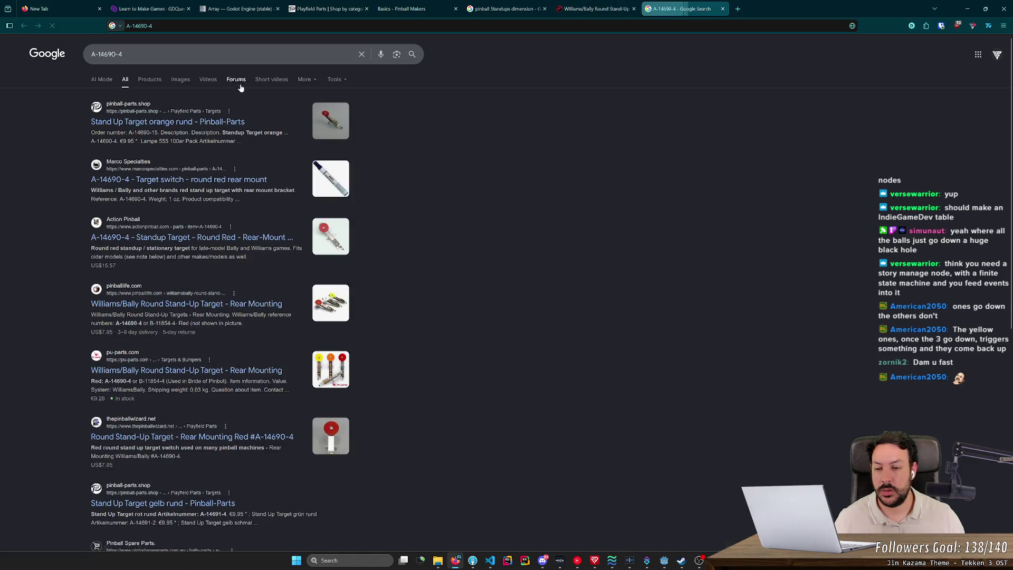
left_click(189, 124)
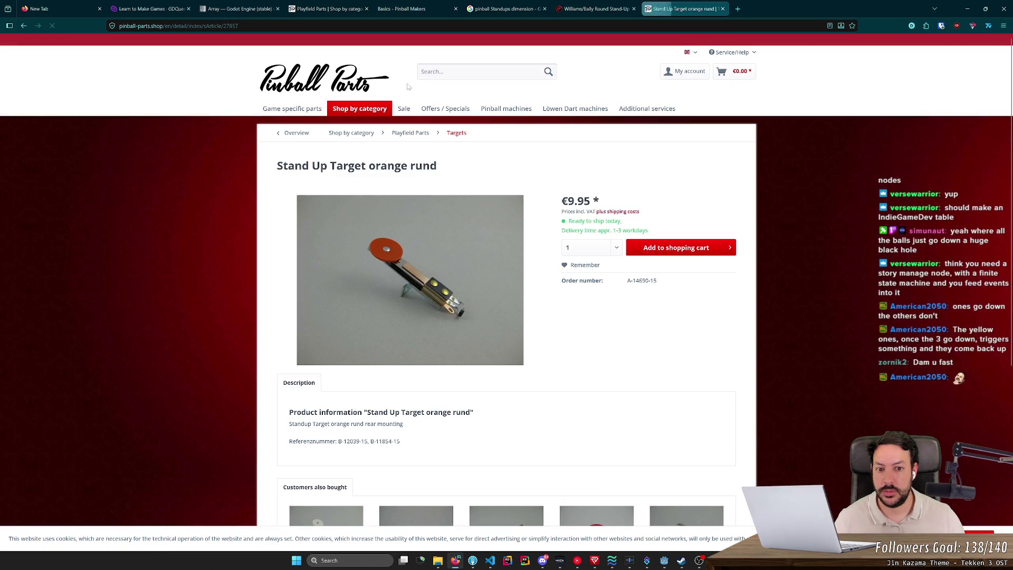
scroll(348, 287, "down", 5)
scroll(373, 242, "up", 4)
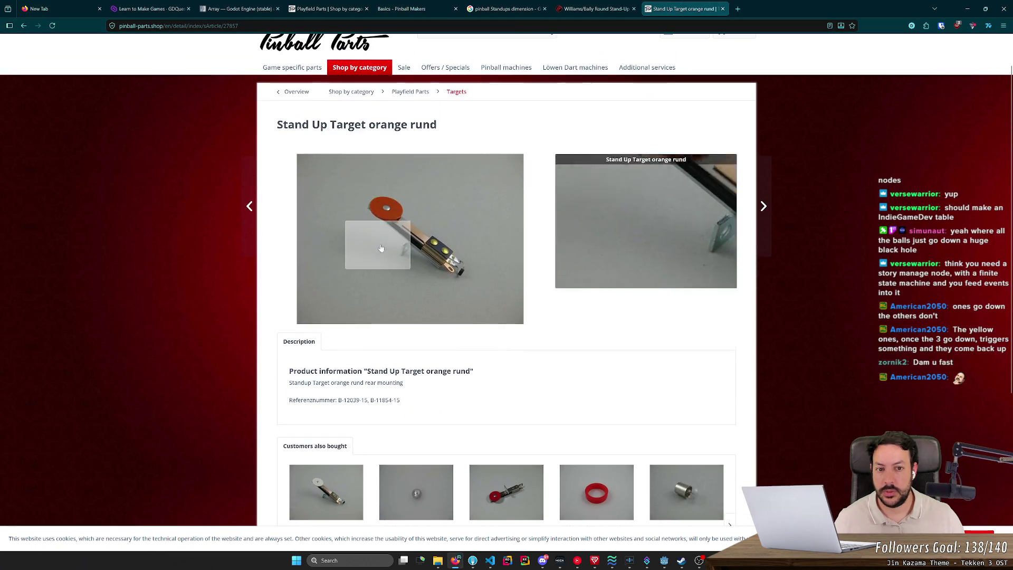
key("alt+Left")
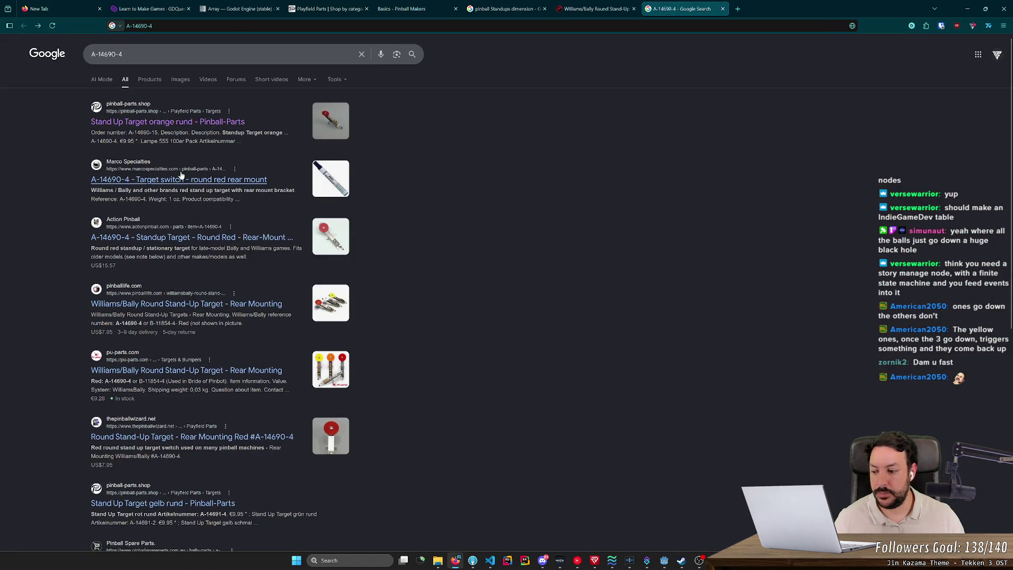
- Open The Pinball Wizard's A-14690-4 product page from the image results and read it
left_click(178, 80)
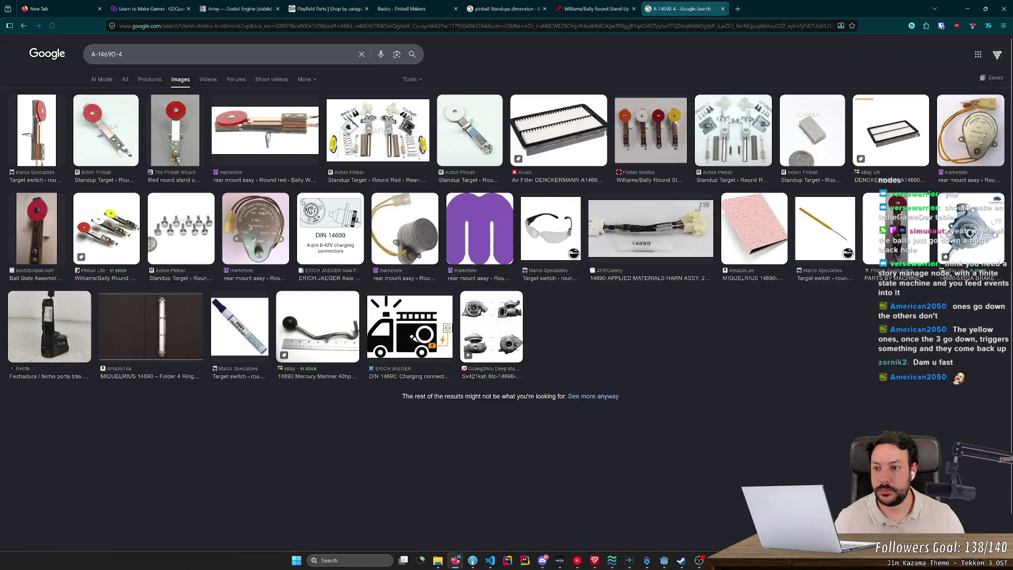
left_click(175, 134)
left_click(759, 258)
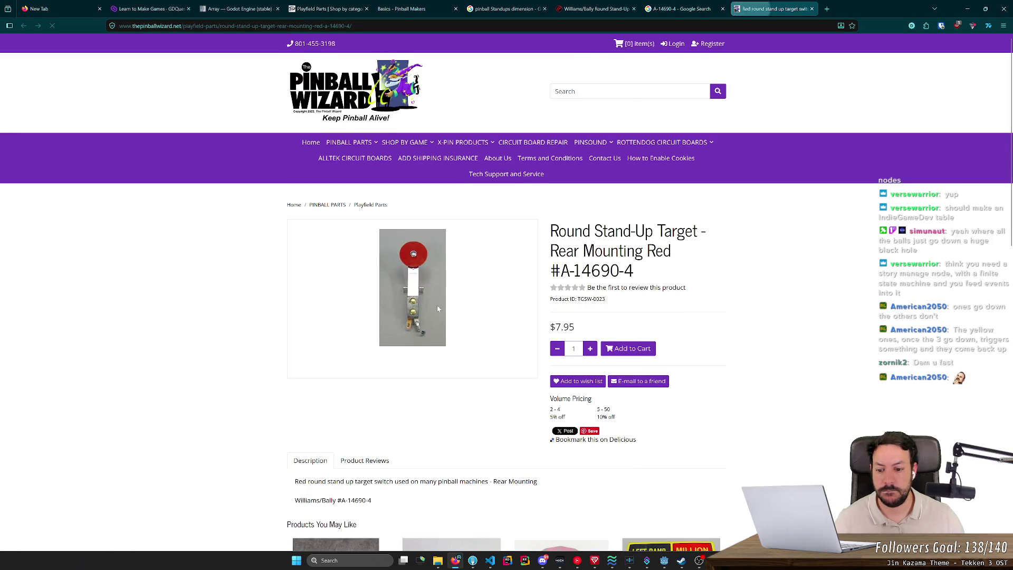
scroll(437, 305, "down", 3)
scroll(373, 337, "down", 4)
scroll(373, 337, "down", 5)
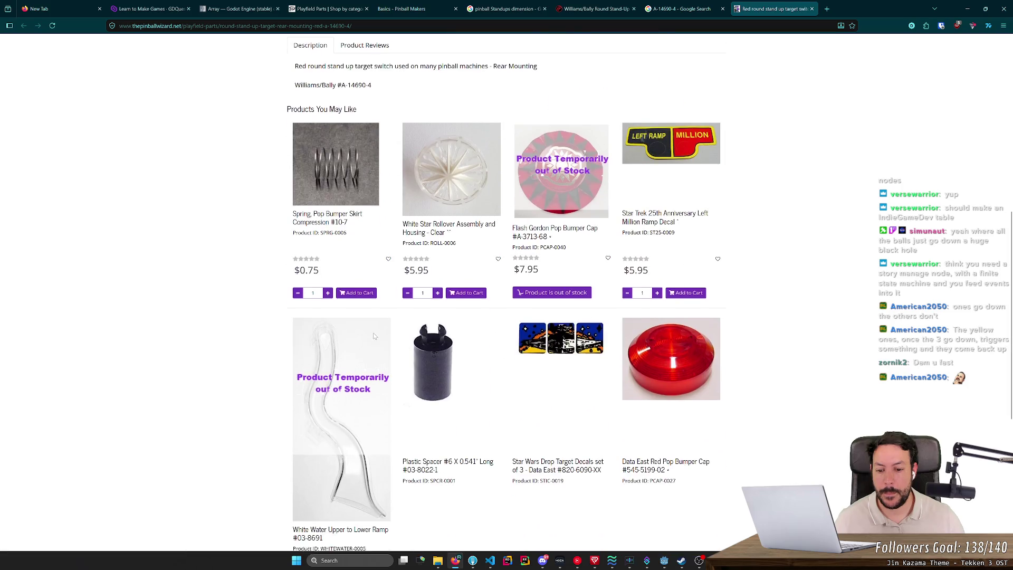
scroll(207, 262, "up", 6)
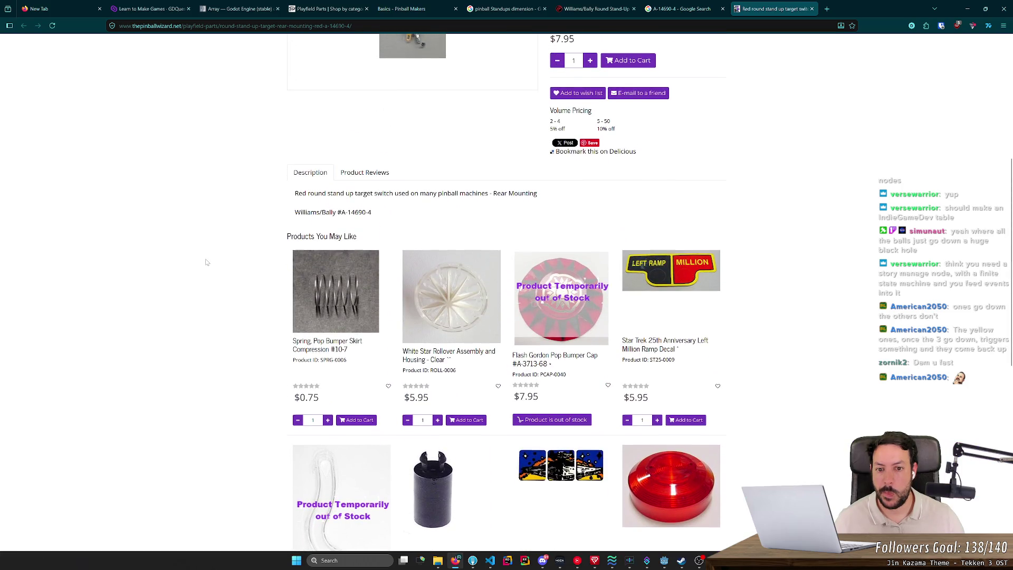
scroll(206, 262, "up", 2)
key("alt+Tab")
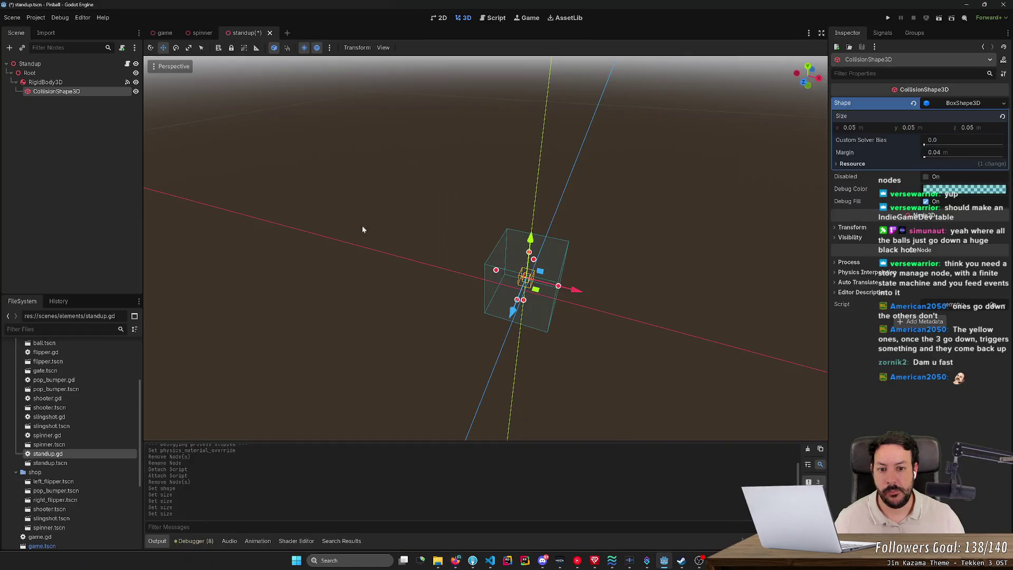
- Set the box's X size to 0.01 and Z size to 0.002 m, then save standup.tscn
mouse_move(807, 73)
left_mouse_down()
mouse_move(791, 93)
mouse_move(810, 87)
mouse_move(898, 152)
mouse_move(875, 125)
left_mouse_up()
key("alt+Tab")
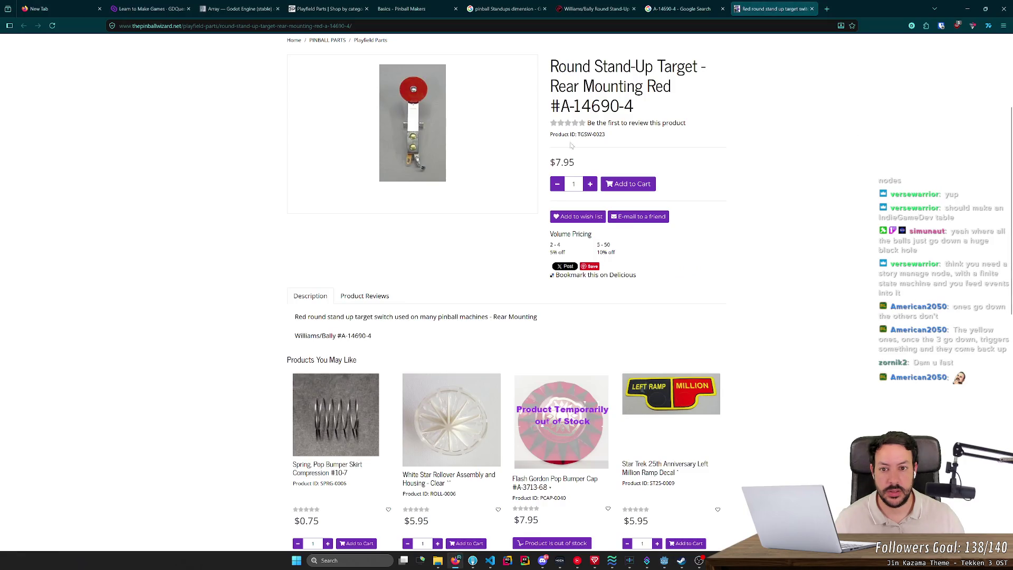
key("alt+Tab")
key("alt+Tab")
key("alt+Tab")
key("alt+Tab")
key("alt+Tab")
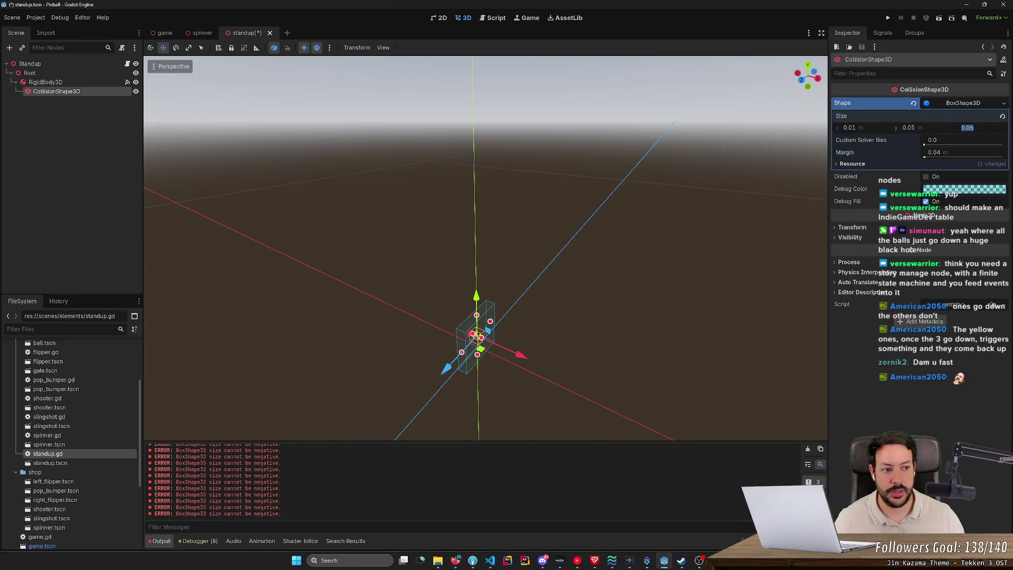
type("0.001")
key("Return")
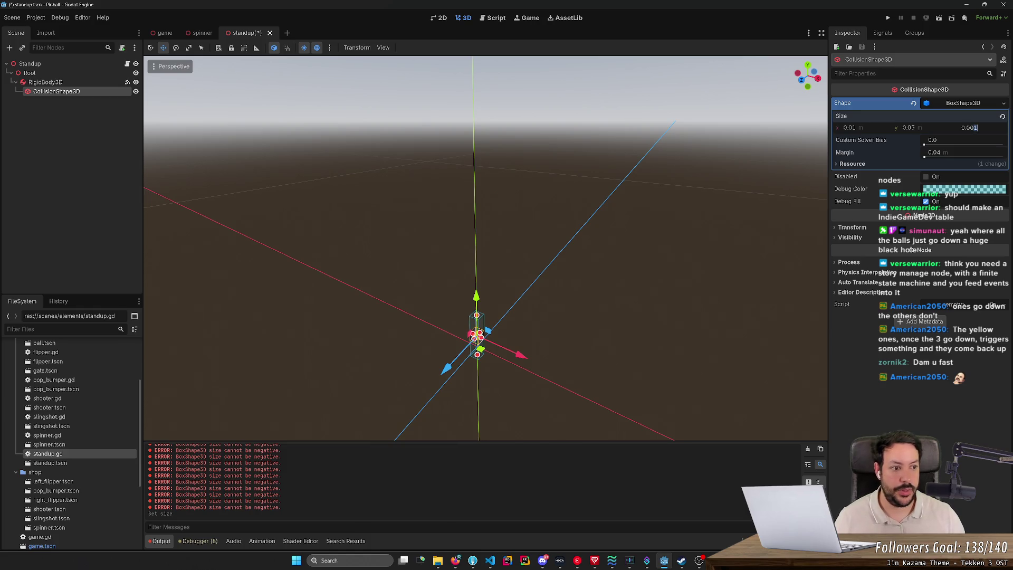
key("Return")
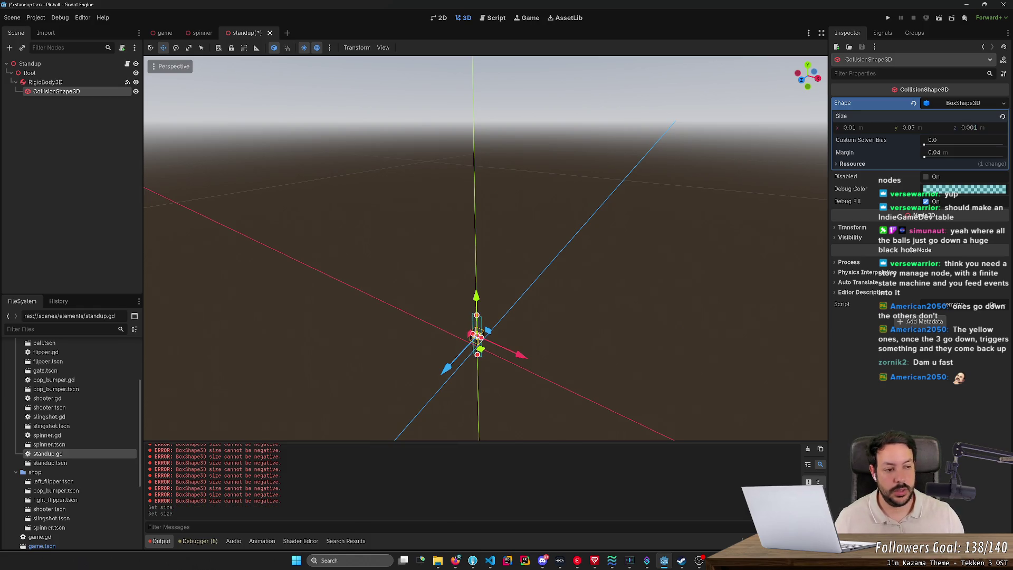
left_click(970, 127)
type("0.002")
key("Return")
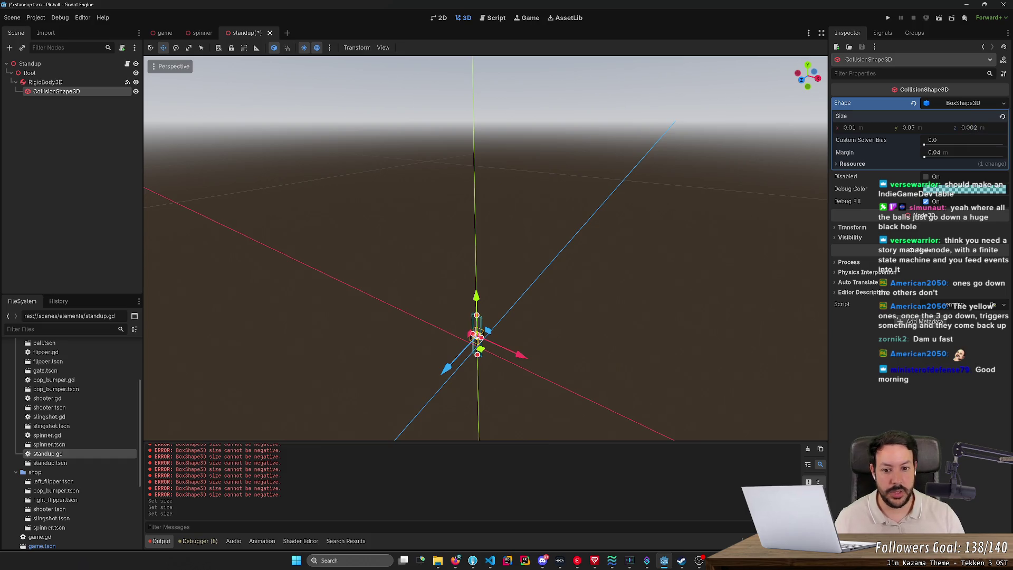
key("ctrl+s")
- View the thin box front-on and toggle between the 2D and 3D workspaces
mouse_move(559, 187)
left_mouse_down()
mouse_move(530, 236)
mouse_move(556, 188)
left_mouse_up()
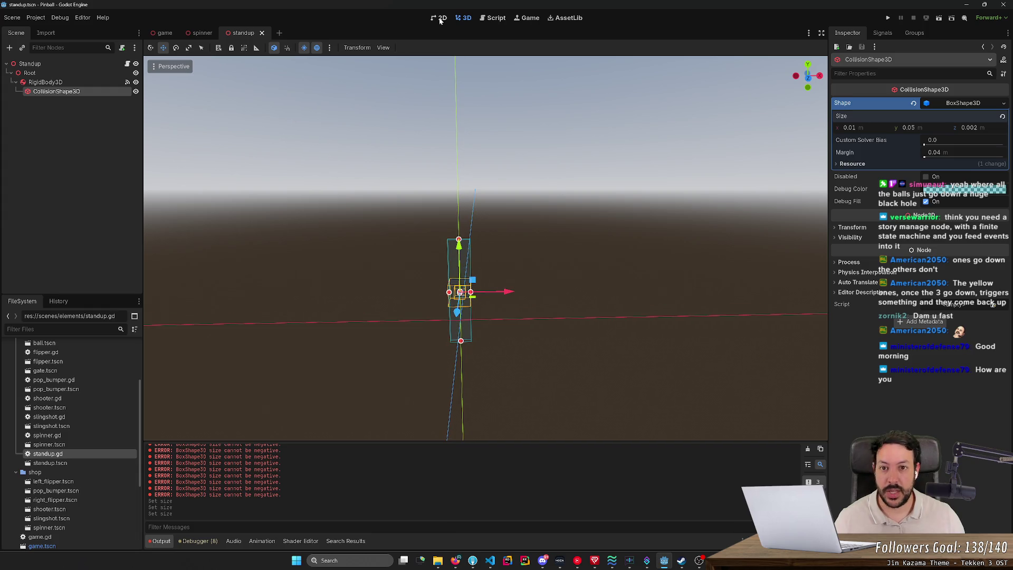
left_click(440, 19)
left_click(462, 19)
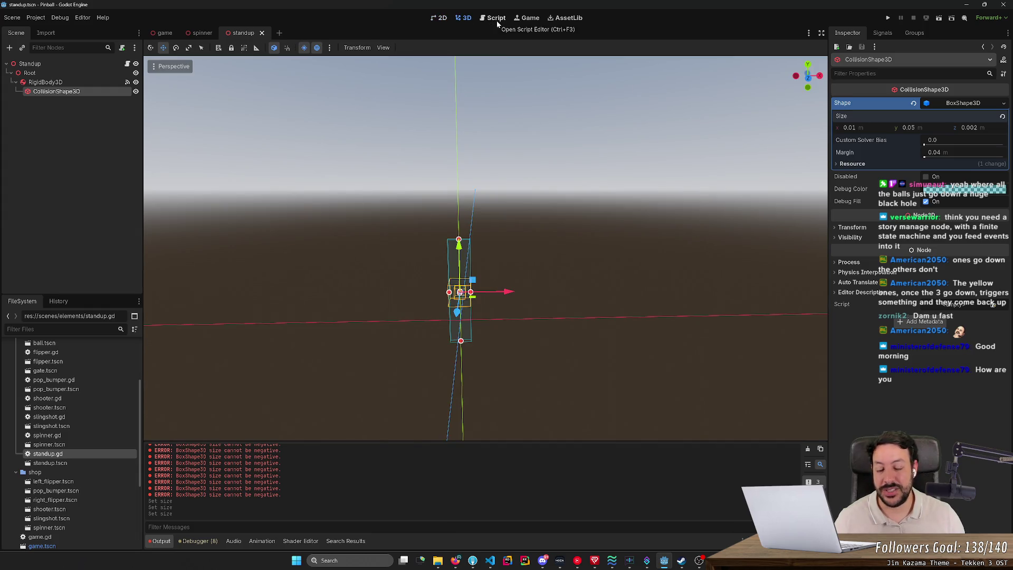
- In the game scene, select the Spinner and drag it down toward the playfield
left_click(165, 33)
left_click_drag(412, 201, 419, 201)
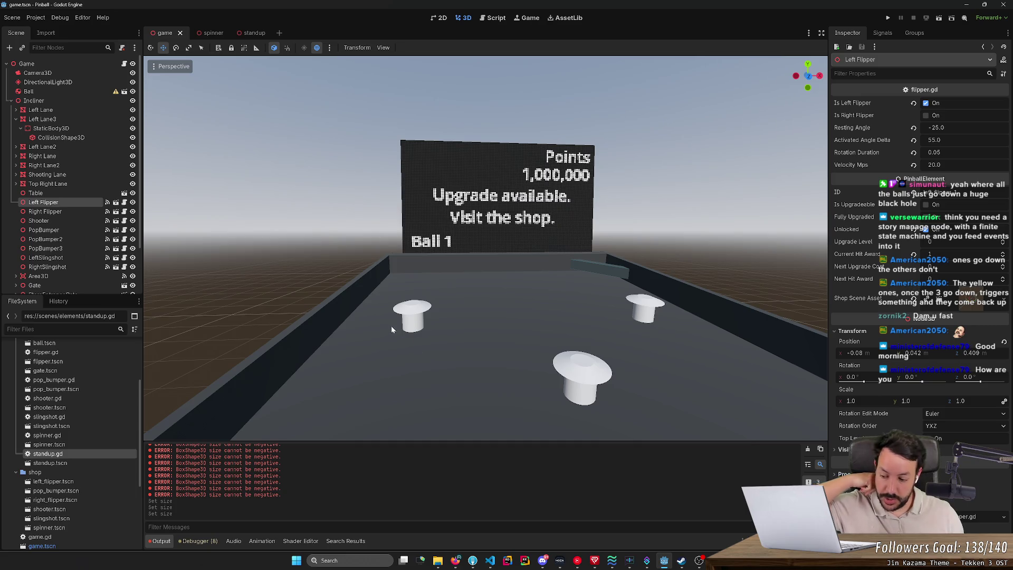
mouse_move(390, 316)
left_mouse_down()
mouse_move(464, 315)
mouse_move(369, 315)
mouse_move(559, 342)
left_mouse_up()
scroll(457, 315, "up", 10)
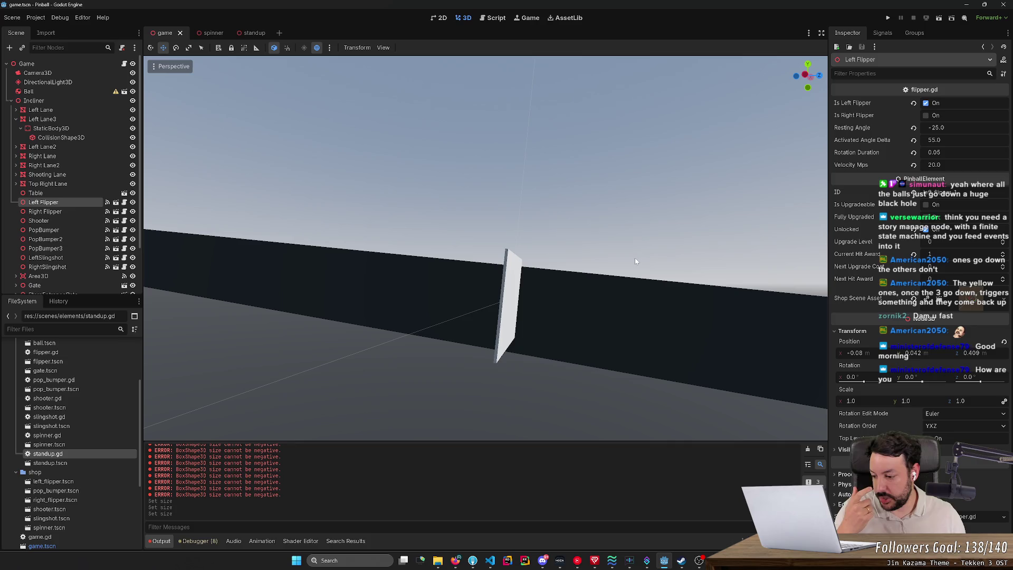
mouse_move(636, 262)
left_mouse_down()
mouse_move(686, 264)
mouse_move(654, 266)
mouse_move(598, 227)
left_mouse_up()
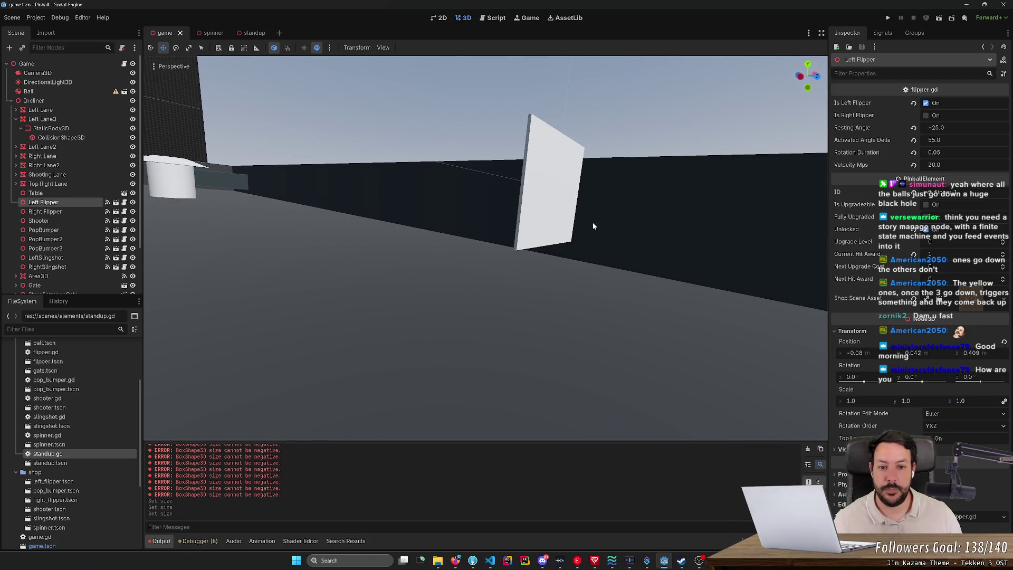
left_click(552, 195)
mouse_move(556, 195)
left_mouse_down()
mouse_move(551, 223)
mouse_move(554, 212)
left_mouse_up()
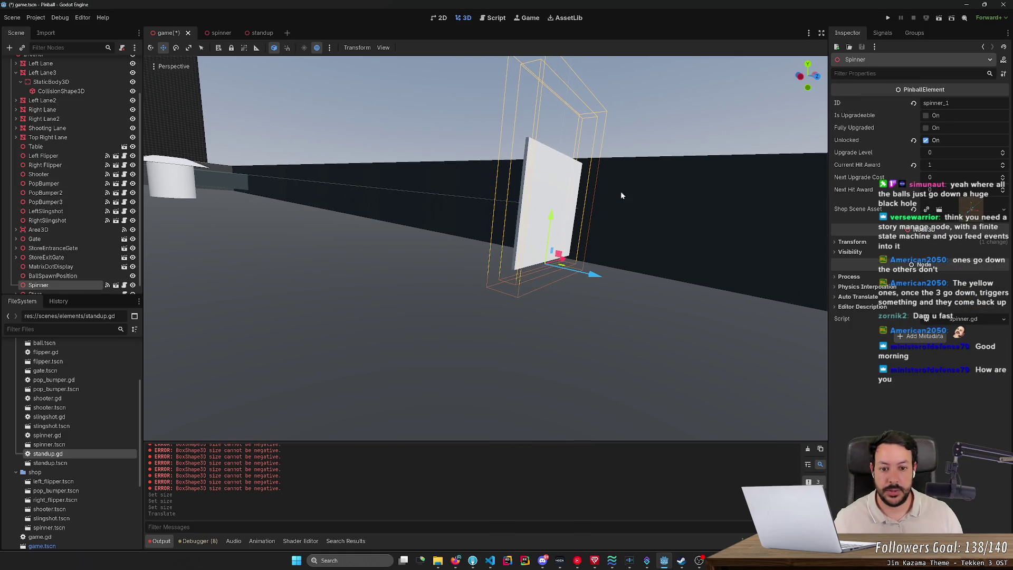
left_click_drag(628, 186, 581, 158)
scroll(628, 186, "down", 3)
- Run the game and play the ball with the left and right flippers to score points
key("s")
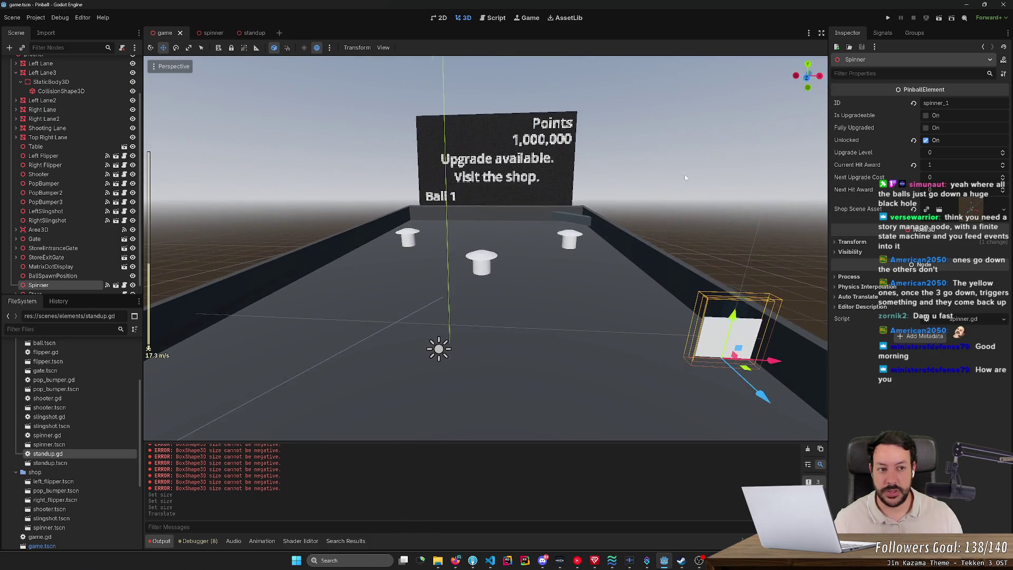
left_click(887, 19)
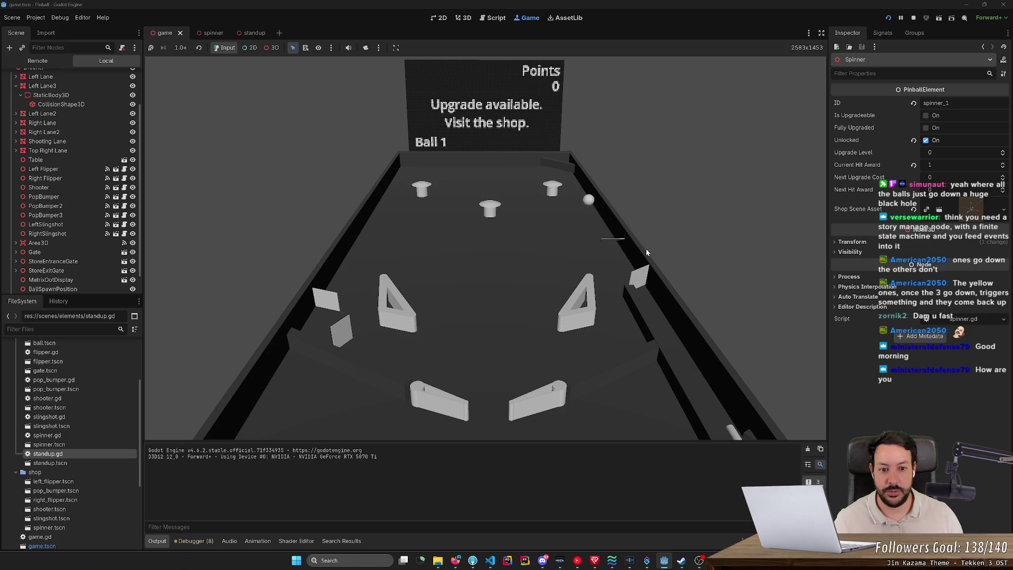
key("Right")
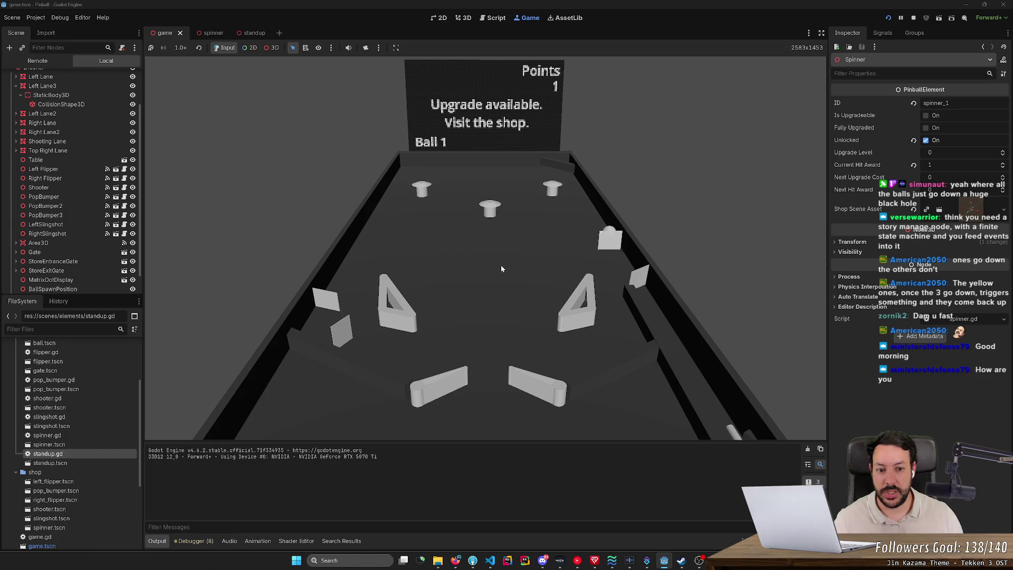
key("Left")
key("Right")
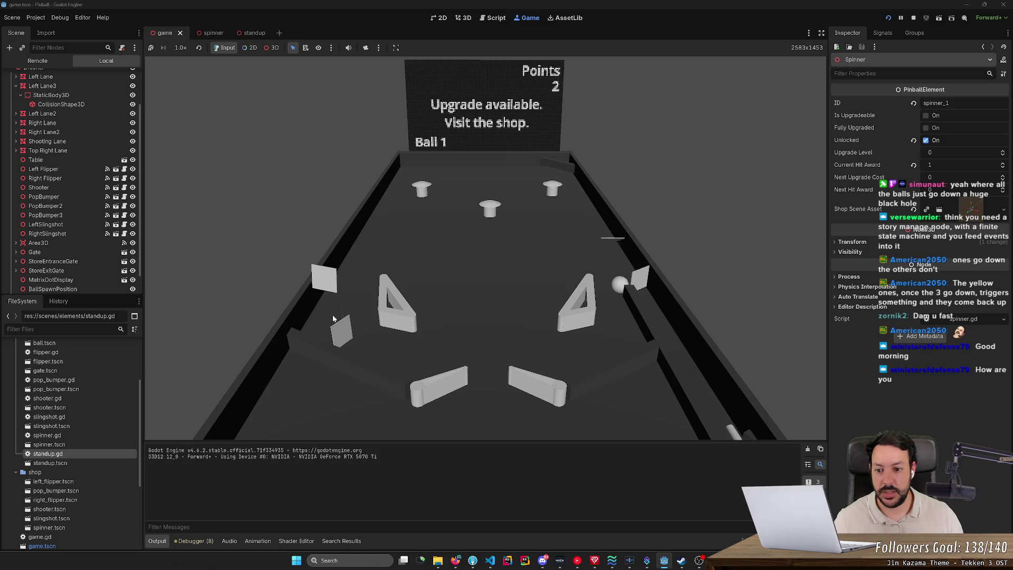
key("Left")
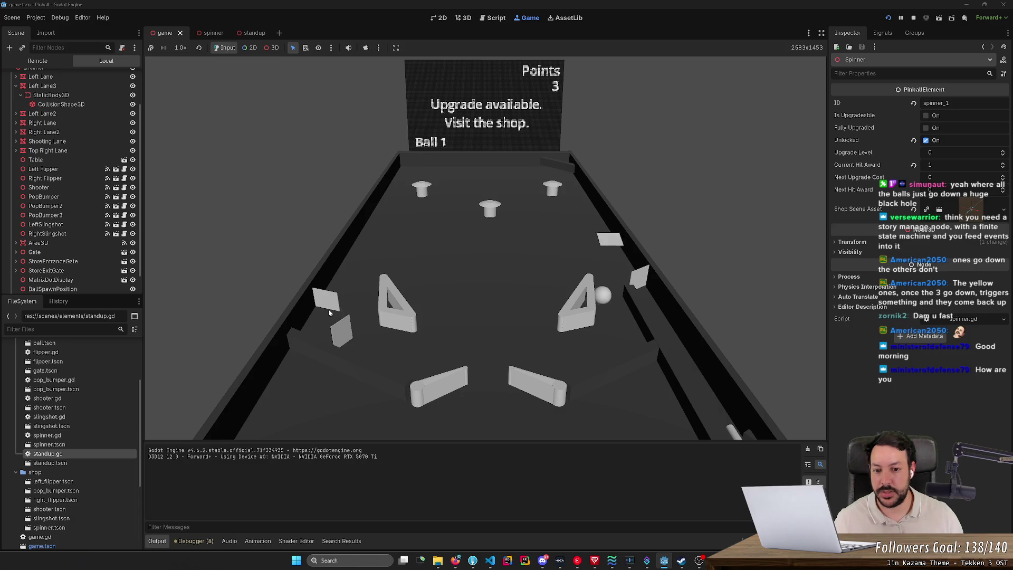
key("Right")
key("Left")
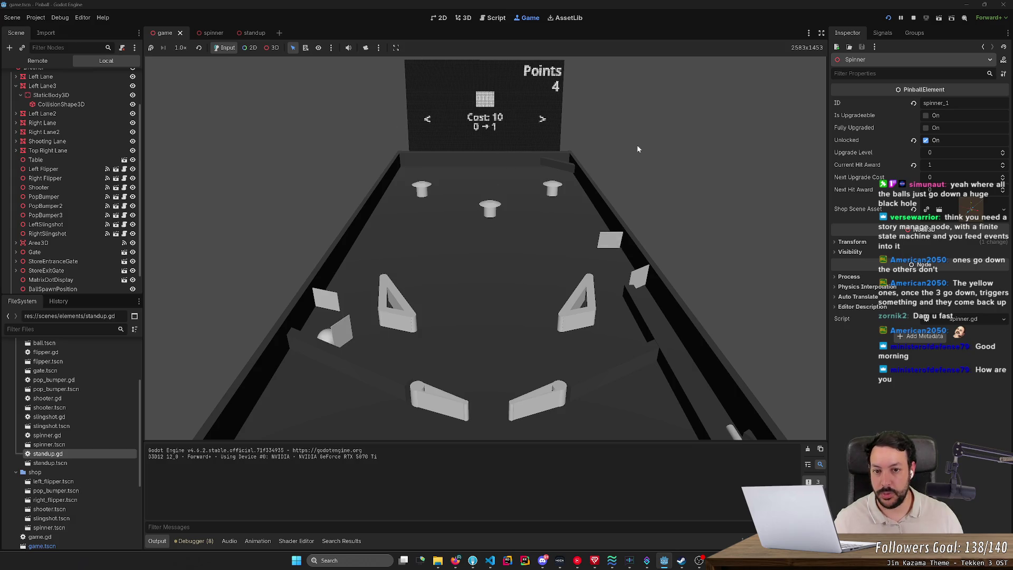
- Cycle through the shop items, then choose EXIT to start Ball 2
key("Left")
key("Left")
key("Left")
key("Left")
key("Right")
key("Right")
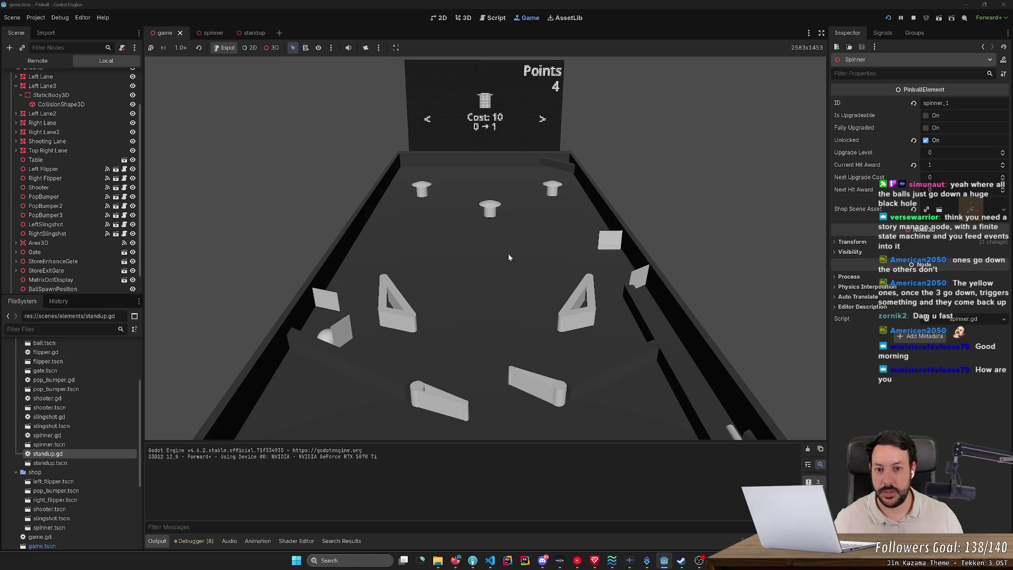
key("Right")
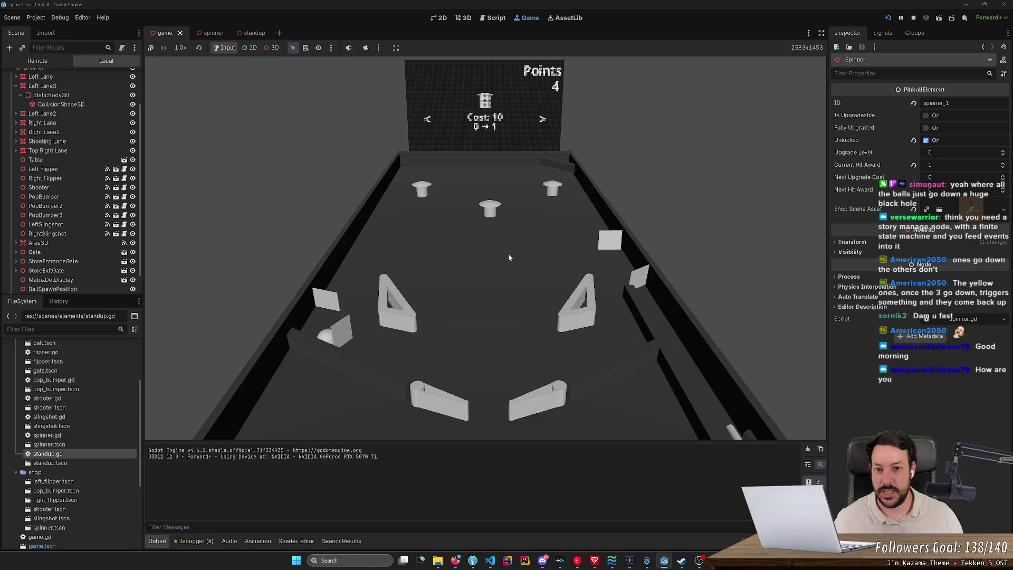
key("Left")
key("Left")
key("Left")
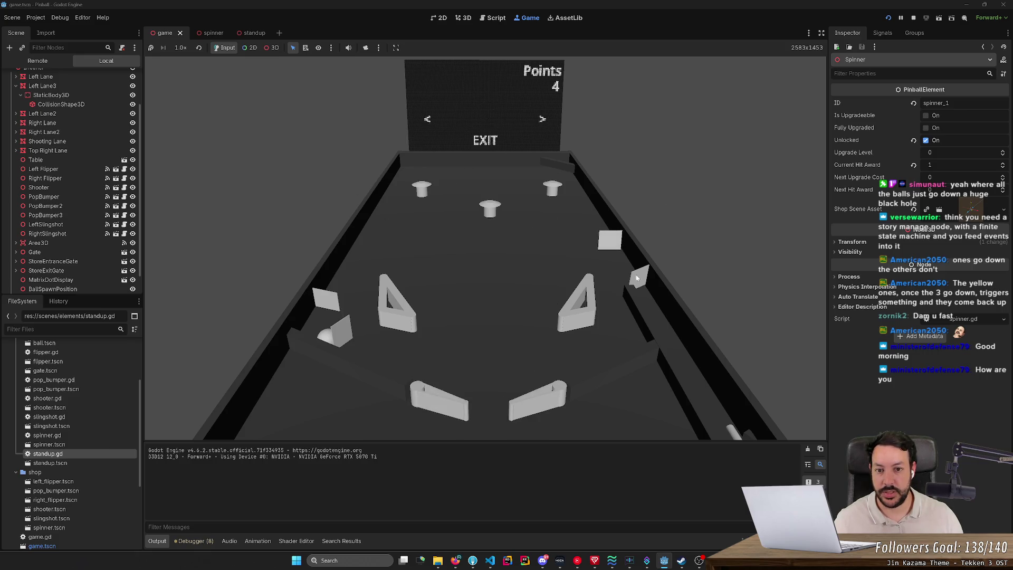
key("Left")
key("Left")
key("Left")
key("Left")
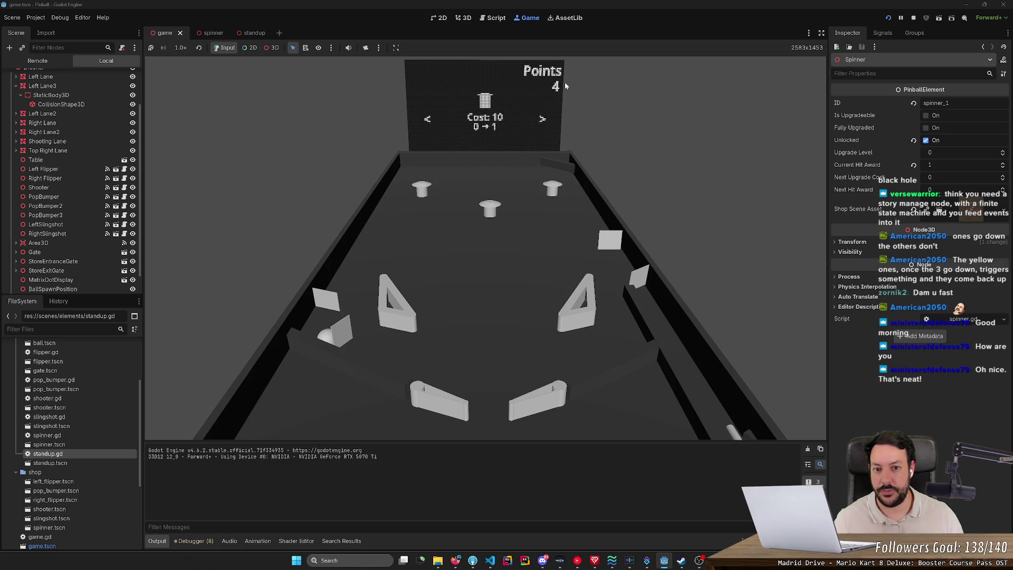
key("Right")
key("Left")
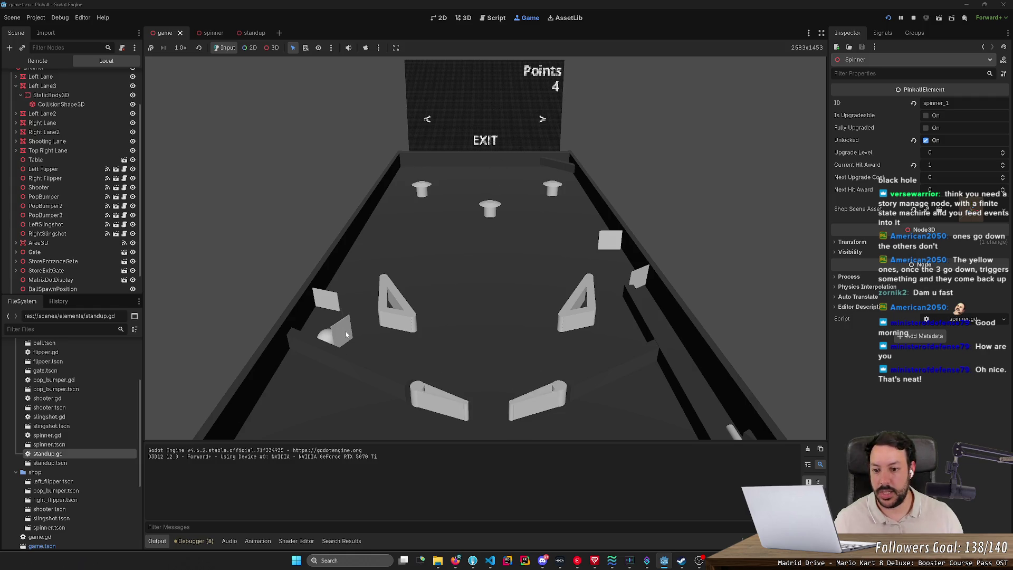
key("space")
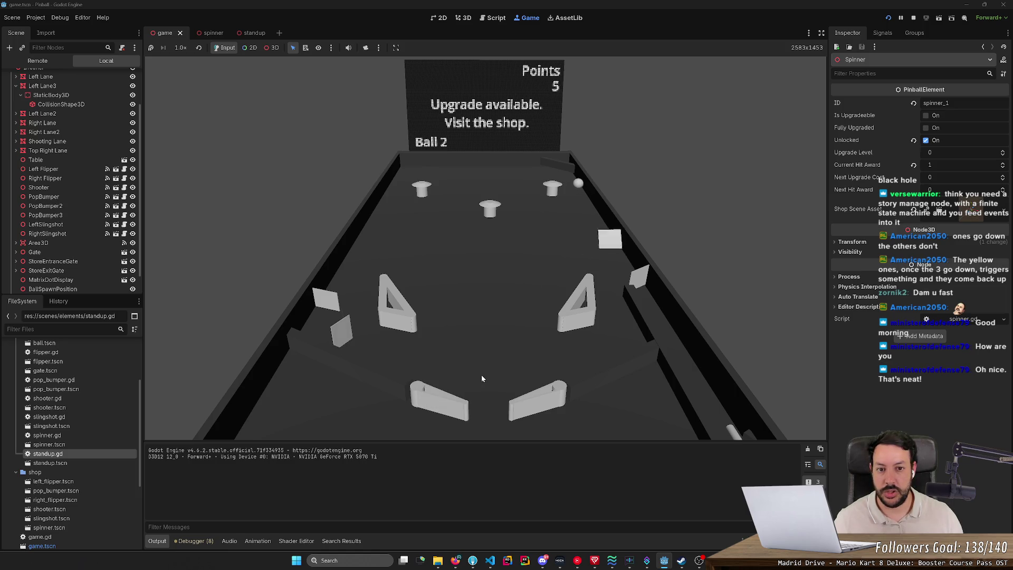
- Play Ball 2 with the left and right flippers until it drains into the shop
key("Right")
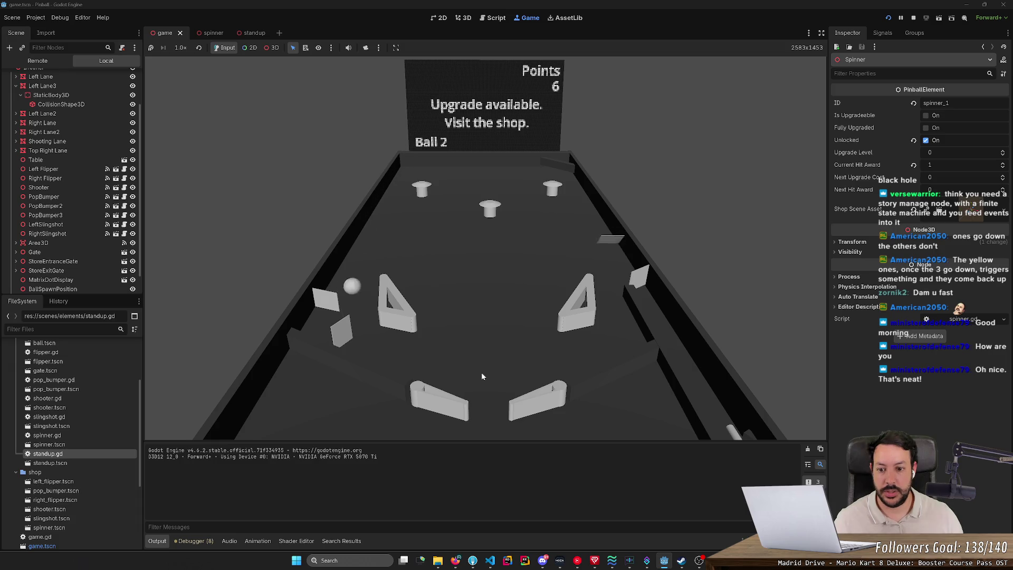
key("Left")
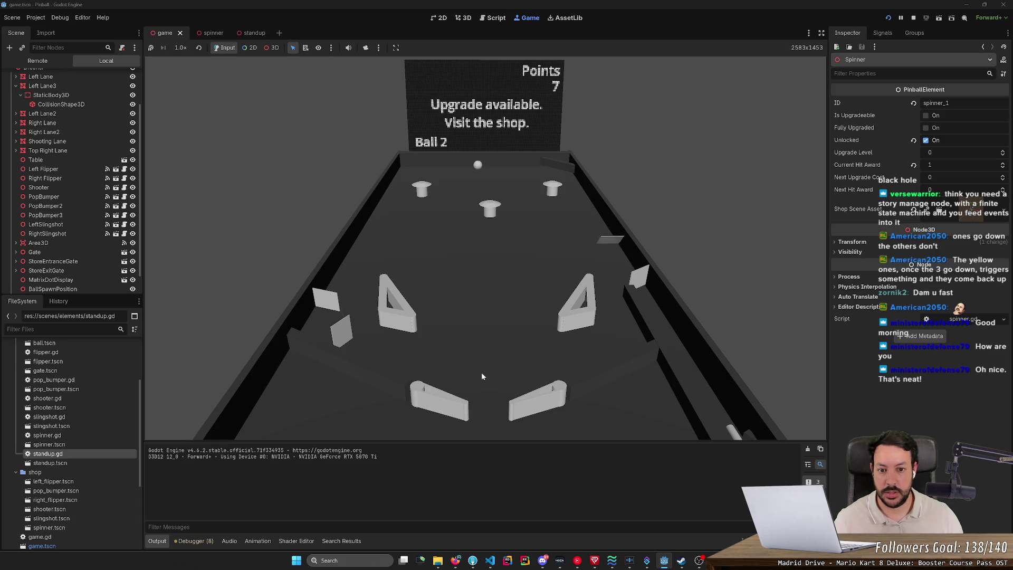
key("Left")
key("Right")
key("Left")
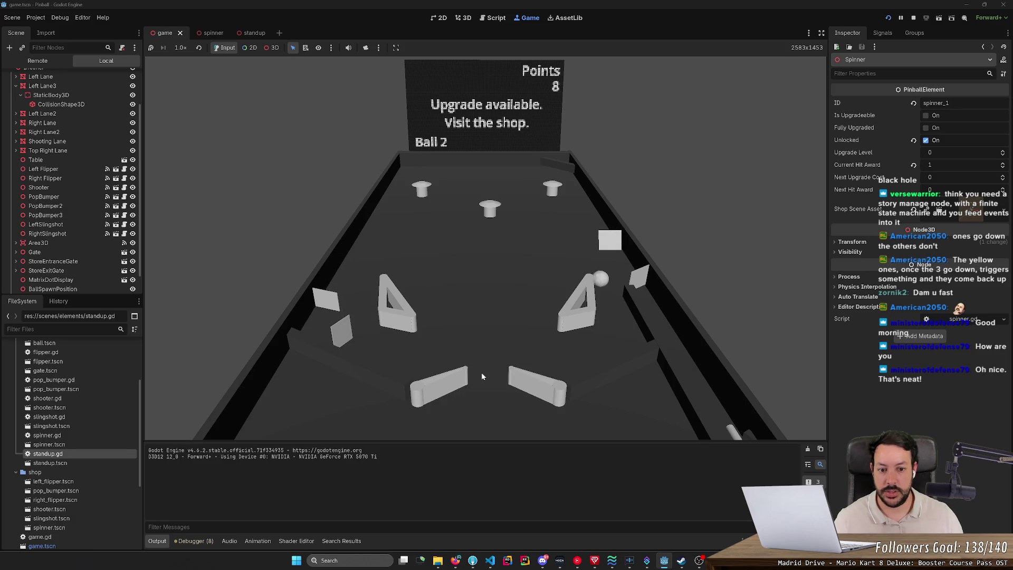
key("Right")
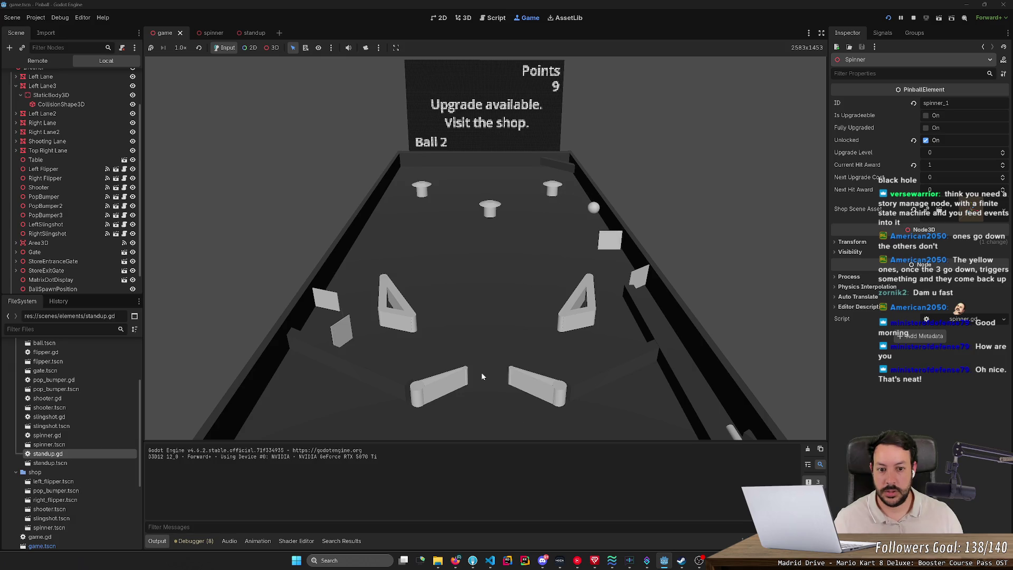
key("Right")
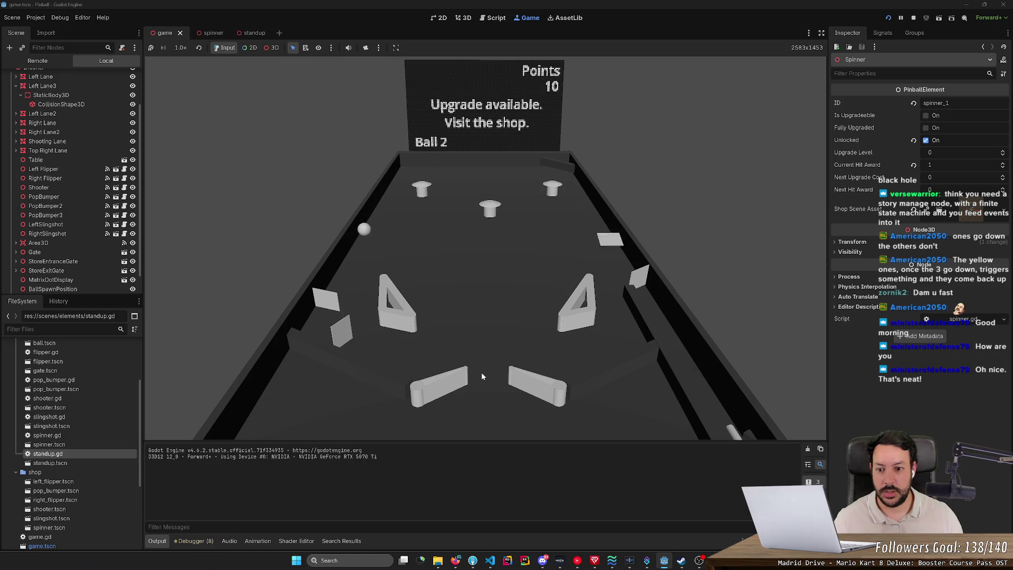
key("Left")
key("Right")
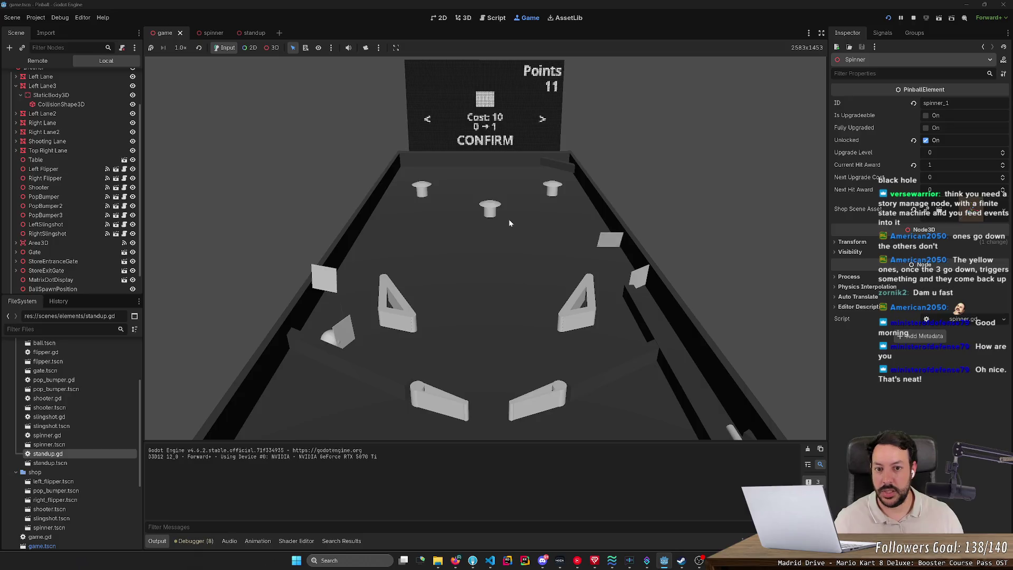
- Buy the Cost 10 spinner upgrade, exit the shop, and play on to 40 points
key("Right")
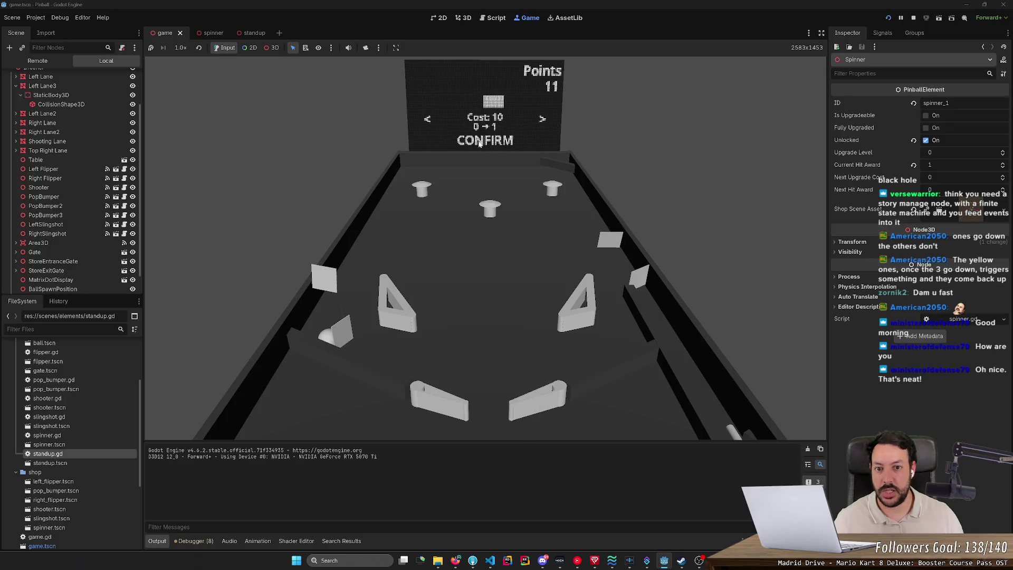
key("Right")
key("Right")
key("Right")
key("Right")
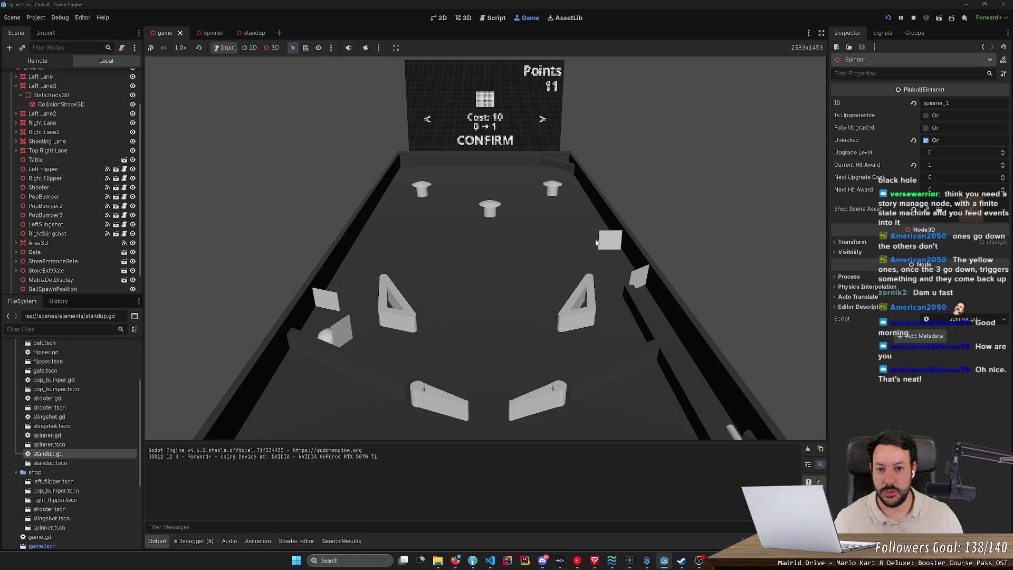
key("space")
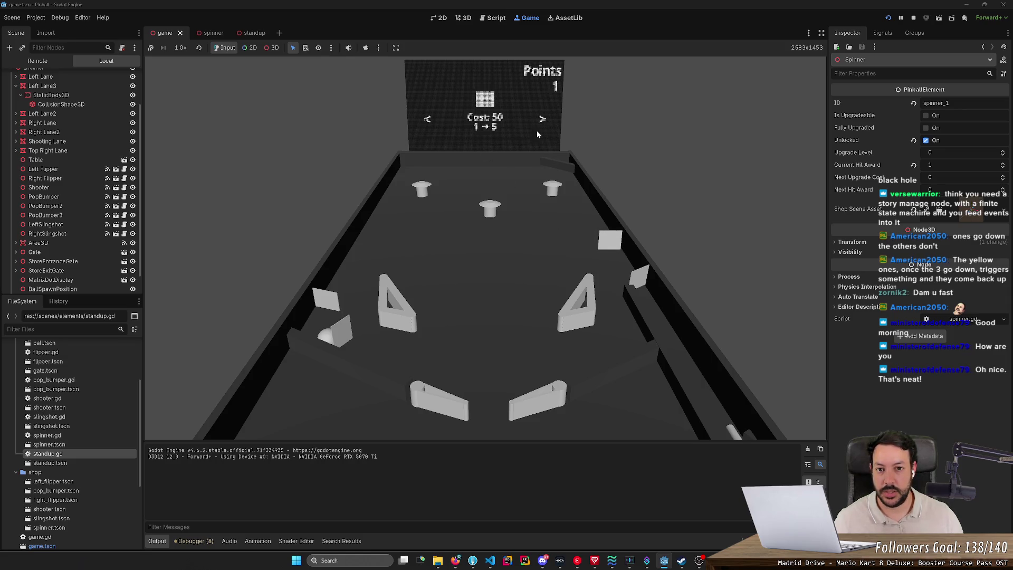
key("Right")
key("Right")
key("Right")
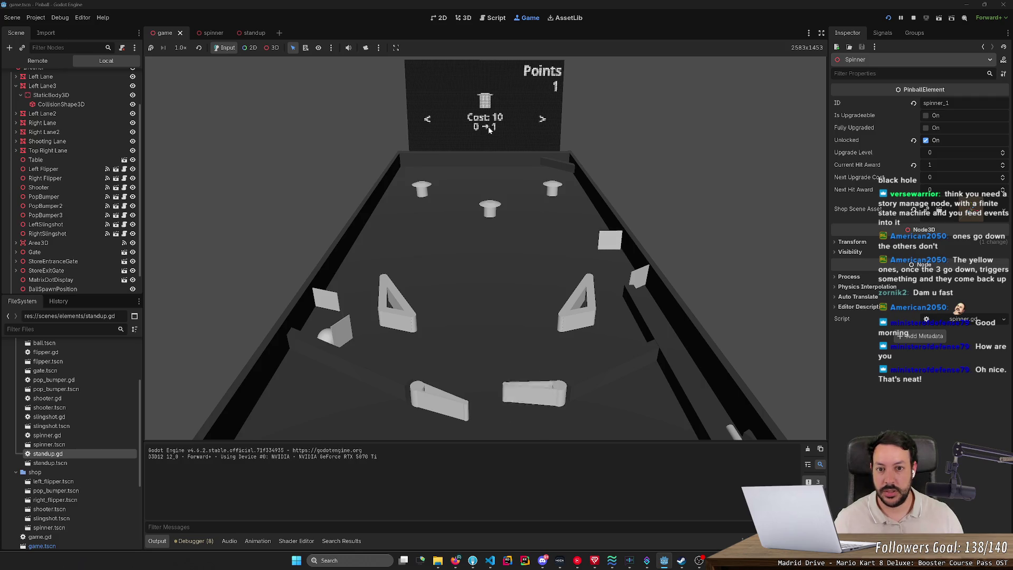
key("Right")
key("Right")
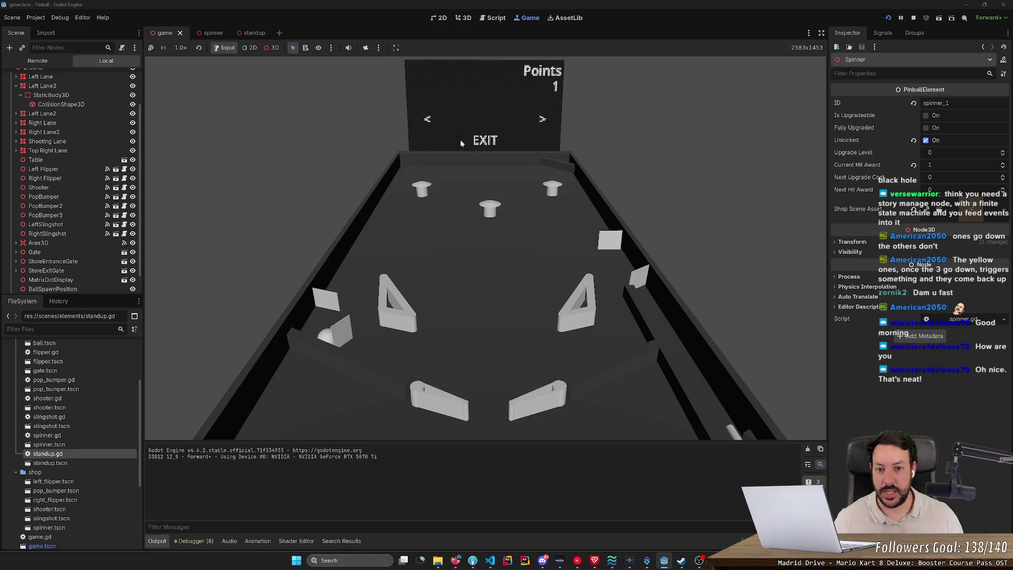
key("space")
key("Left")
key("Left")
key("Left")
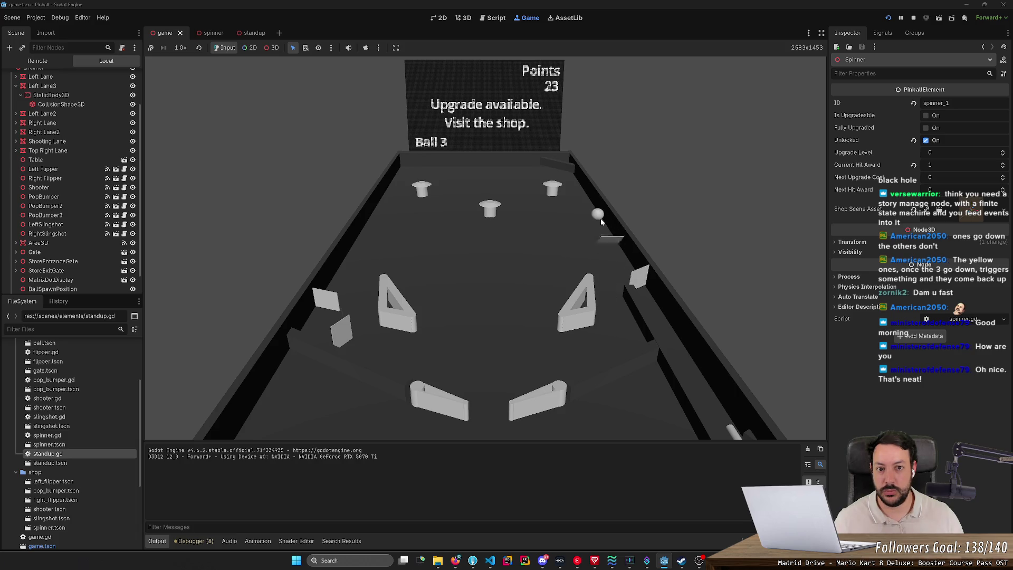
key("Right")
key("Left")
key("Left")
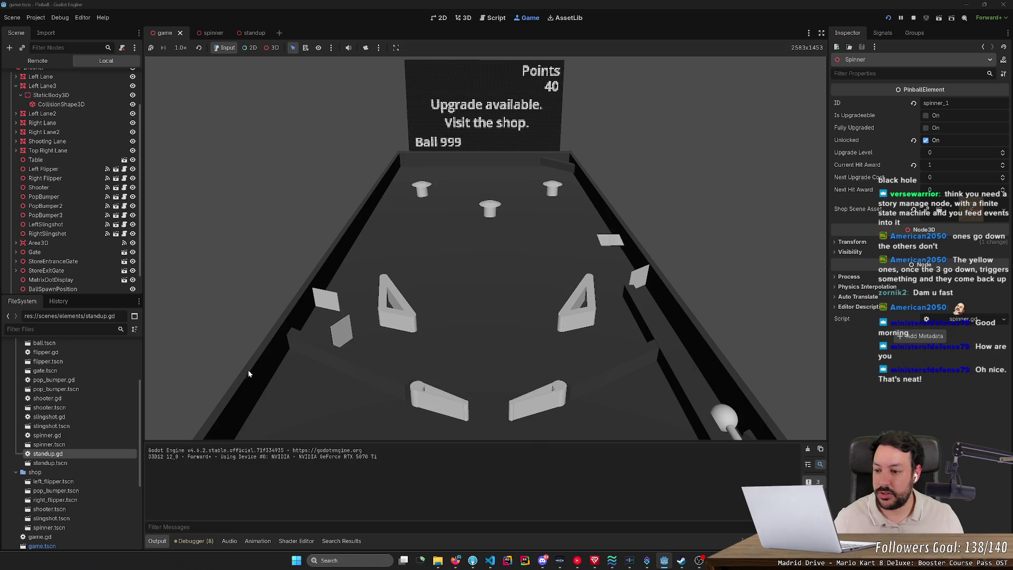
- Open save_game.json and upgrade_table.json from FileSystem to read the save data and upgrade costs
scroll(82, 370, "up", 5)
double_click(81, 373)
mouse_move(274, 164)
left_mouse_down()
mouse_move(317, 124)
mouse_move(195, 26)
left_mouse_up()
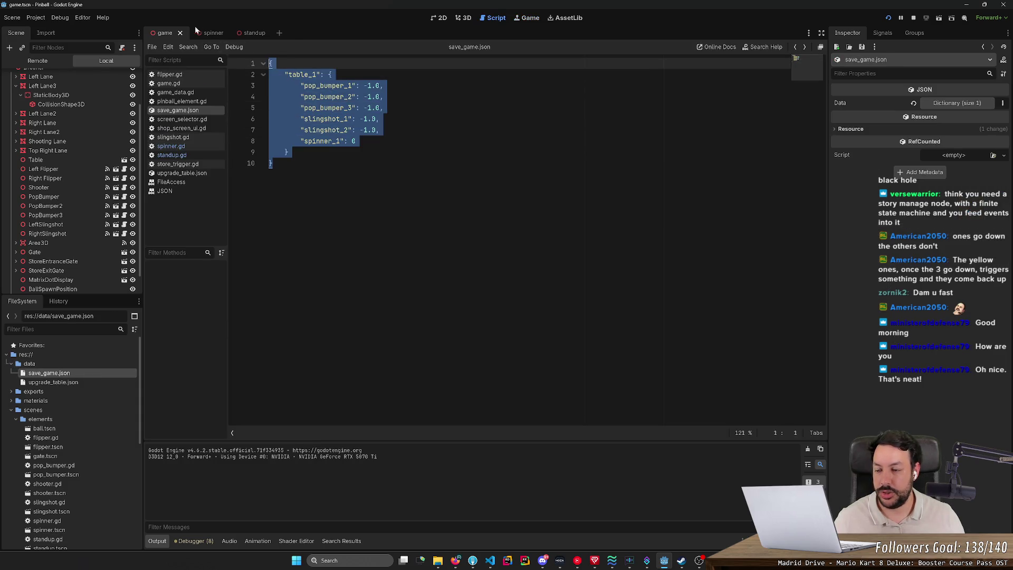
double_click(79, 383)
scroll(526, 238, "down", 2)
scroll(527, 238, "up", 2)
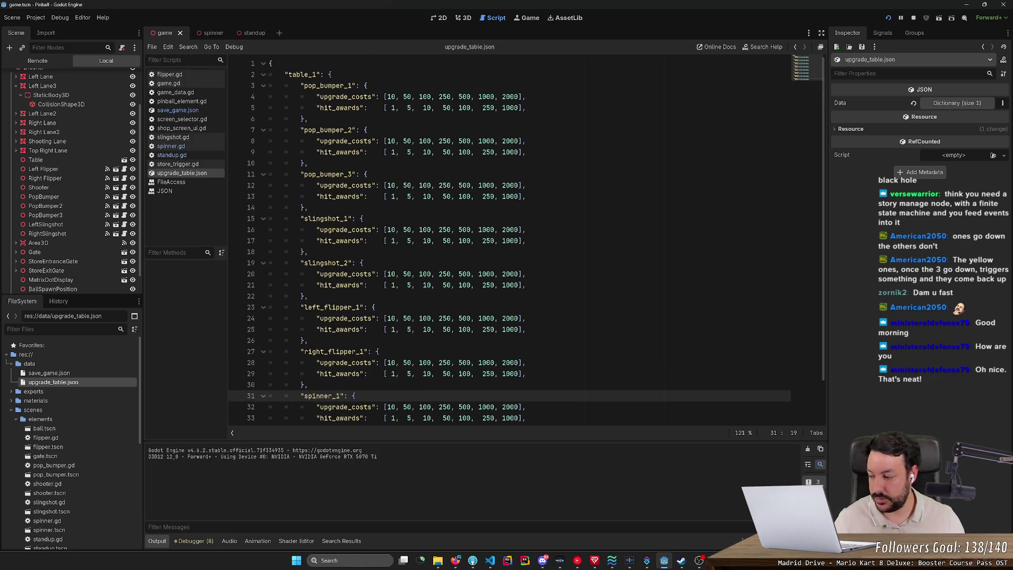
- Switch to 3D, look over the standup target scene, then return to the pinball table scene
left_click(464, 19)
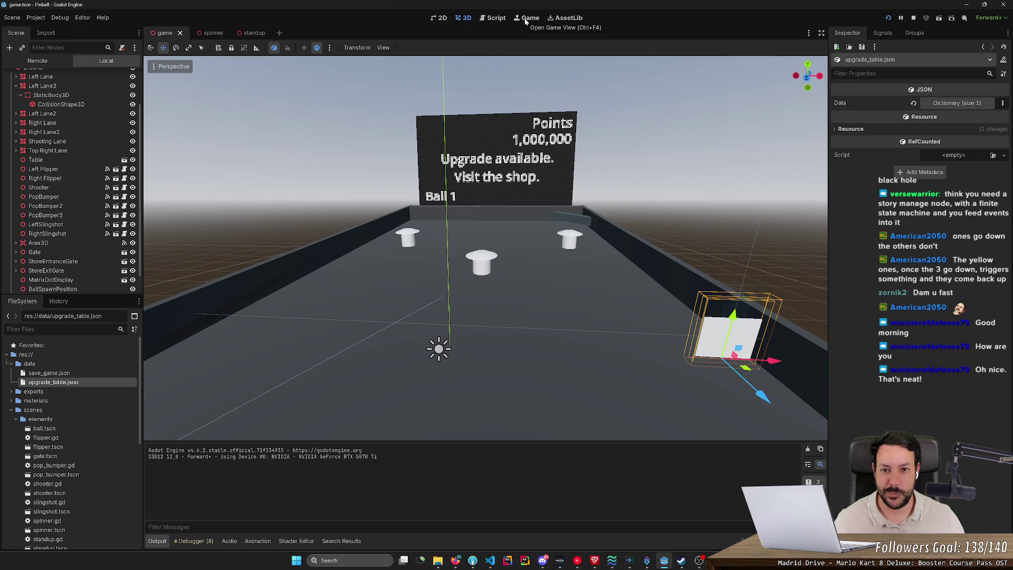
left_click(247, 33)
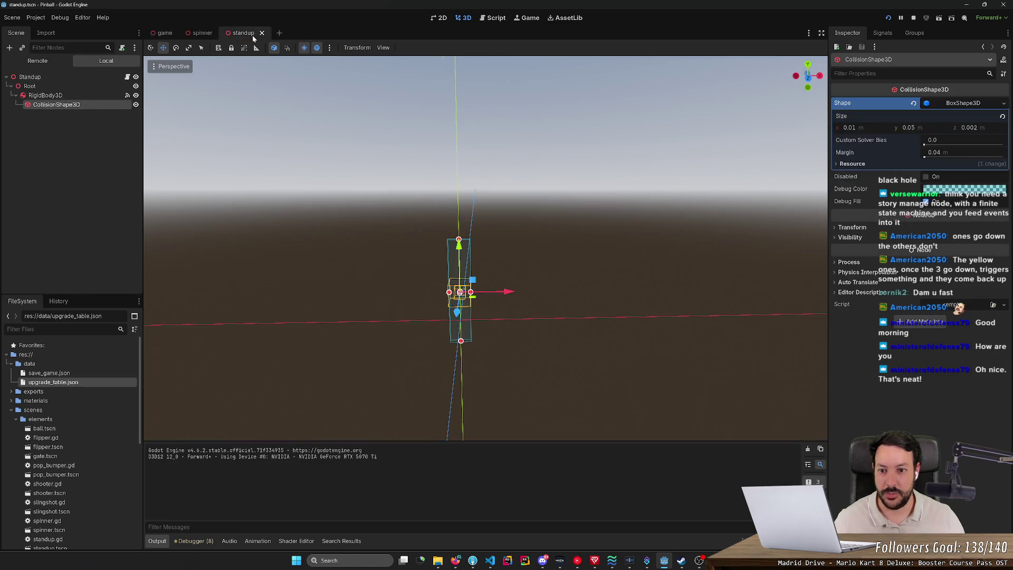
scroll(486, 248, "up", 3)
key("s")
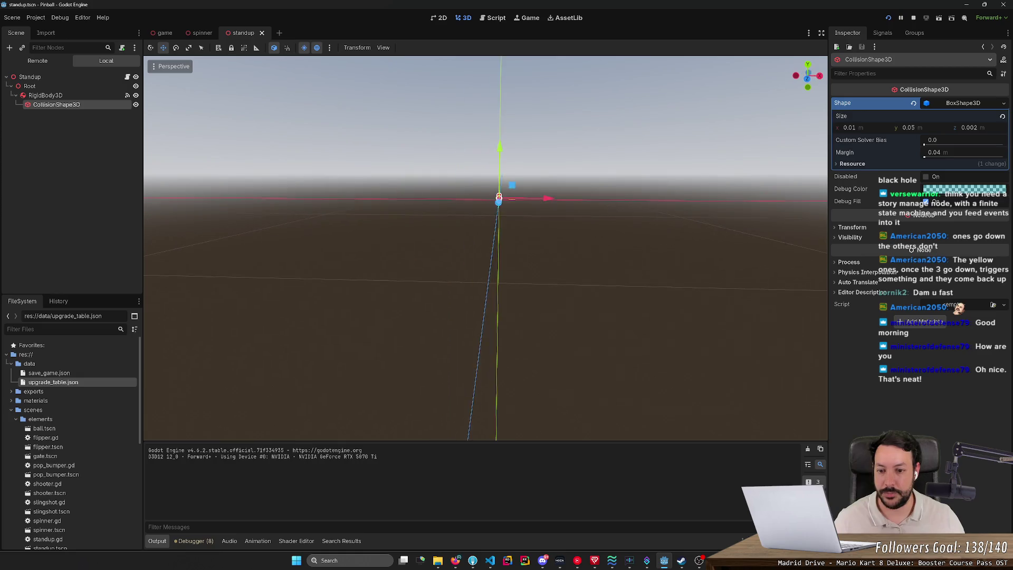
scroll(486, 248, "down", 5)
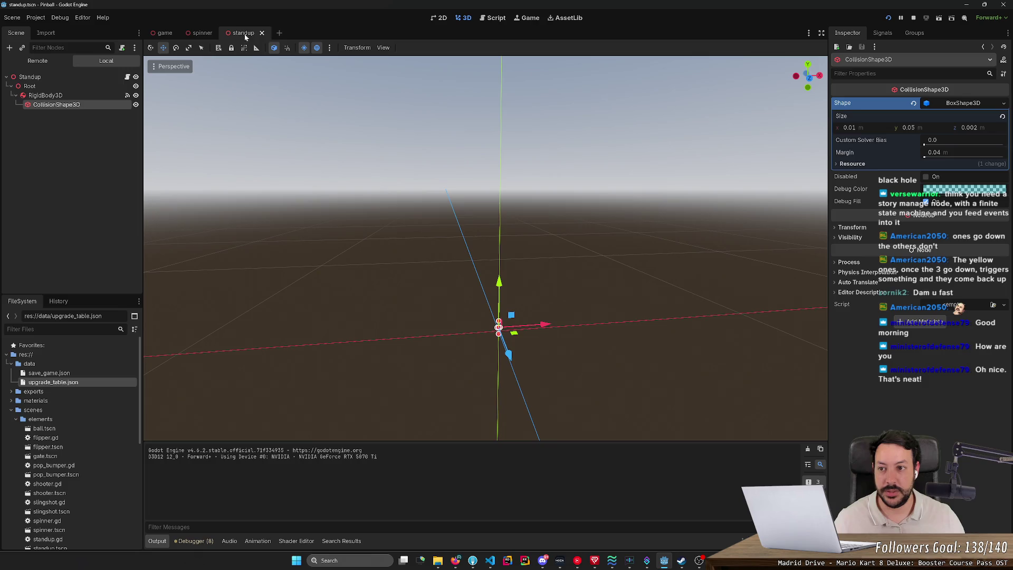
left_click(165, 32)
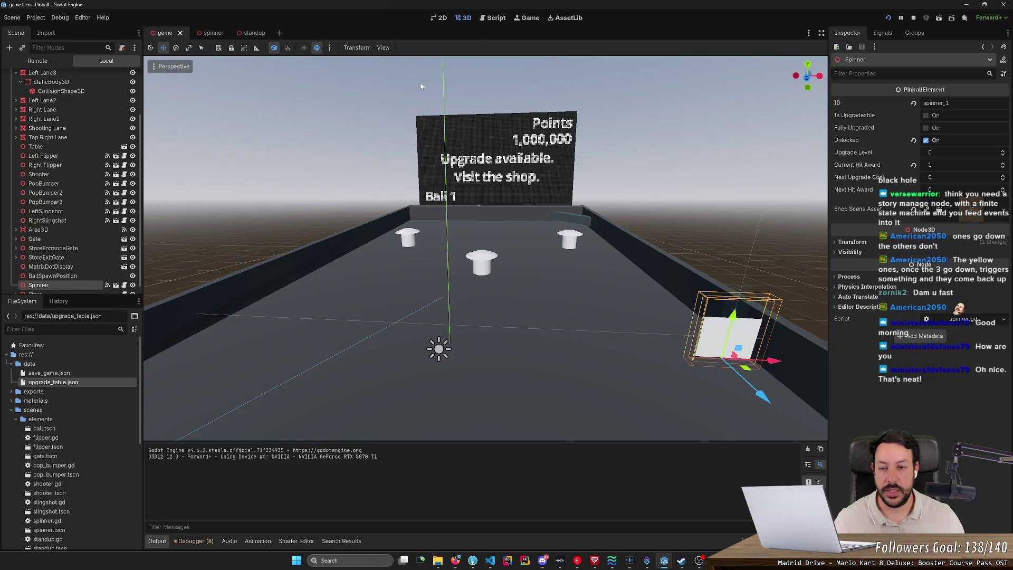
left_click(456, 560)
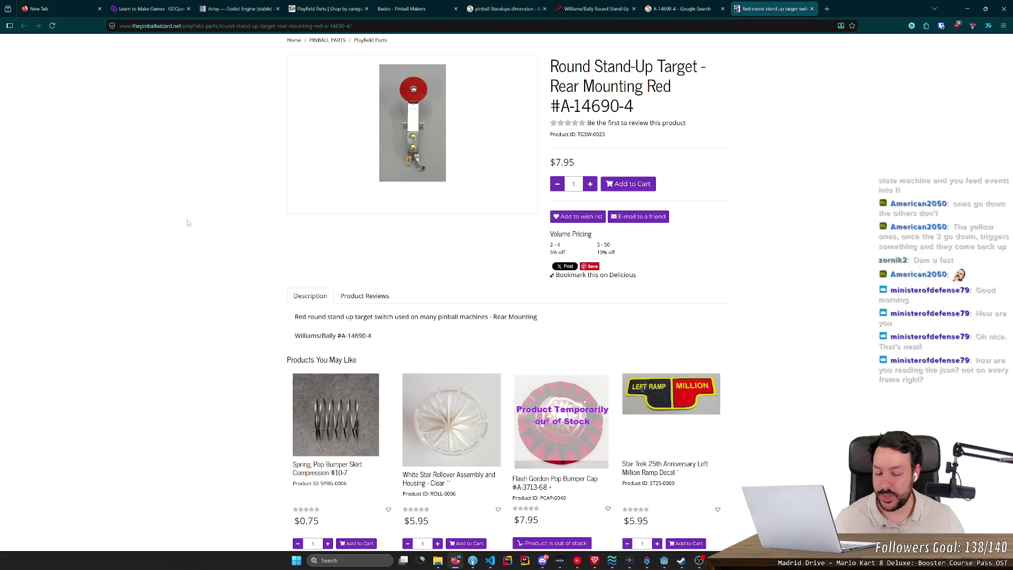
left_click(965, 14)
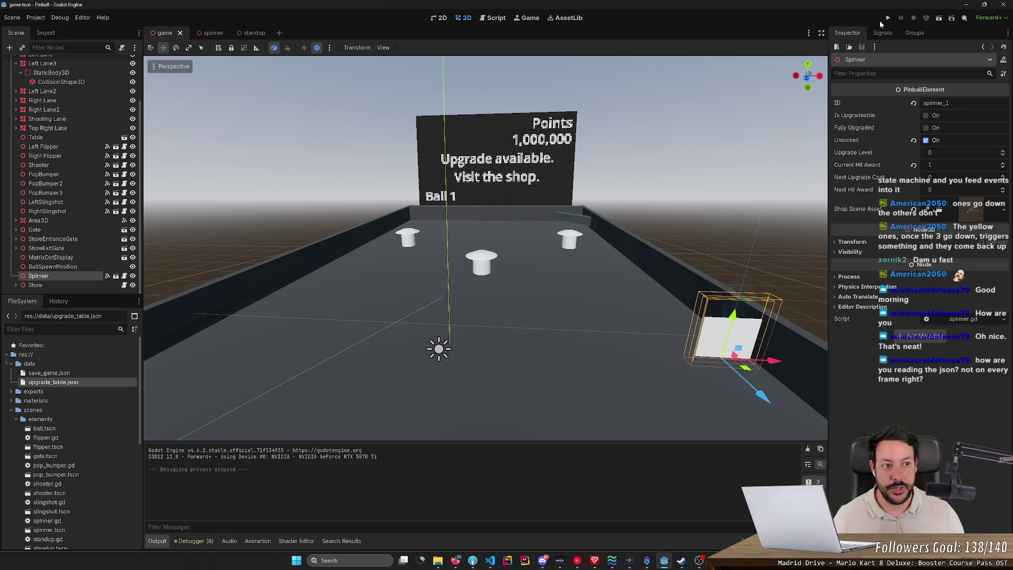
- Run the pinball project, launch the ball, and work both flippers to keep it in play
left_click(888, 17)
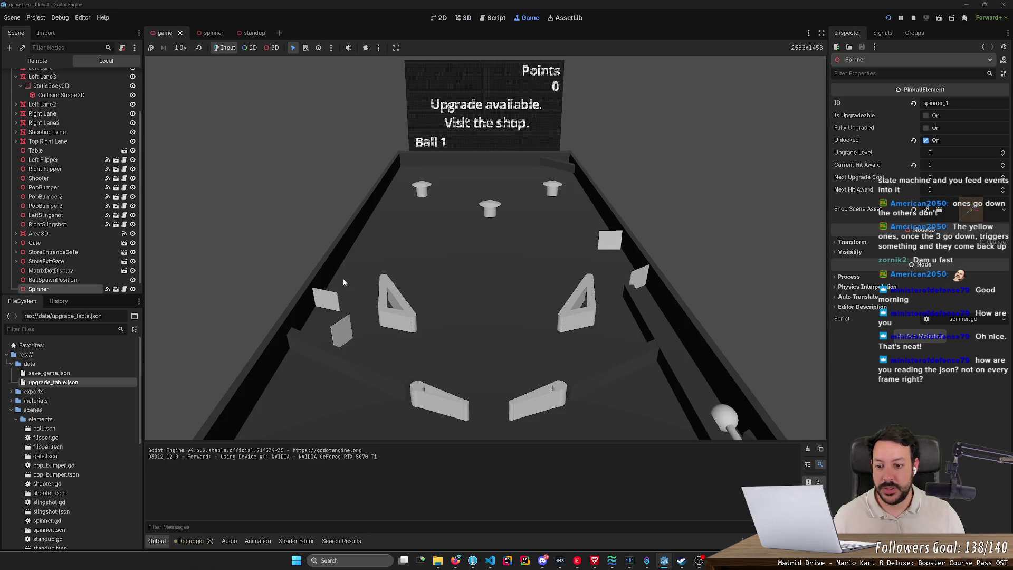
left_click(322, 312)
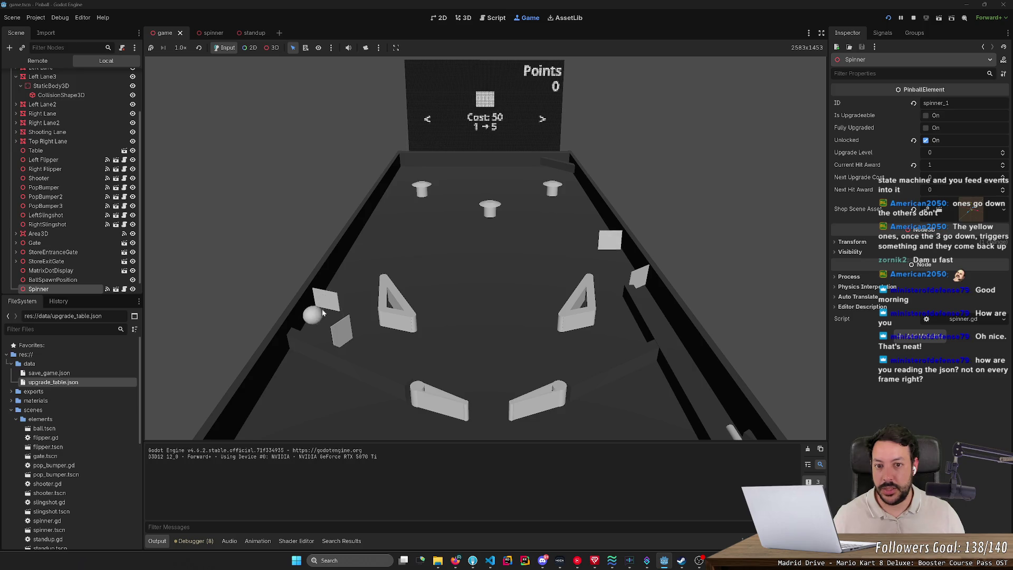
key("Left")
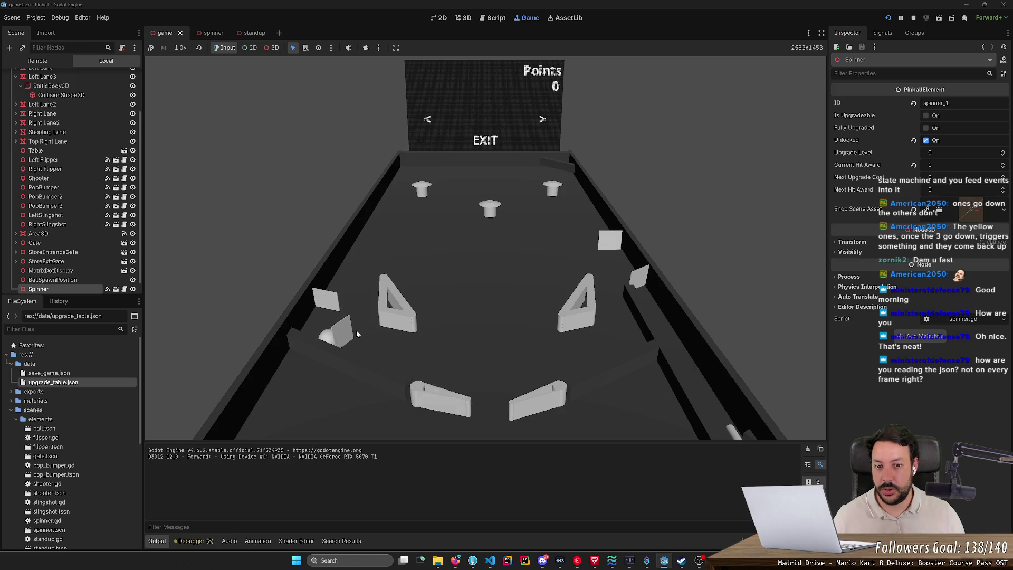
key("Right")
key("Left")
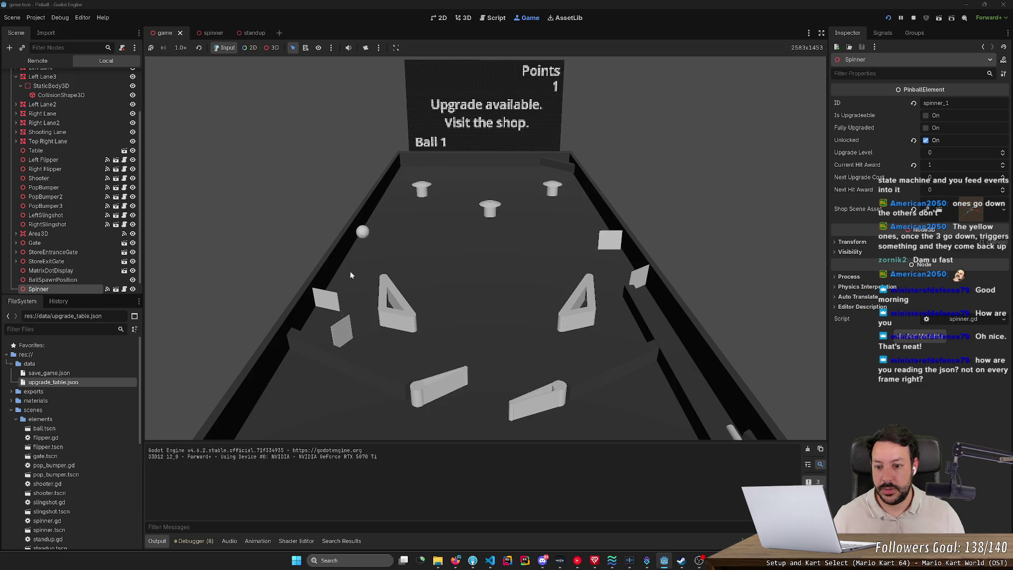
key("Right")
key("Left")
key("Left")
key("Right")
key("space")
key("Left")
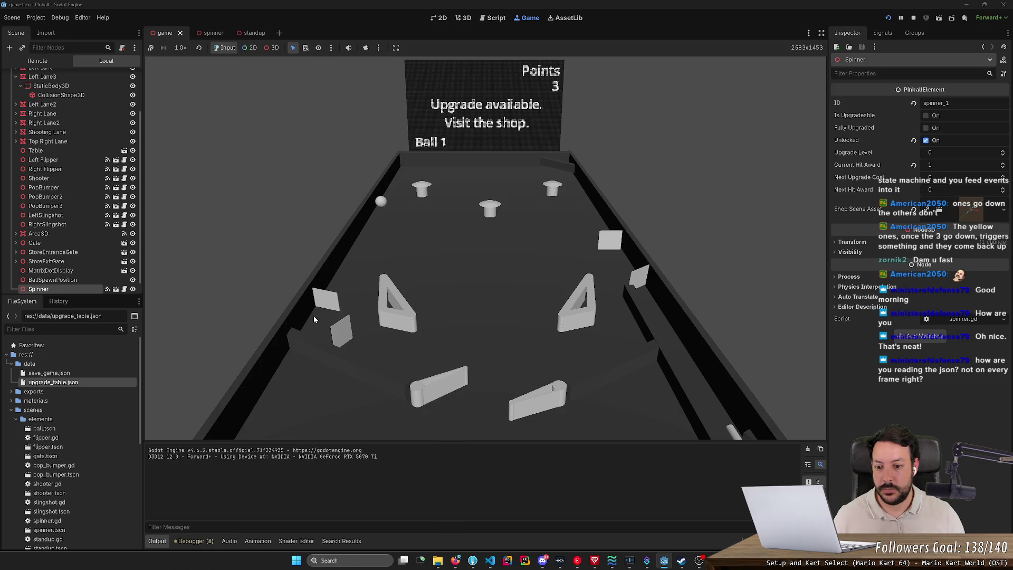
key("Right")
key("Left")
key("Right")
key("Left")
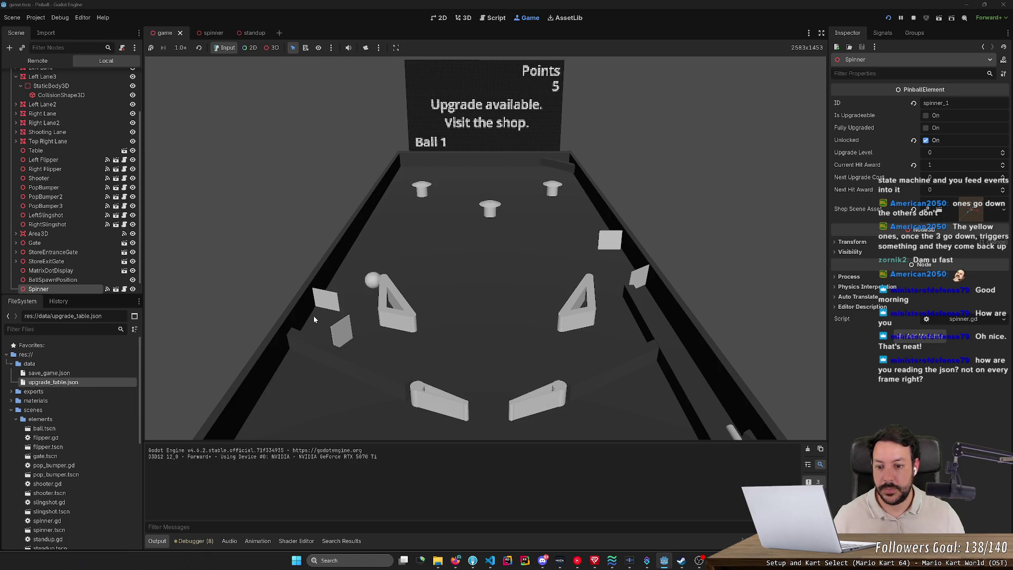
- Keep flipping the ball up toward the spinner to reach 73 points, then stop the game
key("Right")
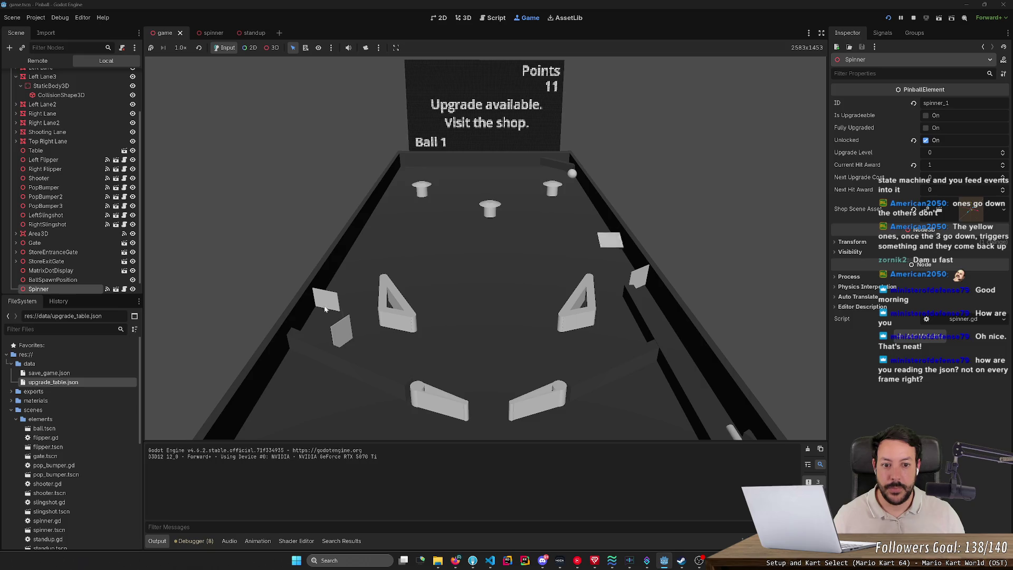
key("Right")
key("Right")
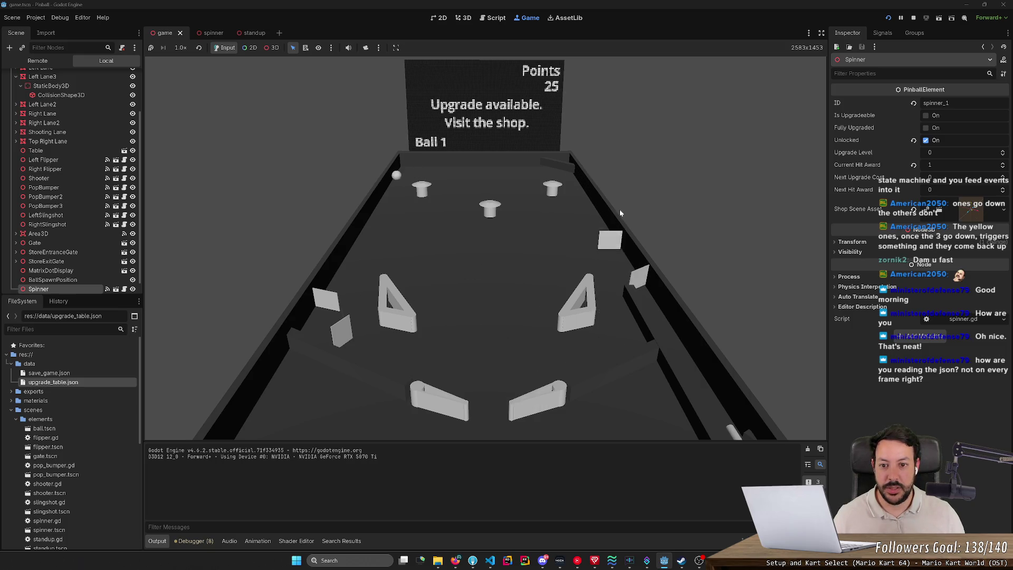
key("Left")
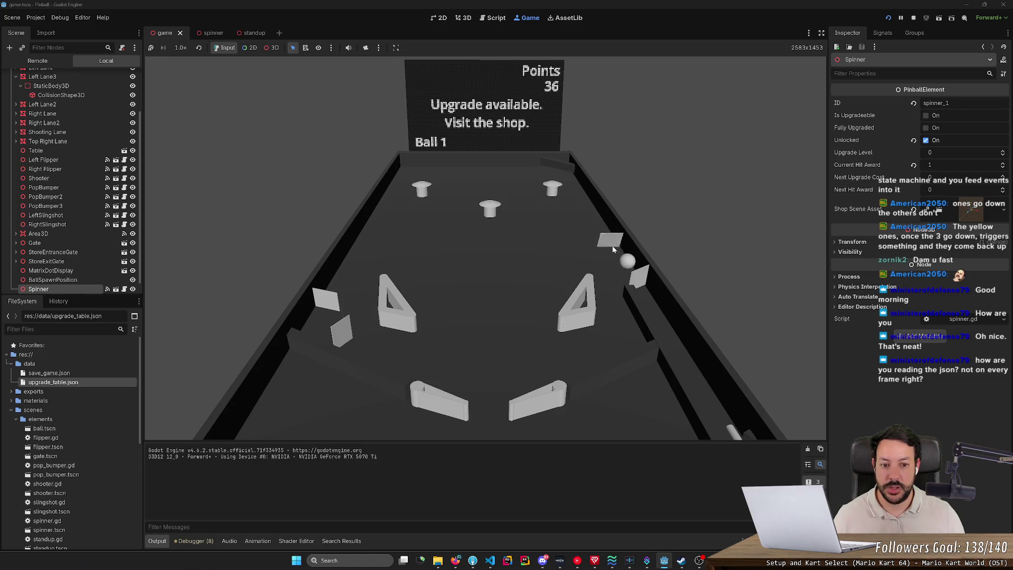
key("Right")
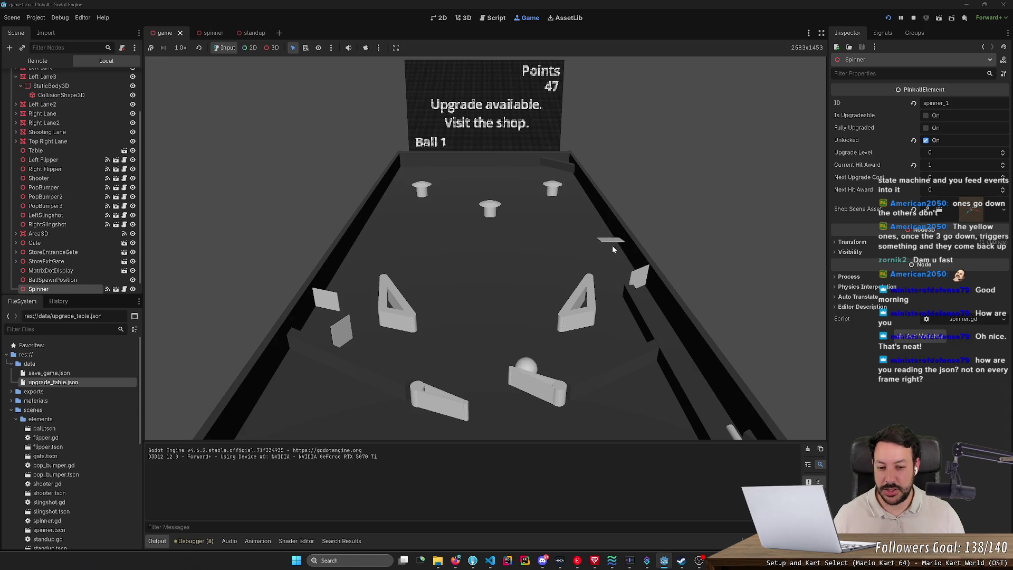
key("Right")
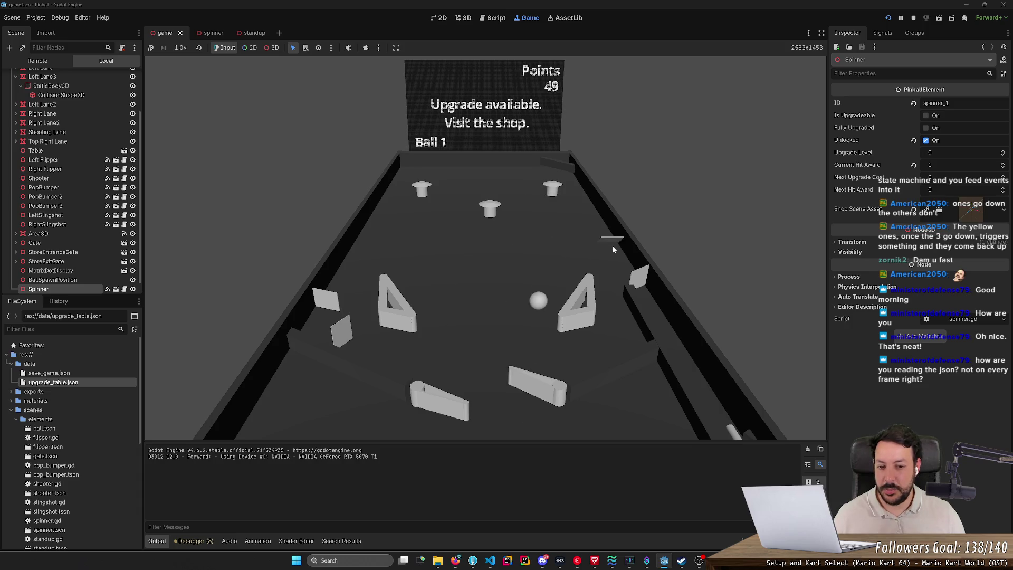
key("Left")
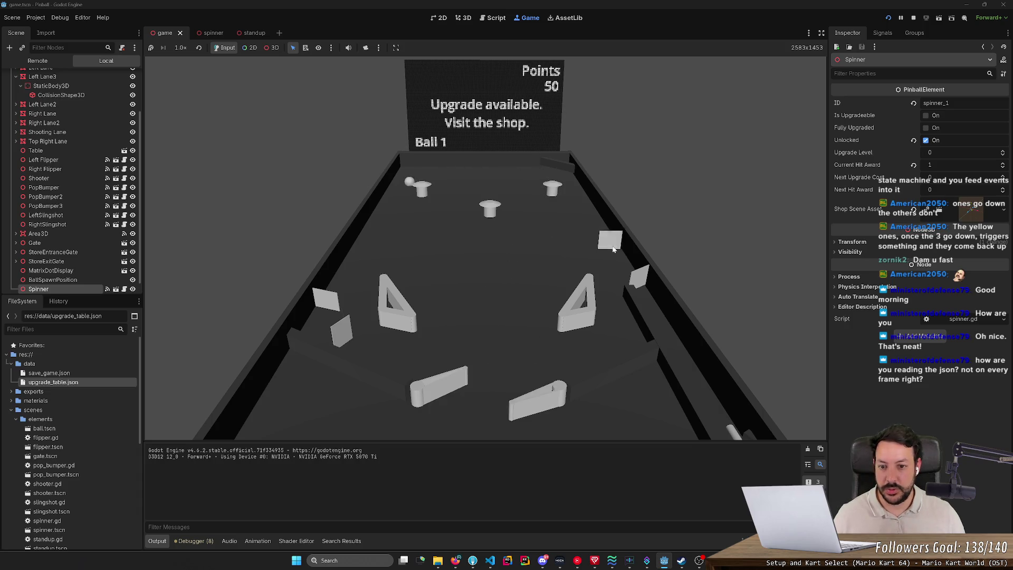
key("Left")
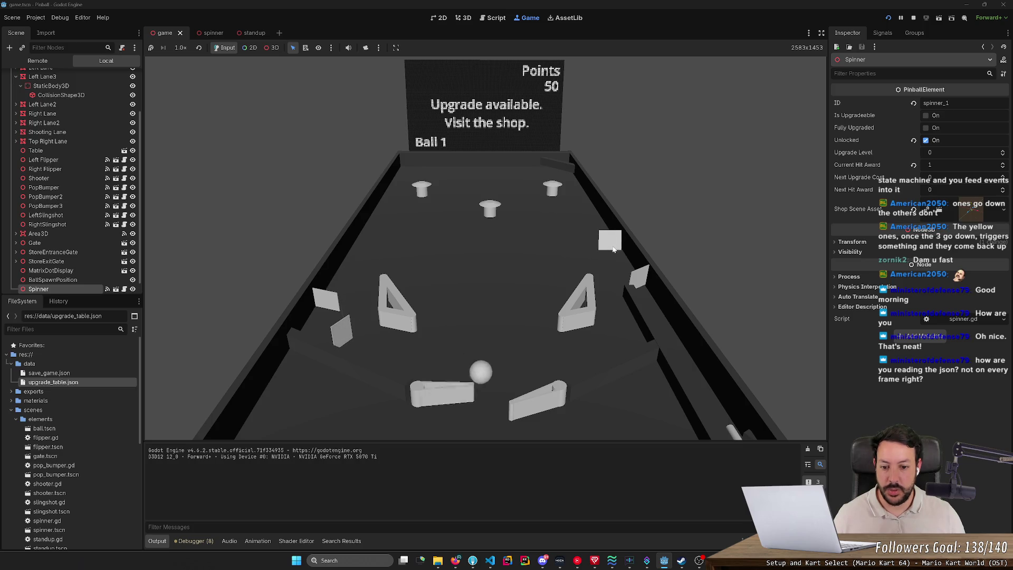
key("Left")
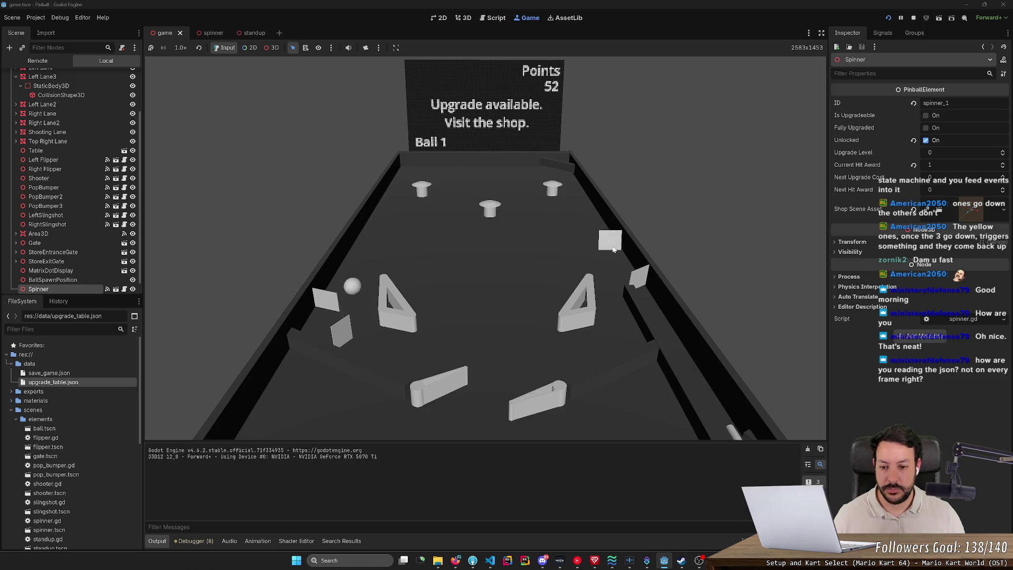
key("Left")
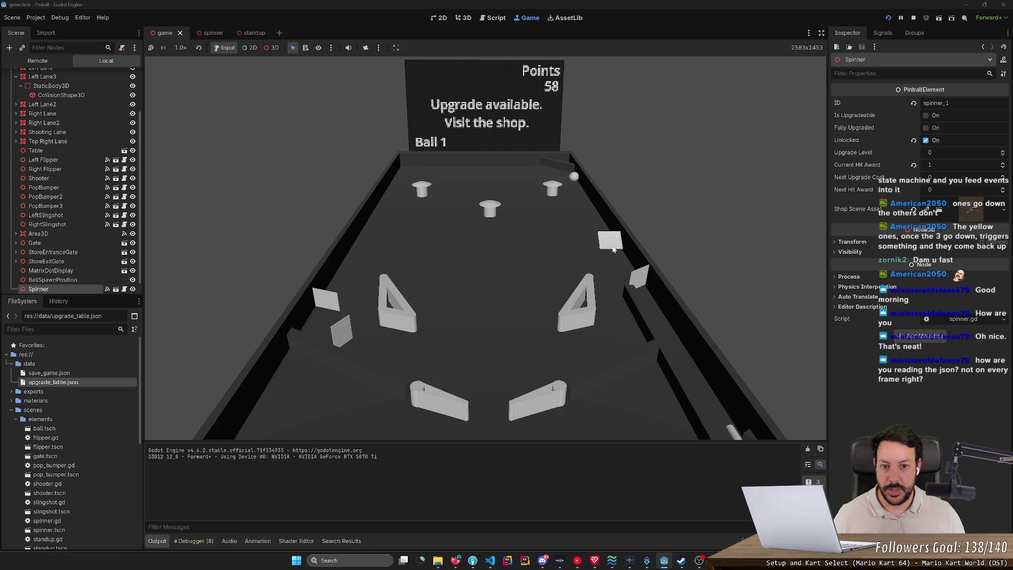
key("Right")
key("Right")
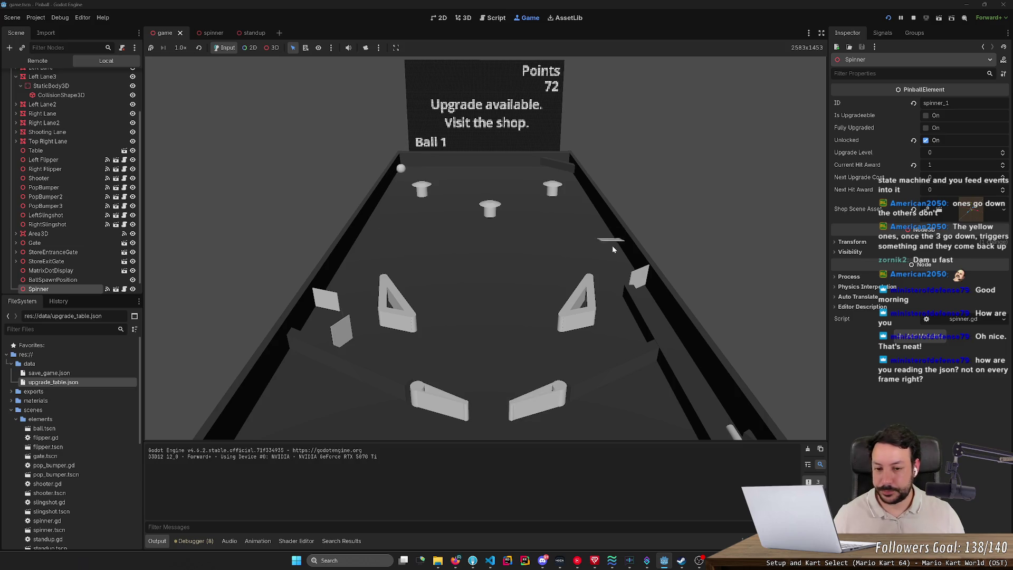
key("Left")
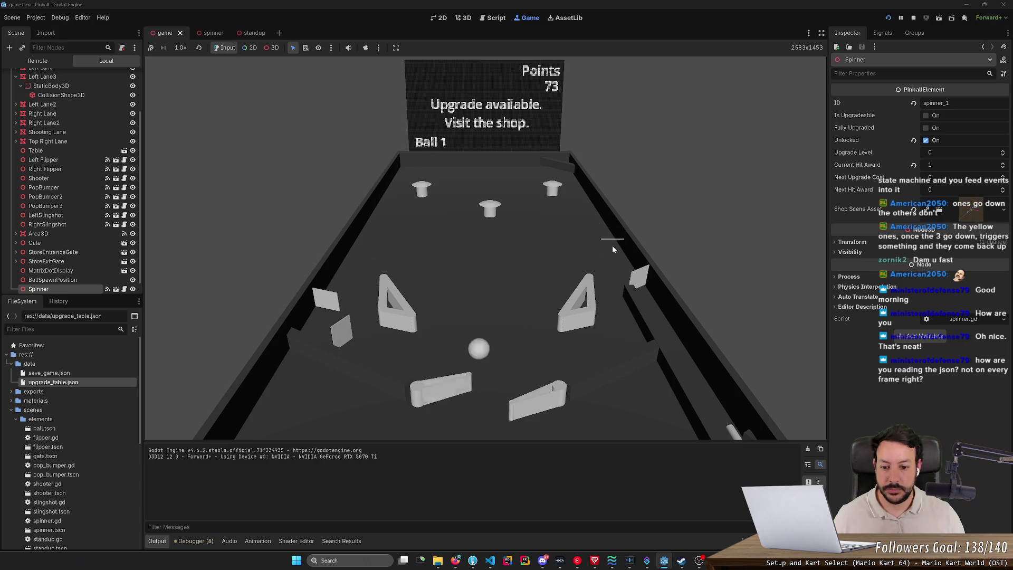
left_click(914, 18)
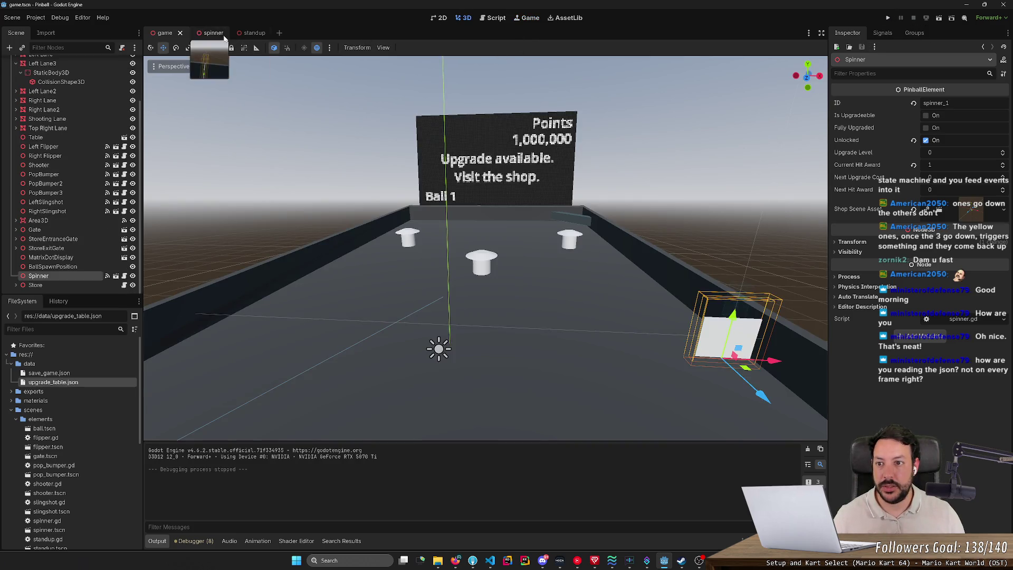
- Bring up the standup scene and orbit the view around its collision box
left_click(252, 32)
left_click_drag(475, 248, 581, 234)
scroll(486, 248, "down", 2)
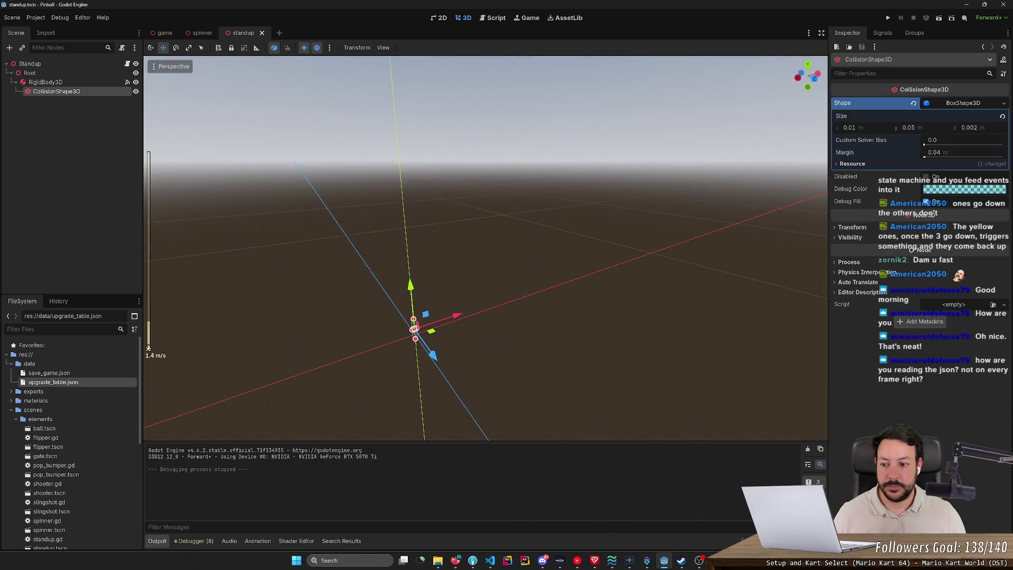
scroll(485, 248, "down", 5)
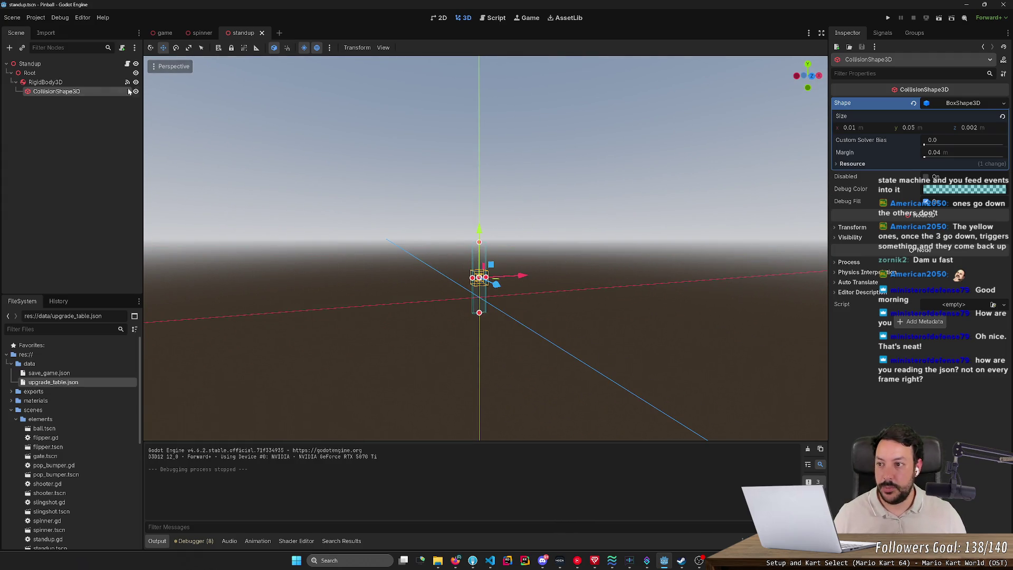
left_click(53, 74)
key("q")
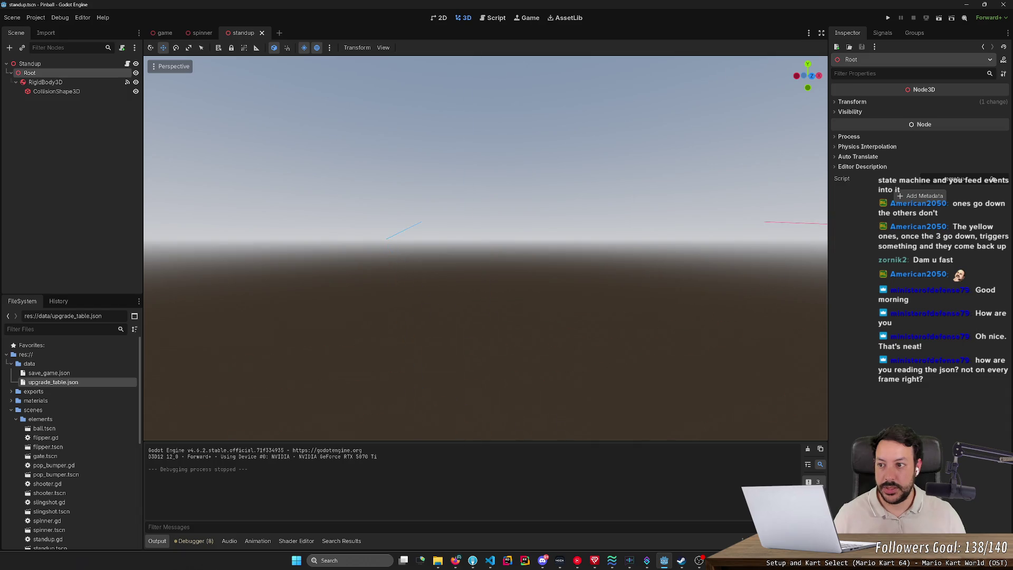
key("e")
key("q")
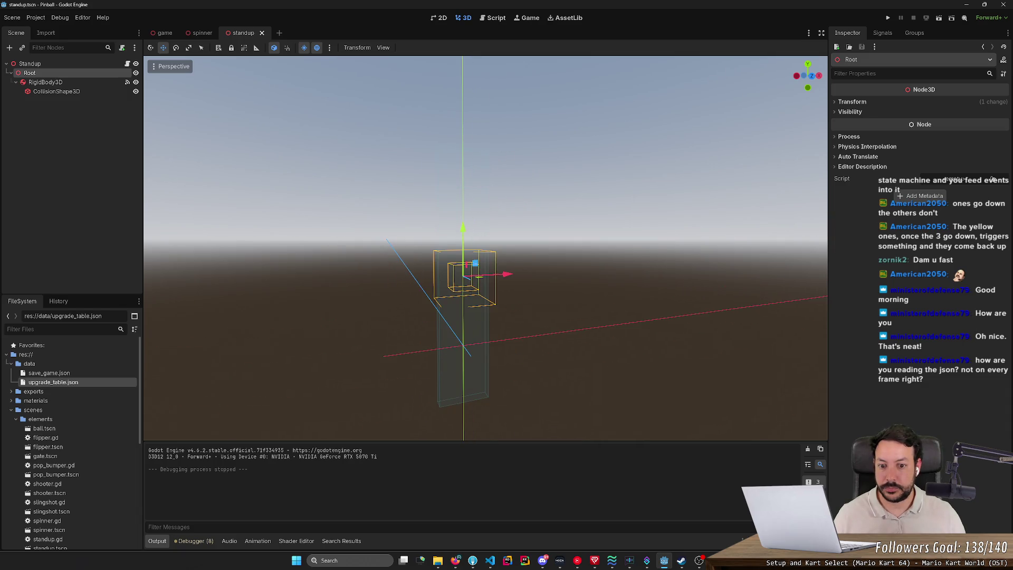
- Try moving the RigidBody3D upward, then undo the move with Ctrl+Z
left_click(468, 270)
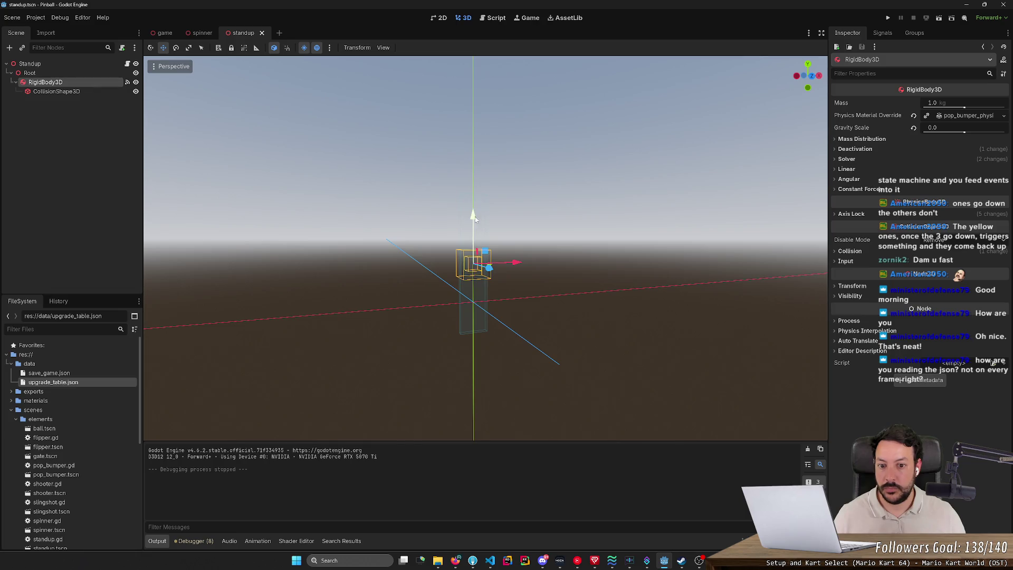
left_click_drag(474, 215, 474, 105)
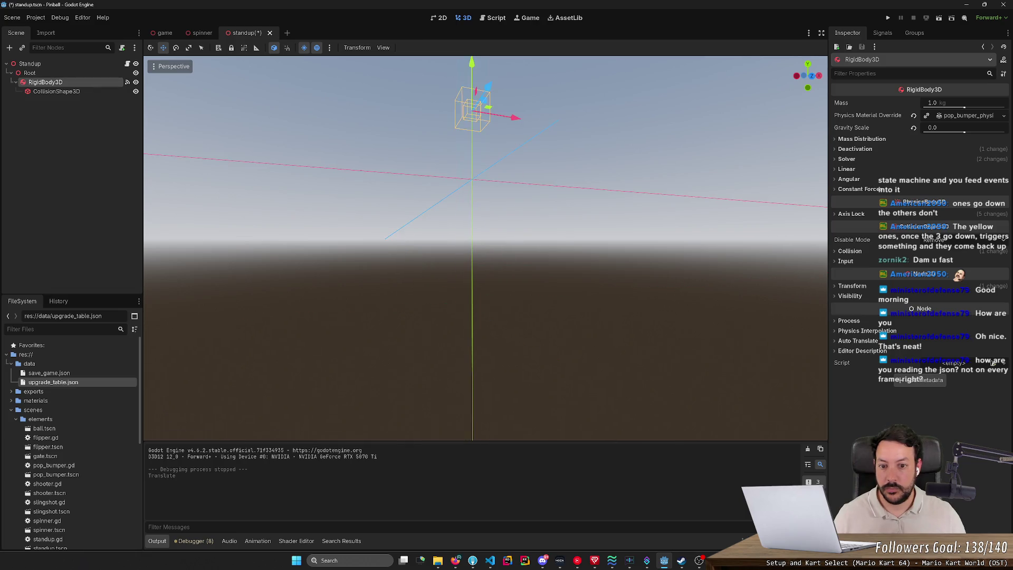
left_click(29, 73)
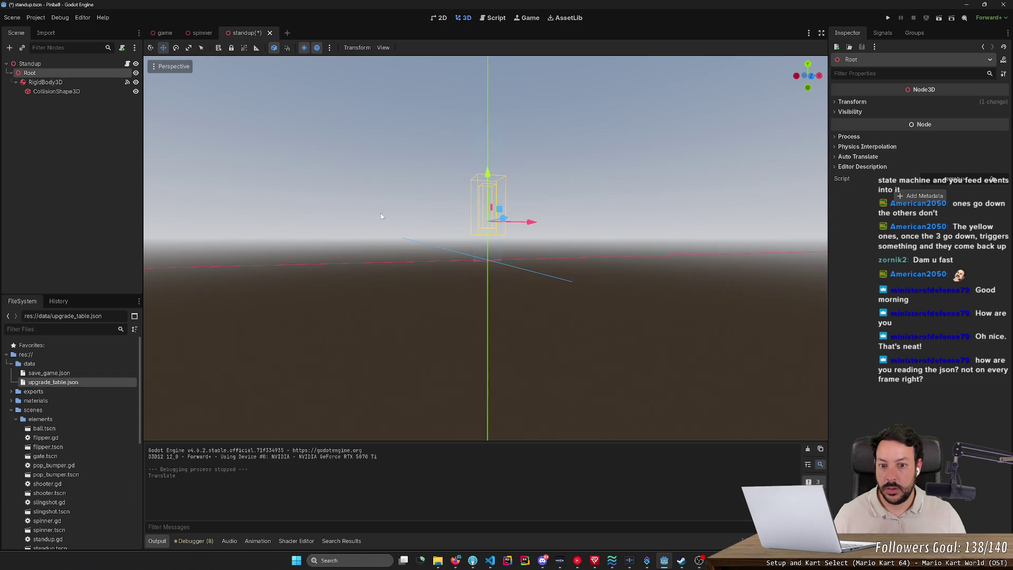
key("e")
left_click(55, 65)
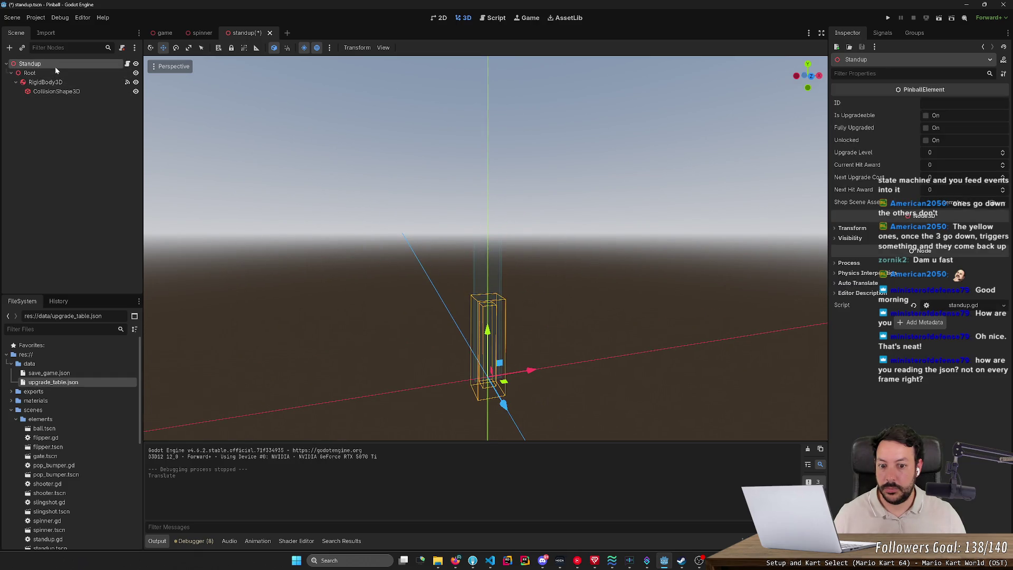
left_click(55, 74)
scroll(342, 230, "down", 2)
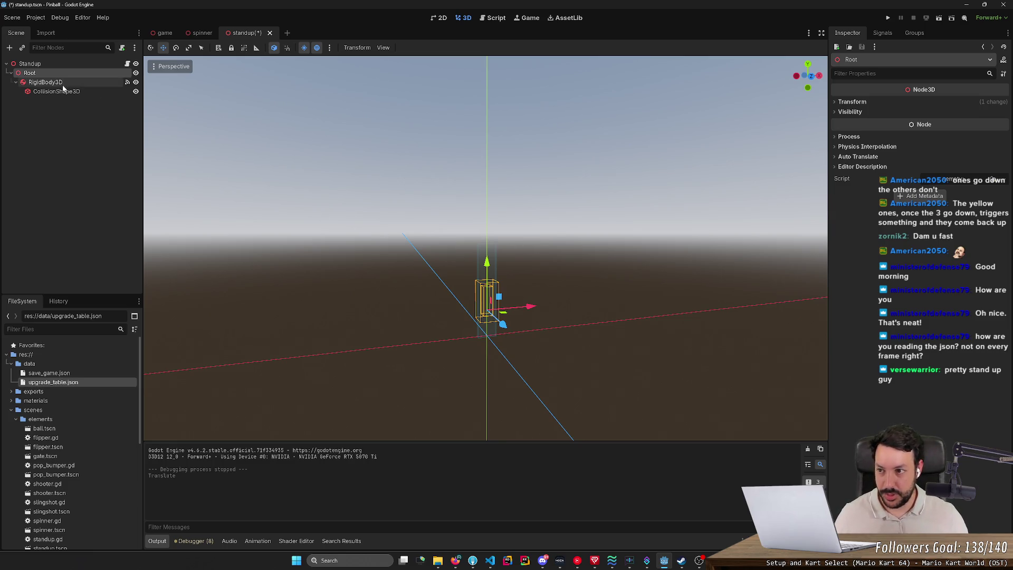
key("ctrl+z")
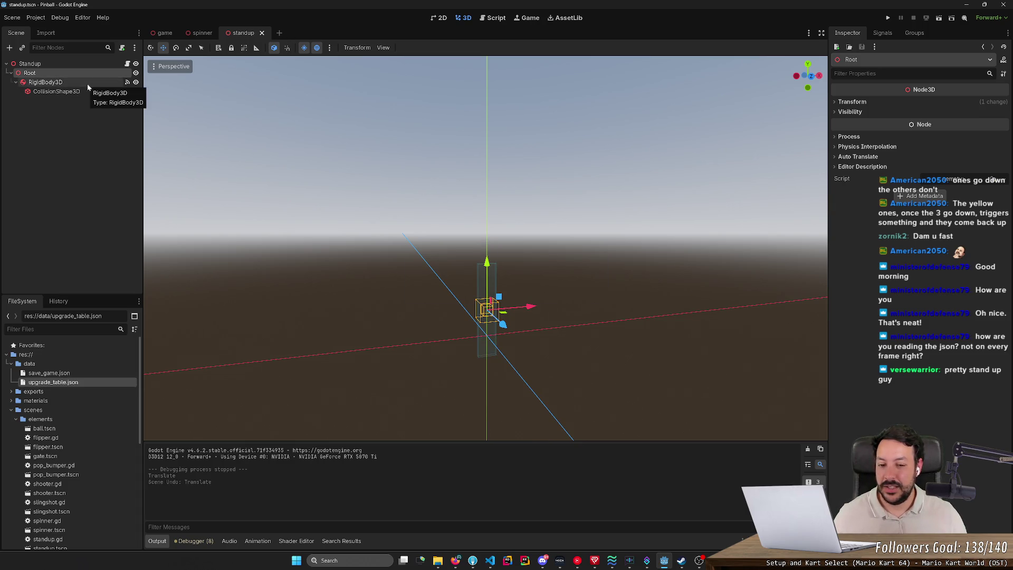
- Inspect the CollisionShape3D's box shape under the RigidBody3D
left_click(87, 84)
left_click(81, 93)
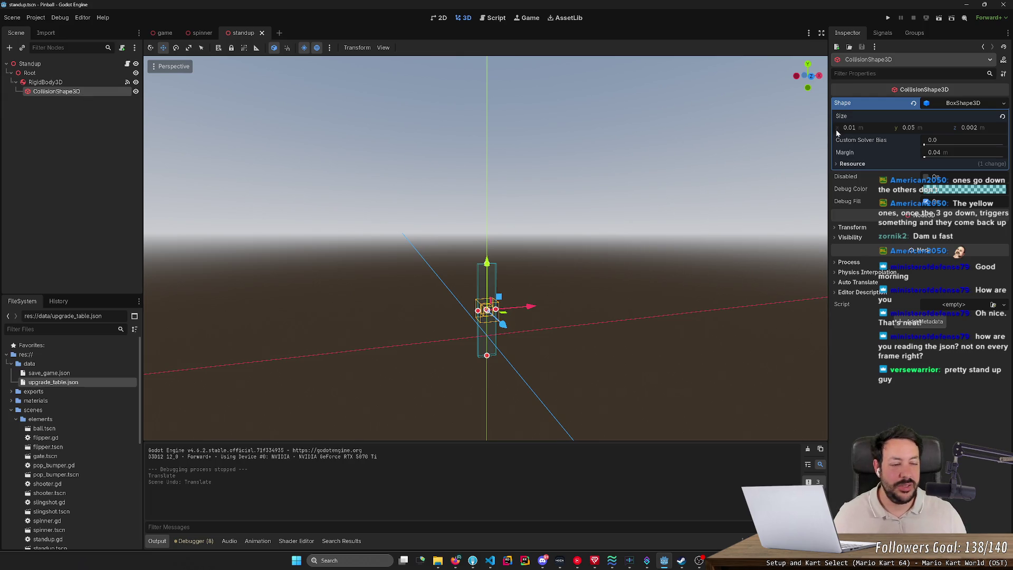
left_click(47, 82)
left_click(50, 91)
- Add a MeshInstance3D child under RigidBody3D and give it a new BoxMesh
right_click(57, 83)
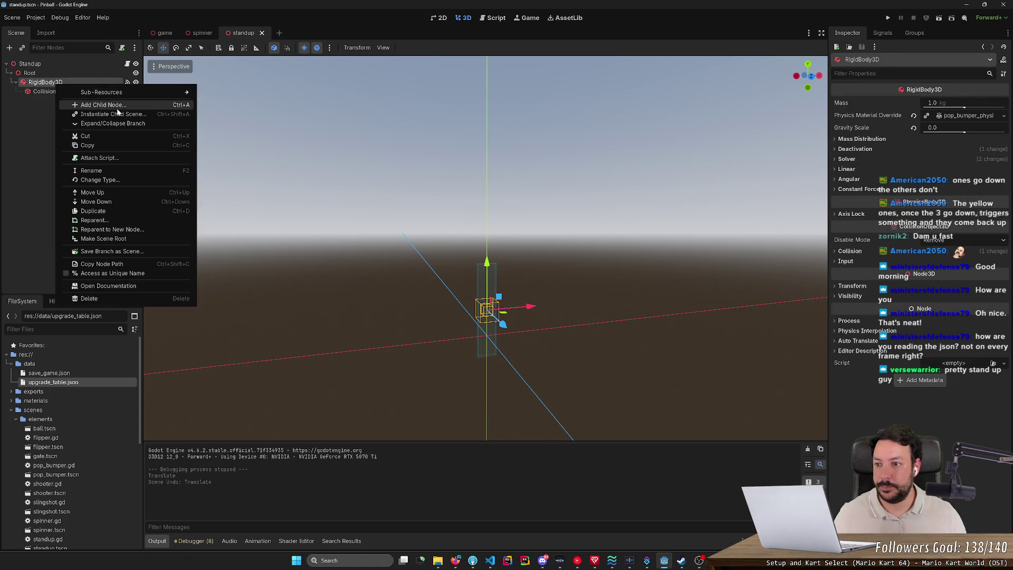
left_click(102, 105)
type("mesh")
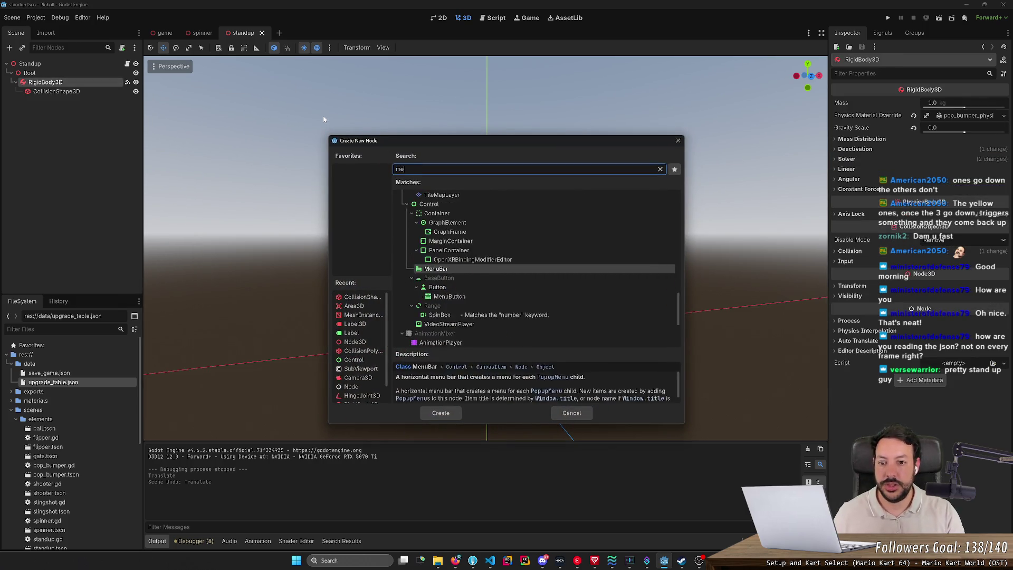
left_click(459, 413)
left_click(967, 106)
left_click(972, 156)
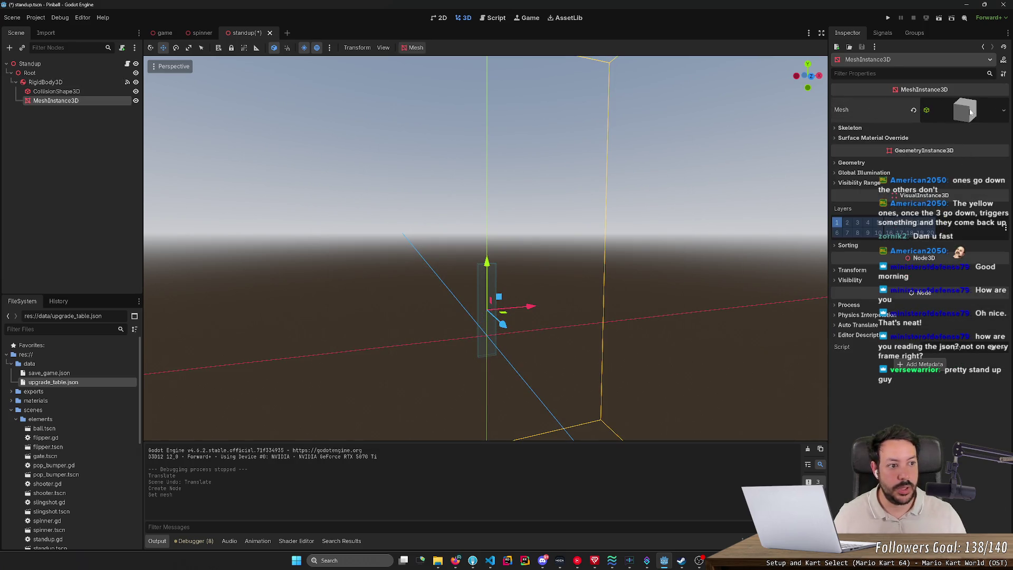
- Check the collision box size, then set the box mesh size to 0.01 × 0.05 × 0.002
left_click(90, 92)
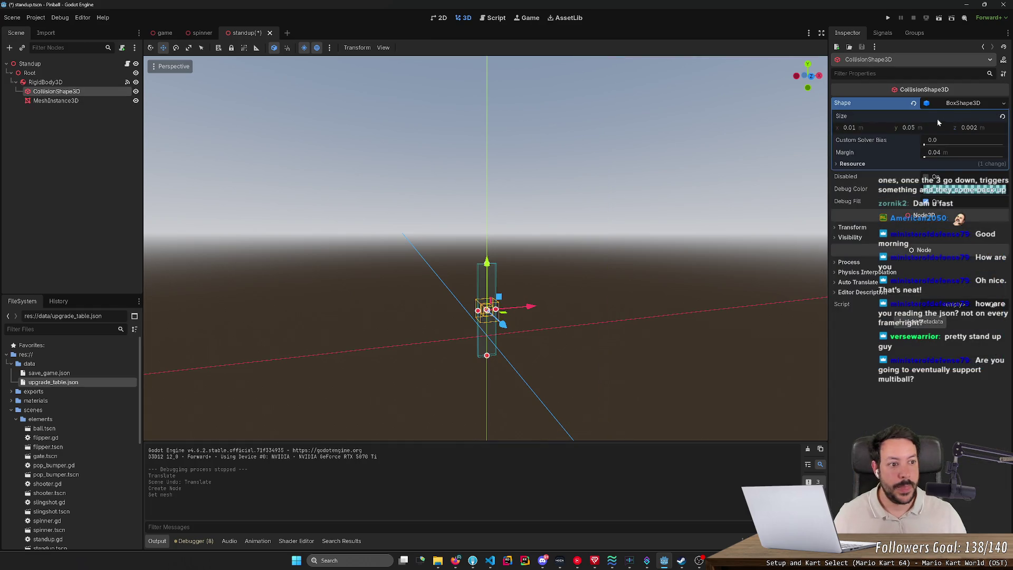
left_click(974, 129)
left_click(56, 101)
left_click(847, 202)
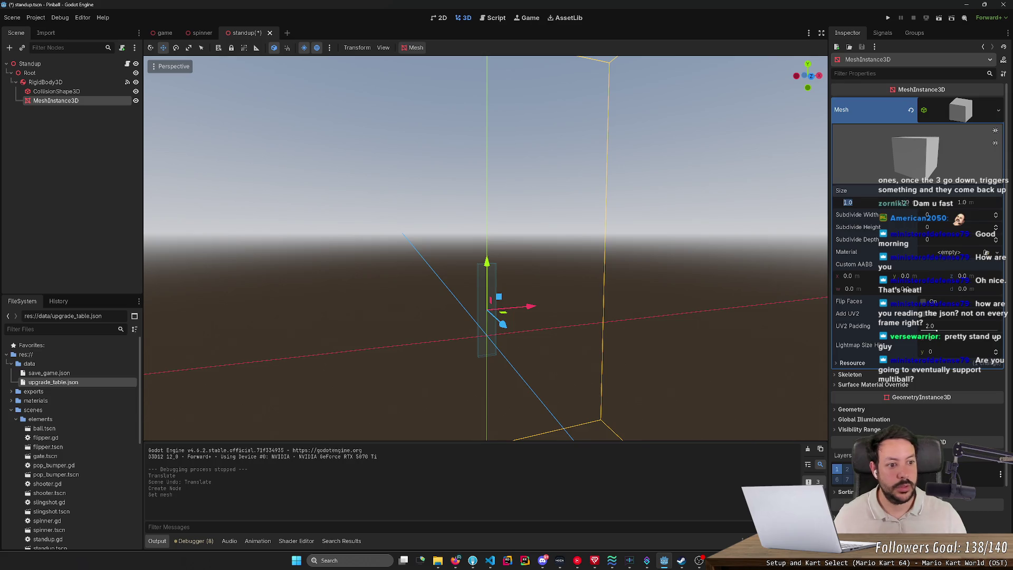
type("0.01")
key("Tab")
type("0.05")
key("Tab")
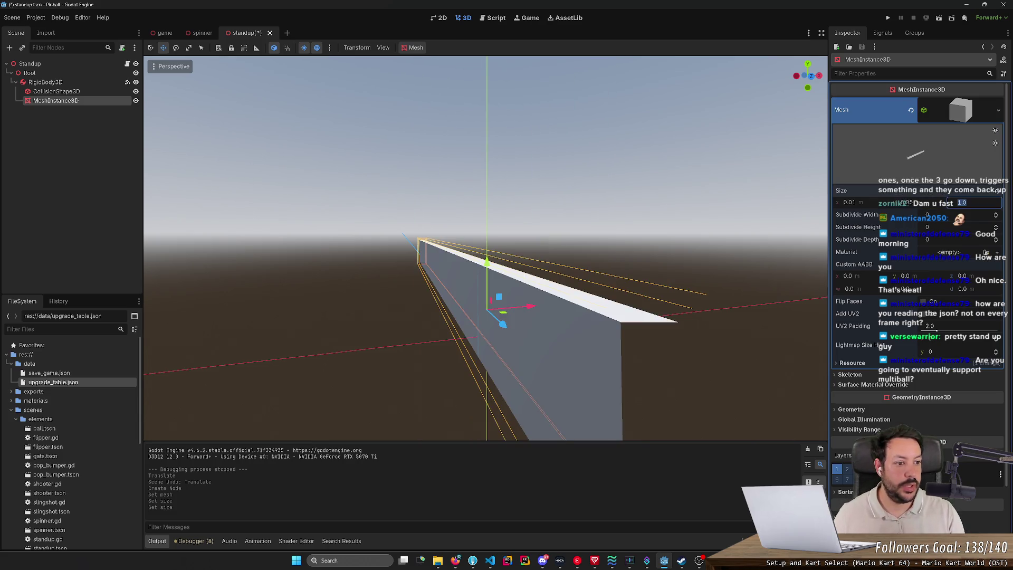
type("0.002")
key("Return")
left_click(53, 91)
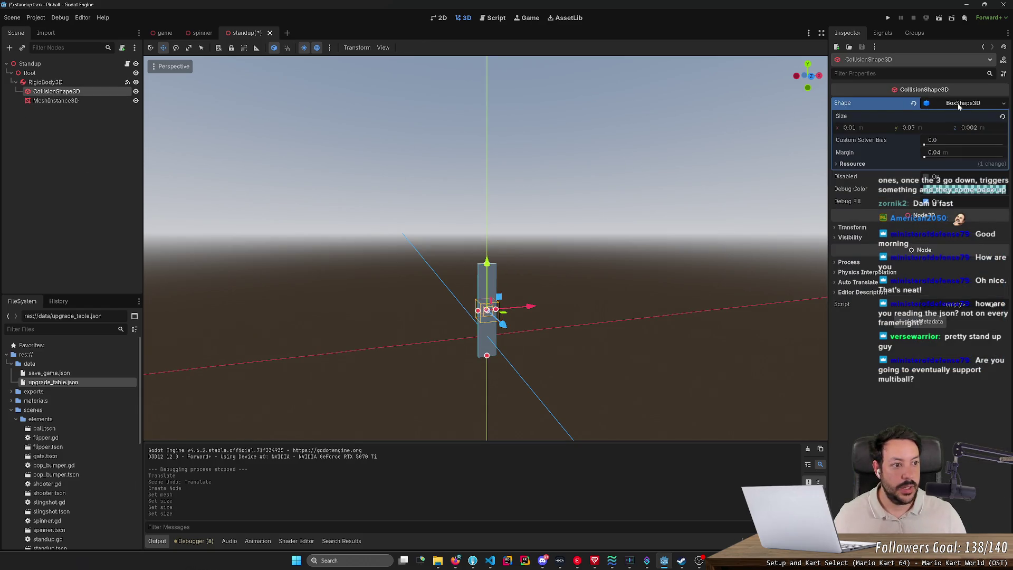
- Replace the CollisionShape3D's box shape with a new CylinderShape3D
left_click(959, 104)
left_click(966, 105)
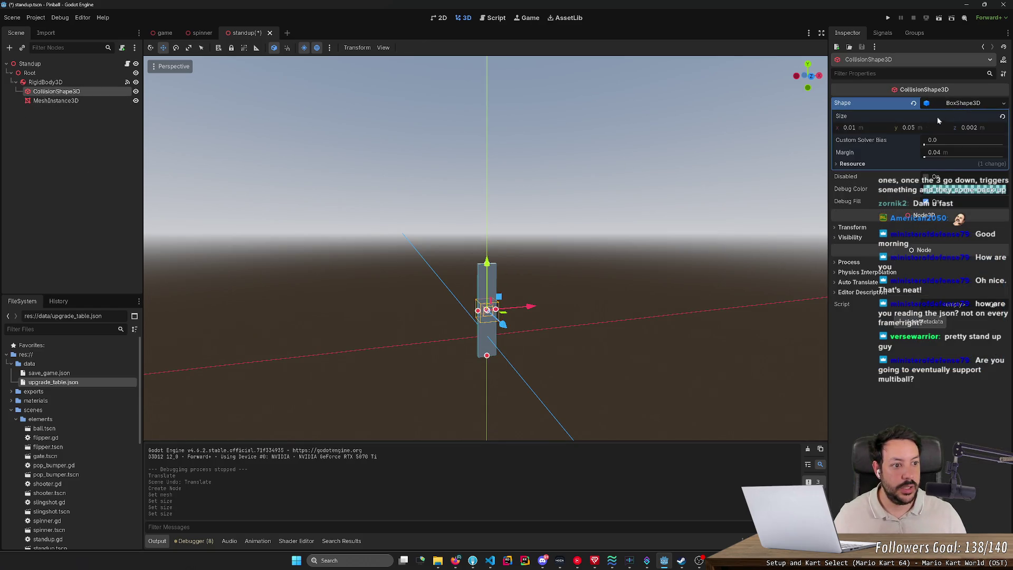
left_click(967, 105)
left_click(967, 105)
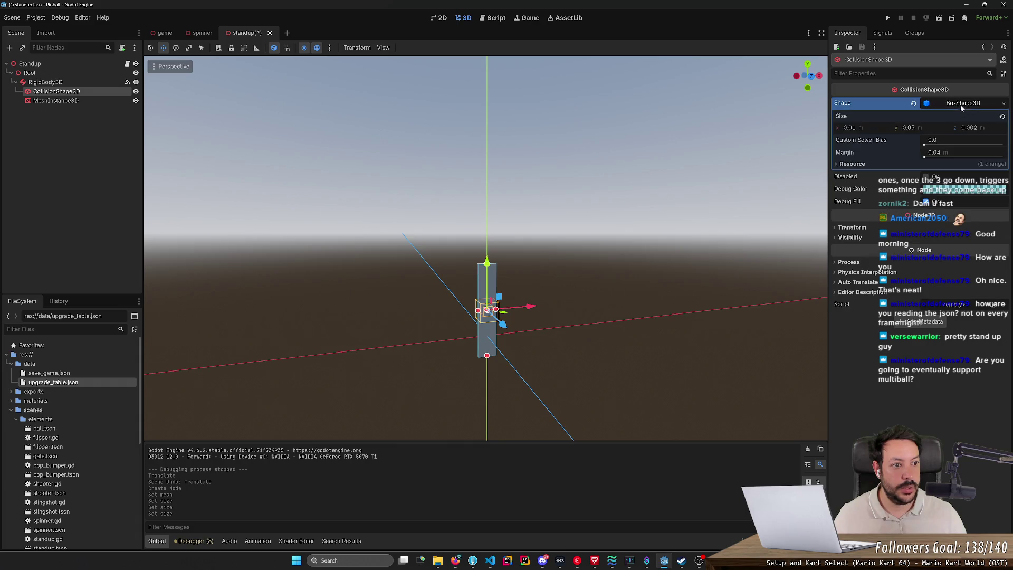
left_click(1004, 104)
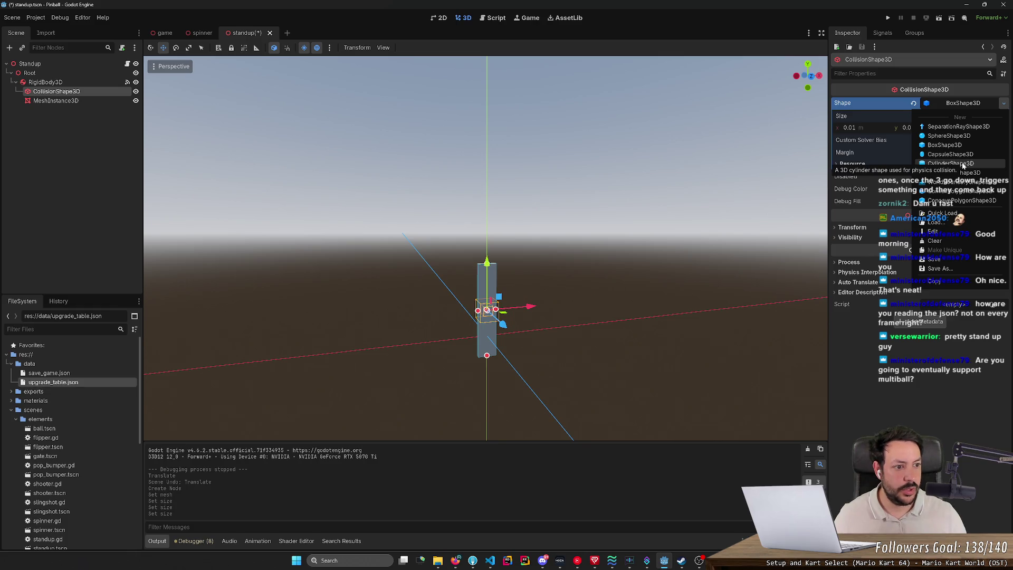
left_click(963, 164)
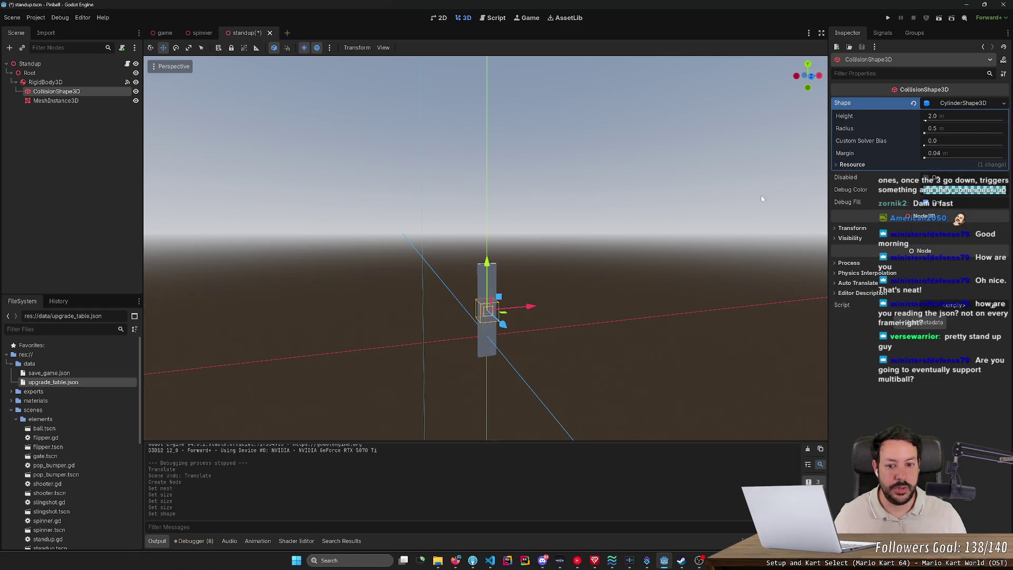
scroll(486, 248, "up", 5)
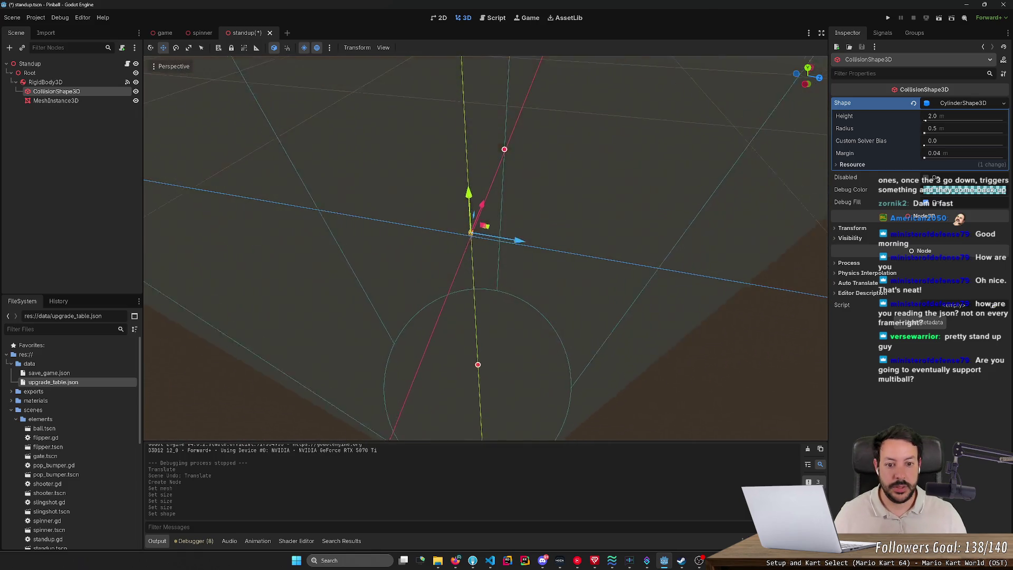
scroll(644, 236, "down", 2)
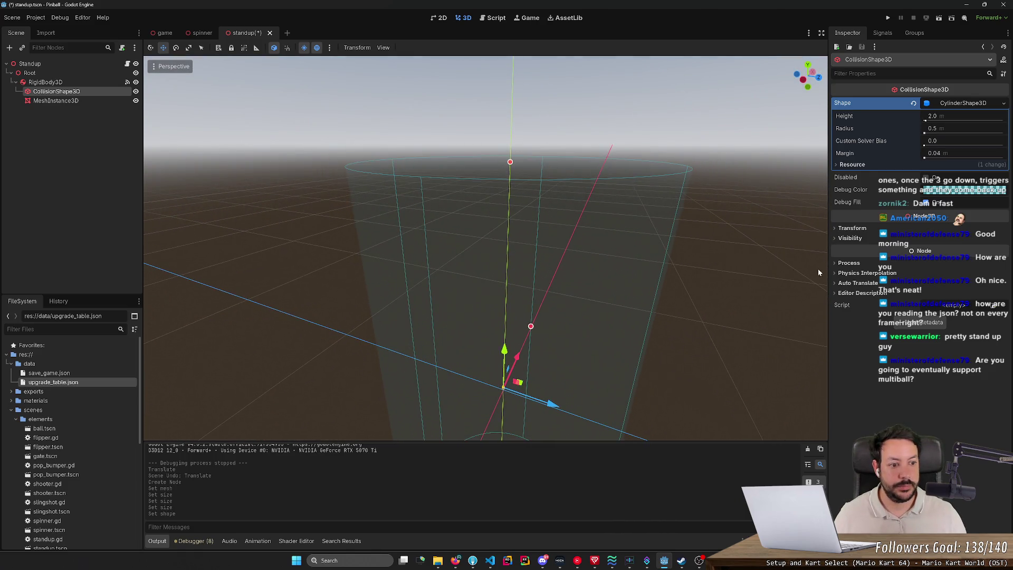
- Rotate the collision shape 90° on X and set the cylinder height to 0.01 m
left_click(852, 228)
left_click(864, 275)
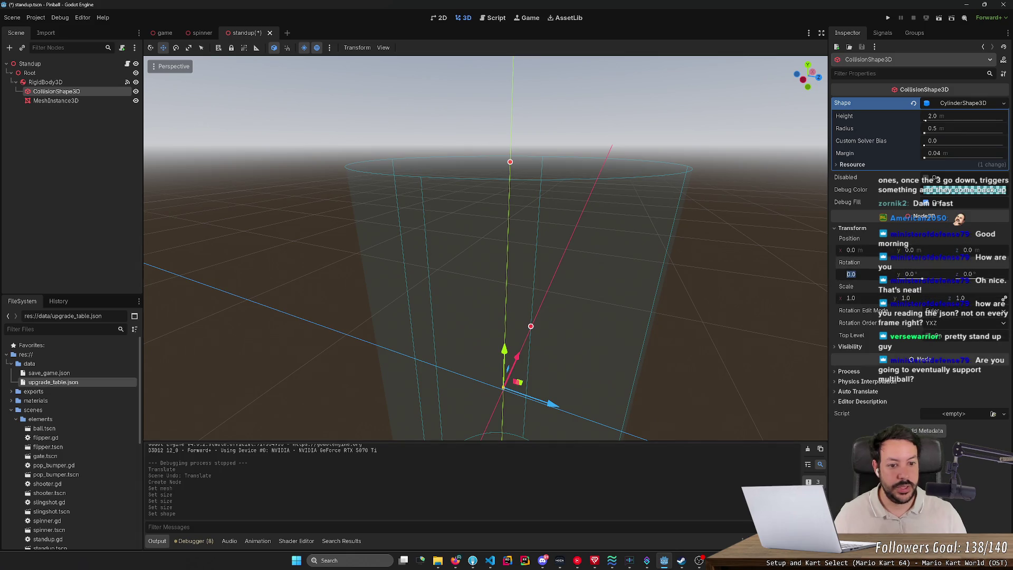
type("90")
key("Return")
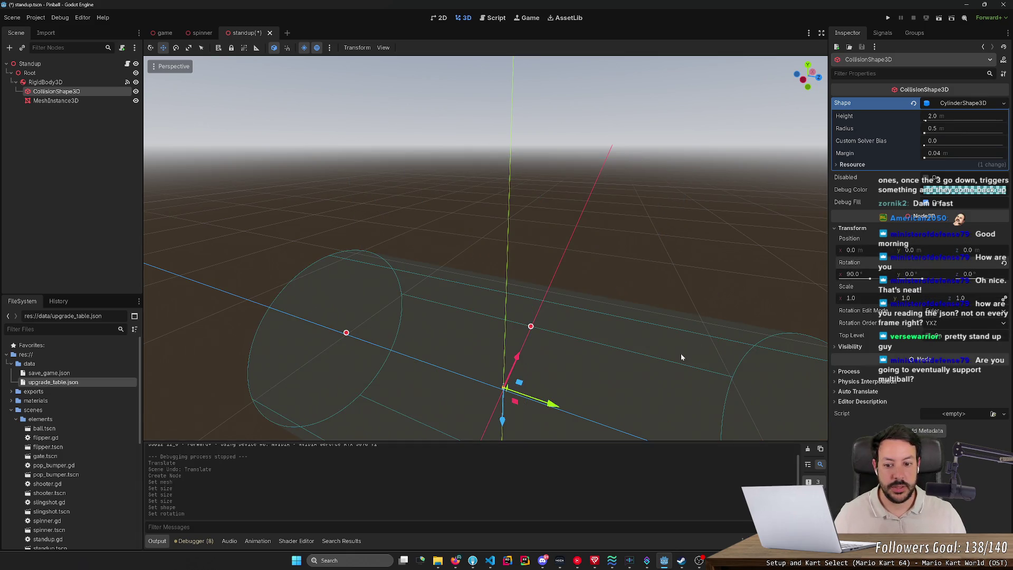
left_click_drag(681, 357, 889, 212)
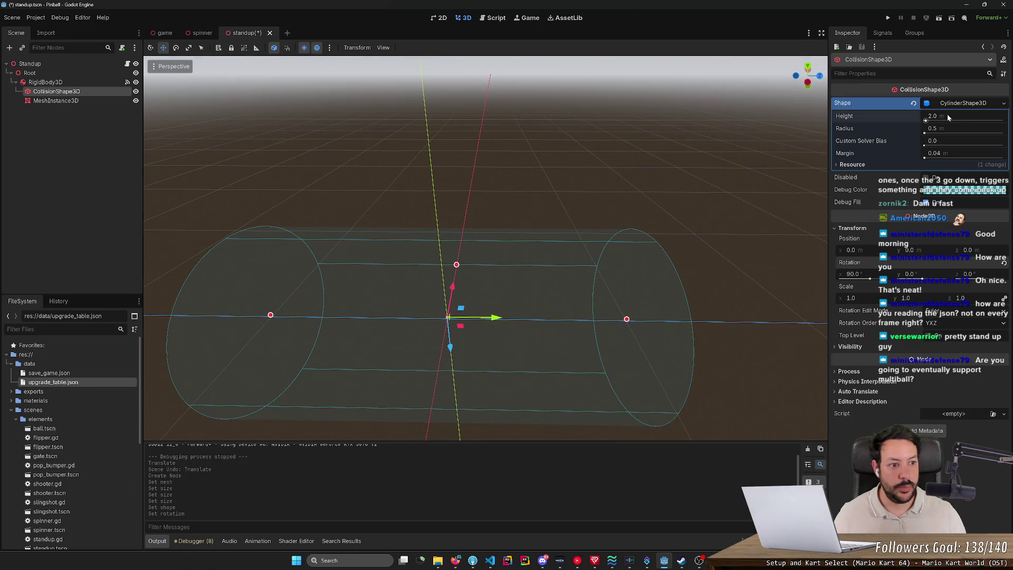
type("1")
key("Return")
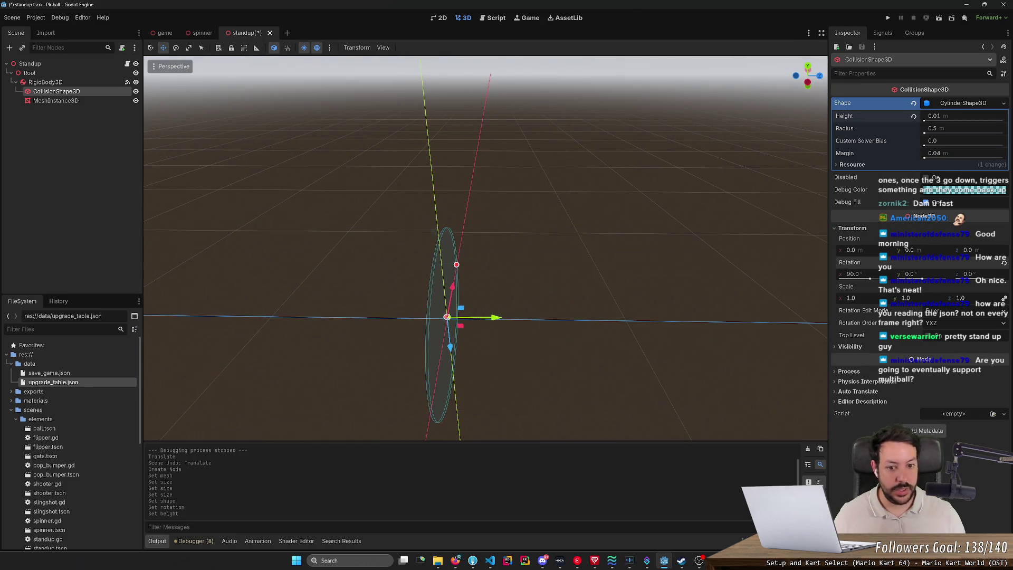
- Shrink the cylinder radius twice, then check the rigid body, mesh and collision shape nodes
left_click(937, 129)
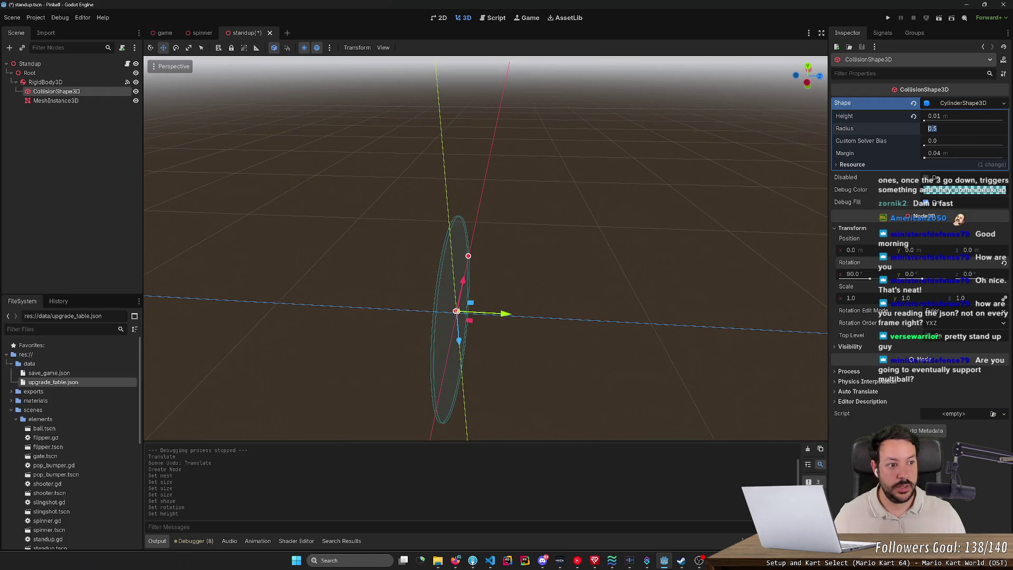
type(".01")
key("Return")
scroll(486, 248, "up", 4)
key("w")
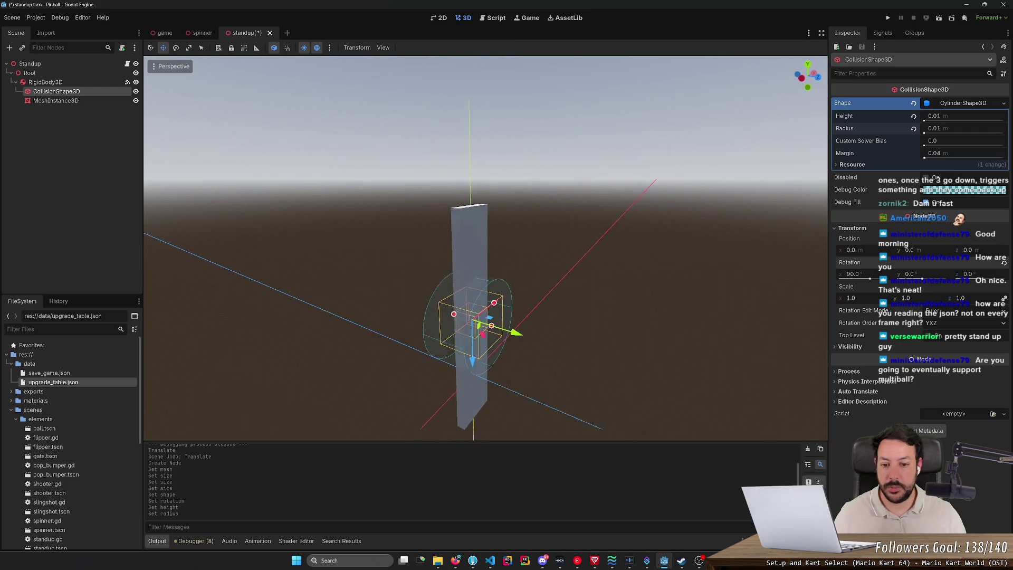
key("s")
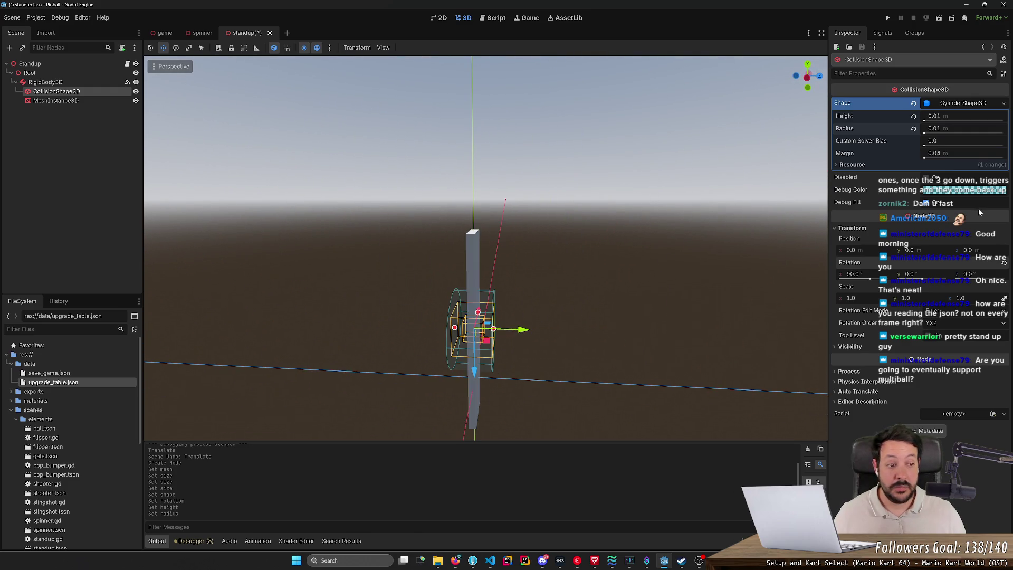
left_click(978, 131)
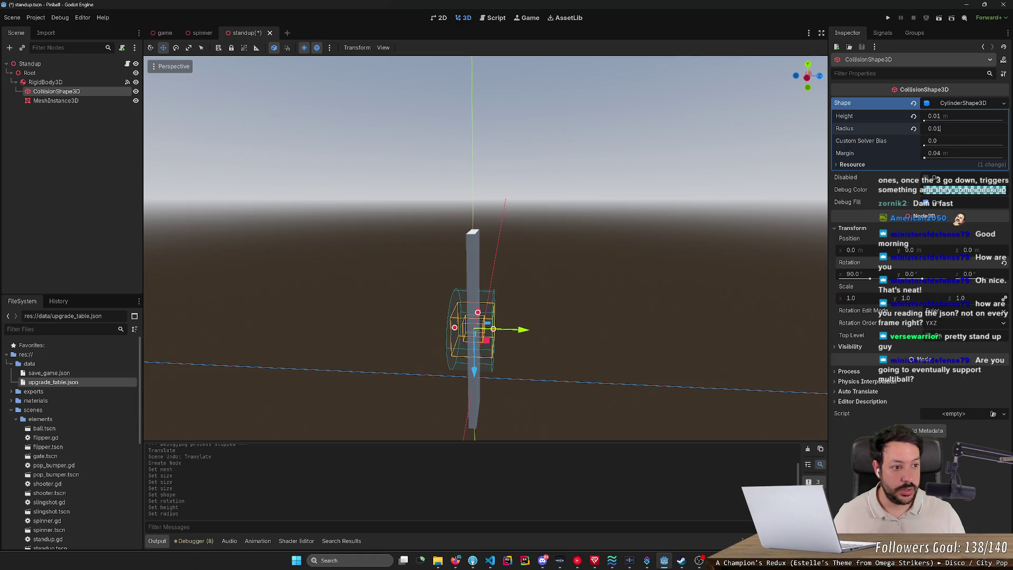
type("0.005")
key("Return")
left_click(698, 256)
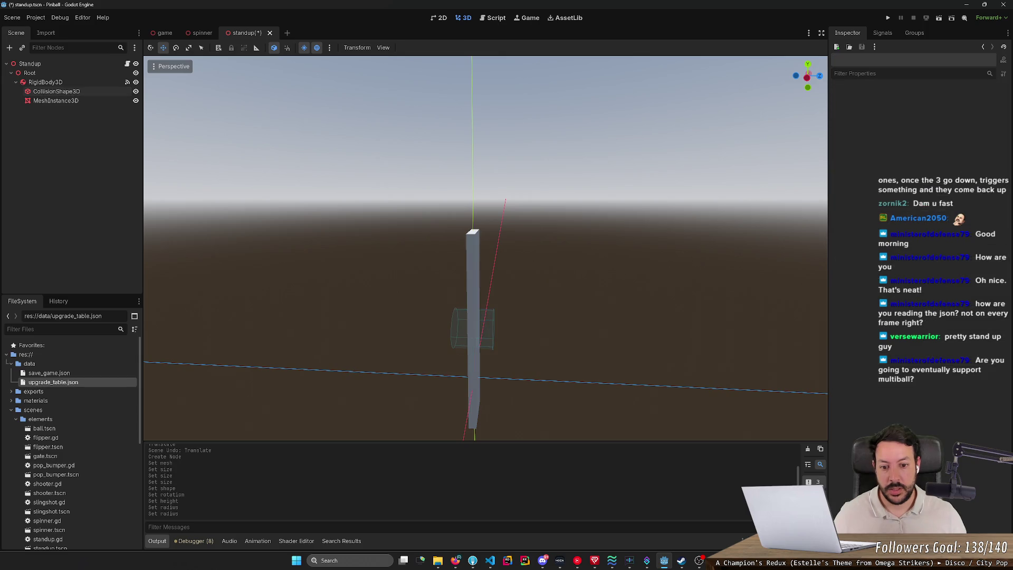
mouse_move(621, 265)
left_mouse_down()
mouse_move(538, 267)
mouse_move(595, 262)
left_mouse_up()
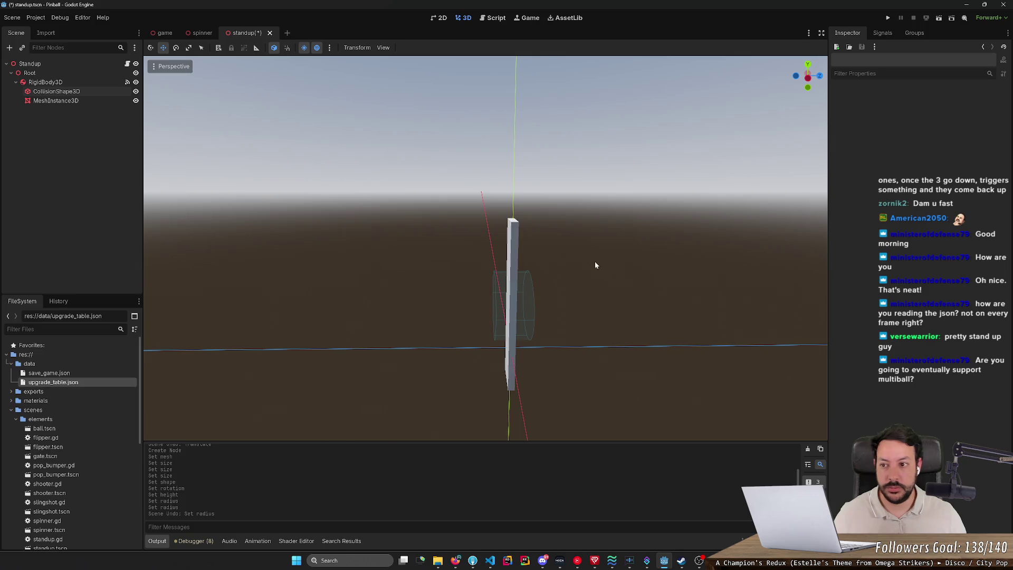
left_click(79, 83)
left_click(80, 101)
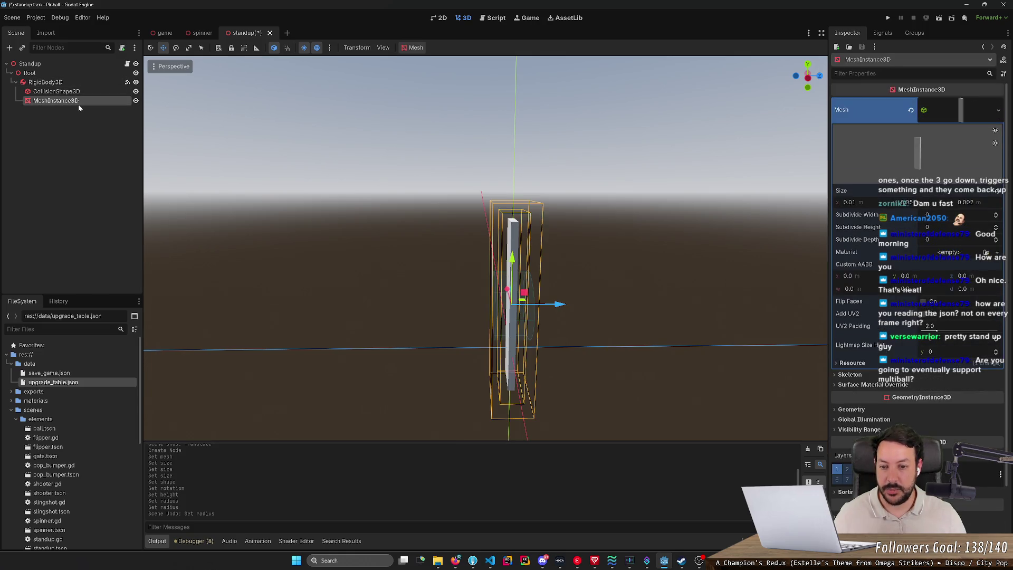
left_click(79, 94)
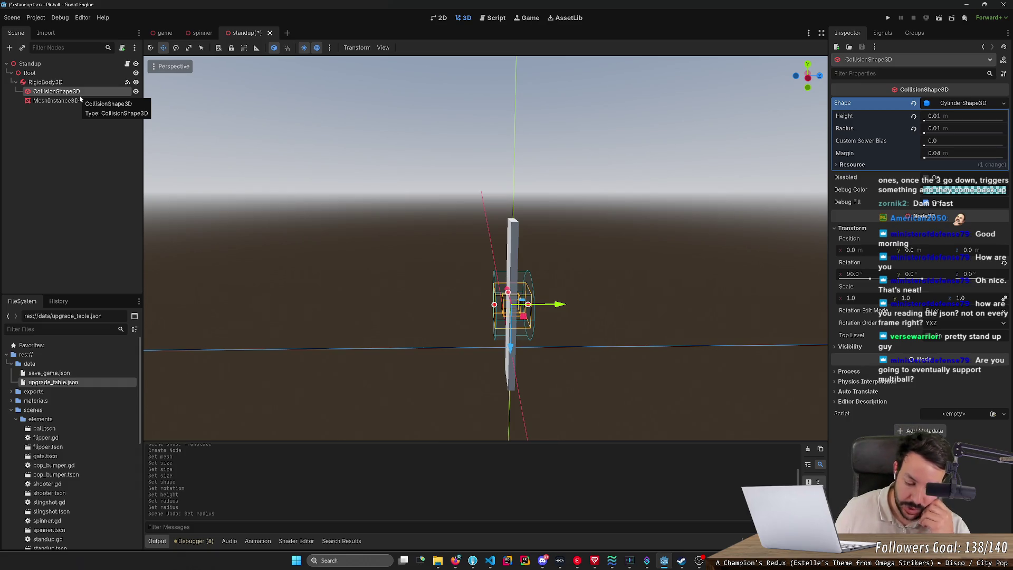
- Bring Firefox forward on the 'Basics - Pinball Makers' tab and scroll up to the playfield diagram
key("alt+Tab")
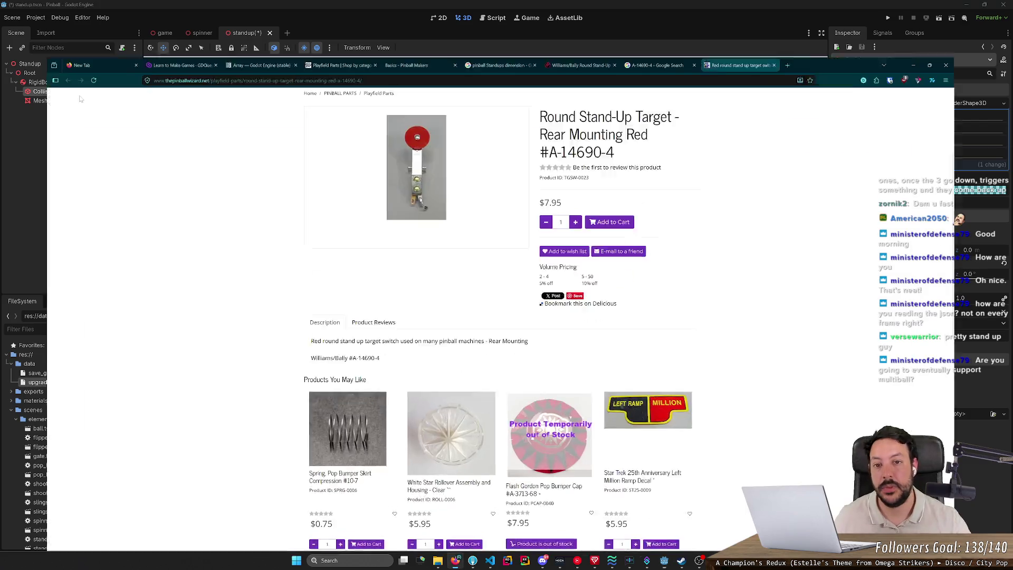
left_click(437, 5)
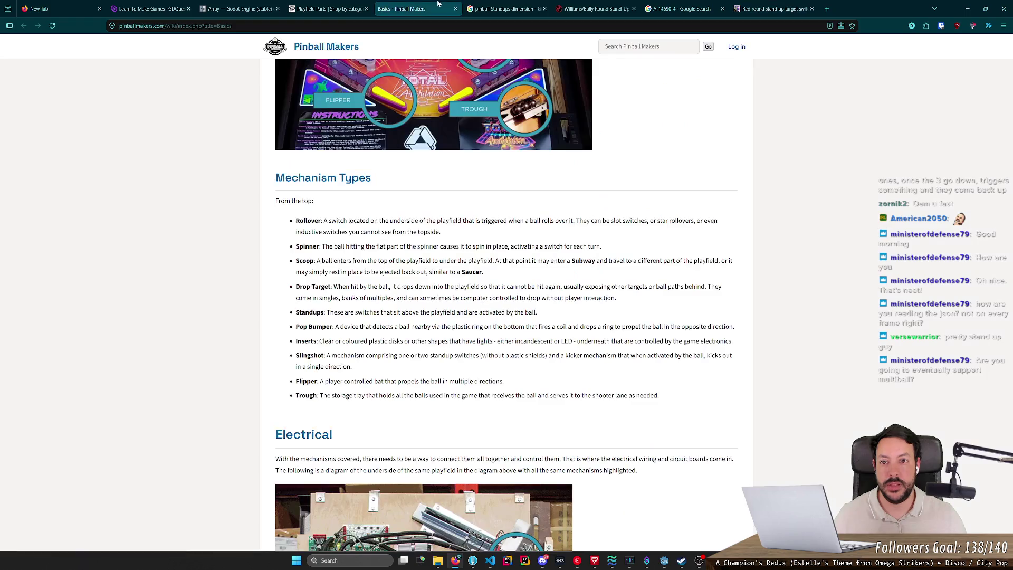
scroll(484, 201, "up", 5)
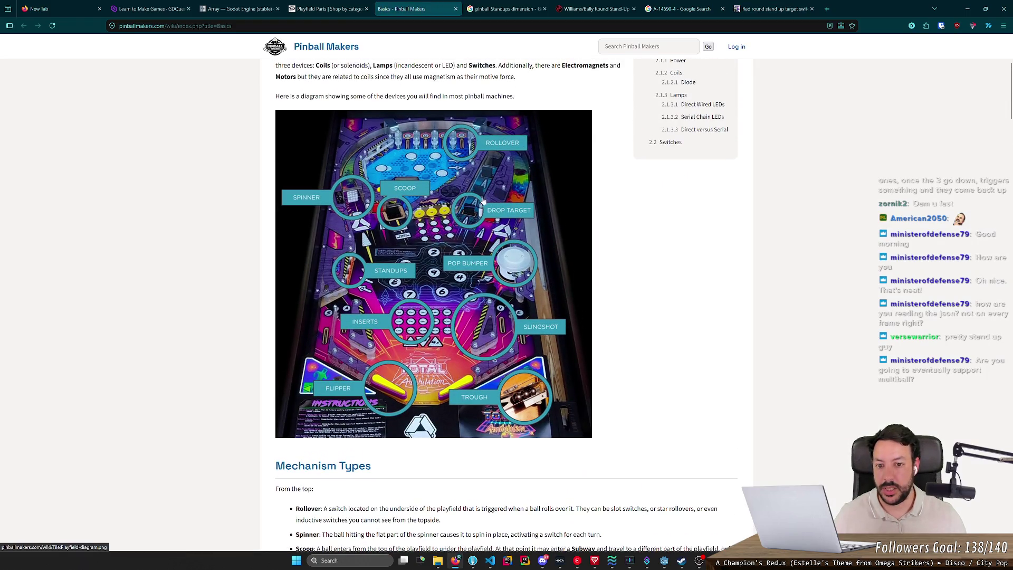
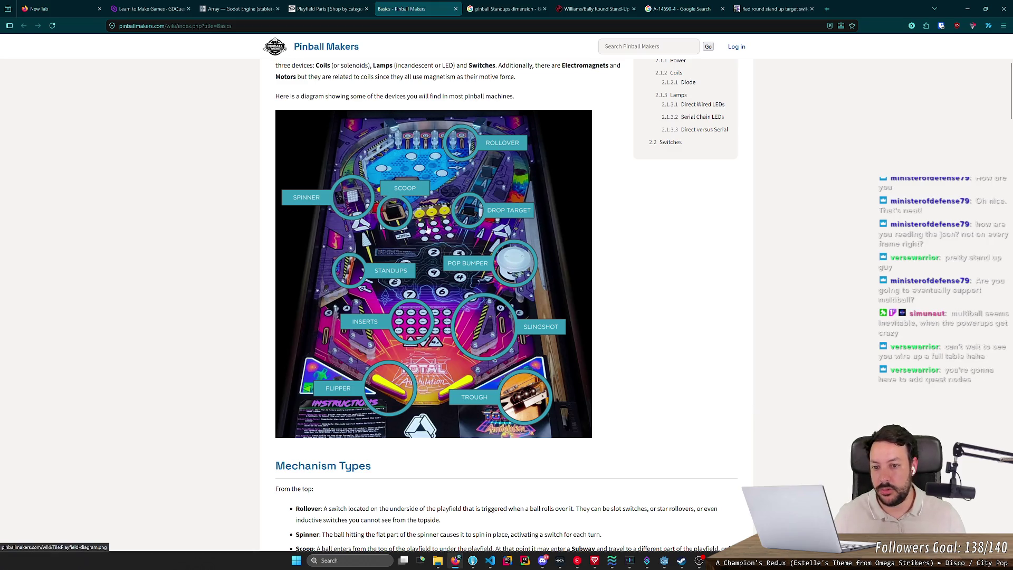
- Raise the standup's collision cylinder up to the top of the post, checking the reference product page
left_click(969, 9)
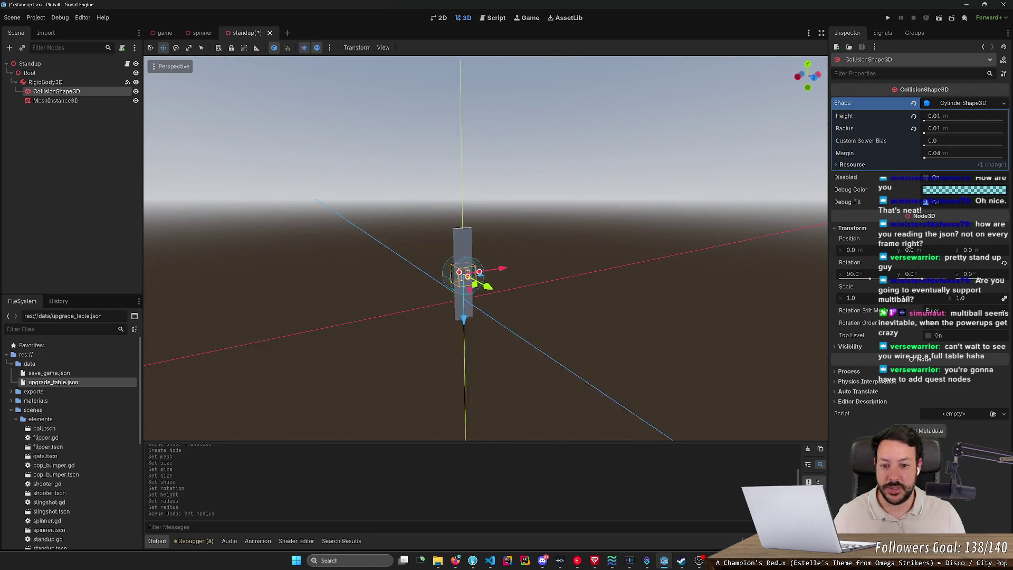
scroll(680, 156, "down", 3)
key("w")
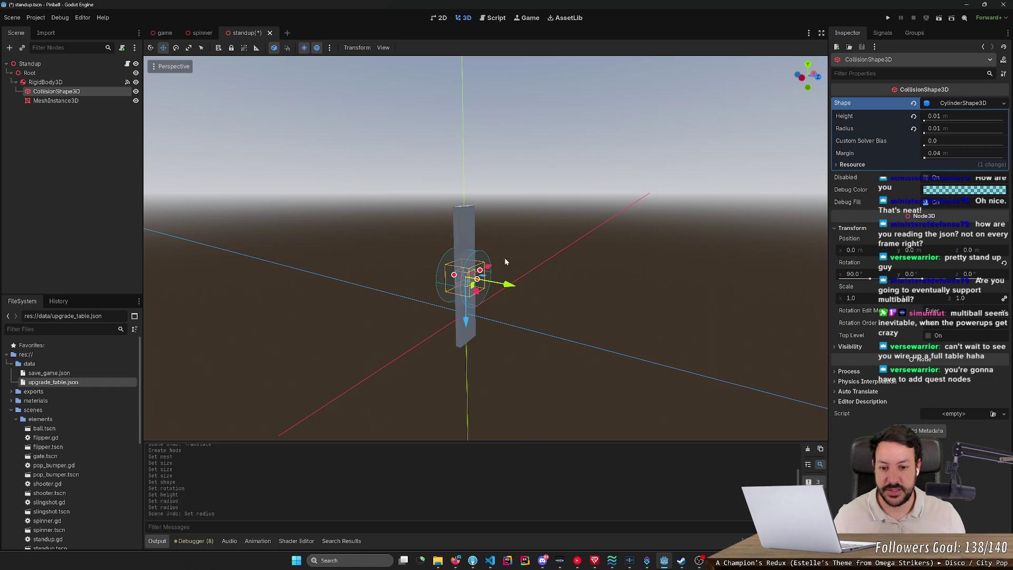
left_click_drag(473, 320, 479, 274)
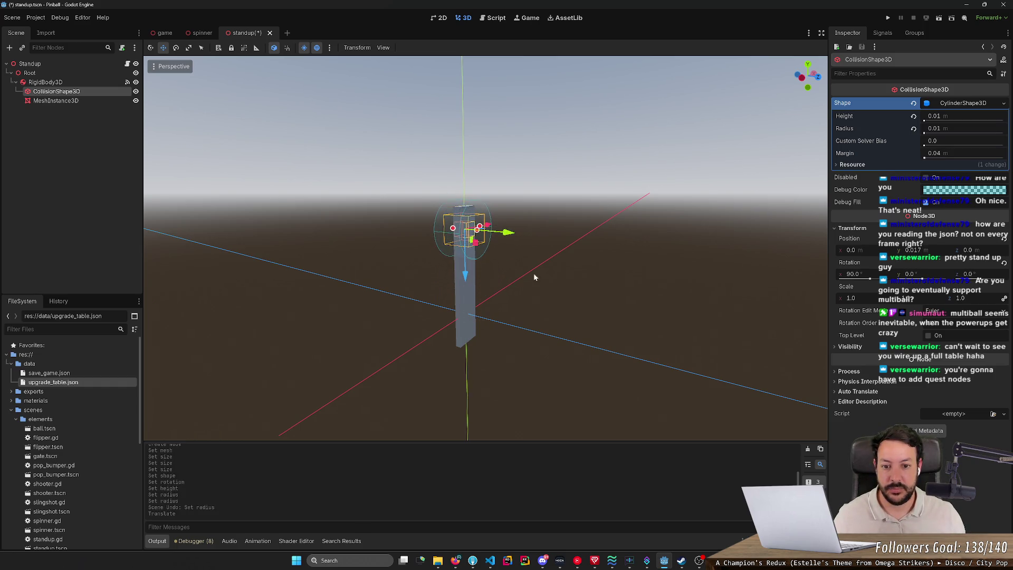
key("alt+Tab")
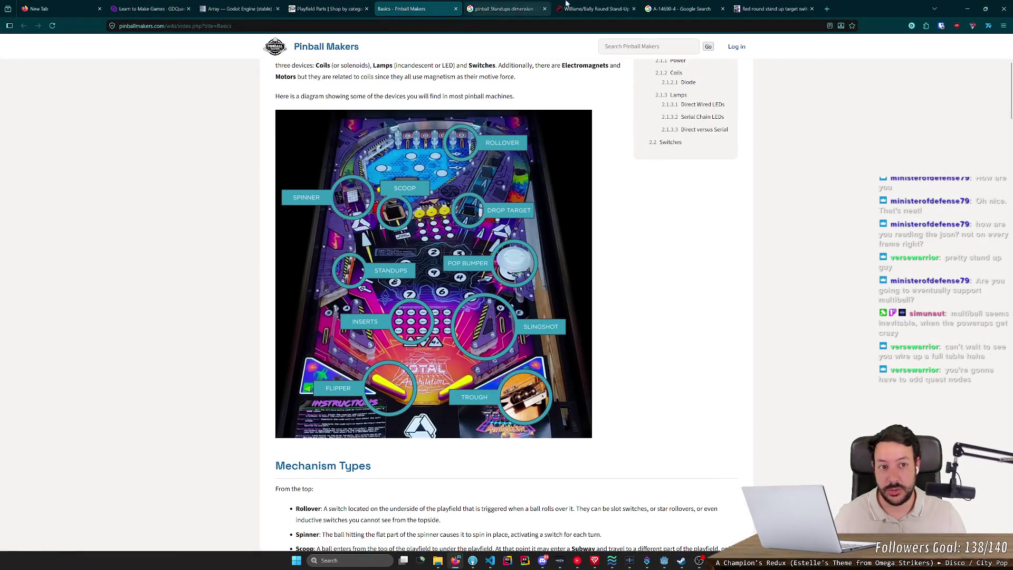
left_click(780, 4)
key("alt+Tab")
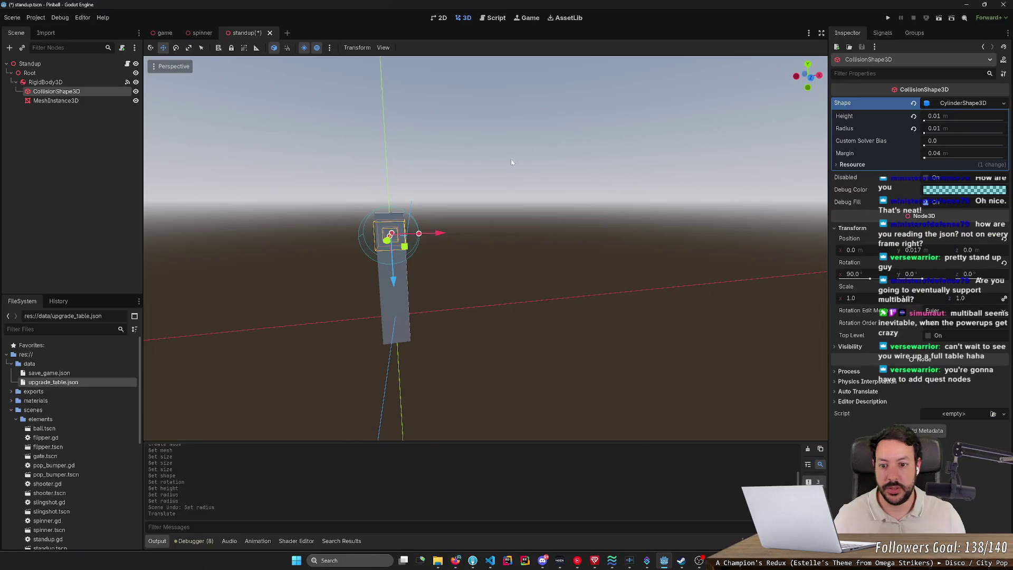
left_click_drag(395, 274, 496, 280)
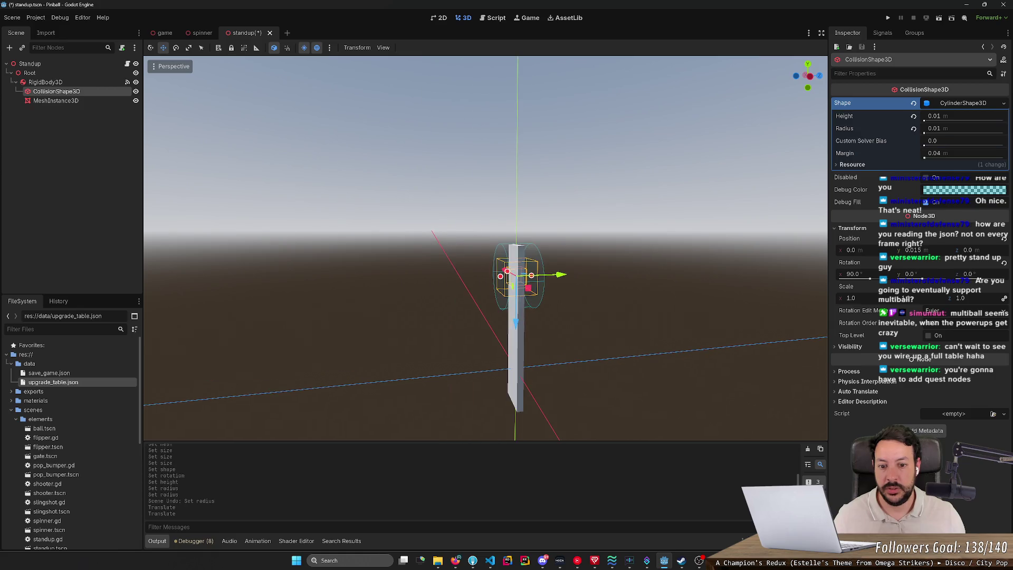
- Save the standup scene and begin adding a child node under CollisionShape3D
key("ctrl+s")
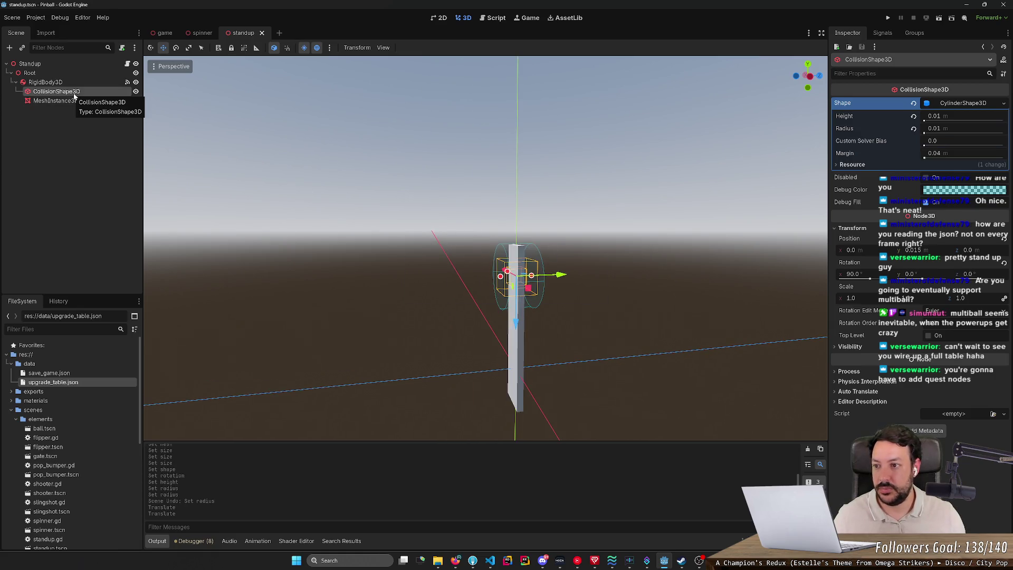
right_click(74, 94)
left_click(126, 114)
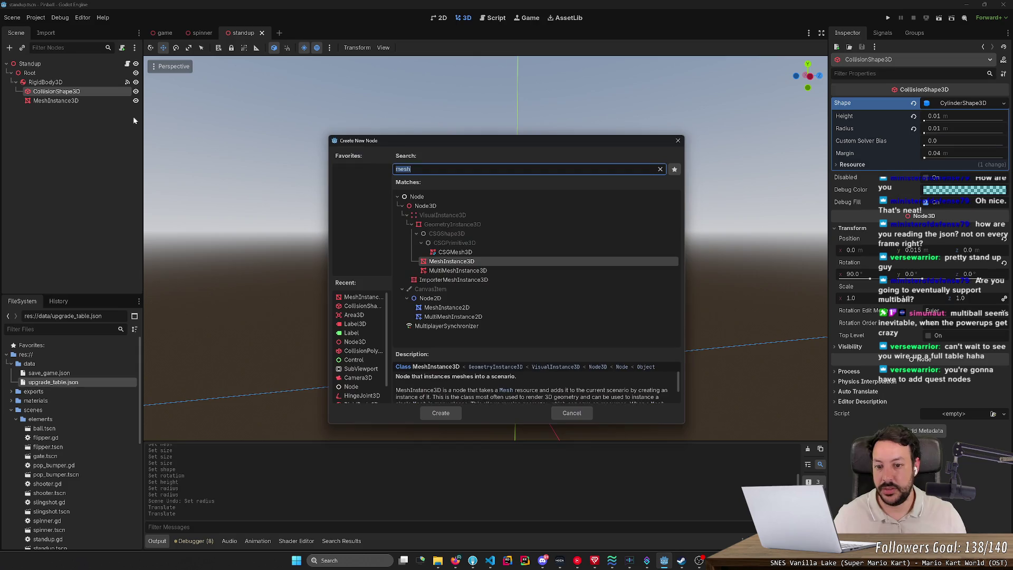
- Add a MeshInstance3D child with a new CylinderMesh and check the collision cylinder's height
key("Return")
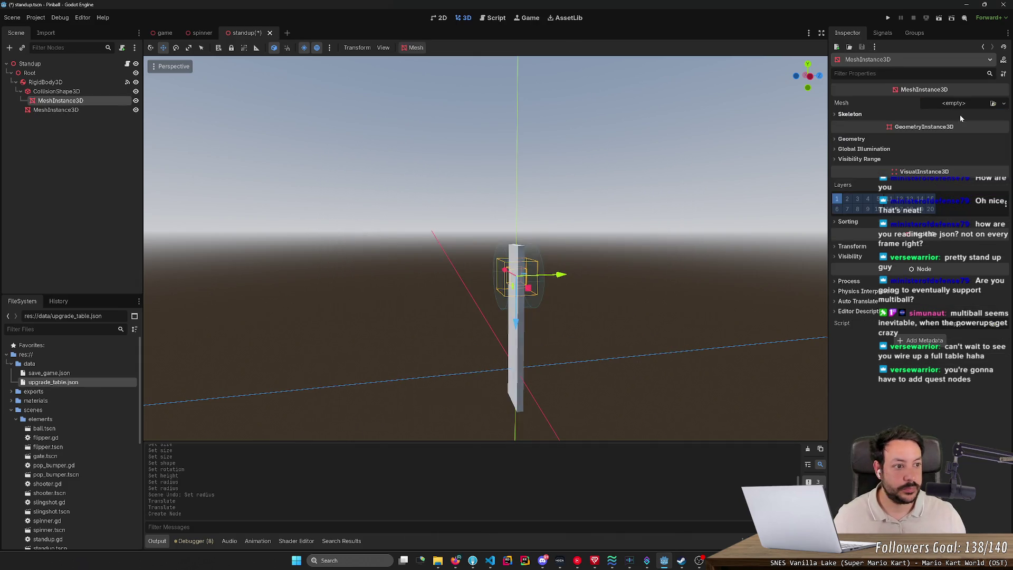
left_click(964, 105)
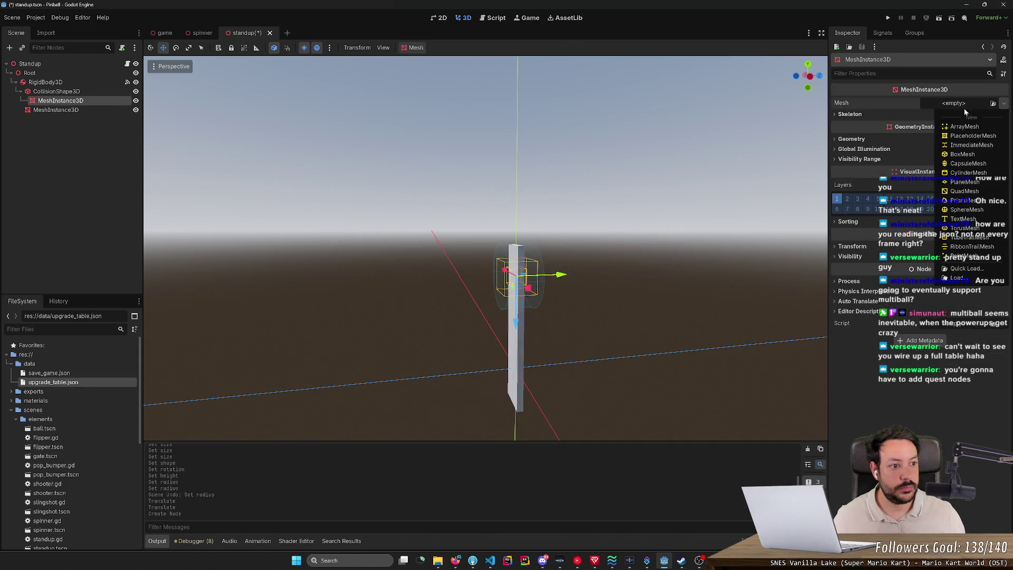
left_click(975, 164)
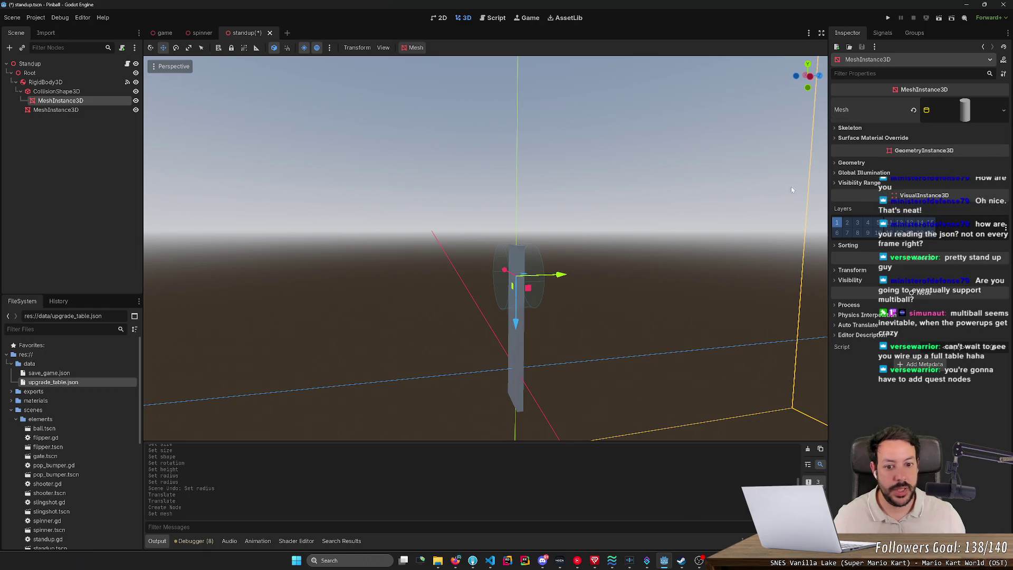
left_click(57, 91)
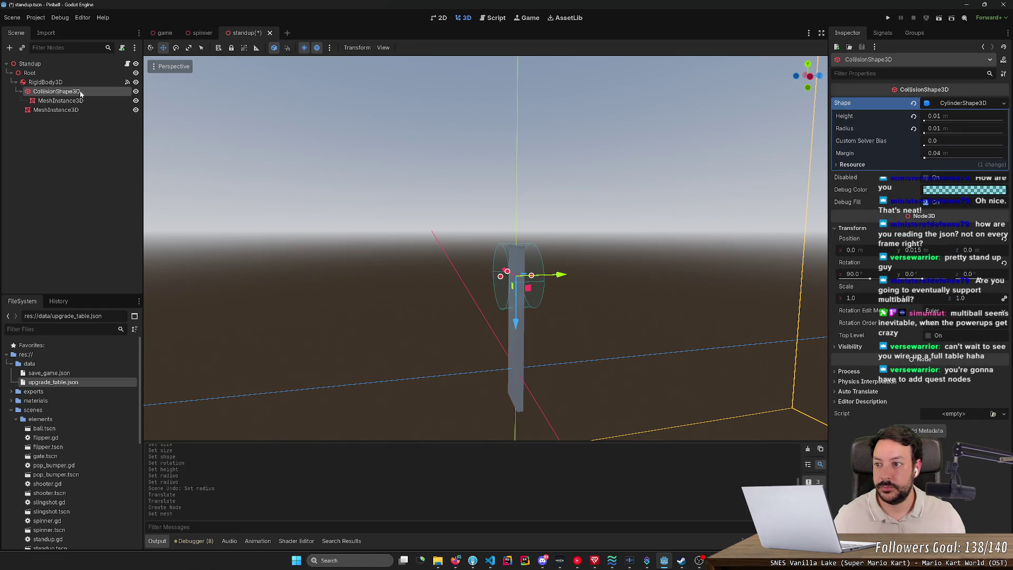
left_click(79, 101)
scroll(486, 248, "down", 3)
mouse_move(486, 248)
left_mouse_down()
mouse_move(433, 254)
mouse_move(149, 348)
left_mouse_up()
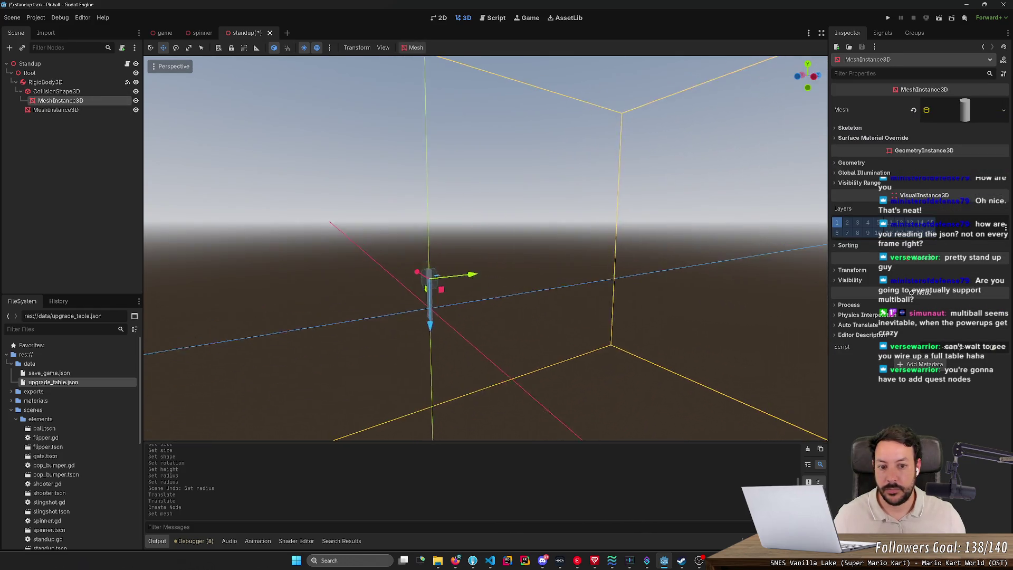
scroll(149, 348, "up", 6)
key("s")
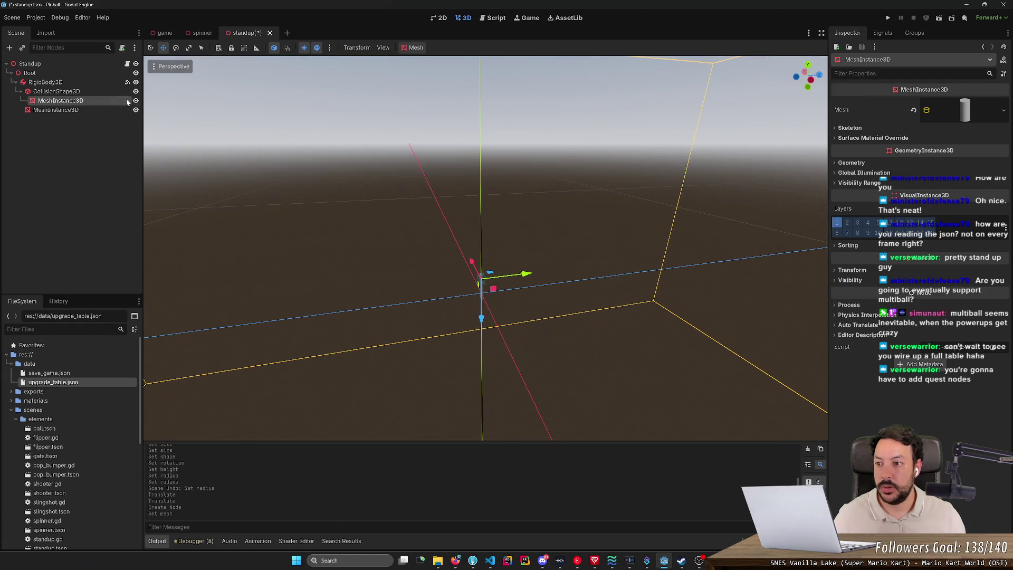
left_click(58, 91)
left_click(961, 119)
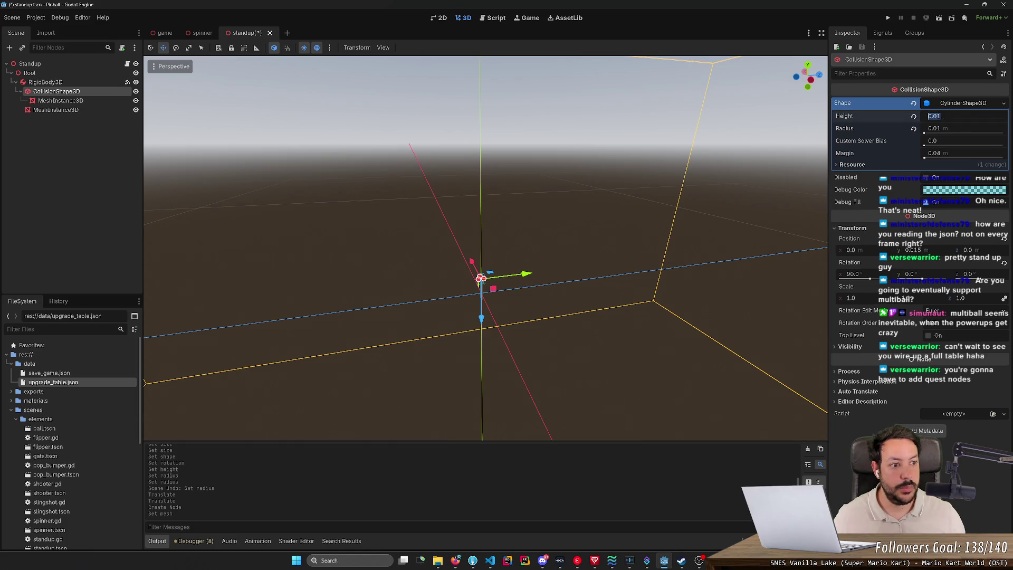
- Set the cylinder mesh's top and bottom radius to 0.01
left_click(61, 100)
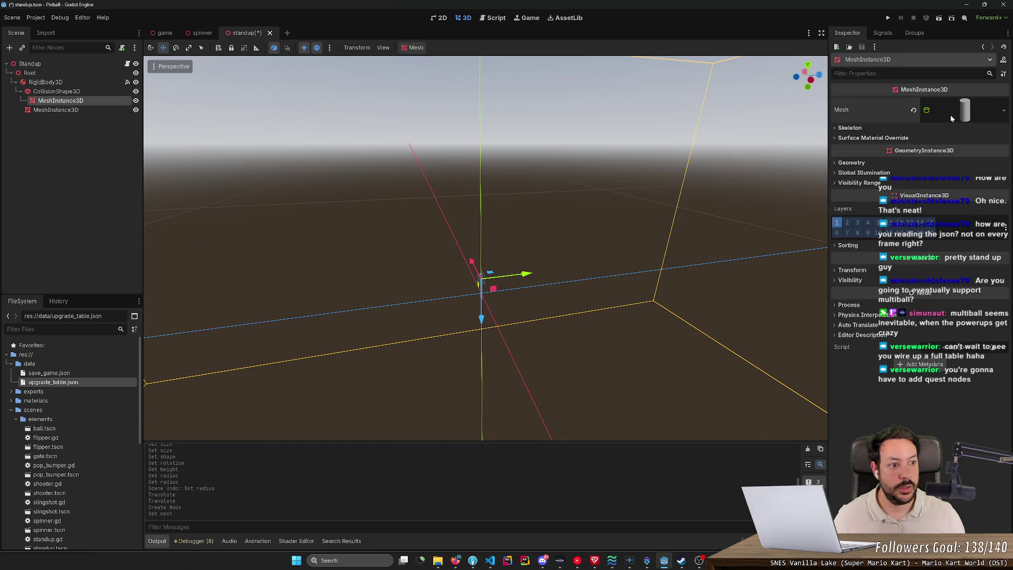
left_click(951, 113)
left_click(959, 194)
key("Tab")
type("0.01")
key("Tab")
type("0.01")
key("Return")
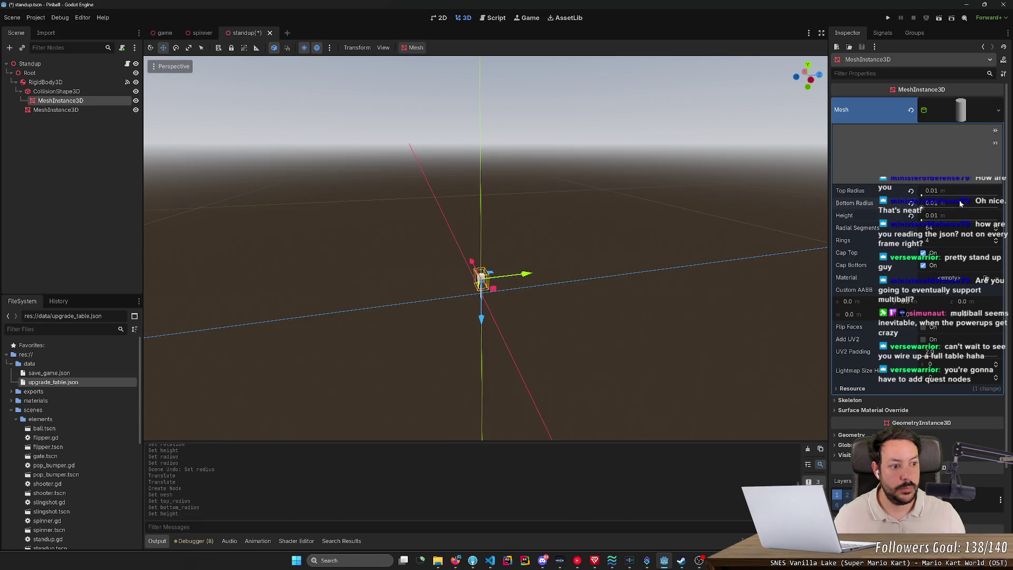
- Set the cylinder mesh height to 0.005
key("f")
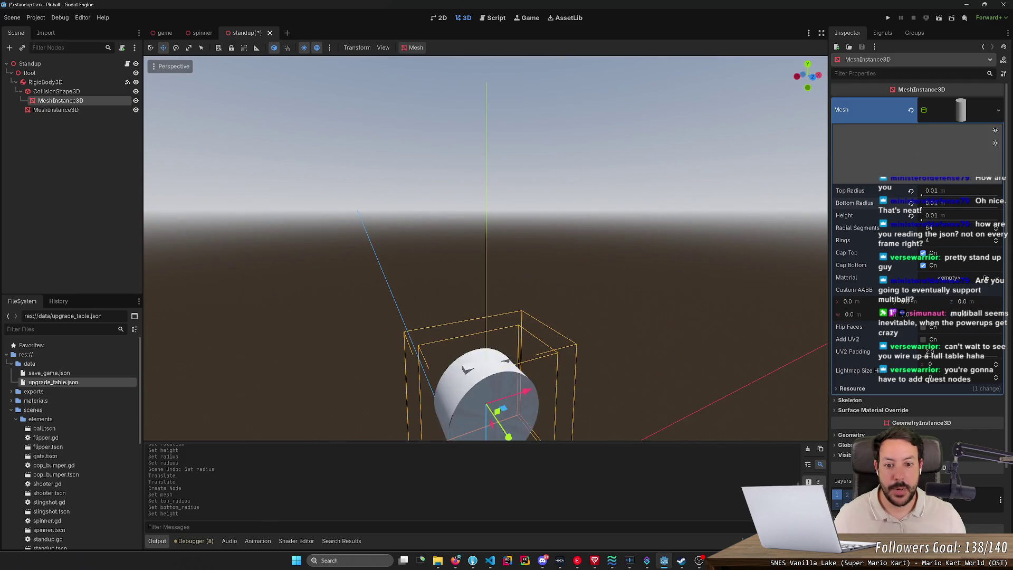
scroll(486, 248, "down", 3)
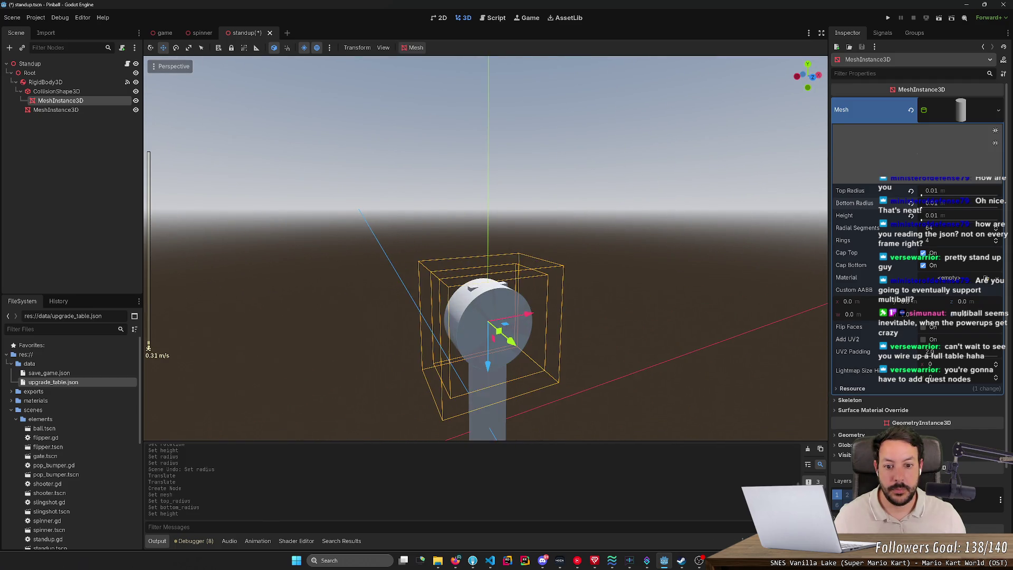
scroll(485, 248, "down", 4)
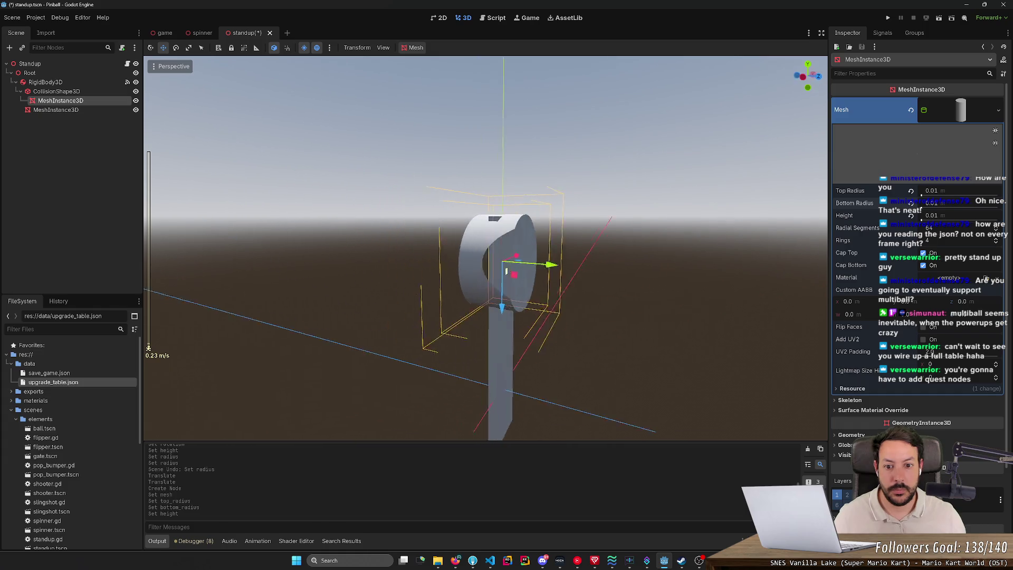
key("s")
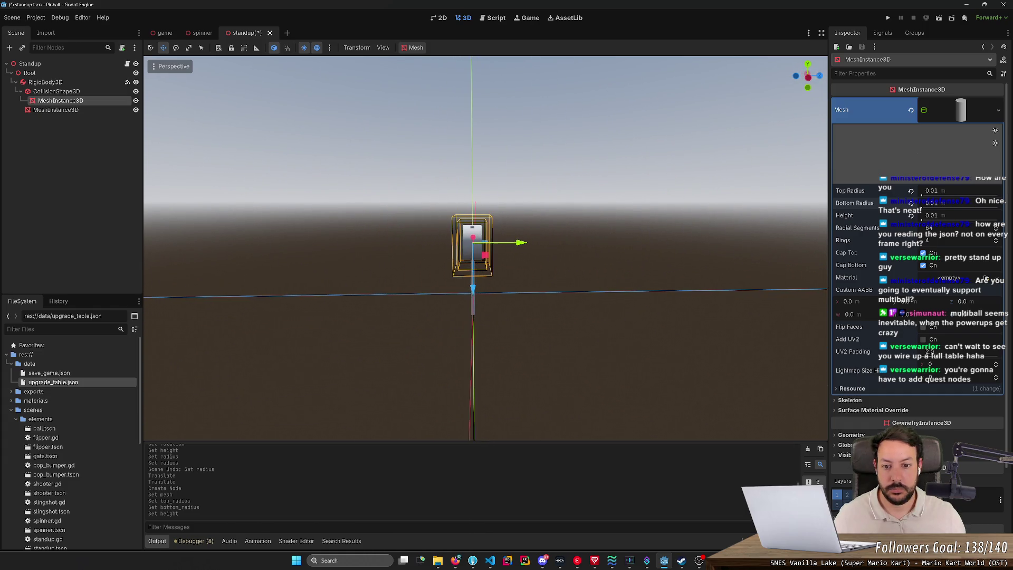
left_click(932, 215)
left_click(938, 215)
type("05")
key("Return")
left_click(931, 216)
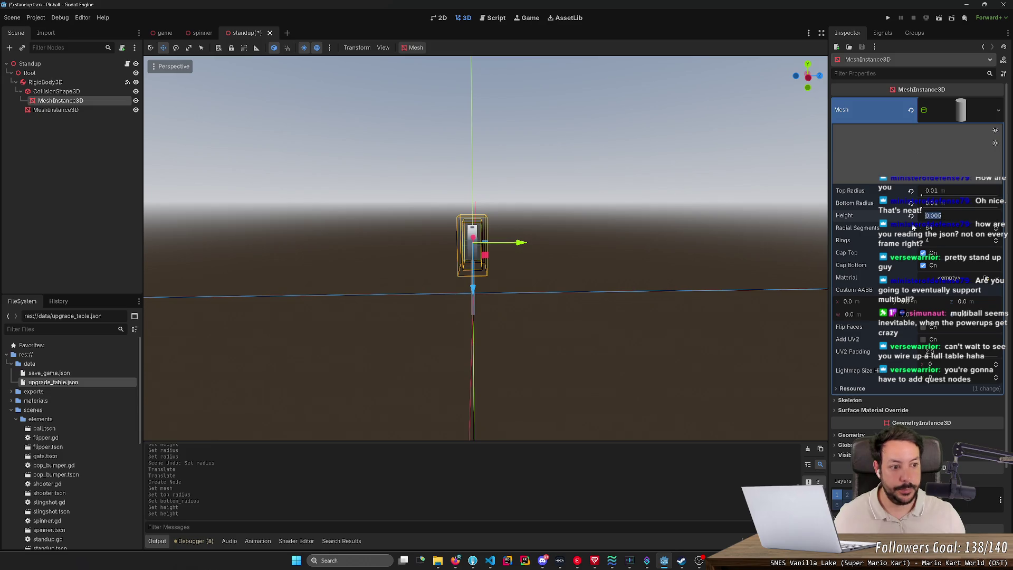
- Change the collision cylinder's height to 0.005 to match the mesh
left_click(89, 93)
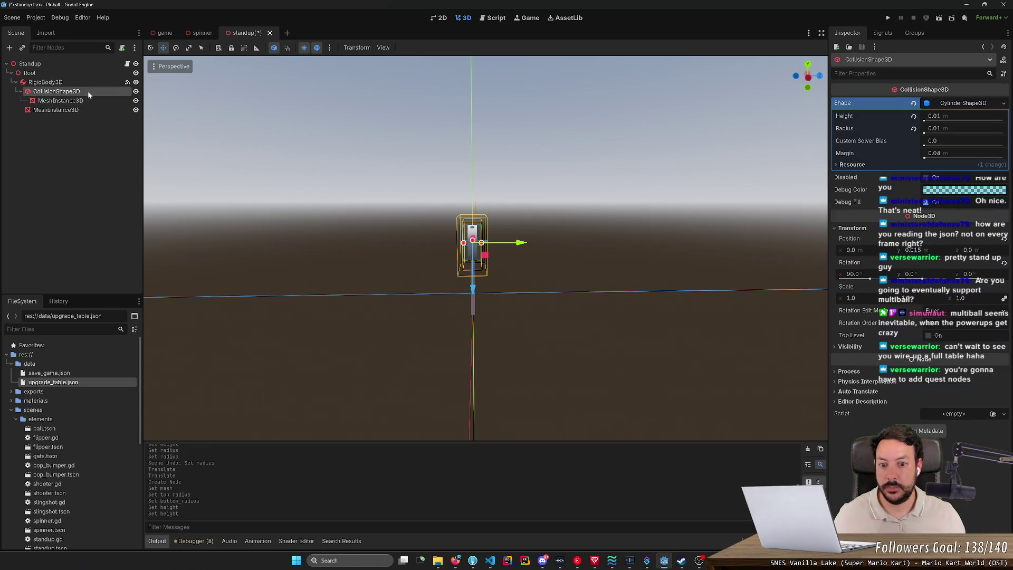
left_click(973, 118)
type("0.005")
key("Return")
left_click(785, 200)
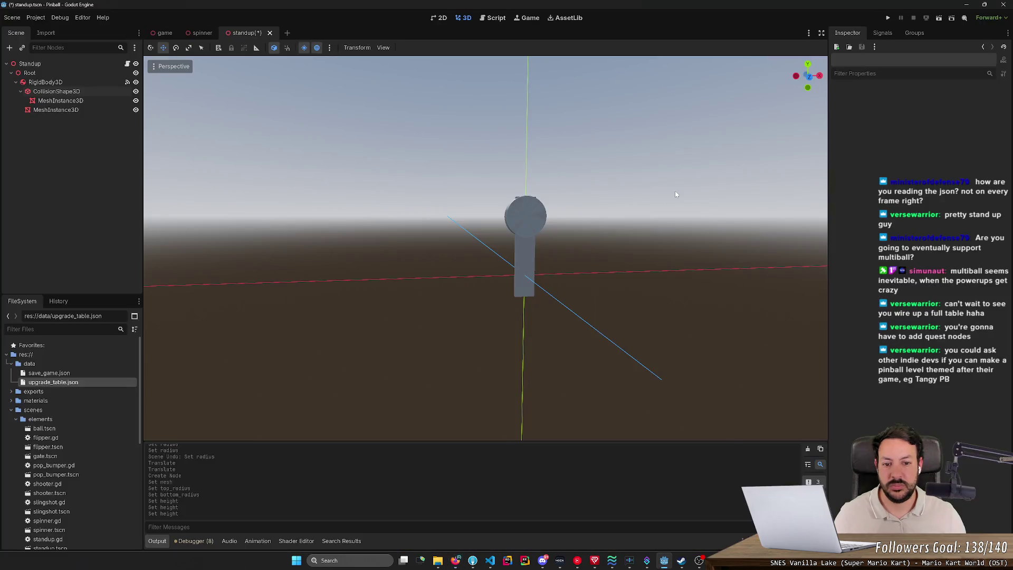
left_click(46, 109)
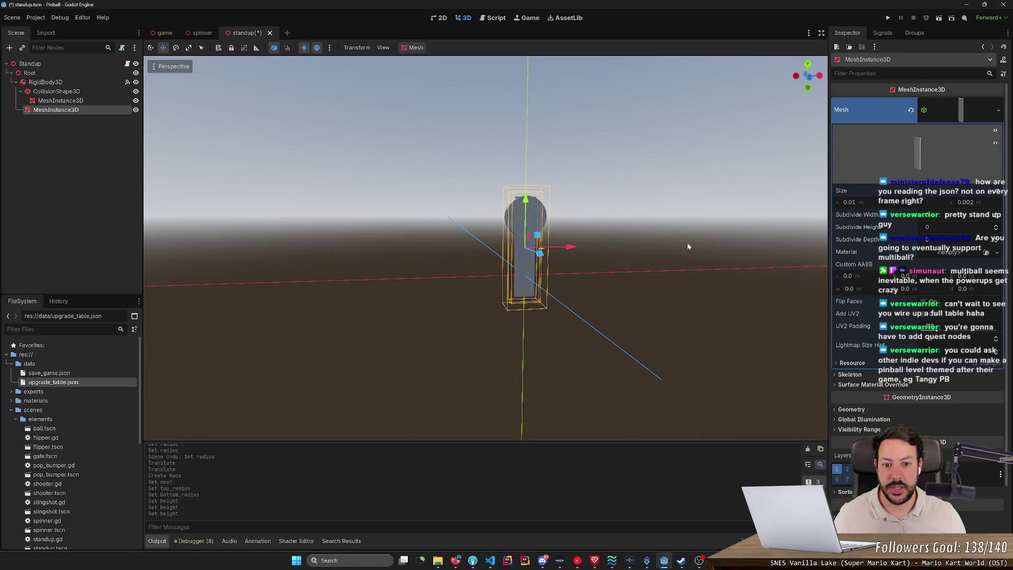
- Thin the stem mesh to a width of 0.005 and compare it with the real part
left_click(904, 203)
left_click(850, 202)
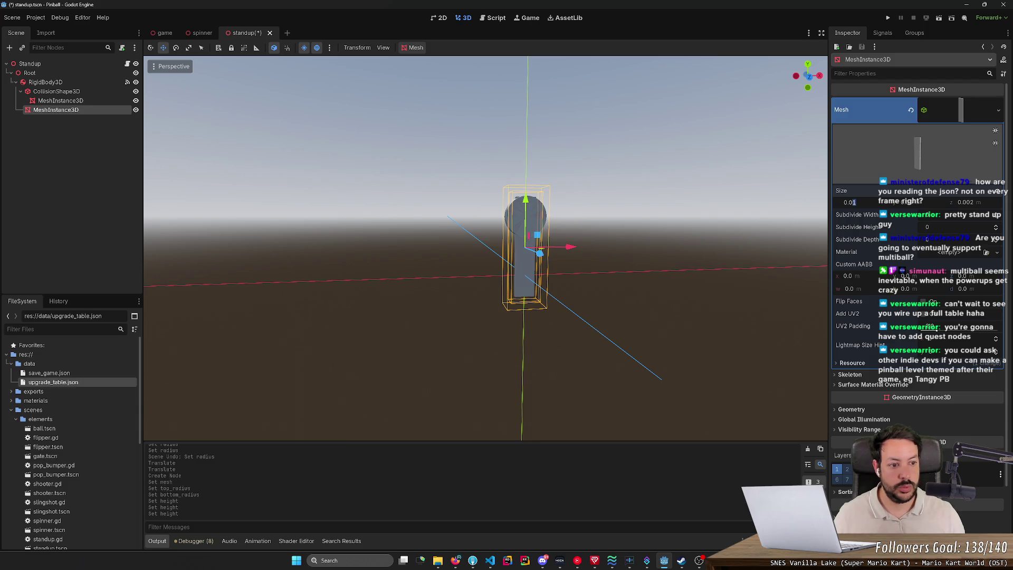
type("0.005")
key("Return")
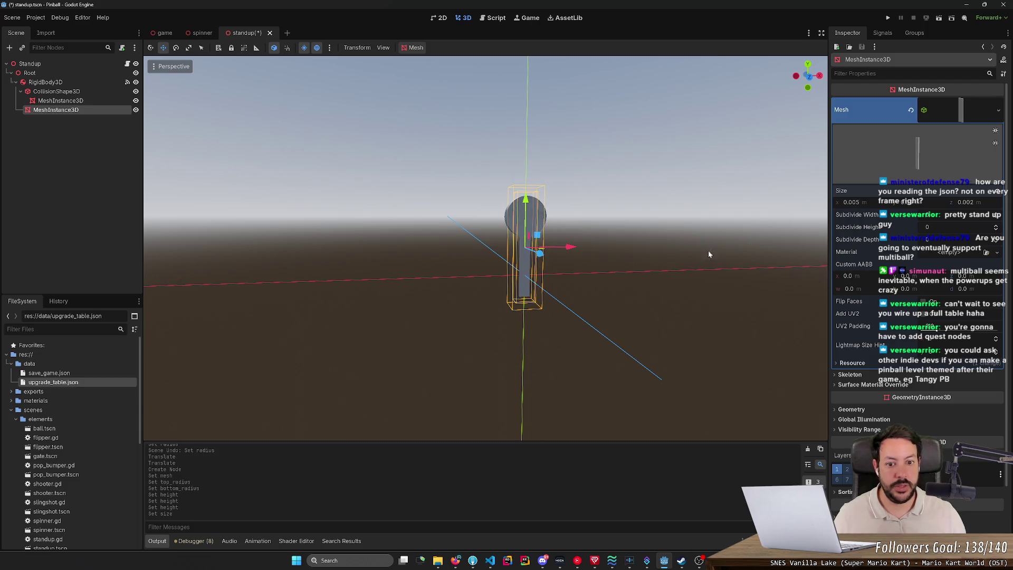
left_click(667, 254)
key("alt+Tab")
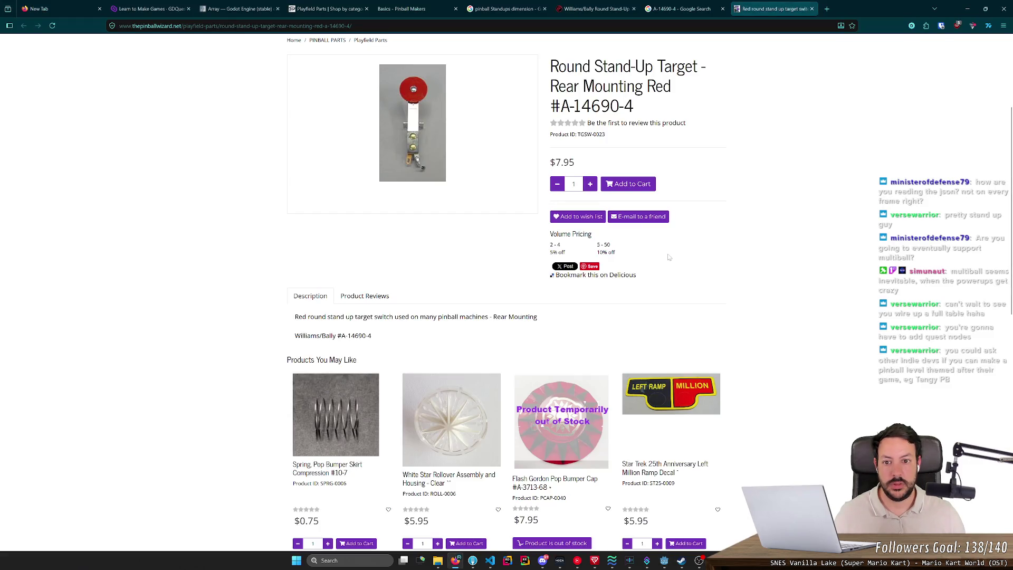
key("alt+Tab")
left_click(97, 118)
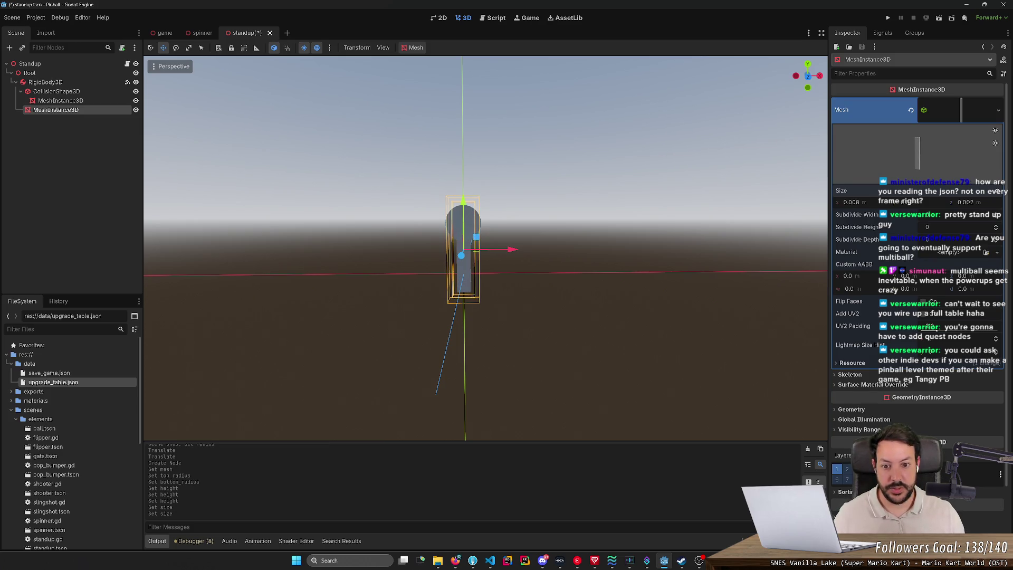
- Review the target disc and the RigidBody3D collision settings, and open standup.gd
left_click(604, 242)
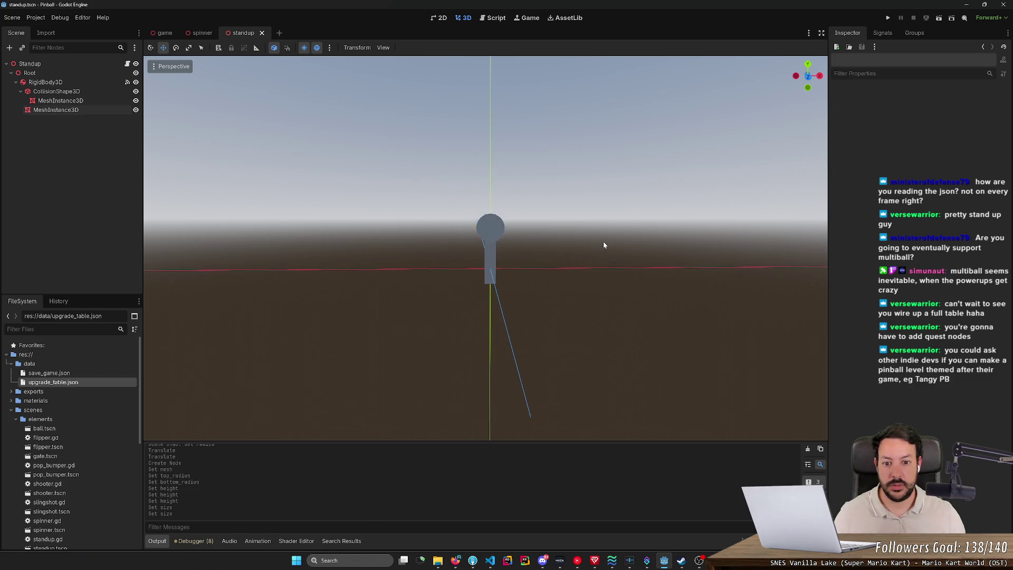
key("alt+Tab")
key("alt+Tab")
key("alt+Tab")
key("alt+Tab")
mouse_move(605, 244)
left_mouse_down()
mouse_move(702, 251)
mouse_move(540, 255)
left_mouse_up()
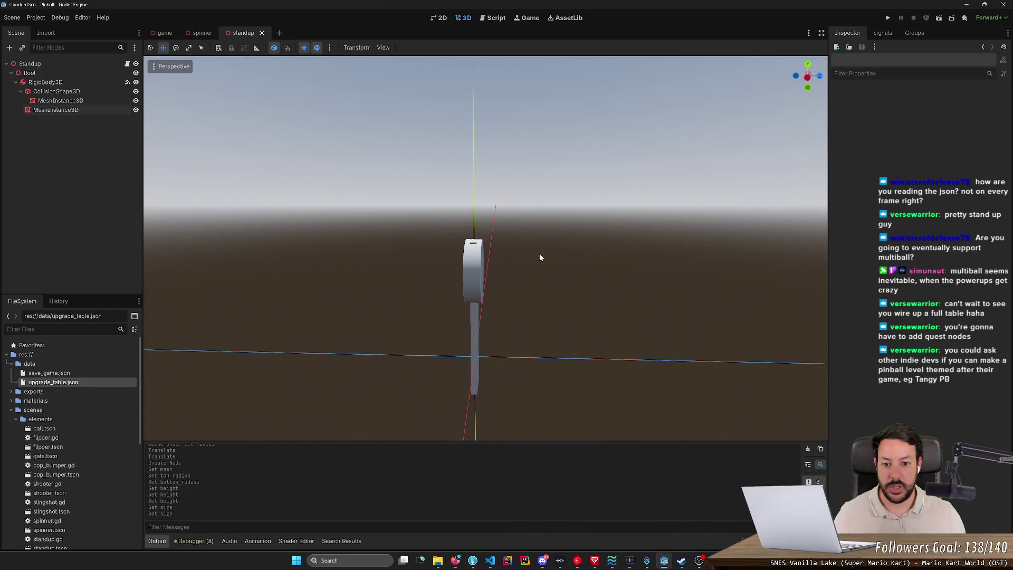
left_click(63, 93)
mouse_move(475, 264)
left_mouse_down()
mouse_move(581, 264)
mouse_move(554, 264)
mouse_move(561, 245)
left_mouse_up()
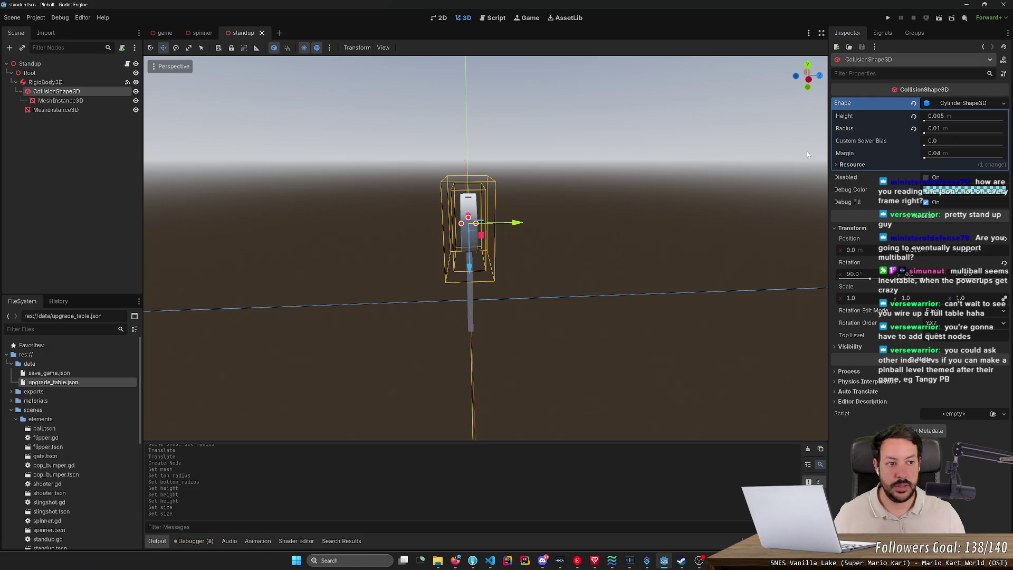
left_click(77, 83)
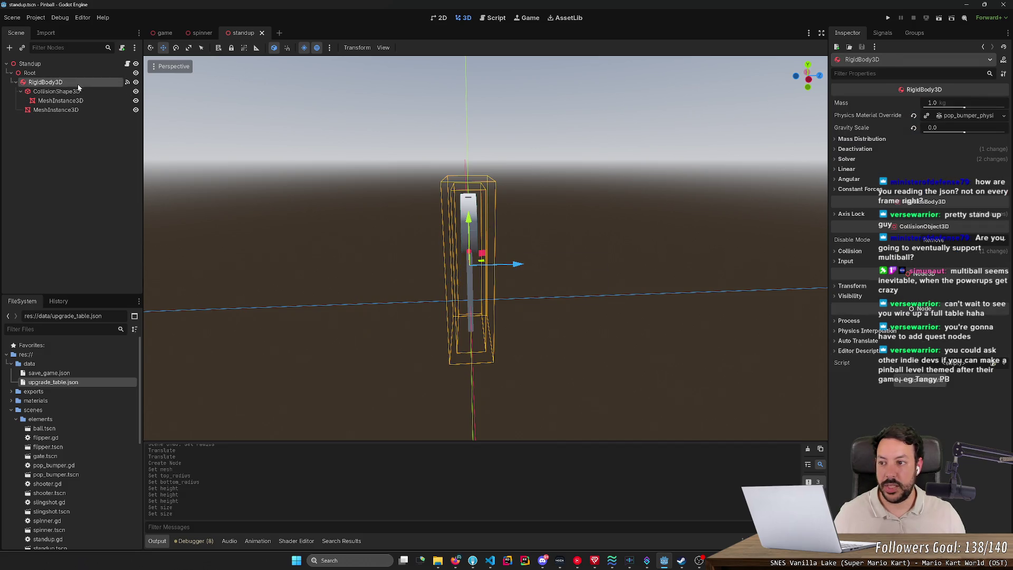
left_click(845, 251)
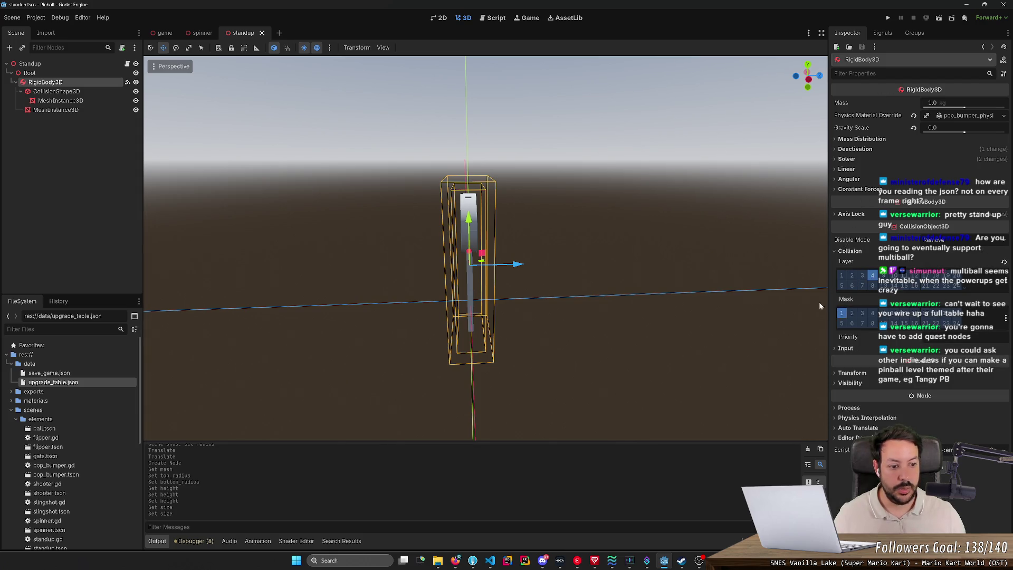
left_click(127, 64)
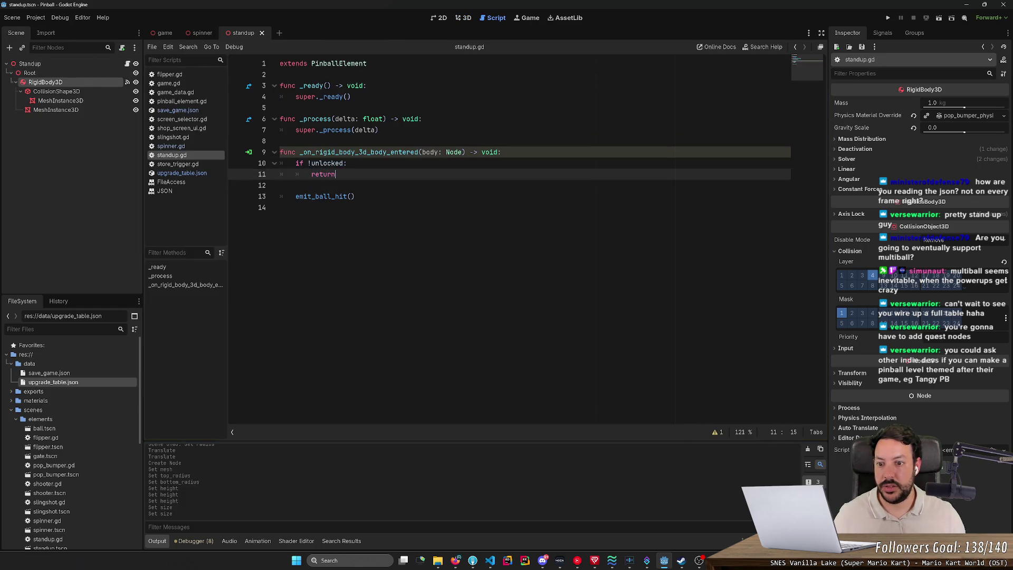
- Place the cursor at the end of the emit_ball_hit line in standup.gd and run the project
left_click(354, 197)
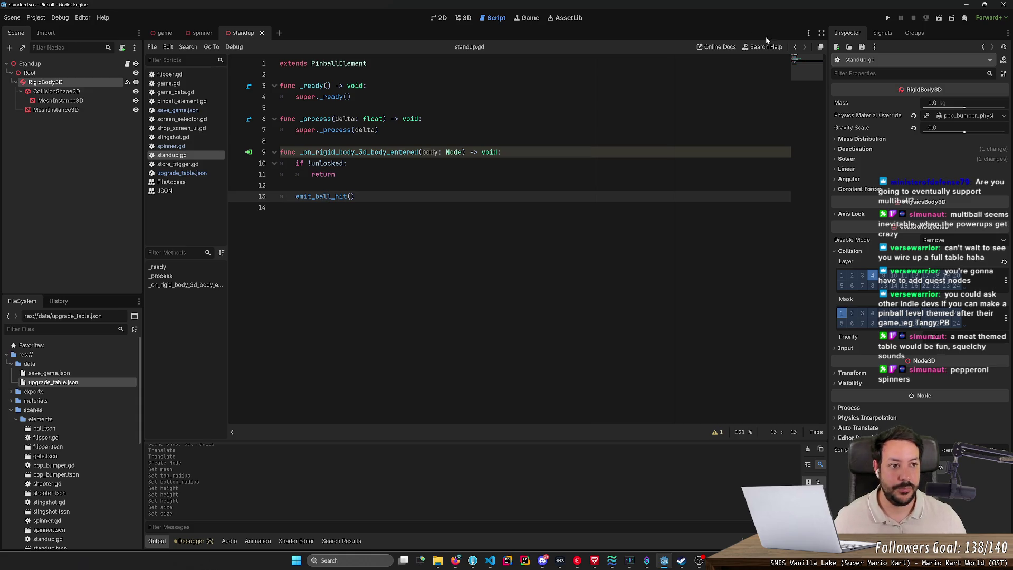
left_click(888, 18)
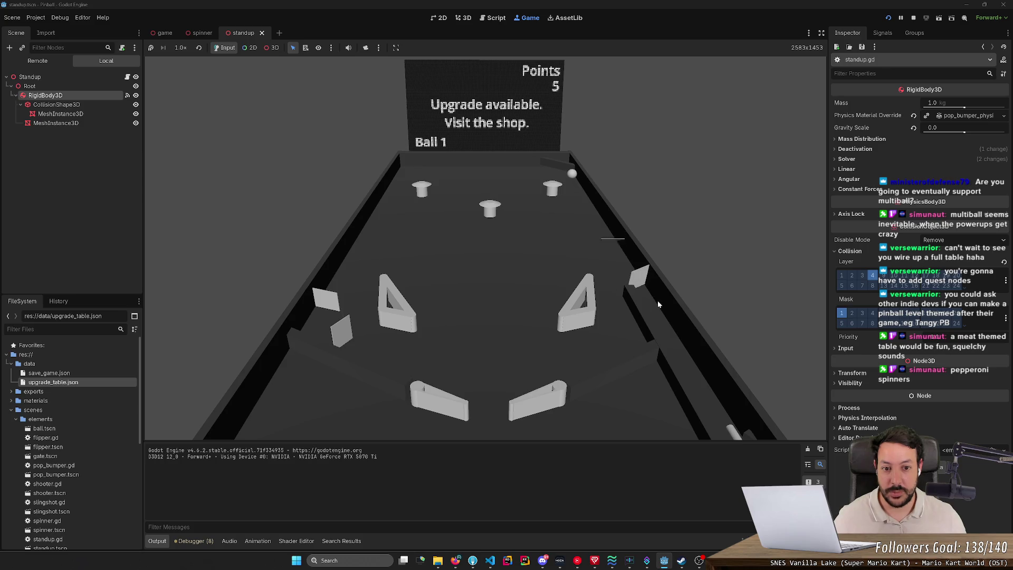
- Play the first balls with the left and right flippers, launching new balls with Space
key("Right")
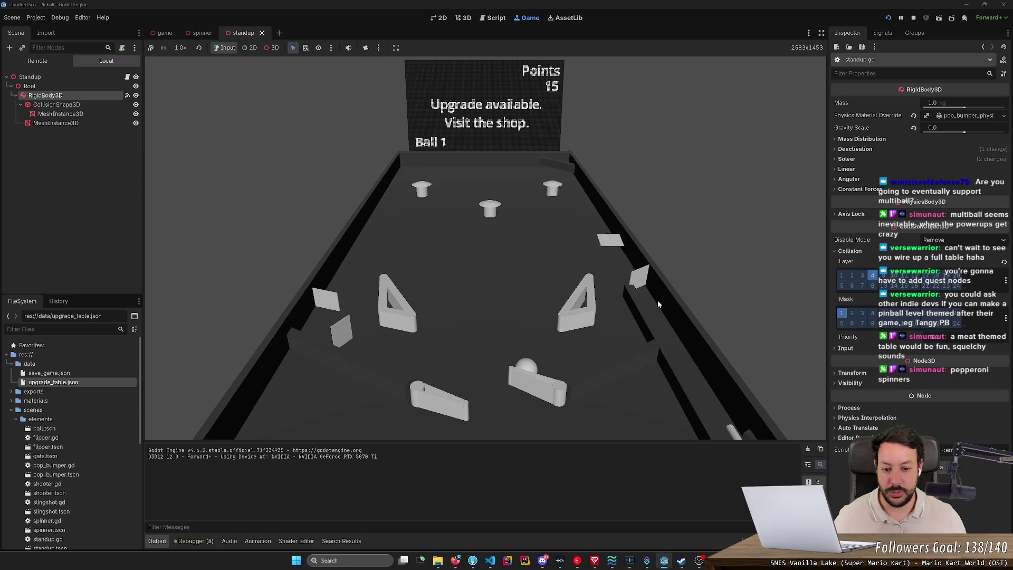
key("Left")
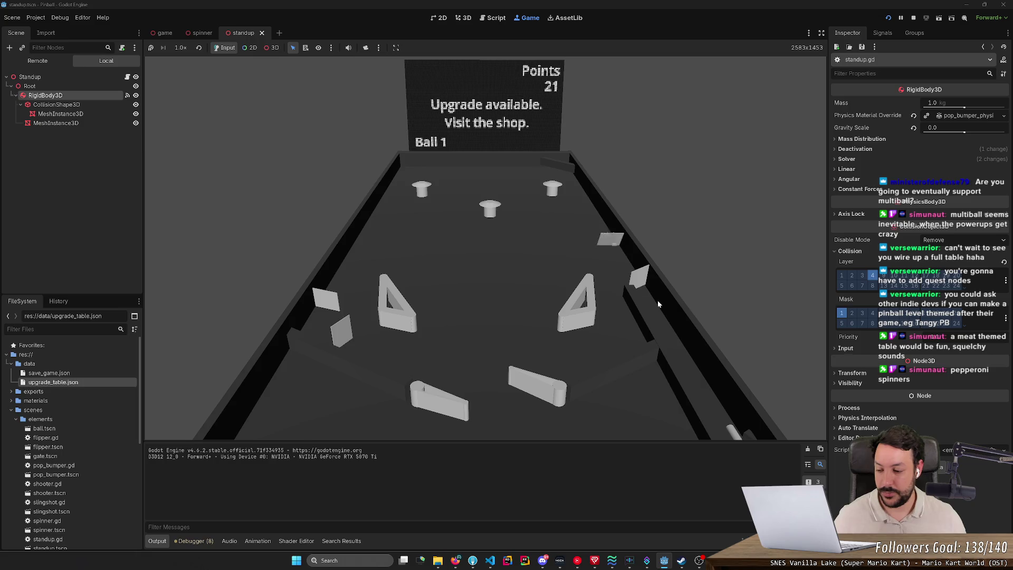
key("Right")
key("Left")
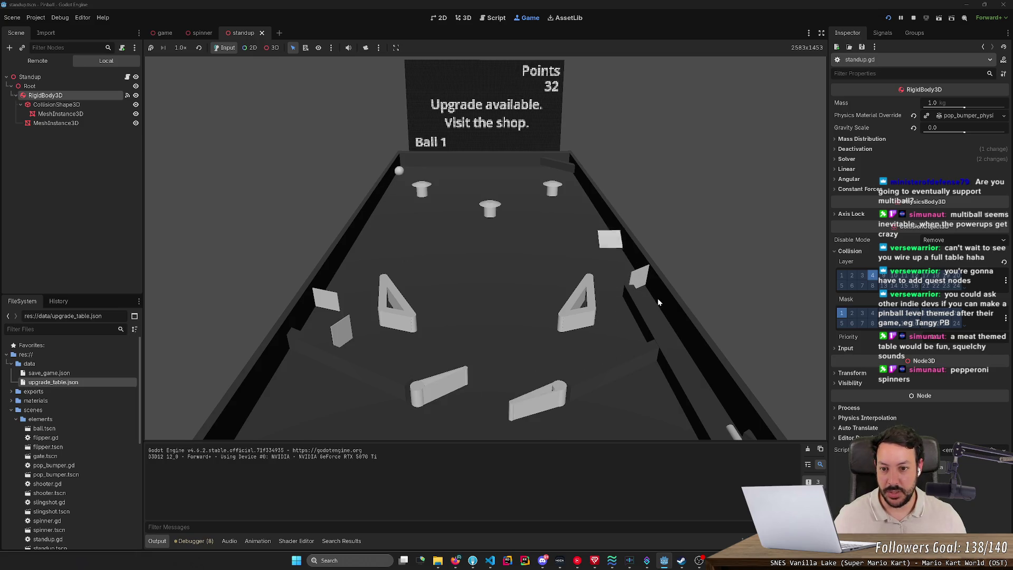
key("Left")
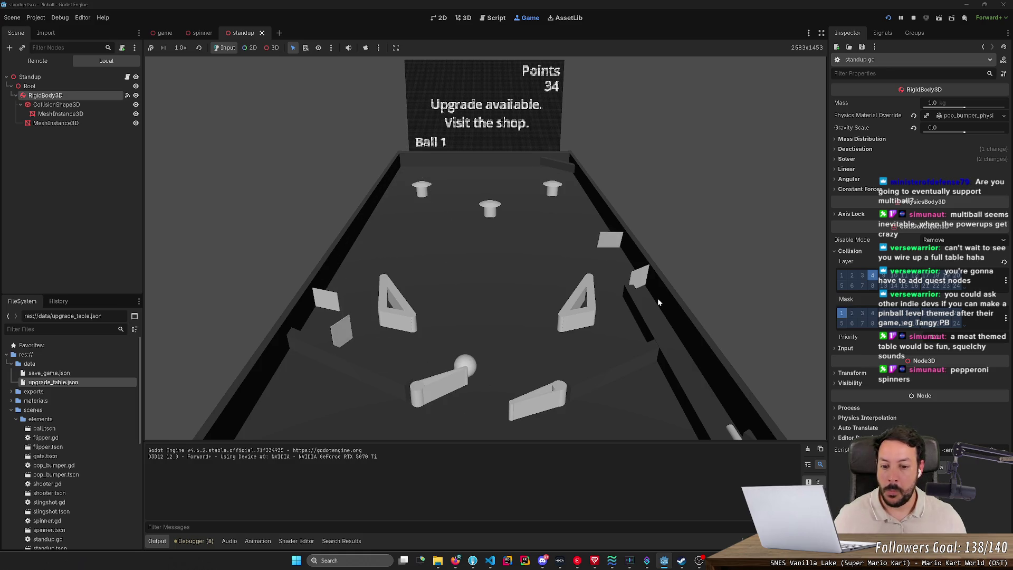
key("Left")
key("Right")
key("space")
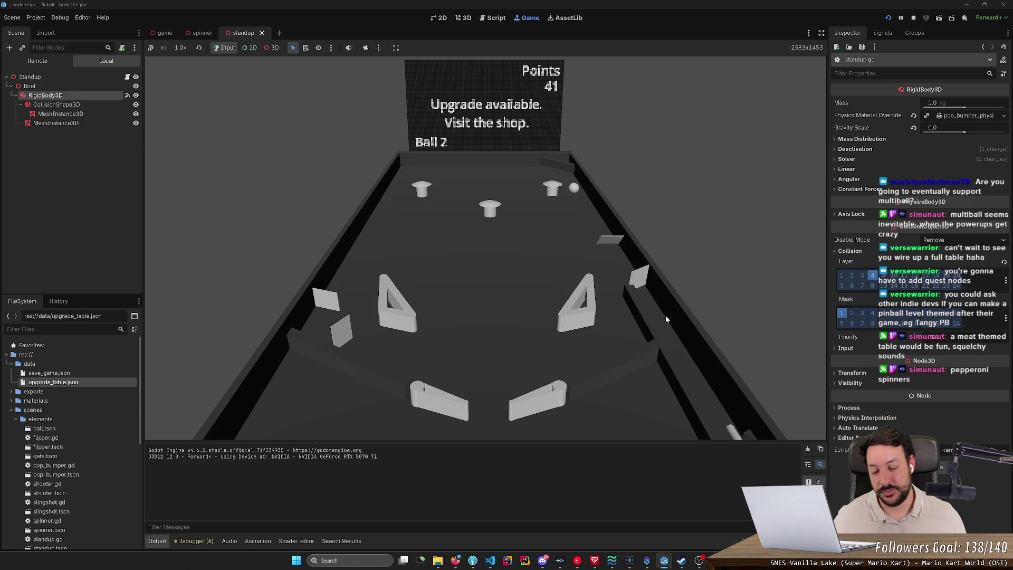
key("Right")
key("Left")
key("Right")
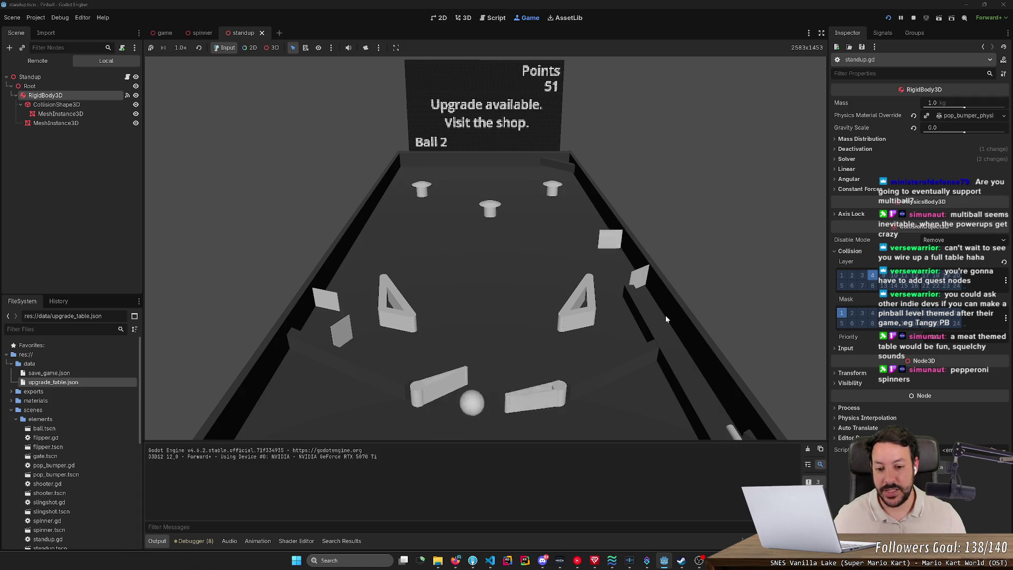
key("space")
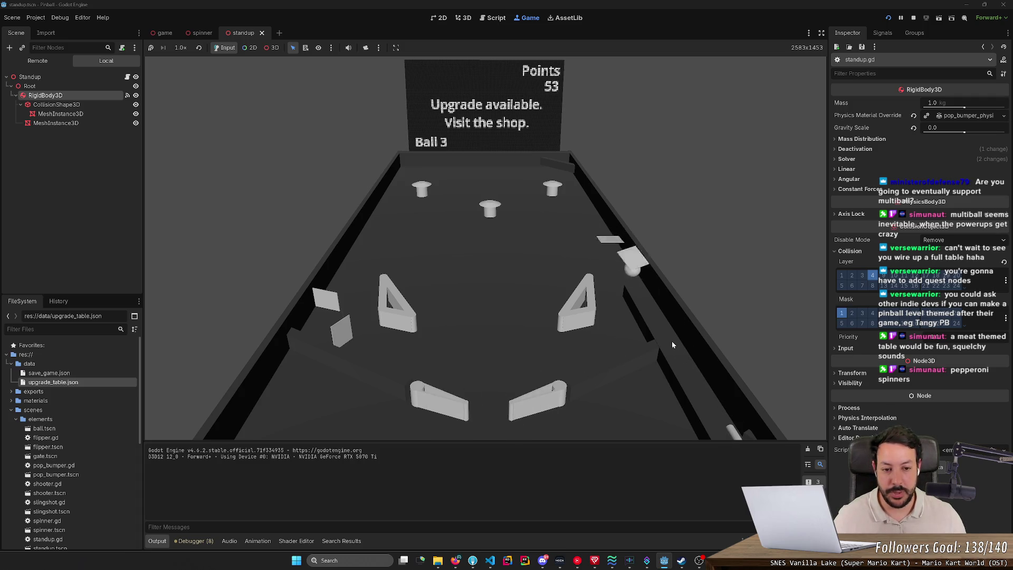
- Keep the next ball in play with the flippers and launch another, reaching 87 points
key("Right")
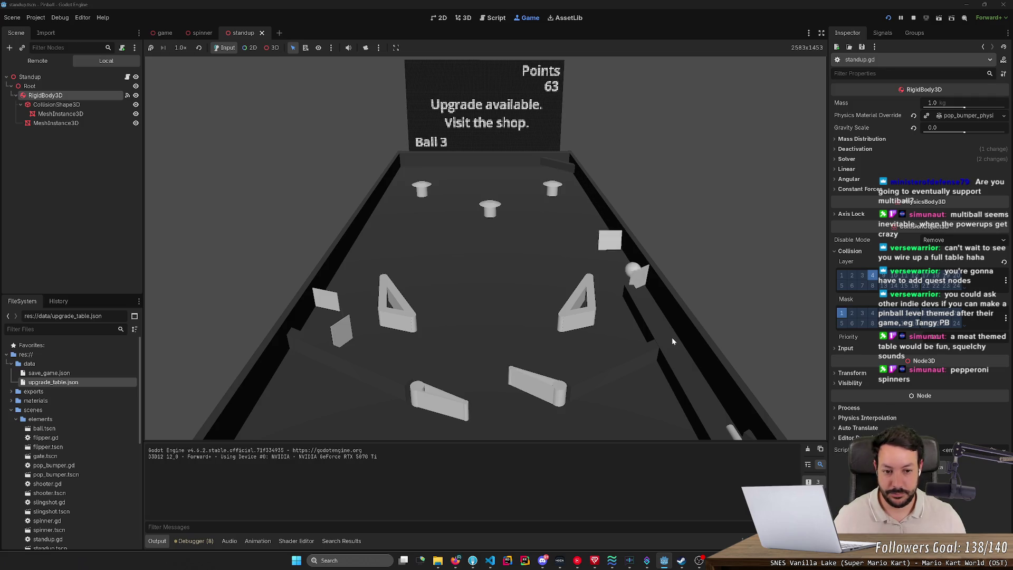
key("Left")
key("Right")
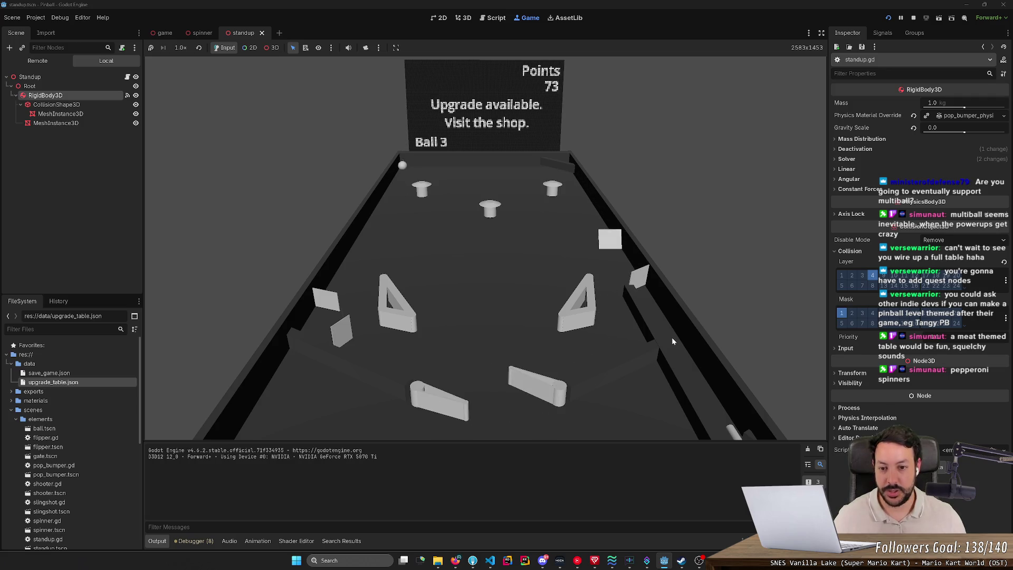
key("Left")
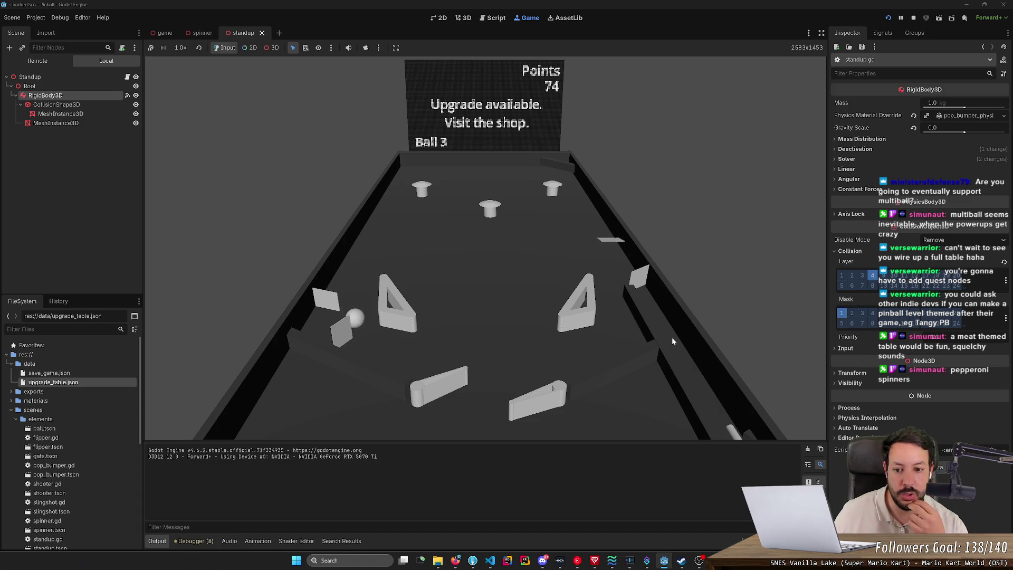
key("Right")
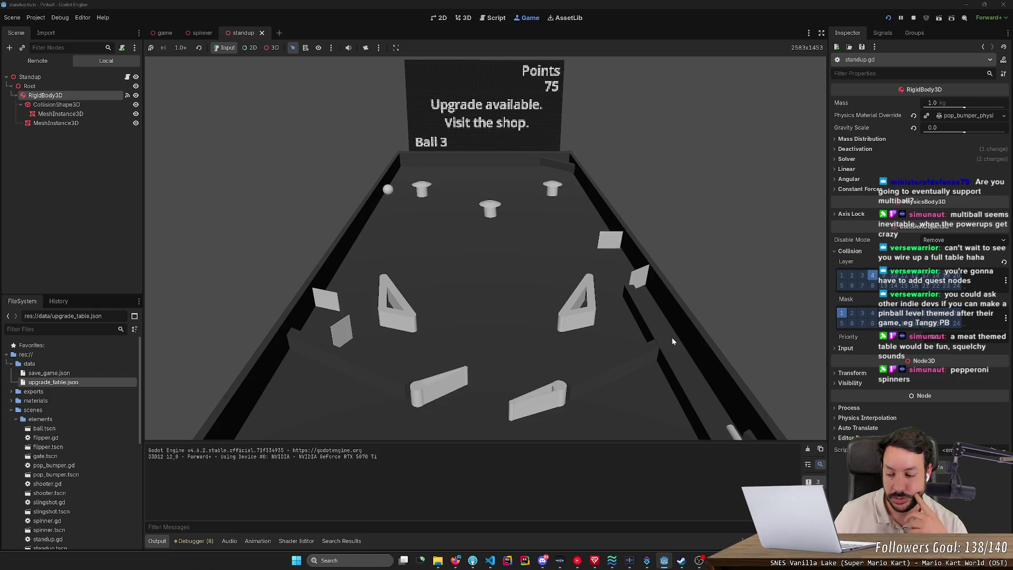
key("Left")
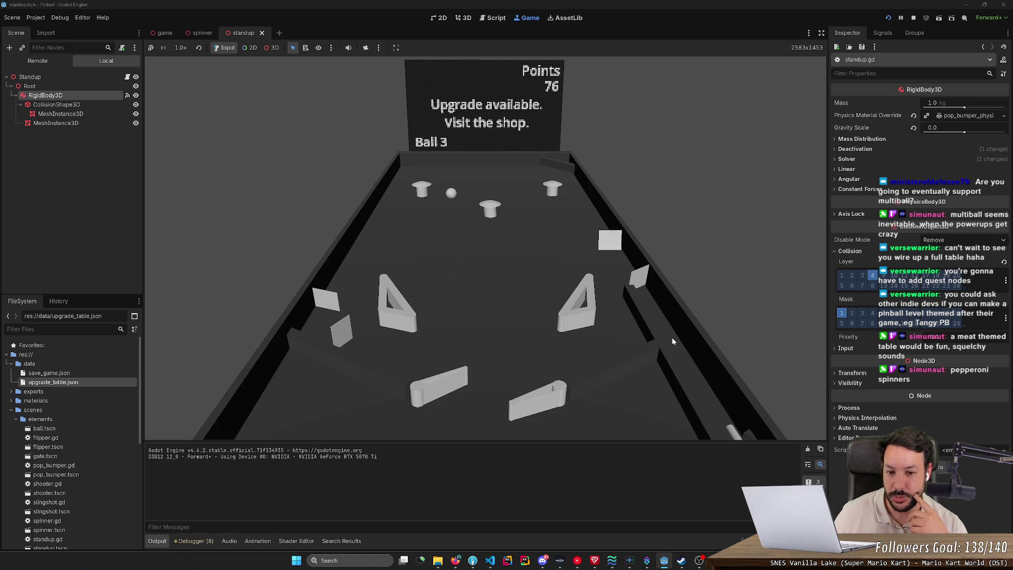
key("Left")
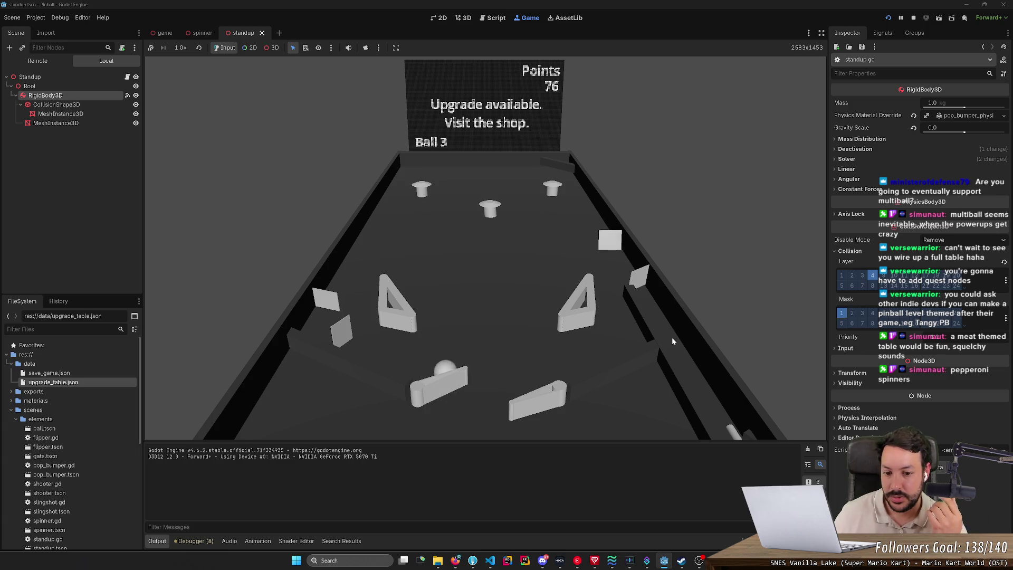
key("Left")
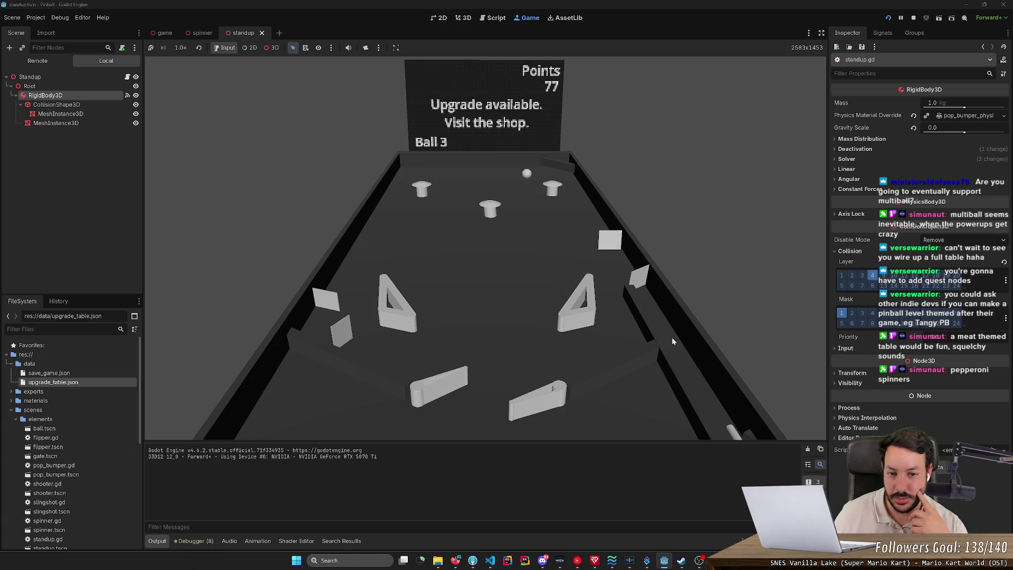
key("Left")
key("Right")
key("Left")
key("Right")
key("Down")
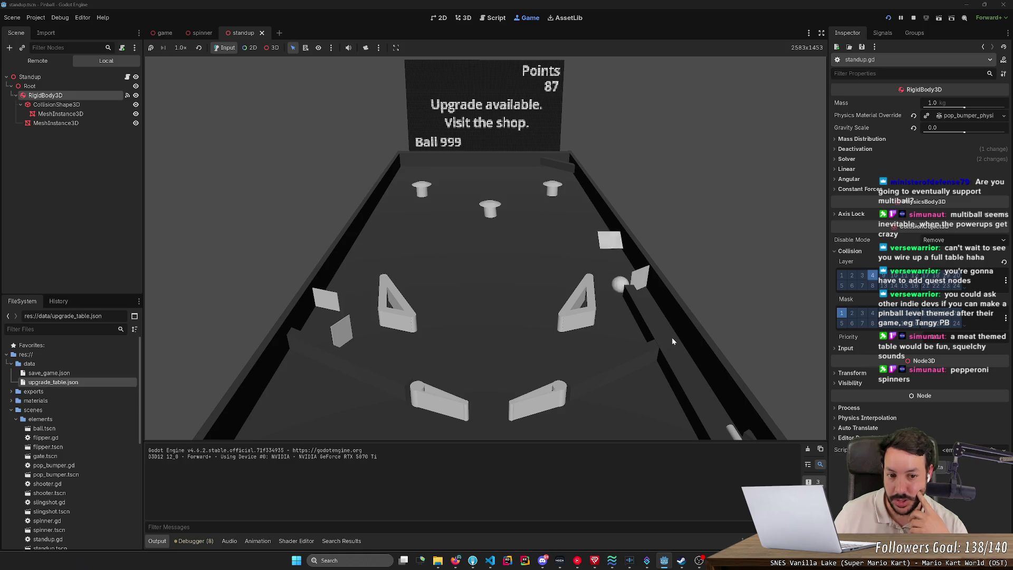
- Keep the ball alive with repeated left and right flipper shots up the table
key("Right")
key("Right")
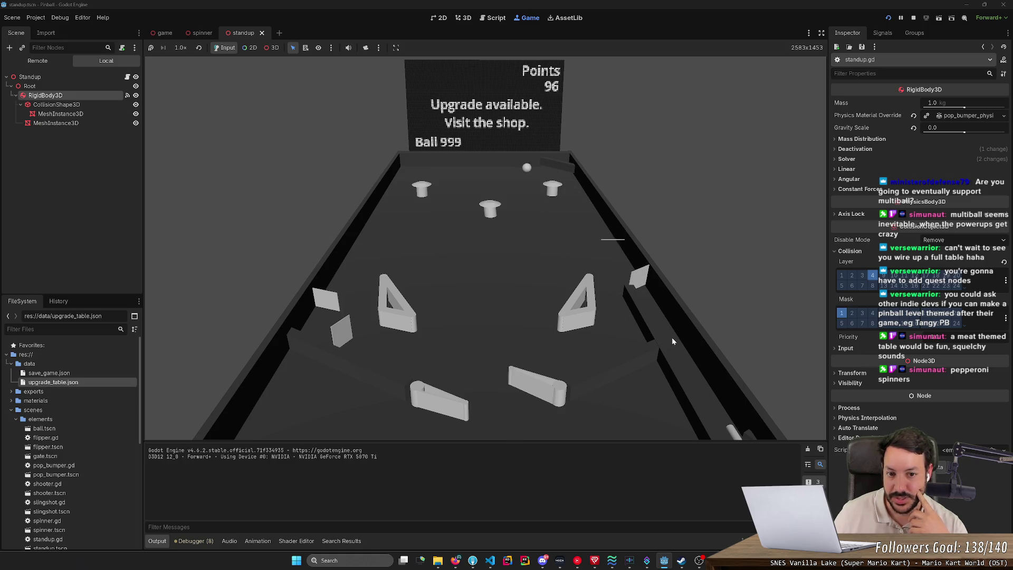
key("Left")
key("Left")
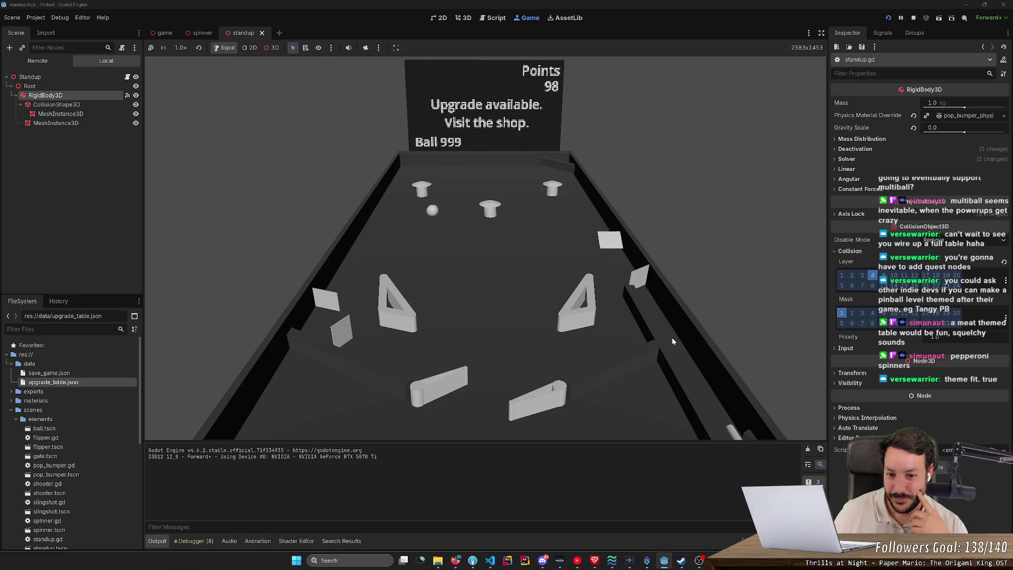
key("Left")
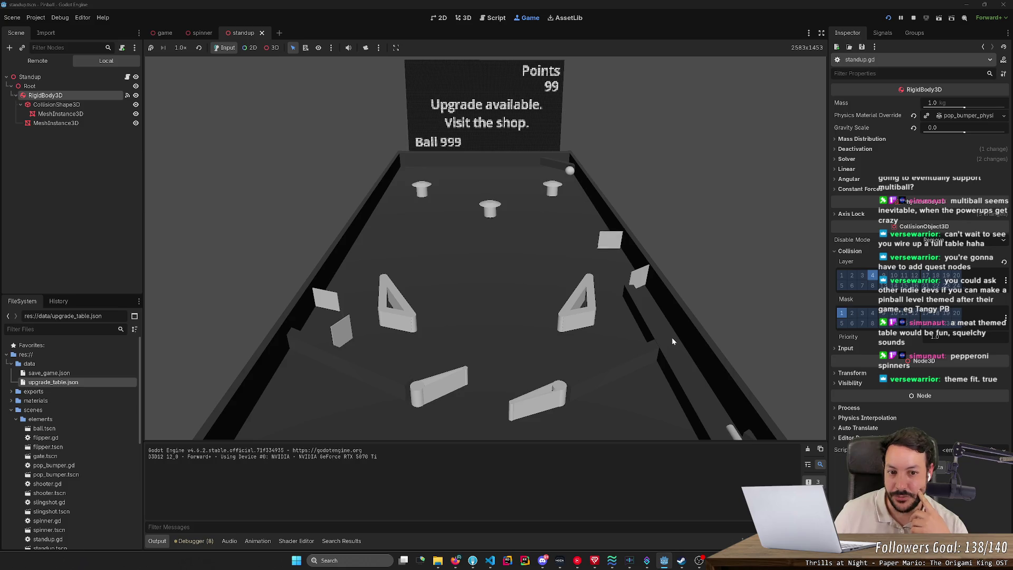
key("Left")
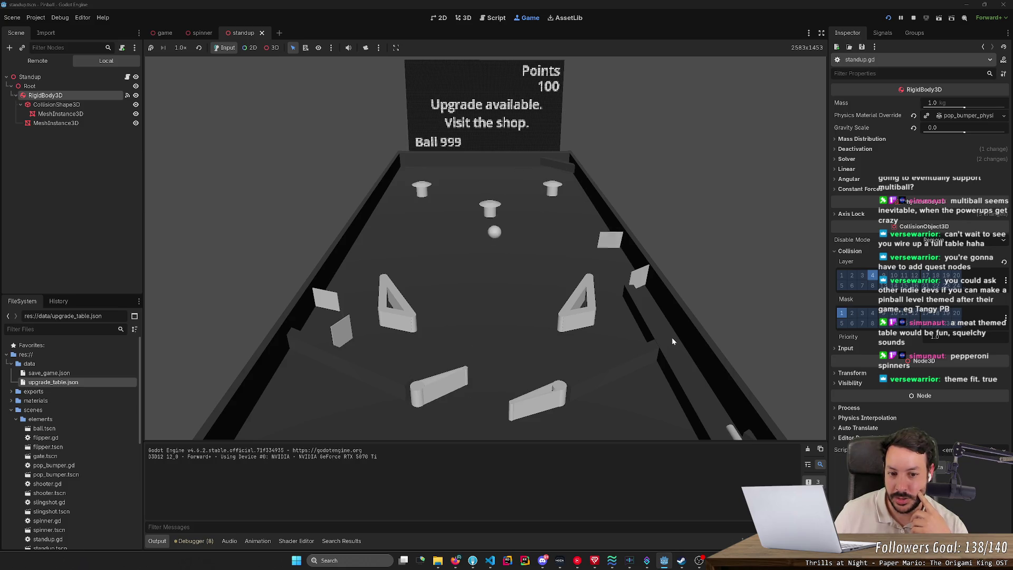
key("Left")
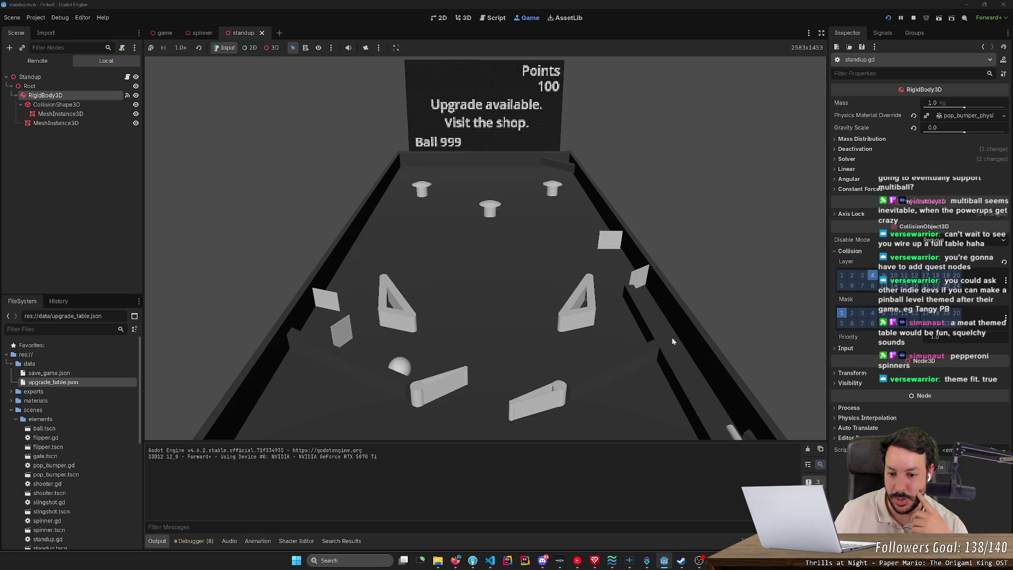
key("Right")
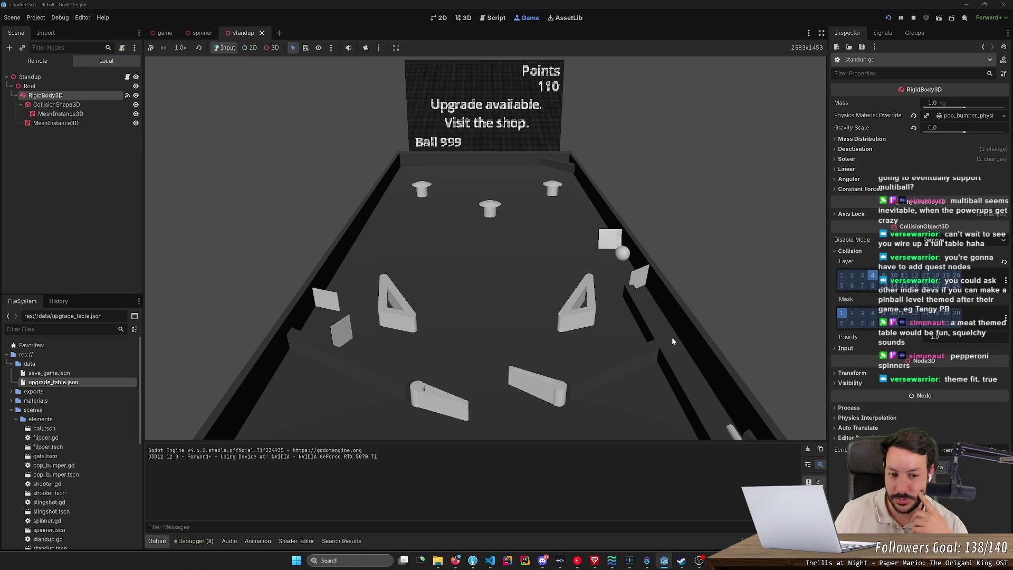
key("Right")
key("Left")
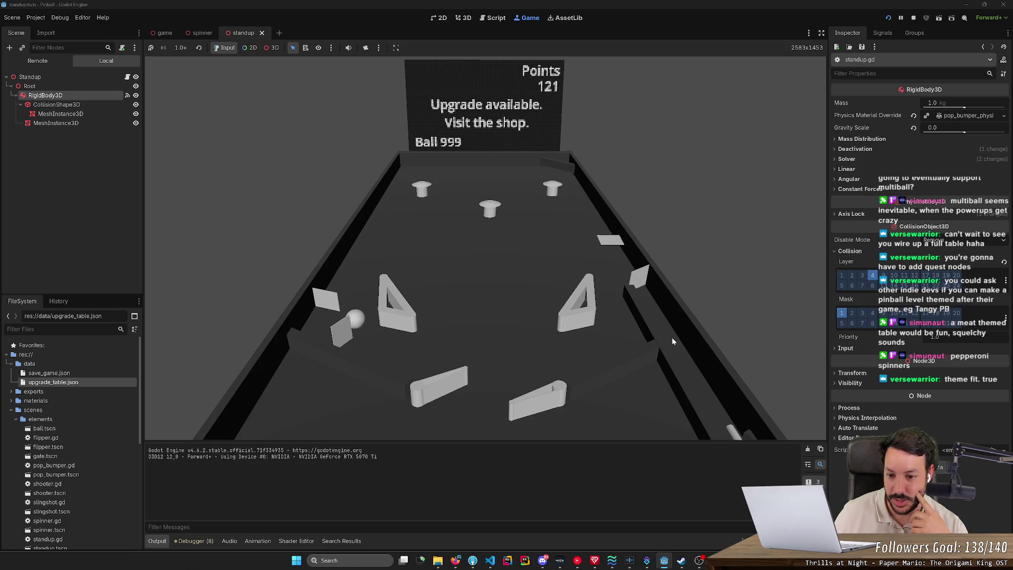
key("Right")
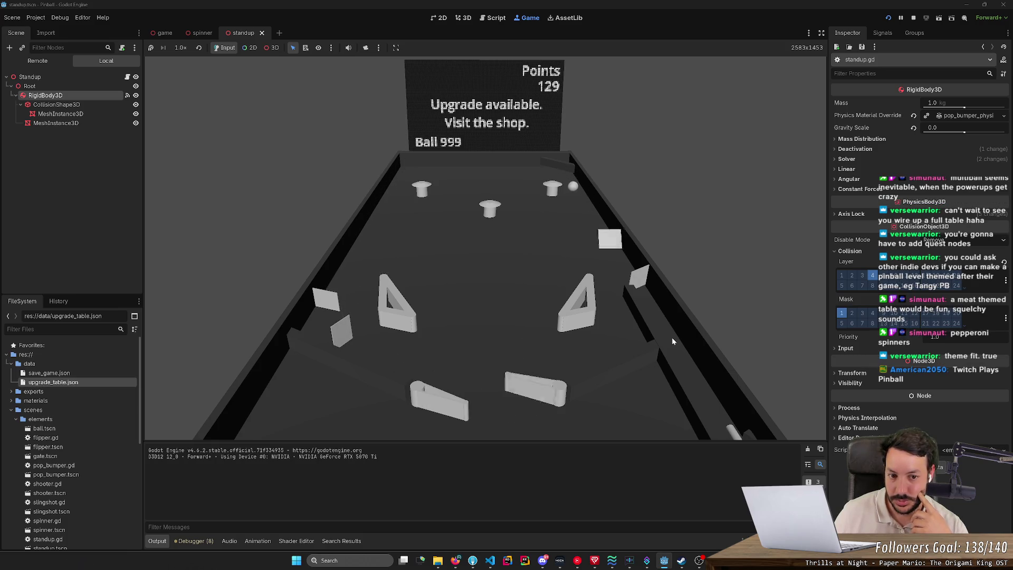
key("Right")
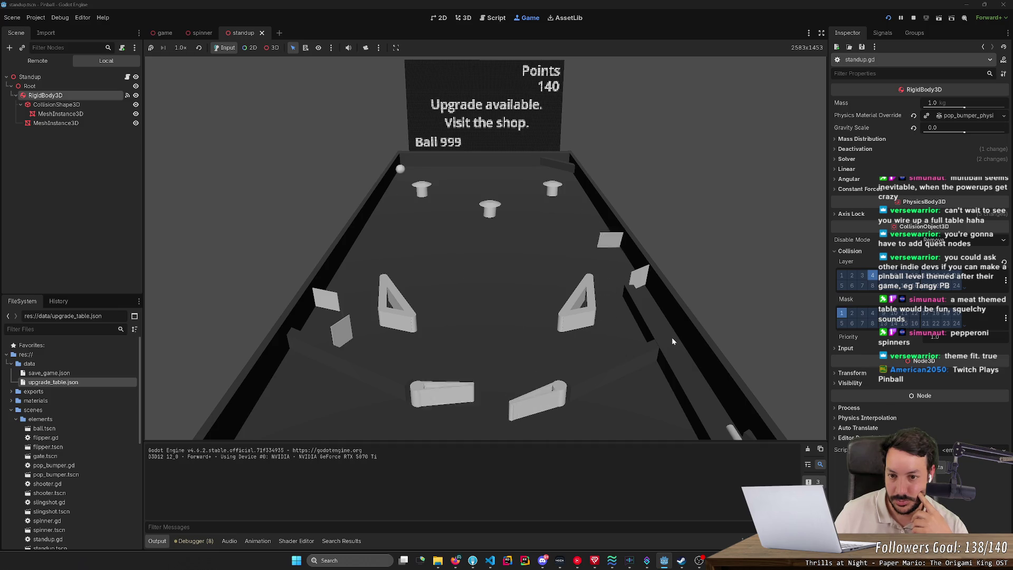
key("Left")
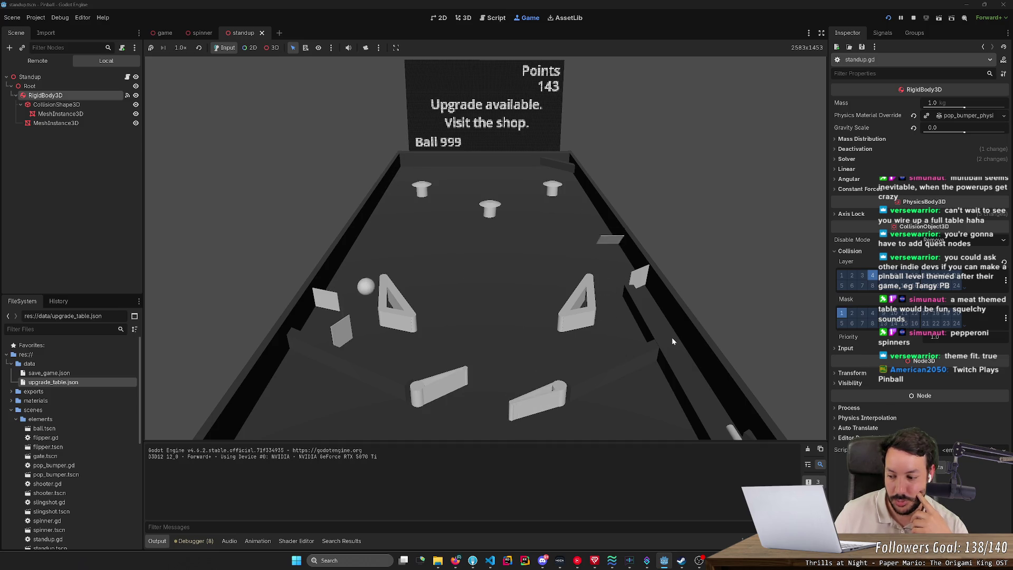
key("Right")
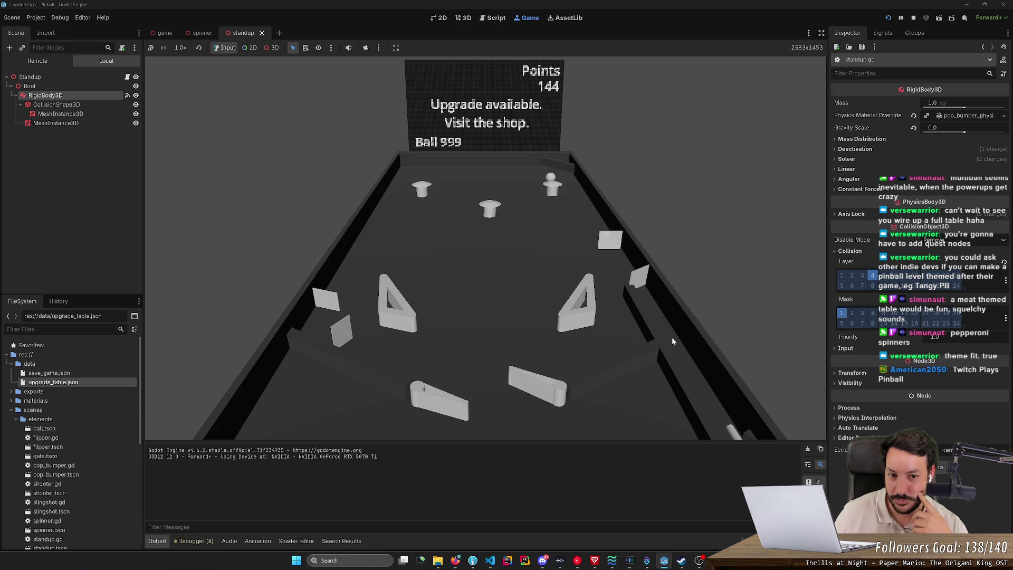
key("Left")
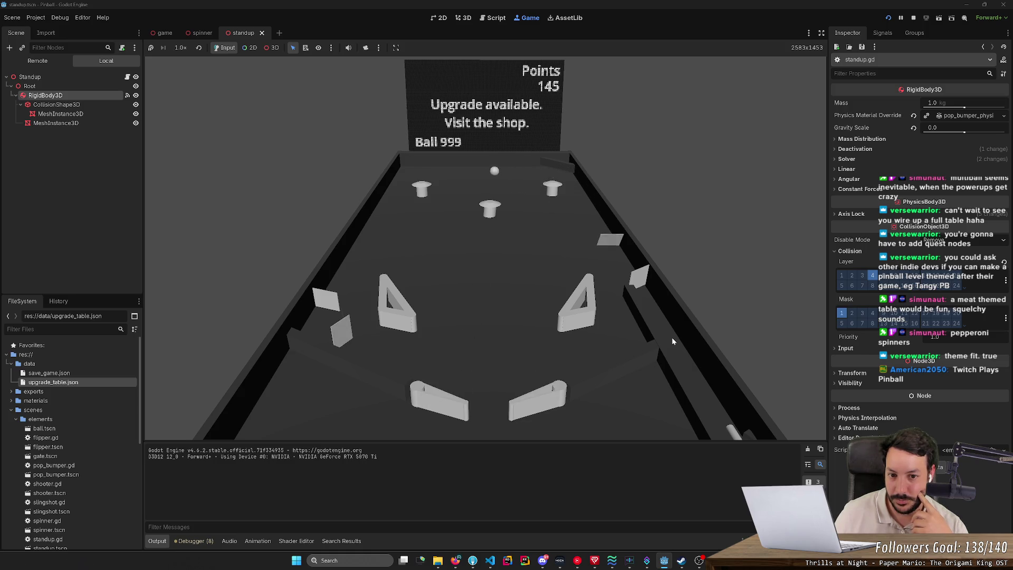
key("Left")
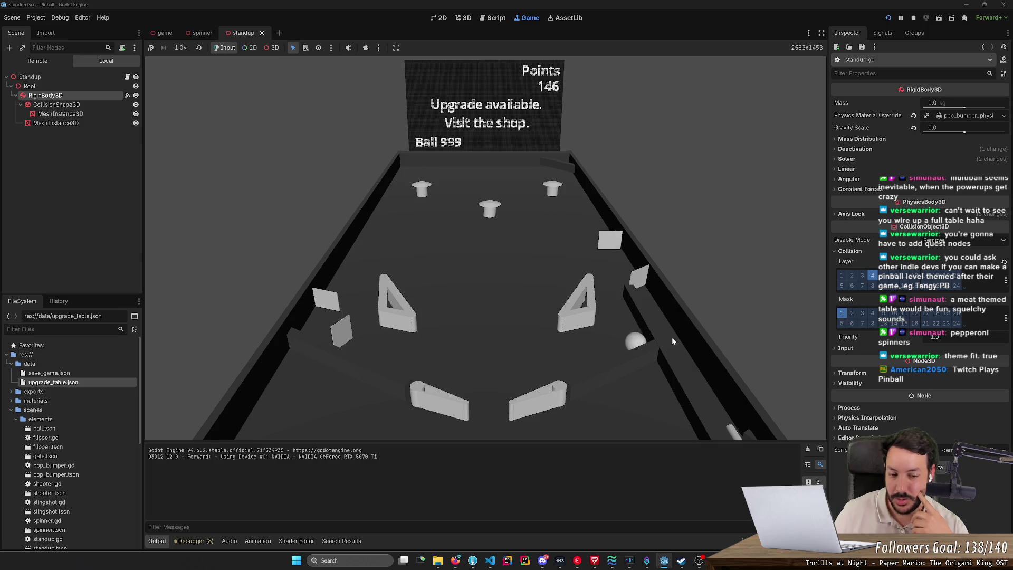
key("Right")
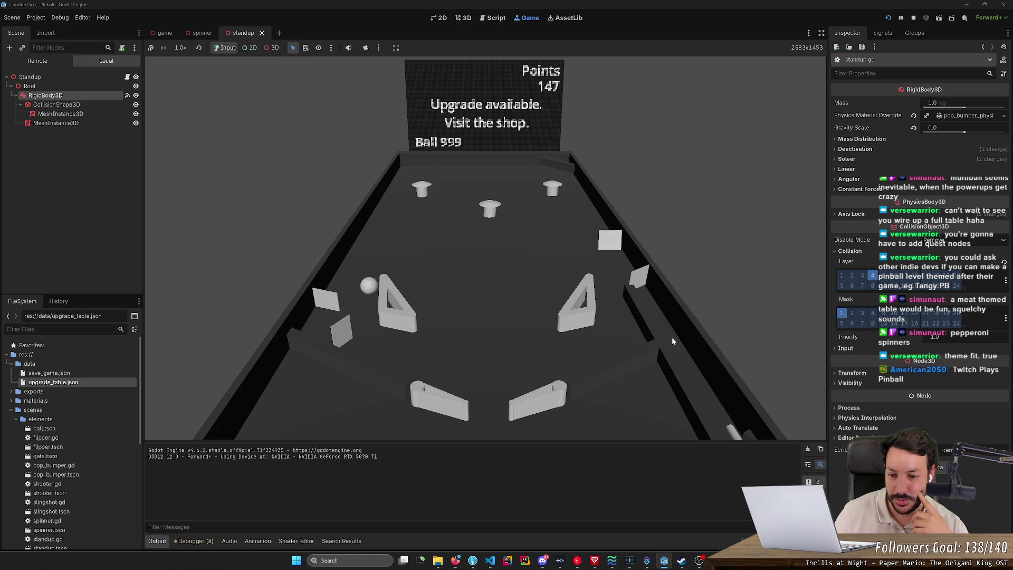
key("Left")
- Flip the ball into the standup targets, pushing the score to 201 points
key("Right")
key("Right")
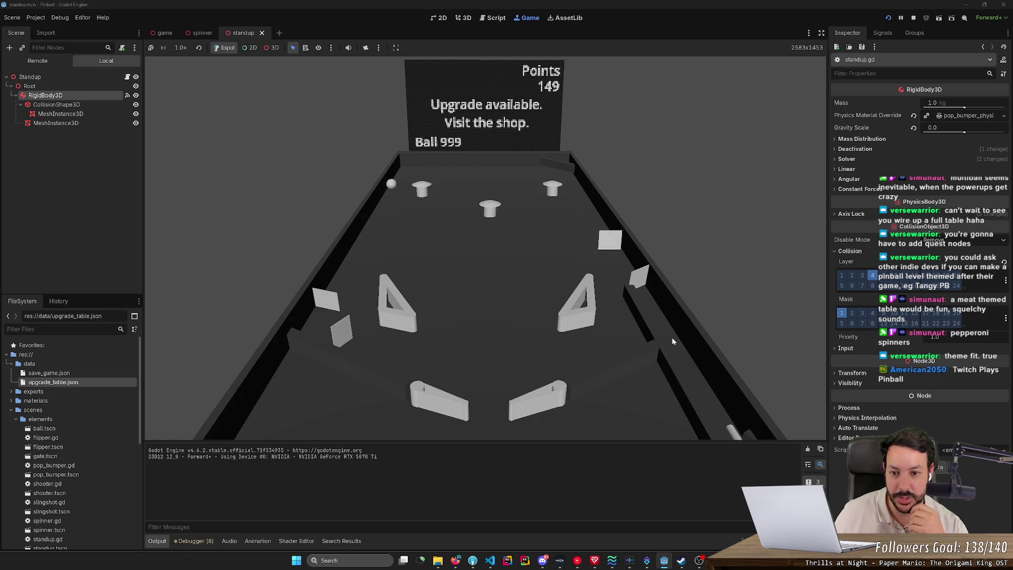
key("Left")
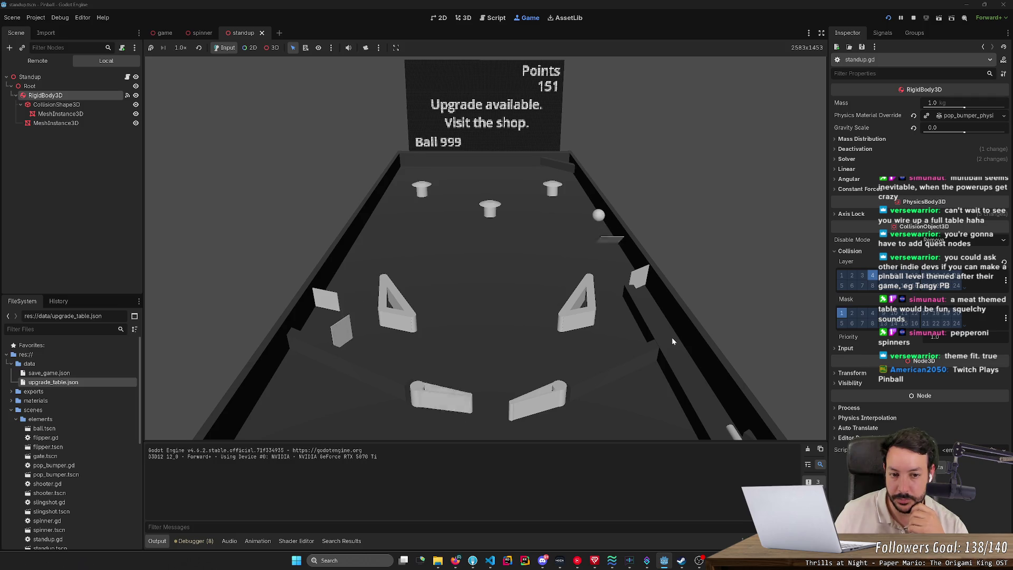
key("Right")
key("Right")
key("Right")
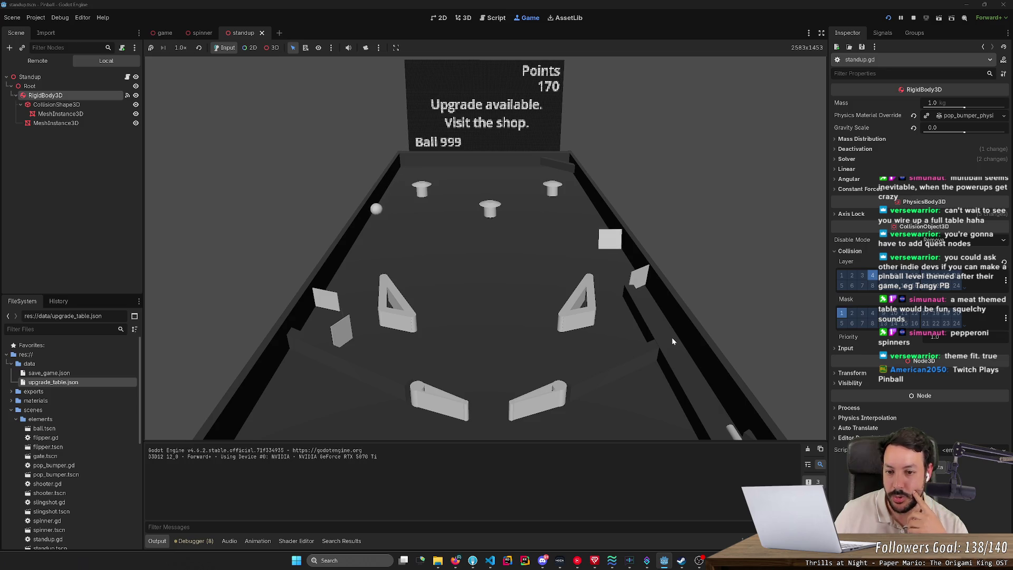
key("Left")
key("Right")
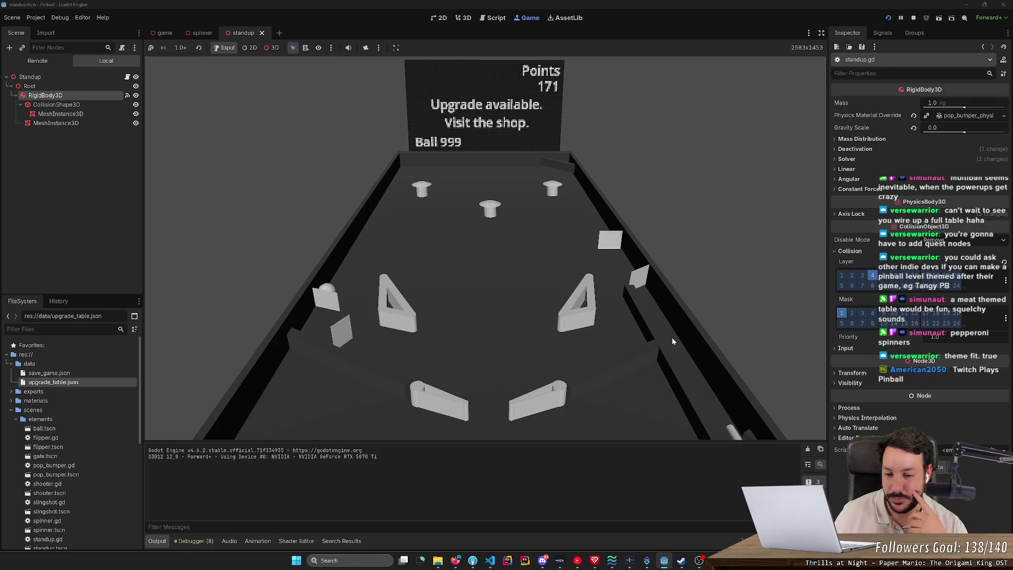
key("Left")
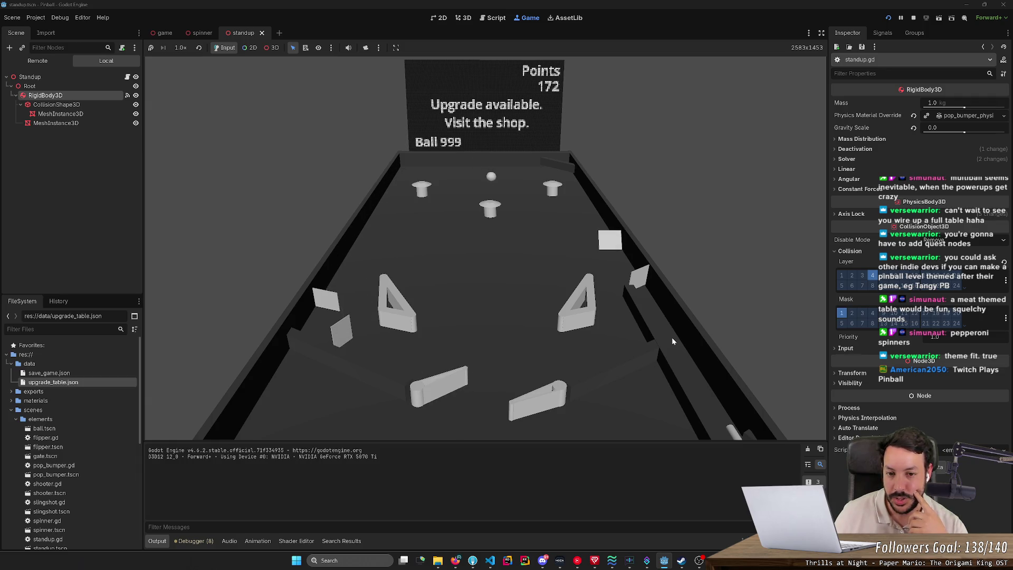
key("Right")
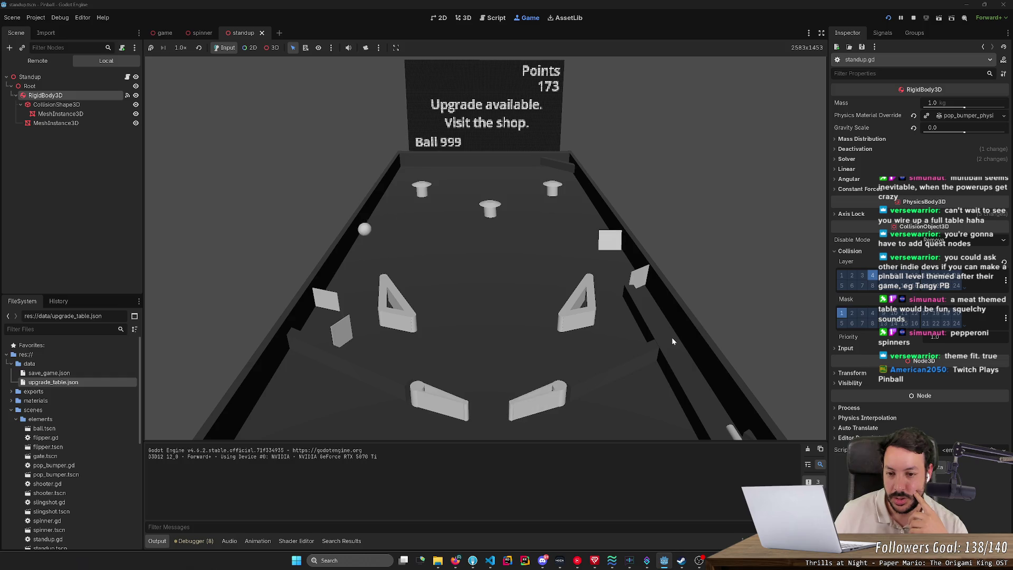
key("Left")
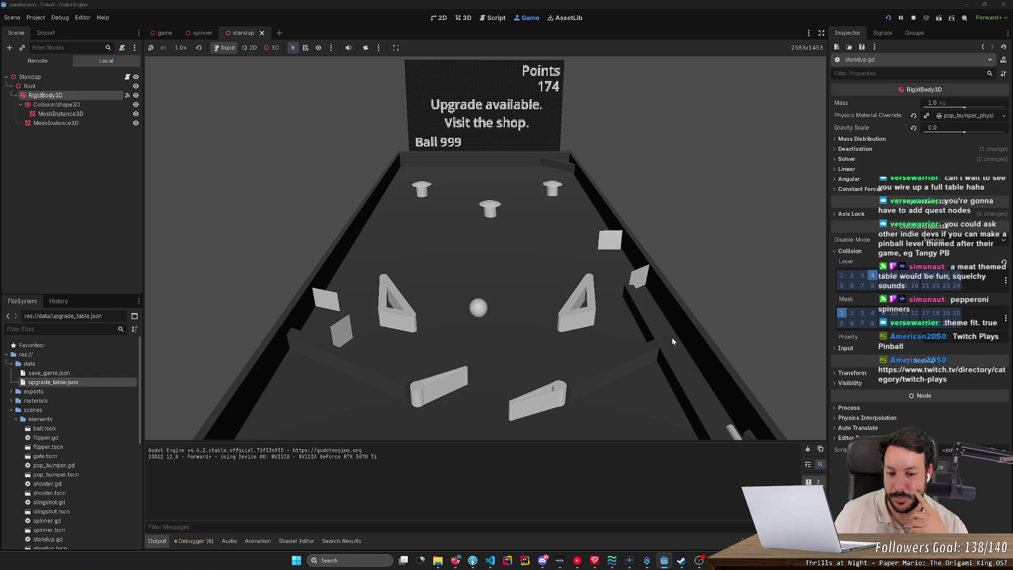
key("Right")
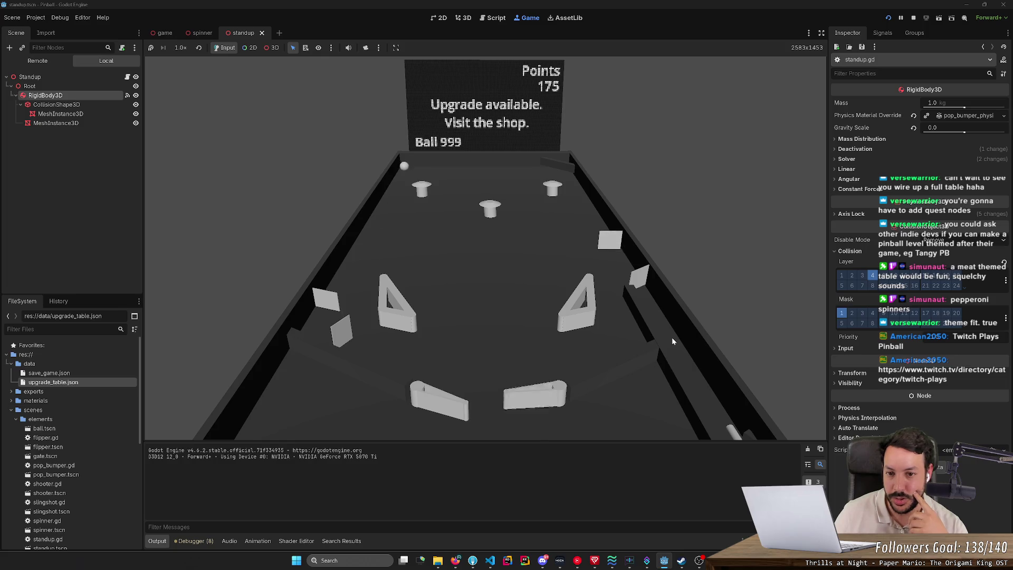
key("Left")
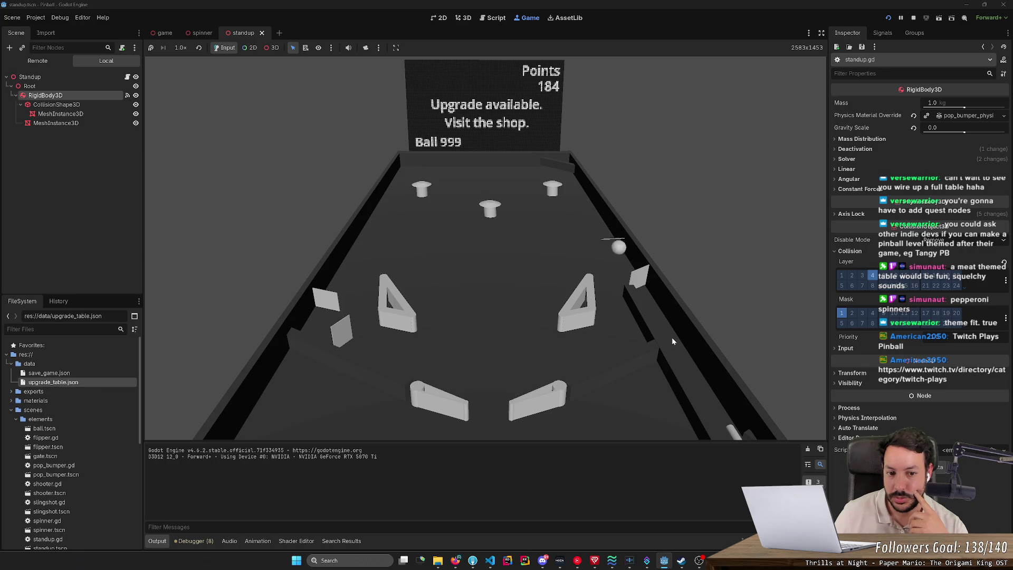
key("Right")
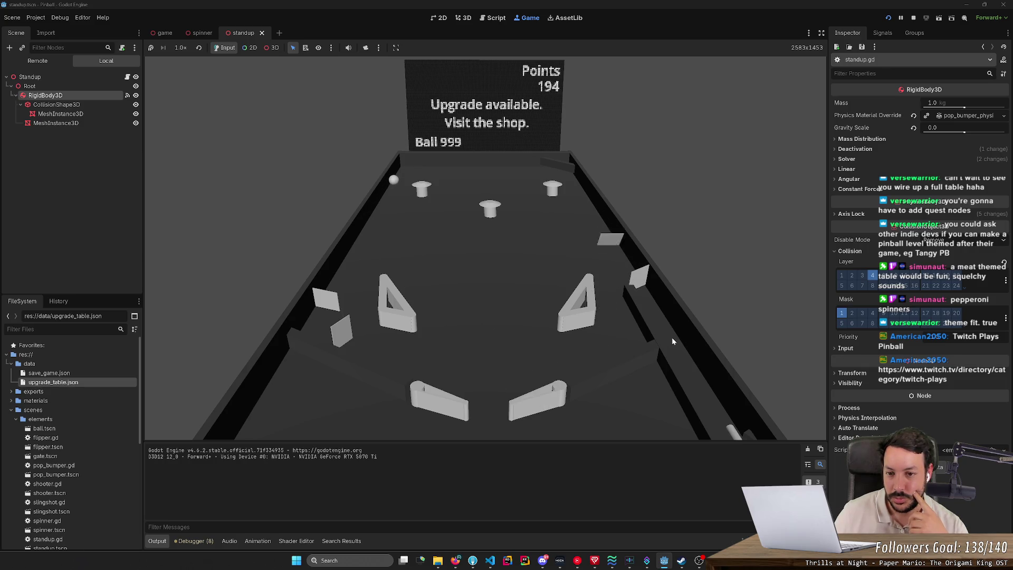
key("Left")
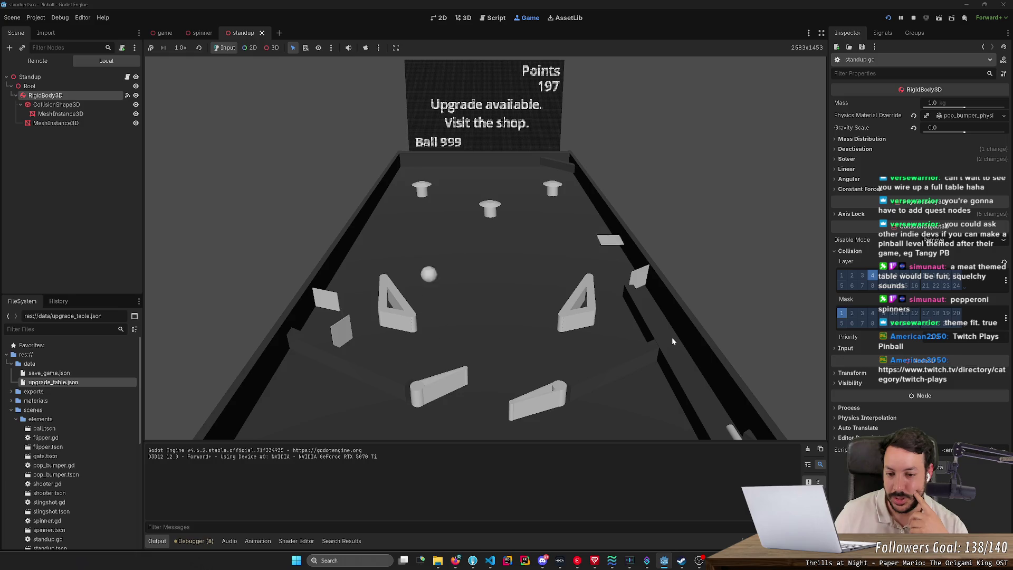
key("Right")
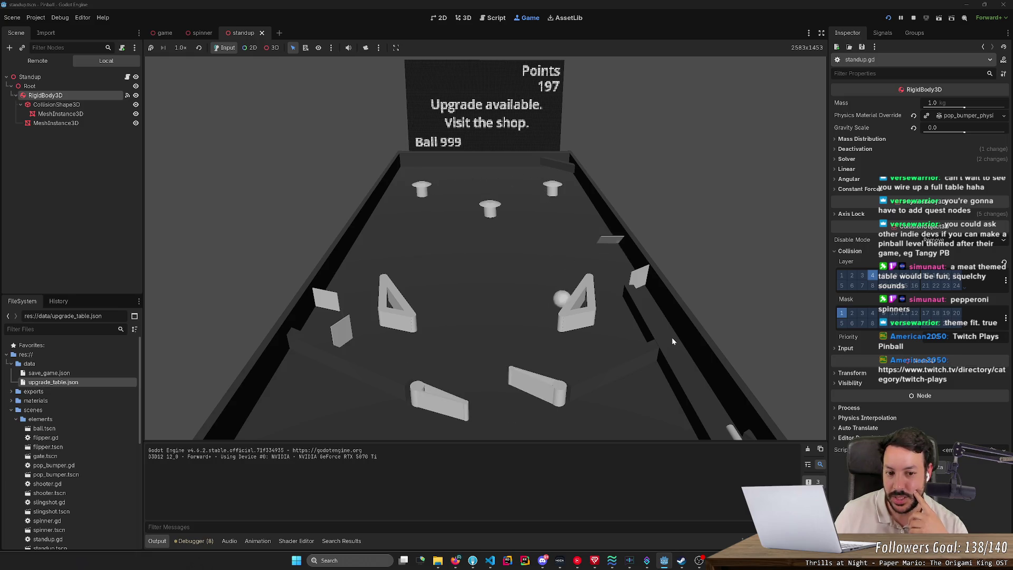
key("Right")
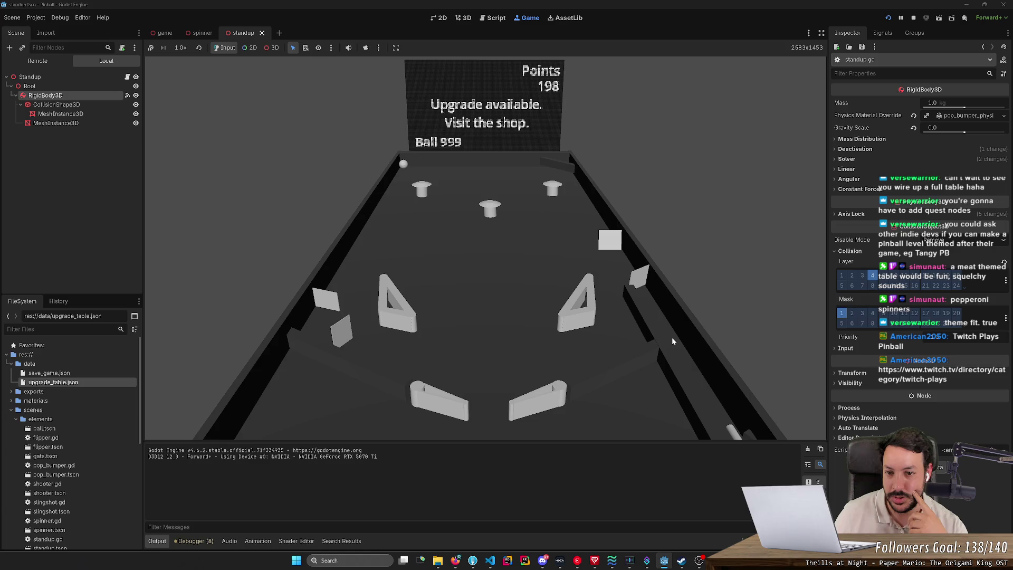
key("Left")
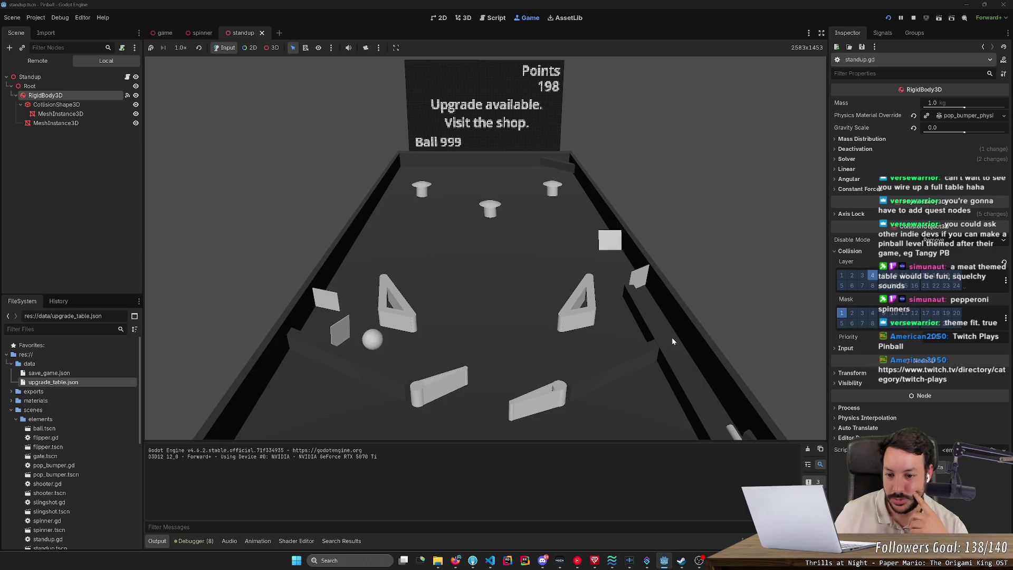
key("Left")
key("Left")
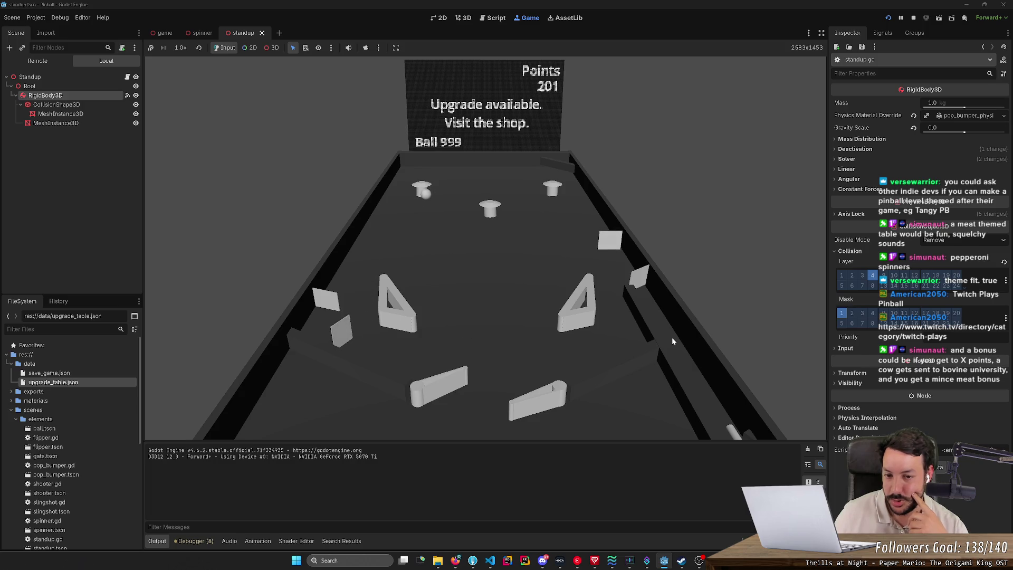
- Play the first balls with the flippers and plunger, keeping them in play on the table
key("Left")
key("Right")
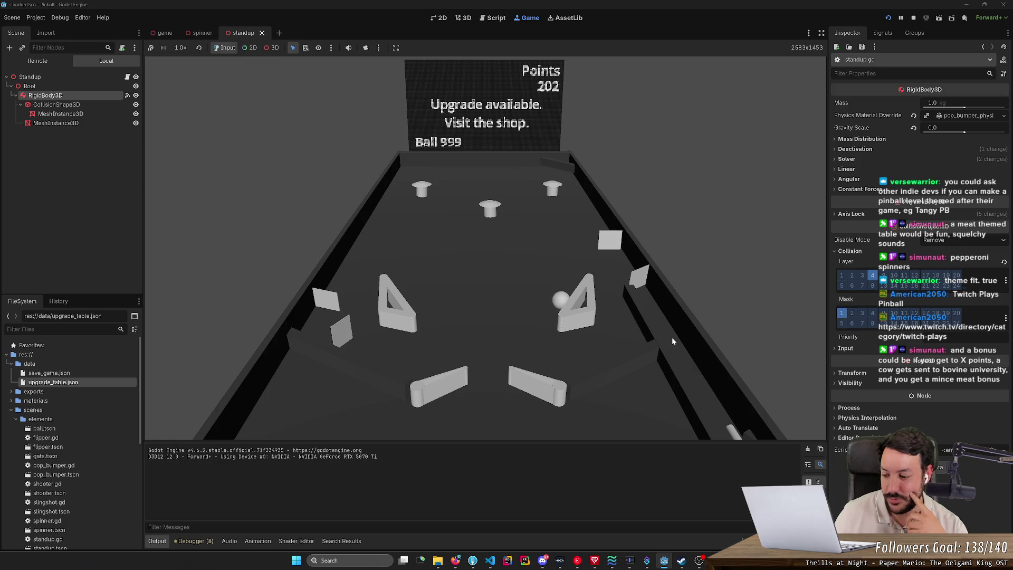
key("Right")
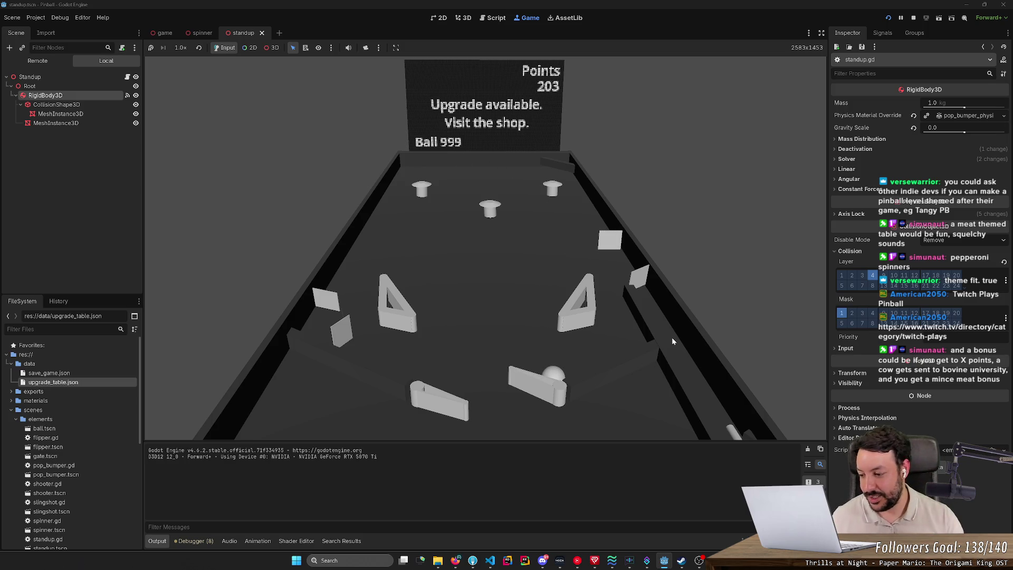
key("Right")
key("Left")
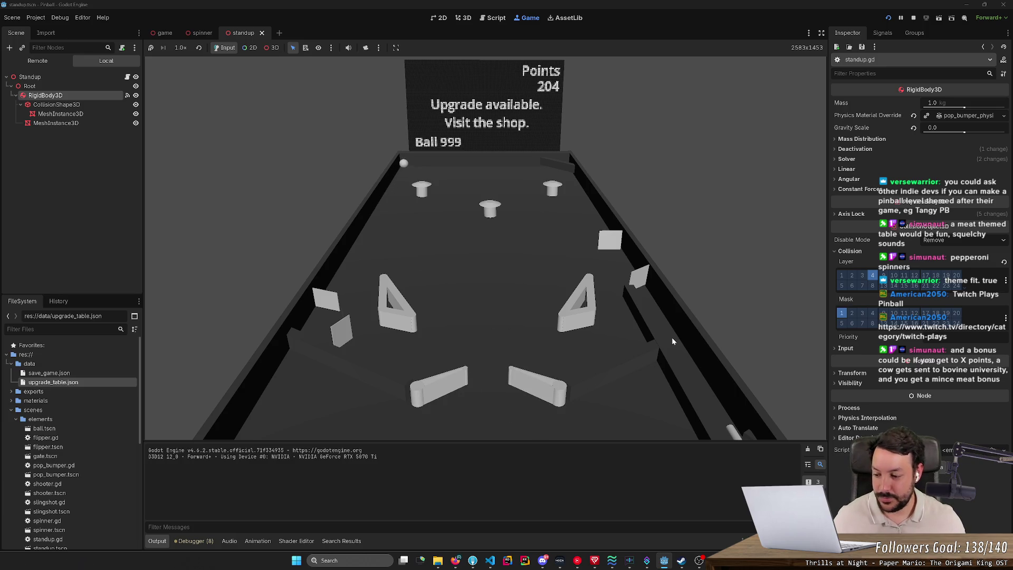
key("Left")
key("Right")
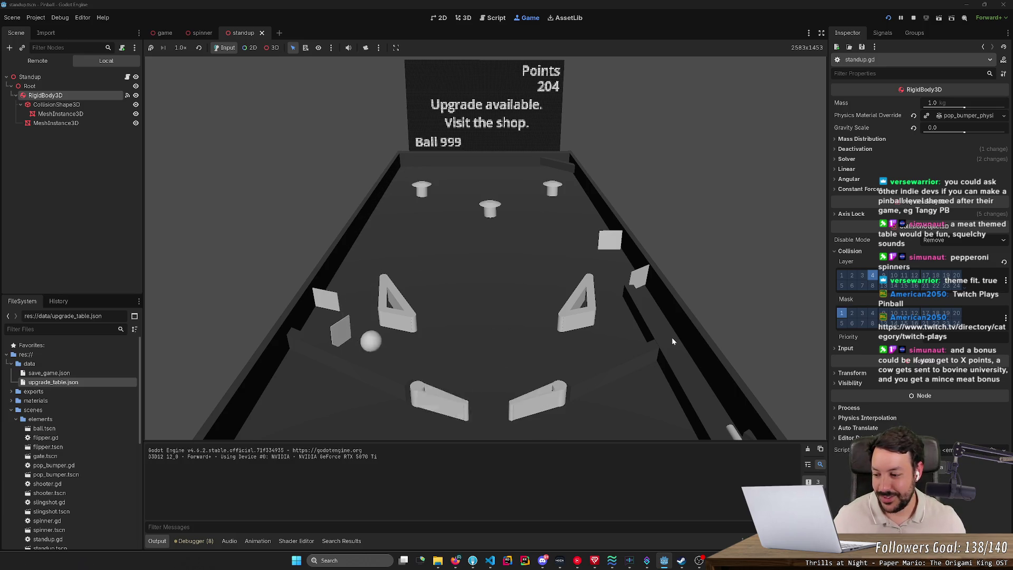
key("Left")
key("Right")
key("Left")
key("Right")
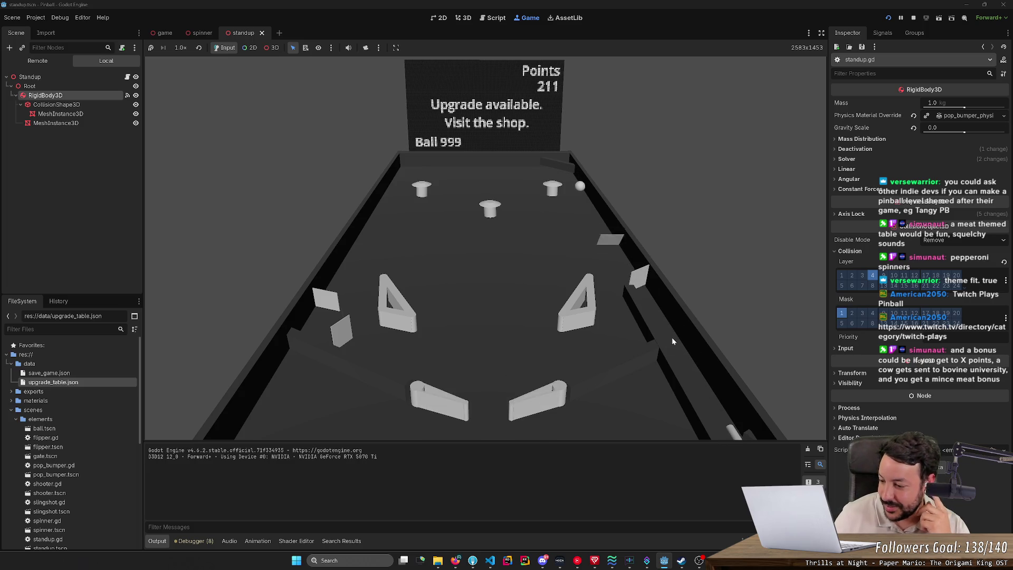
key("Right")
key("Right")
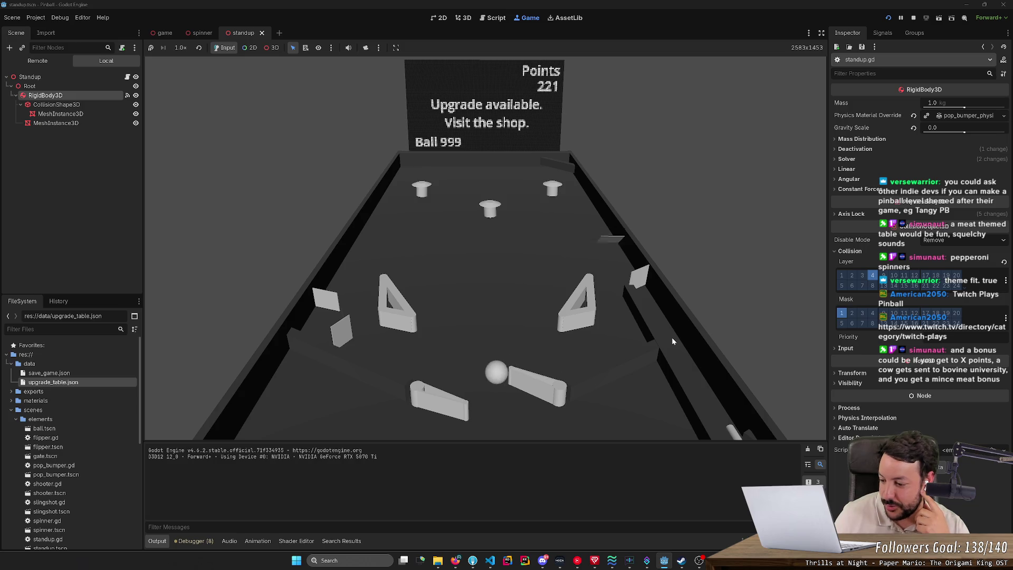
key("Left")
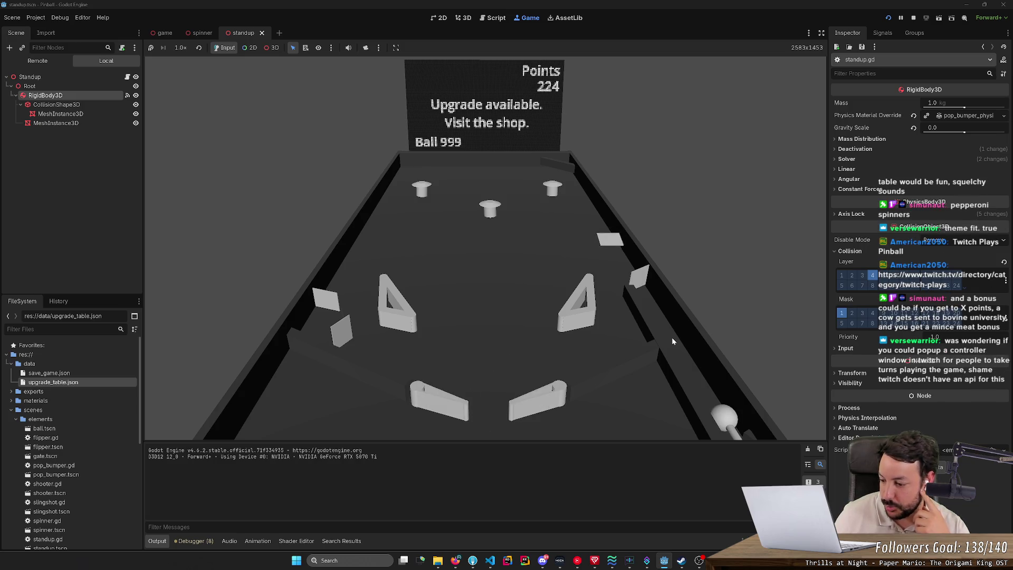
key("Right")
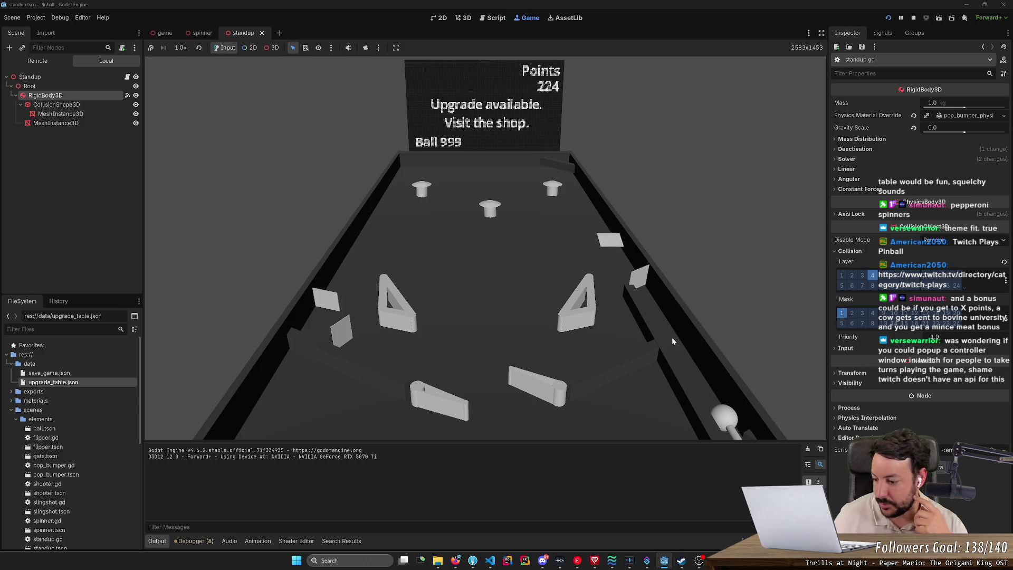
key("space")
key("space")
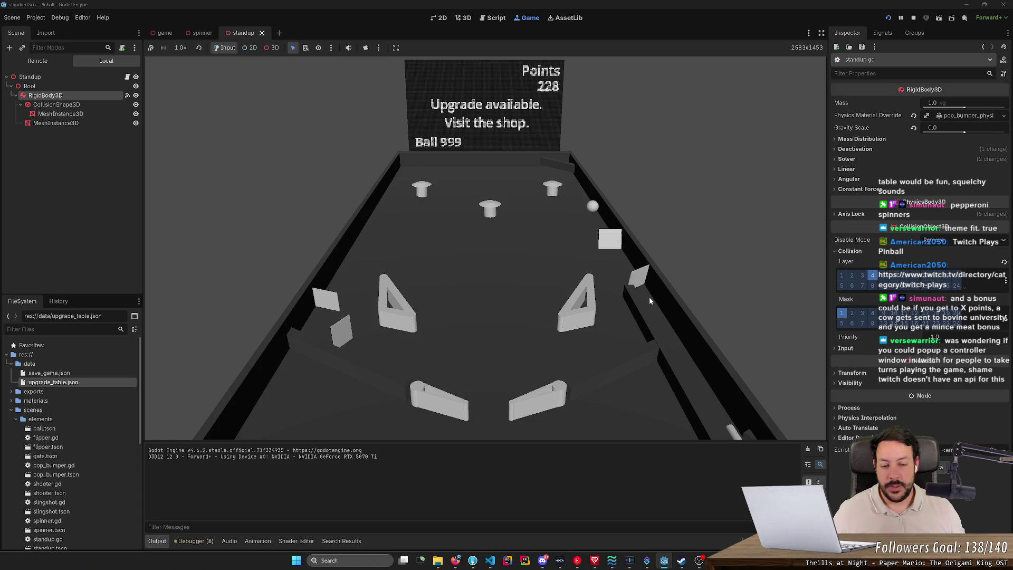
key("Right")
key("Right")
key("Left")
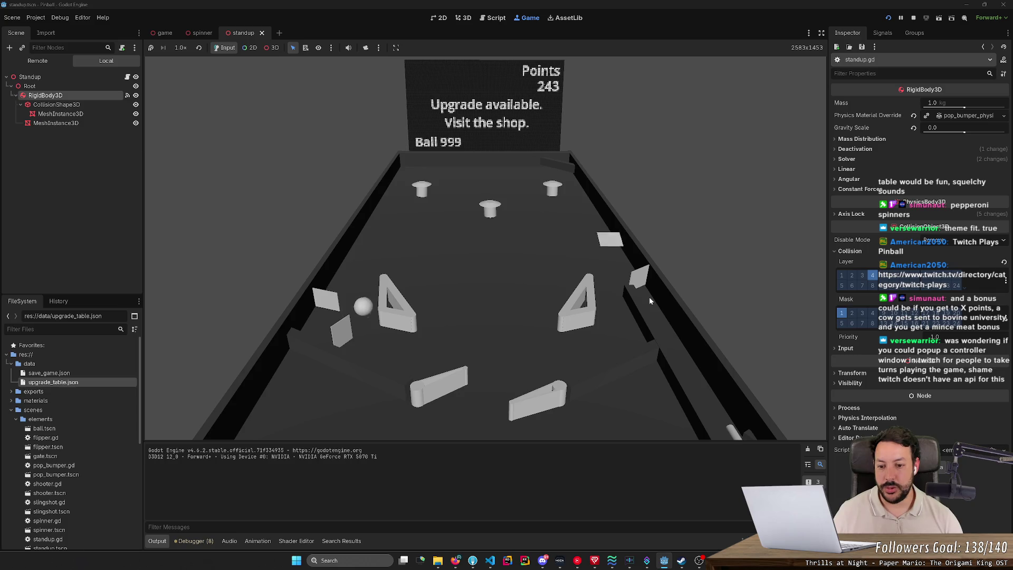
key("Left")
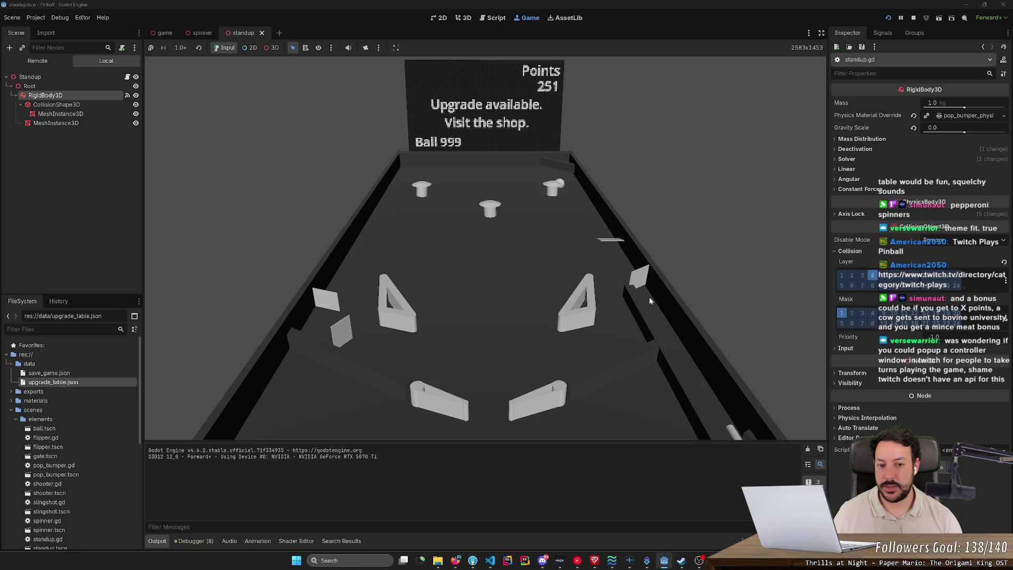
key("Right")
key("Right")
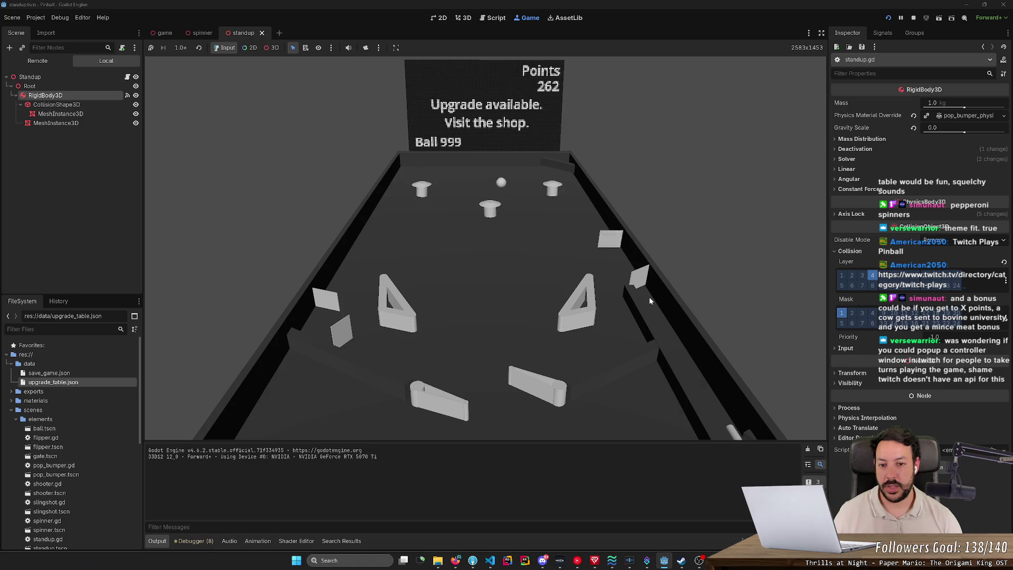
key("Left")
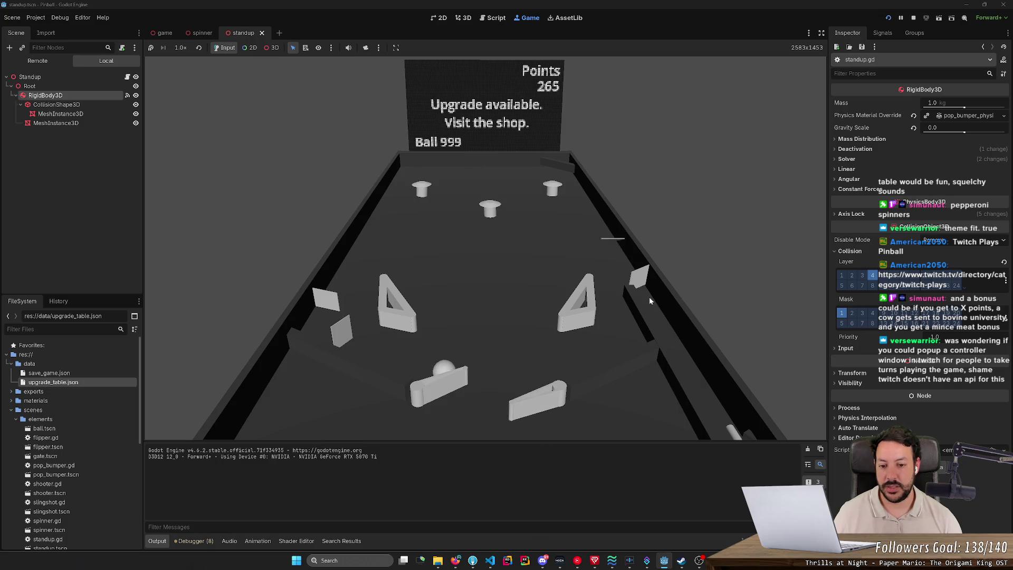
key("Left")
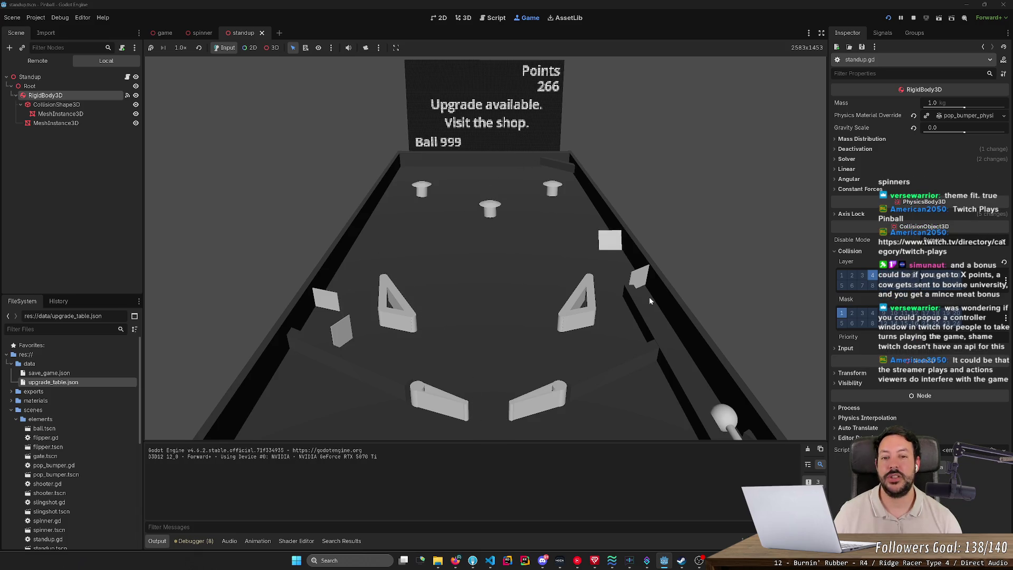
- Play another ball until it hits the standup target, then stop the game at 362 points
key("space")
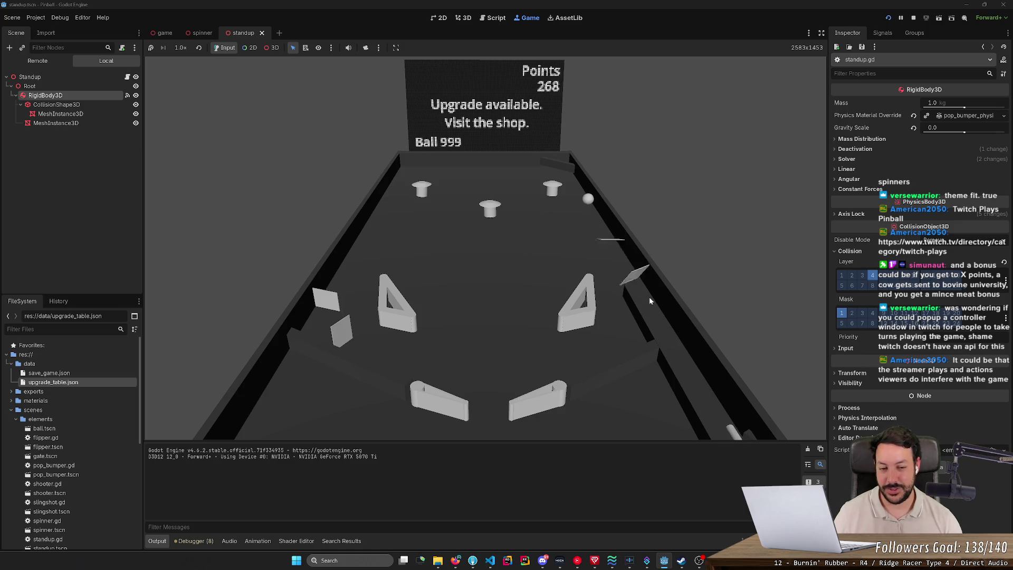
key("Right")
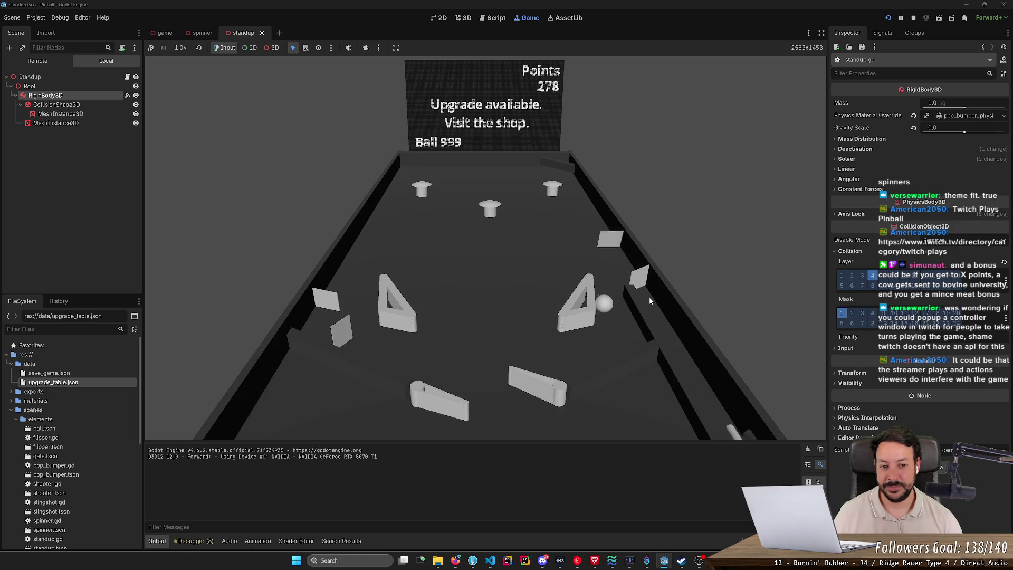
key("Left")
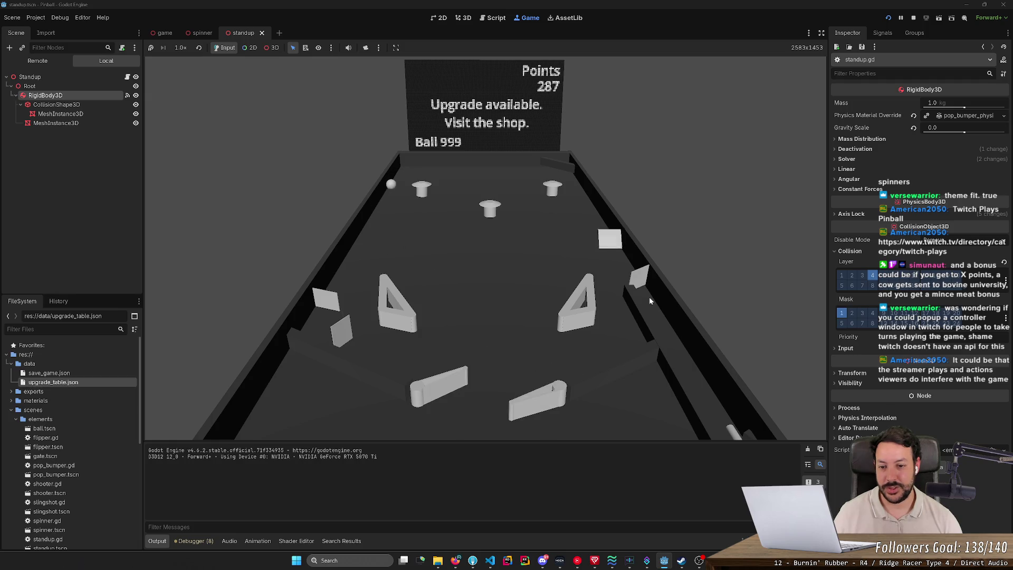
key("Left")
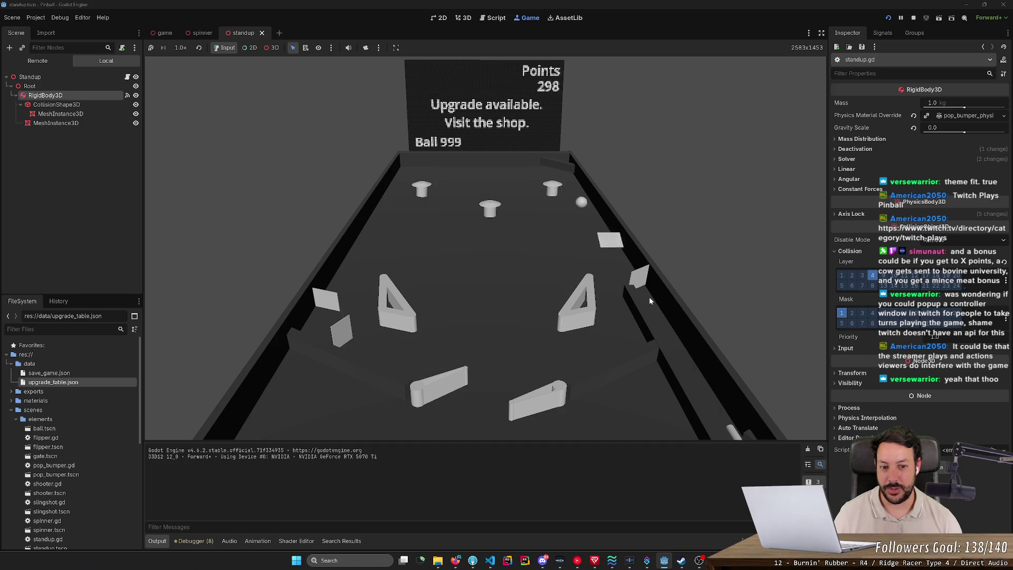
key("Right")
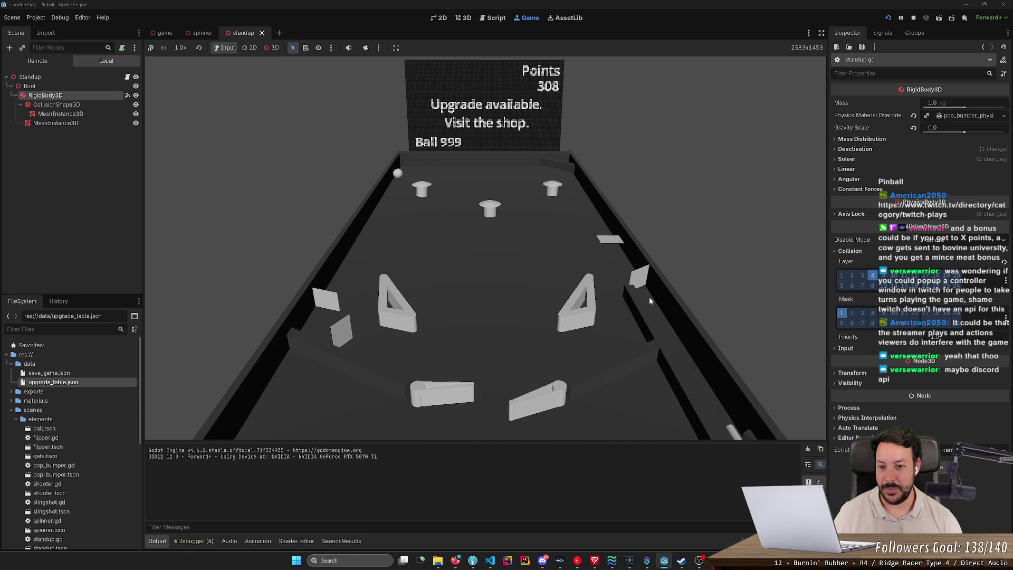
key("Left")
key("Left")
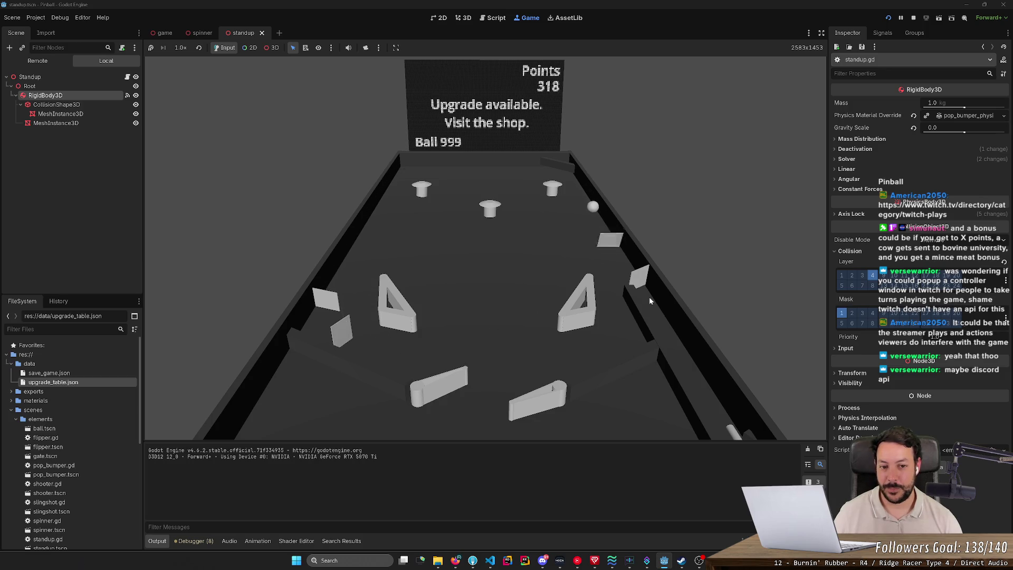
key("Right")
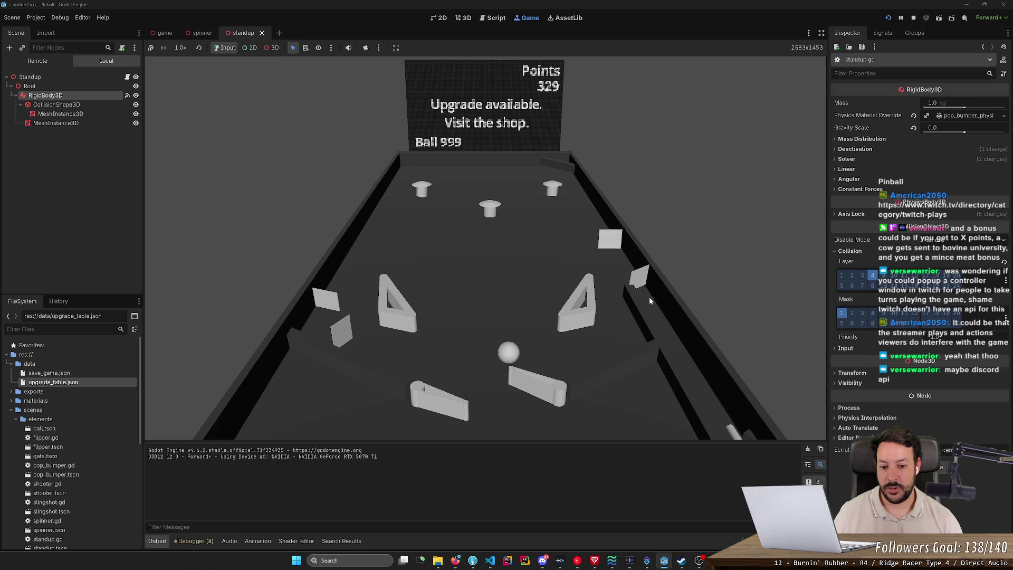
key("Right")
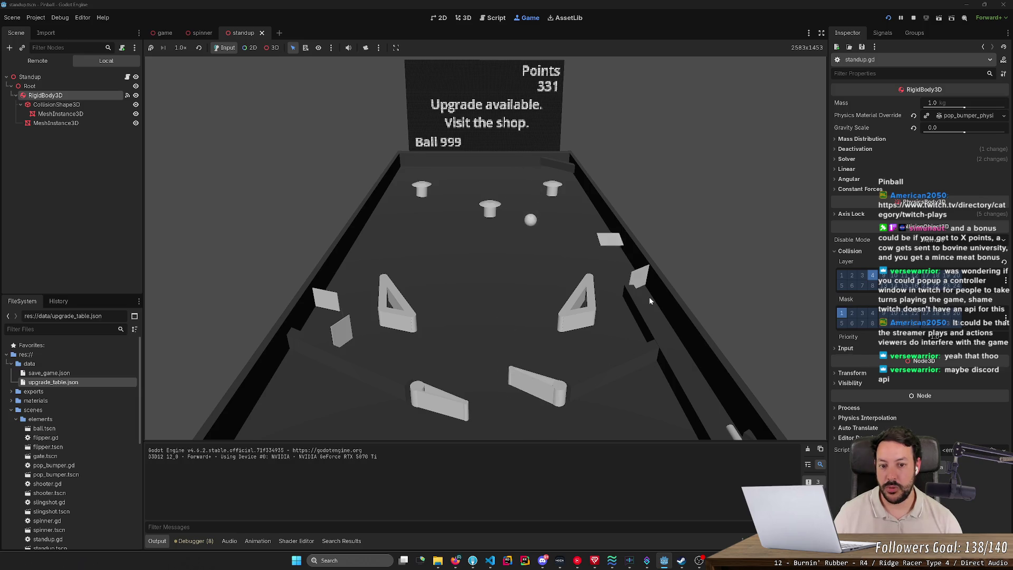
key("Left")
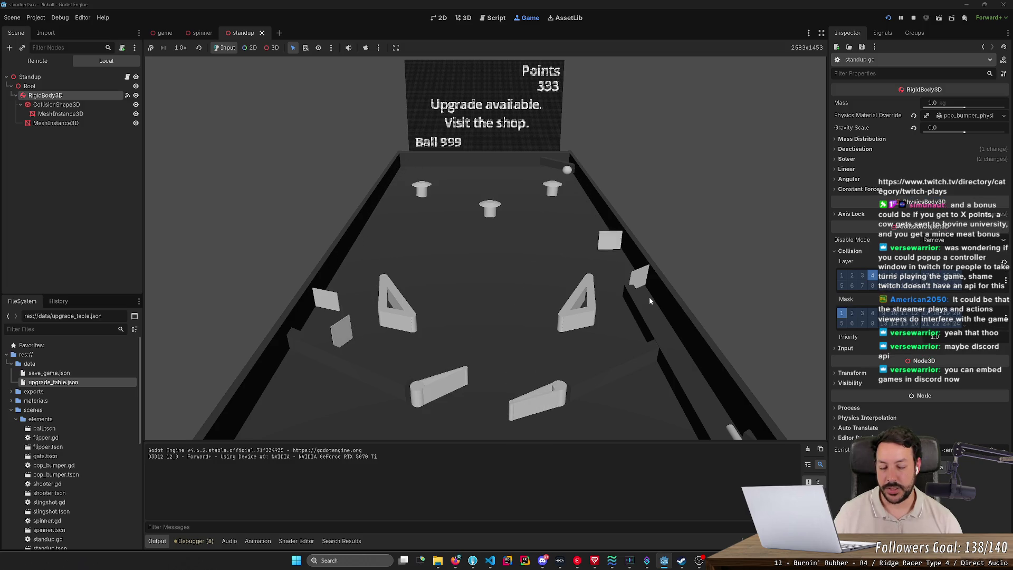
key("Left")
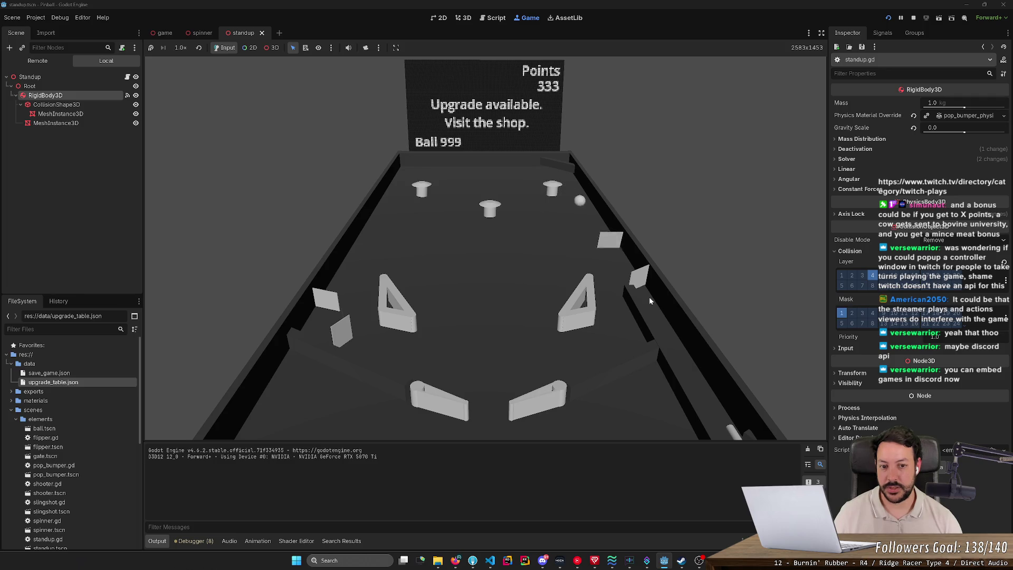
key("Right")
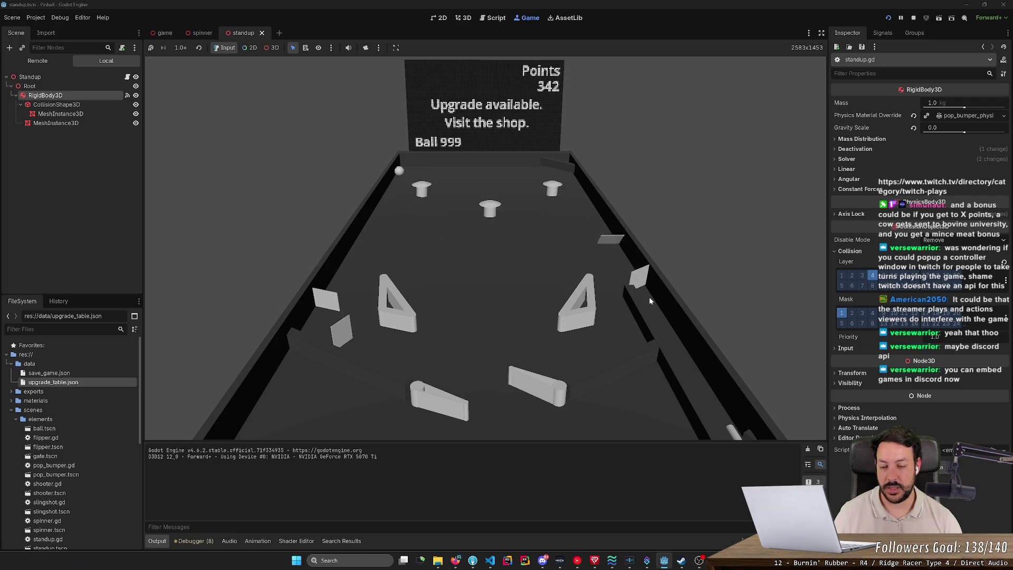
key("Left")
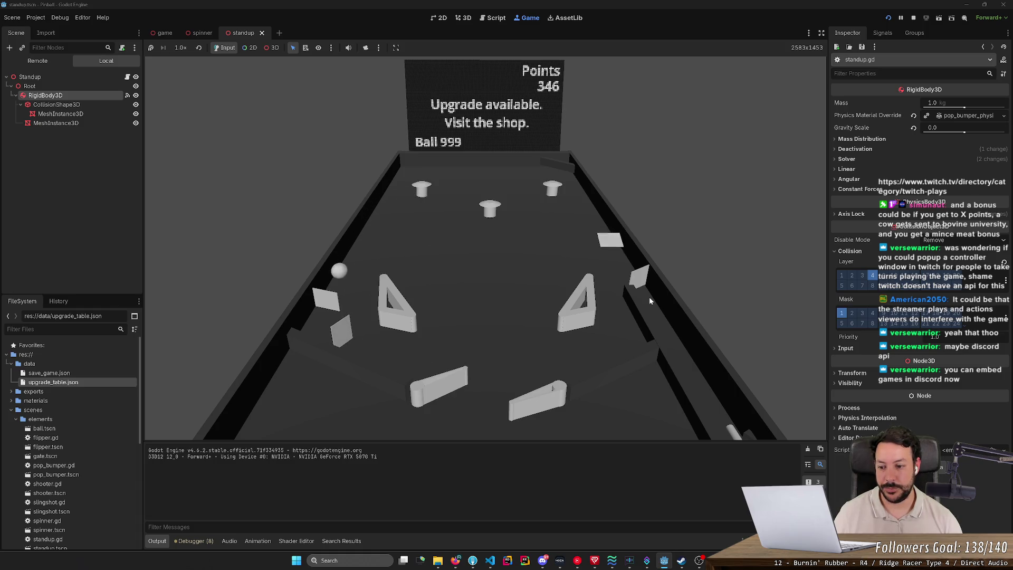
key("Left")
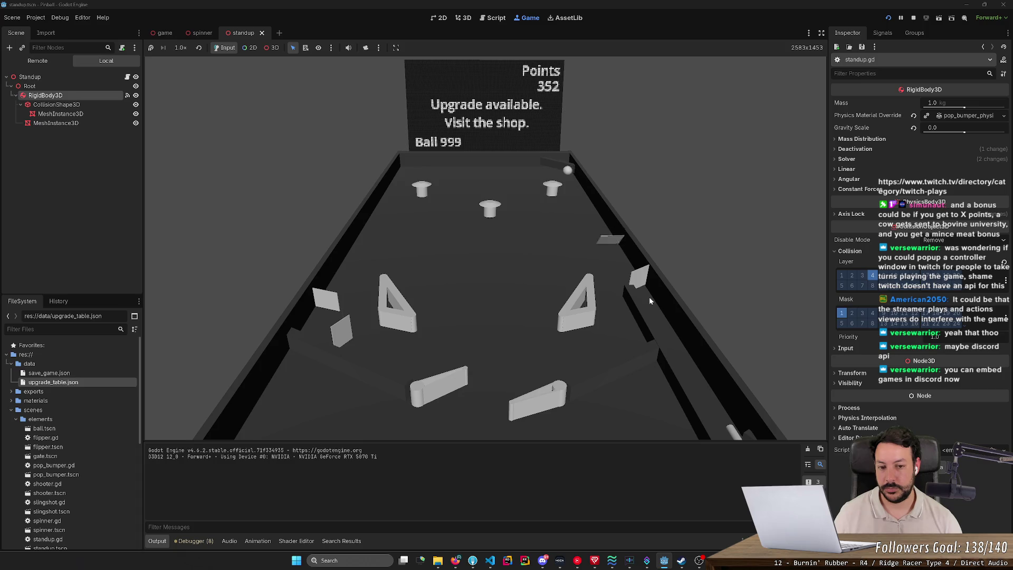
key("Right")
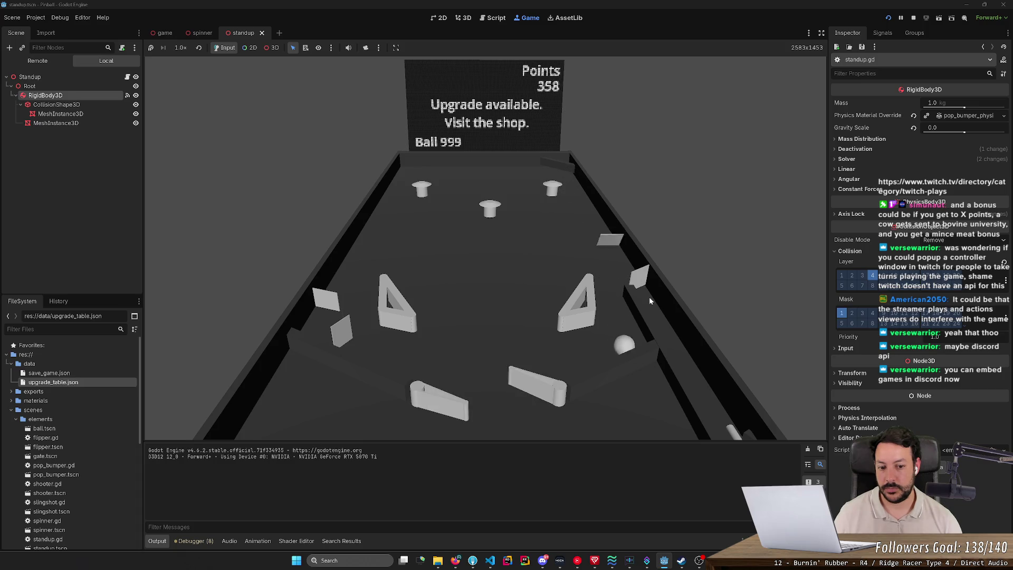
key("Left")
key("Left")
key("Right")
key("Left")
key("Left")
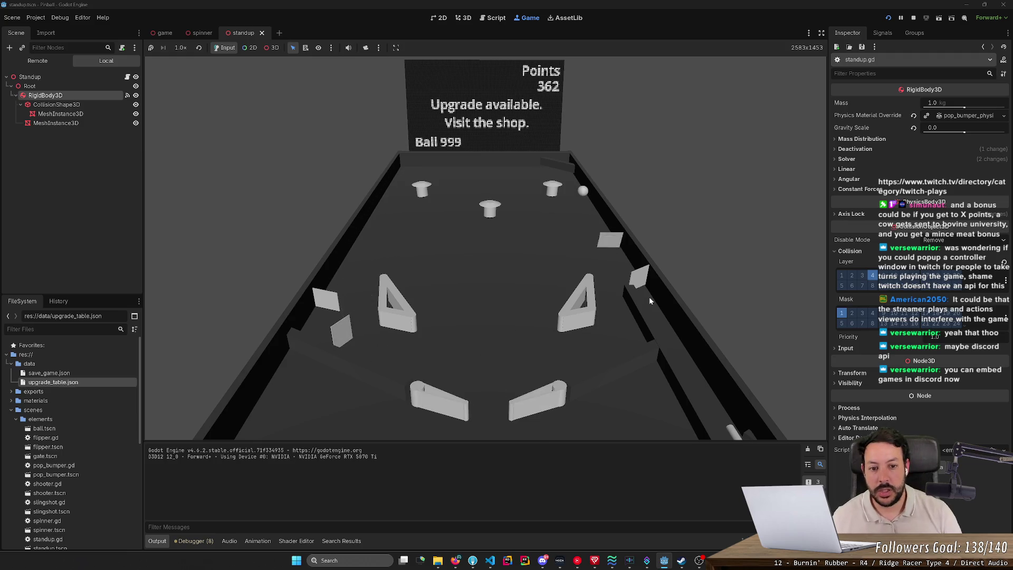
left_click(912, 17)
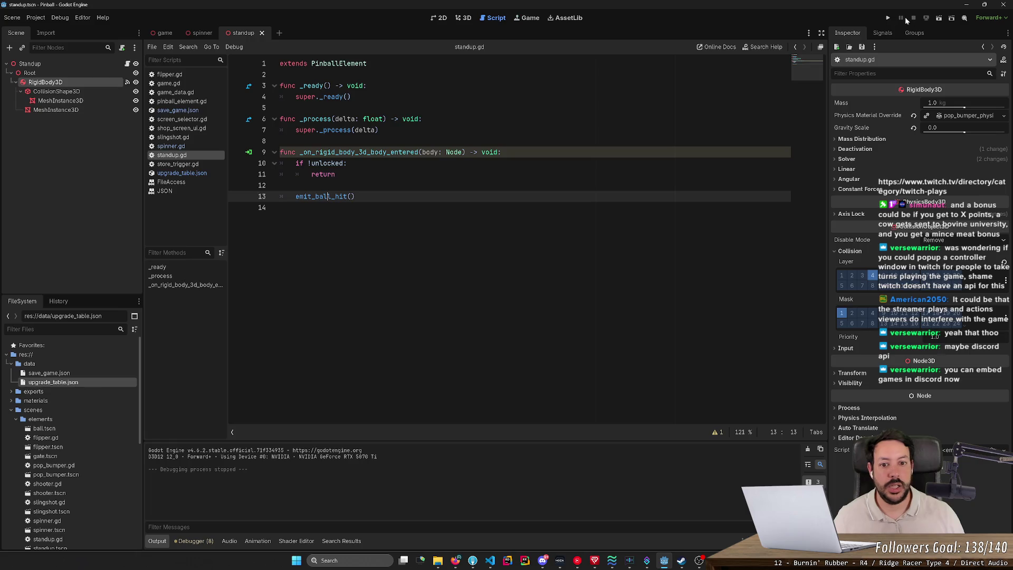
- Save standup.tscn in the 3D view and bring up the main game scene
left_click(458, 18)
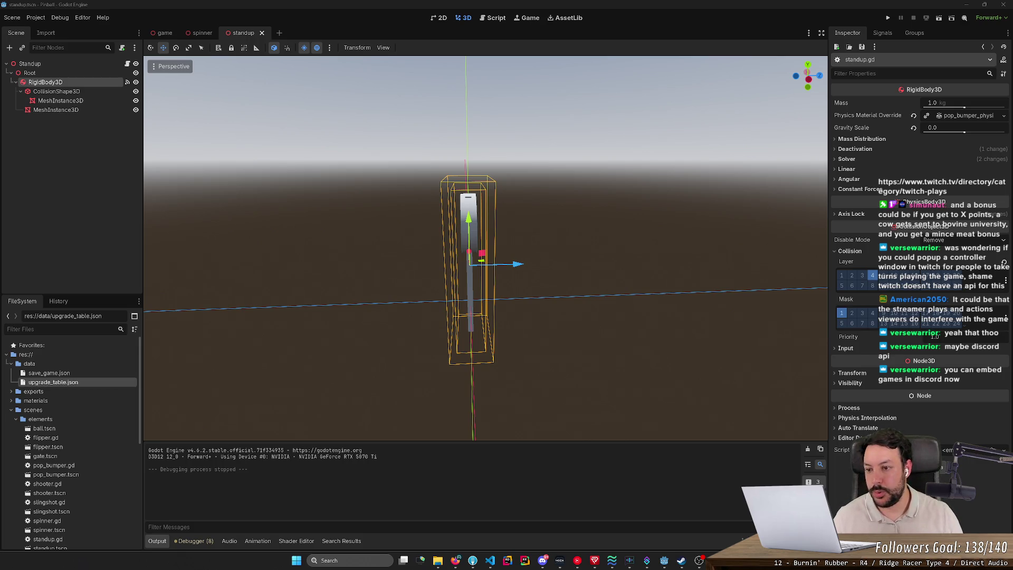
key("ctrl+s")
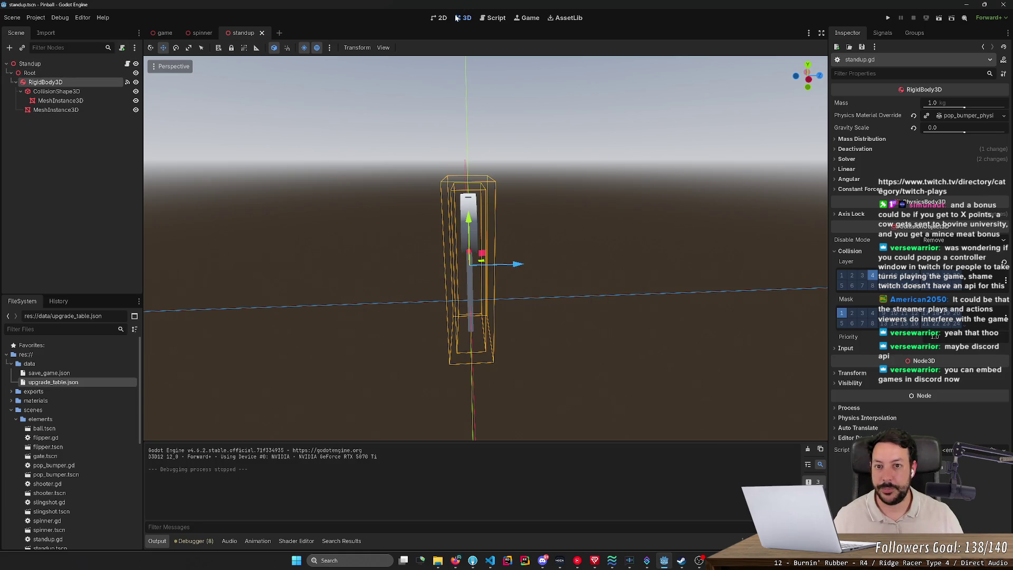
left_click(164, 33)
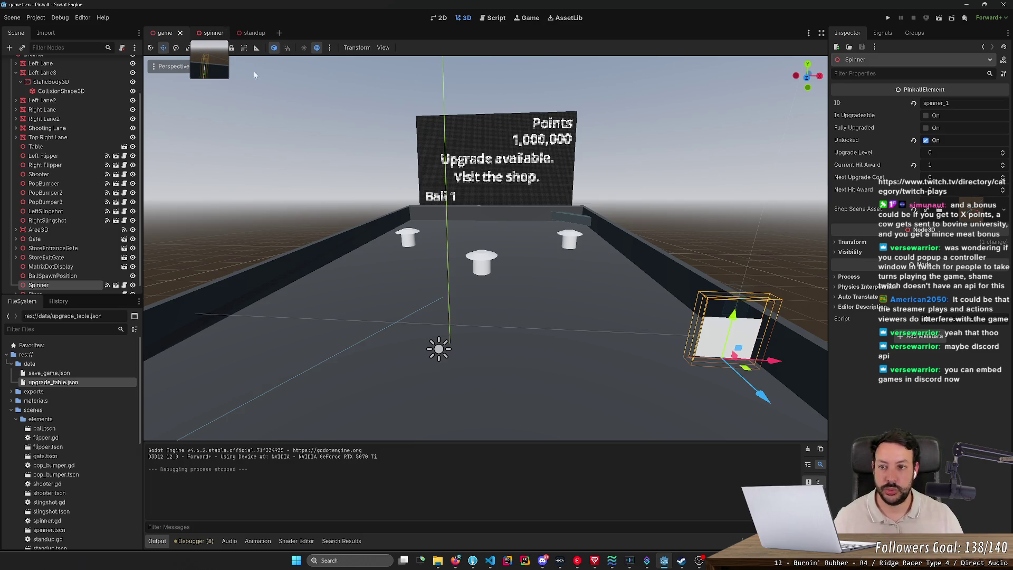
- Close the spinner scene, return to the game scene, and list the elements scene files
left_click(211, 35)
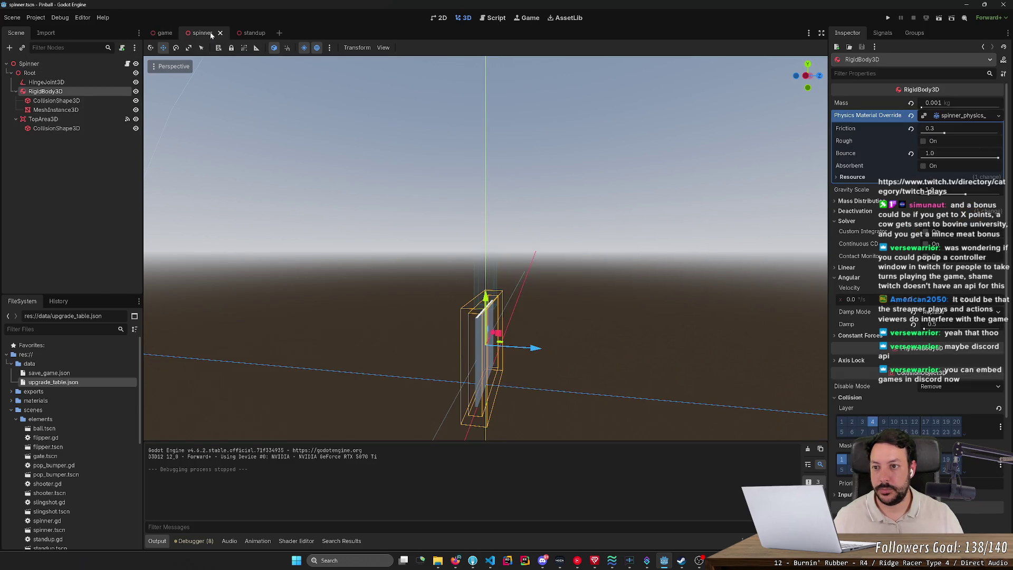
middle_click(212, 34)
left_click(211, 34)
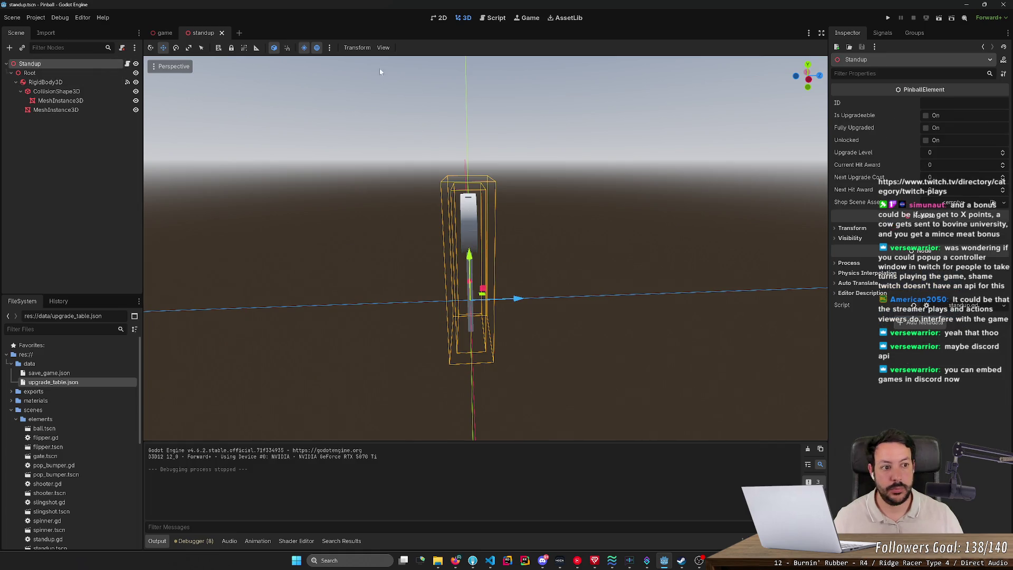
left_click(161, 33)
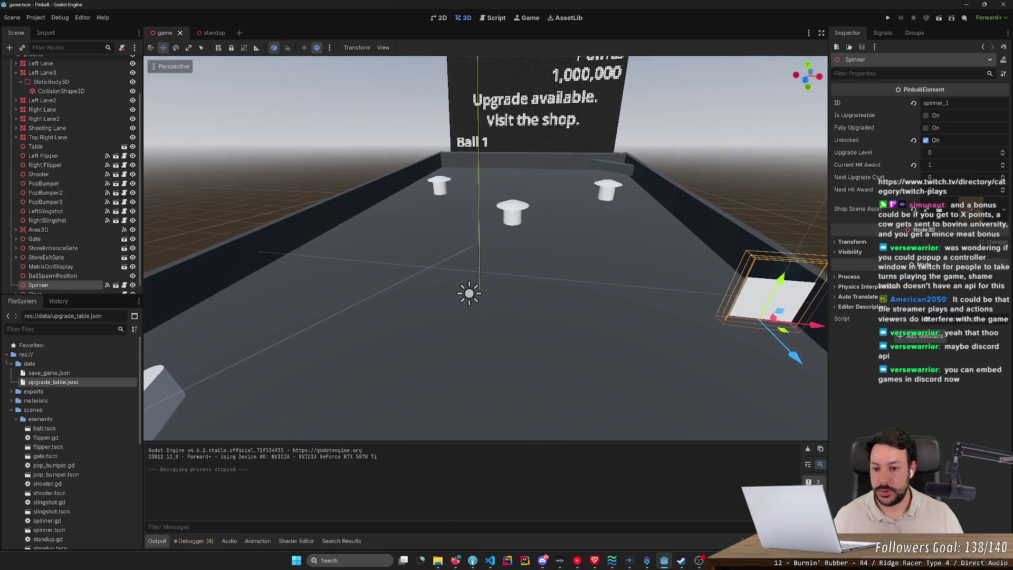
scroll(93, 396, "down", 3)
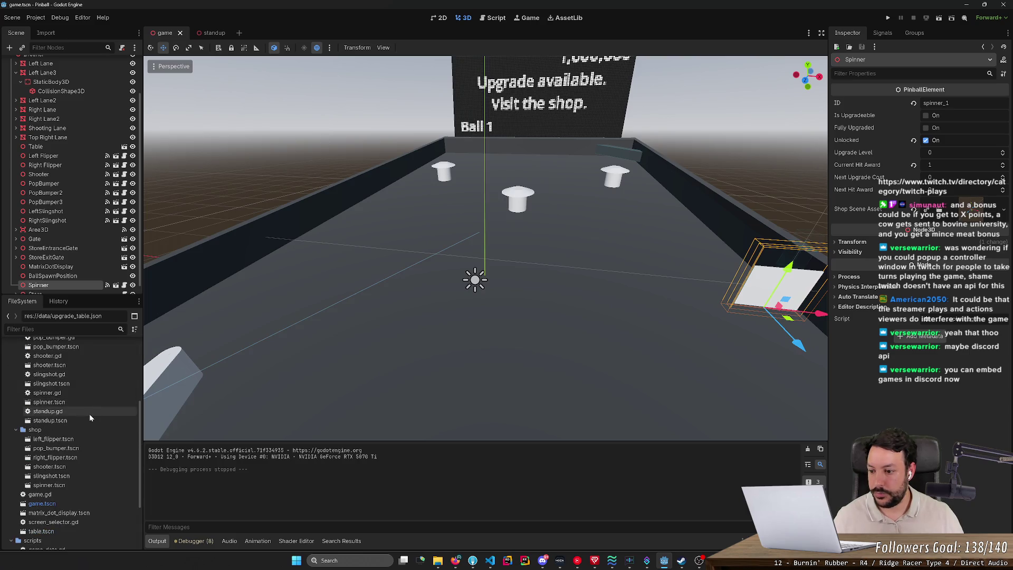
- Drop a Standup instance onto the pinball table and save the game scene
mouse_move(52, 471)
left_mouse_down()
mouse_move(246, 317)
mouse_move(296, 257)
mouse_move(290, 294)
left_mouse_up()
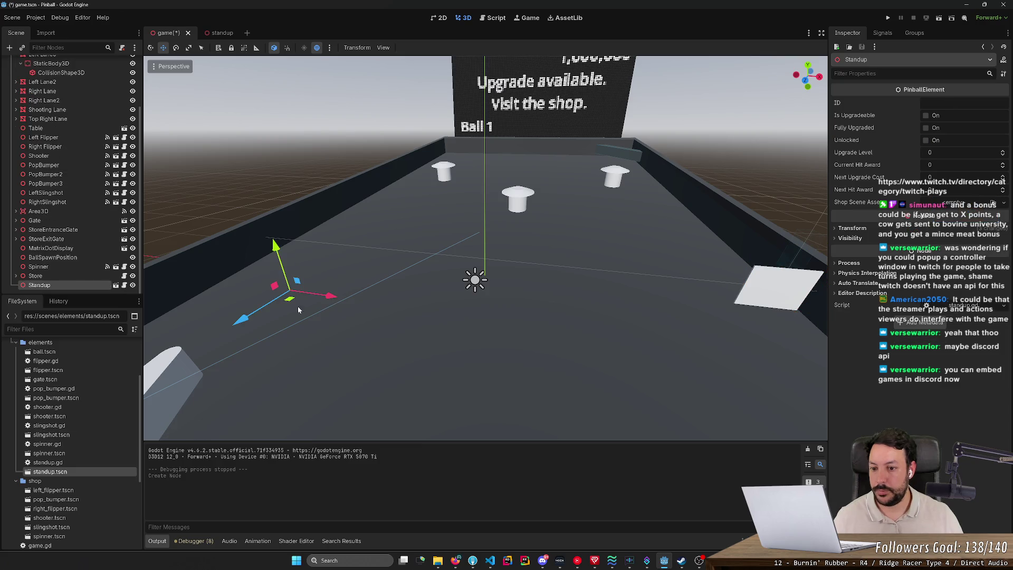
key("w")
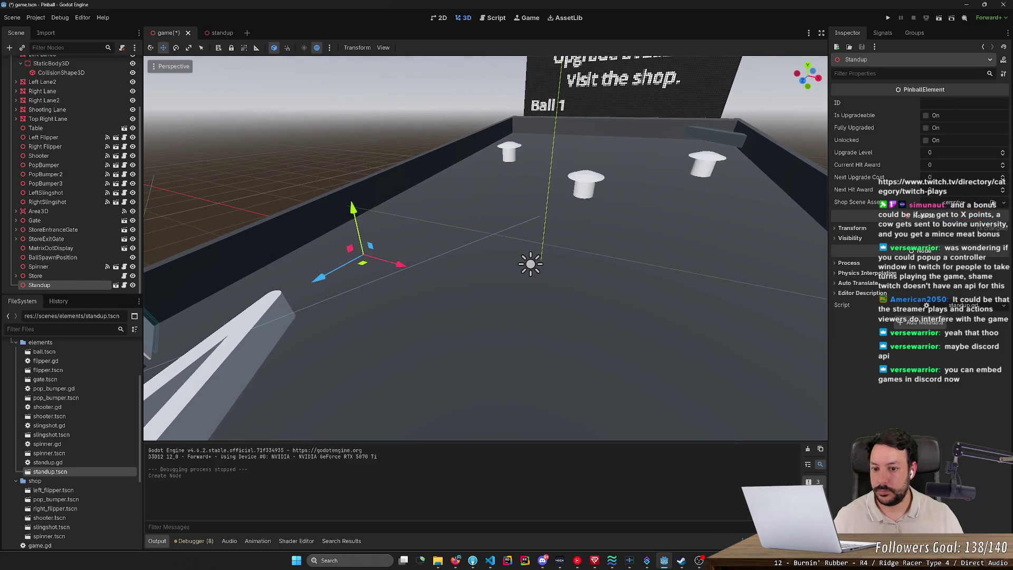
scroll(486, 248, "up", 10)
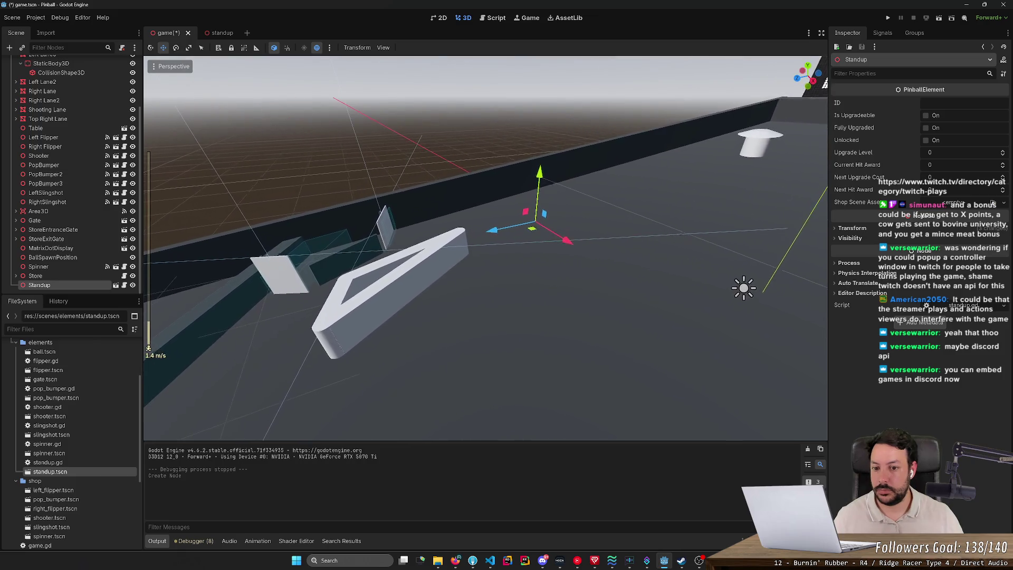
scroll(486, 248, "up", 5)
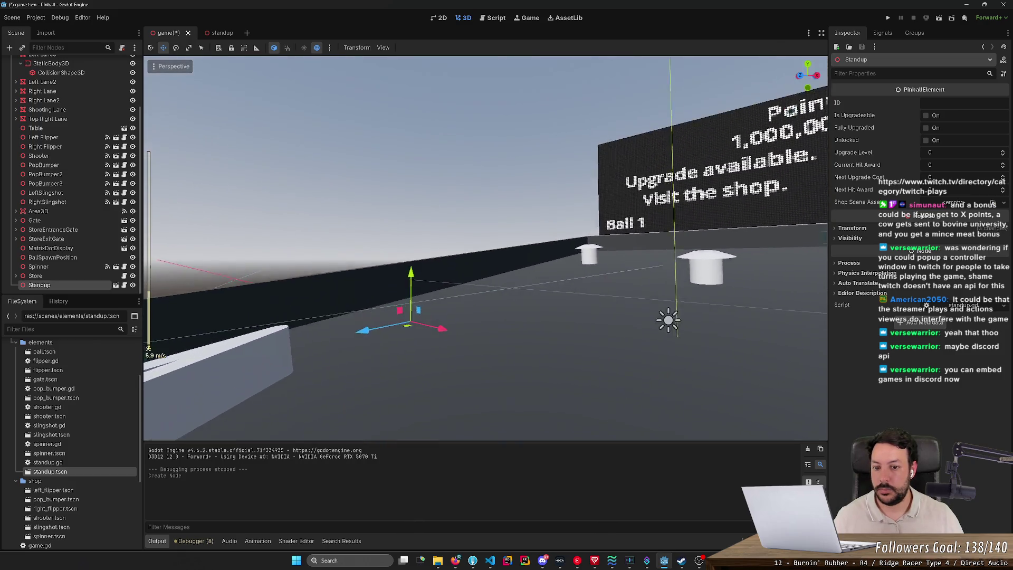
key("w")
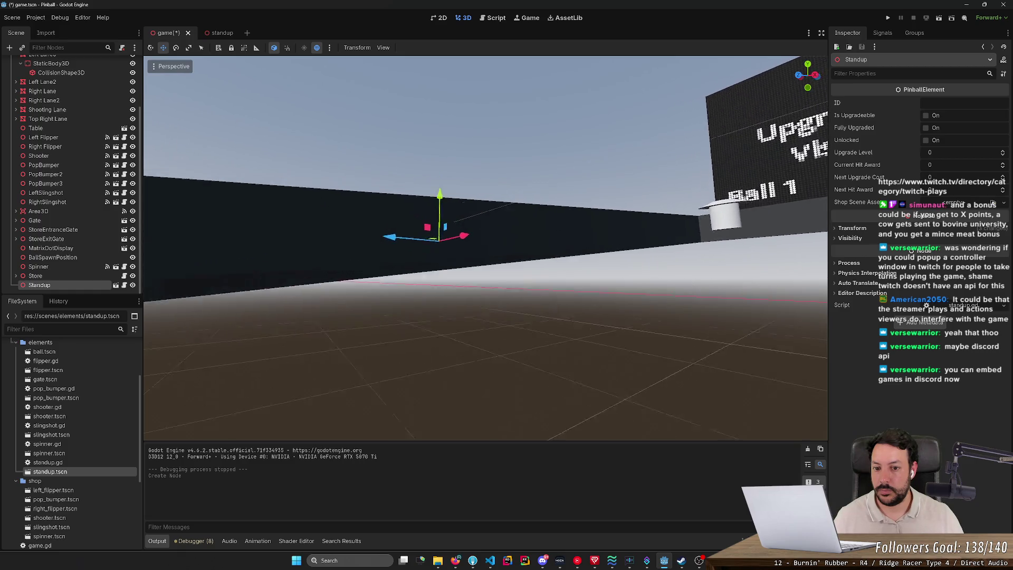
key("s")
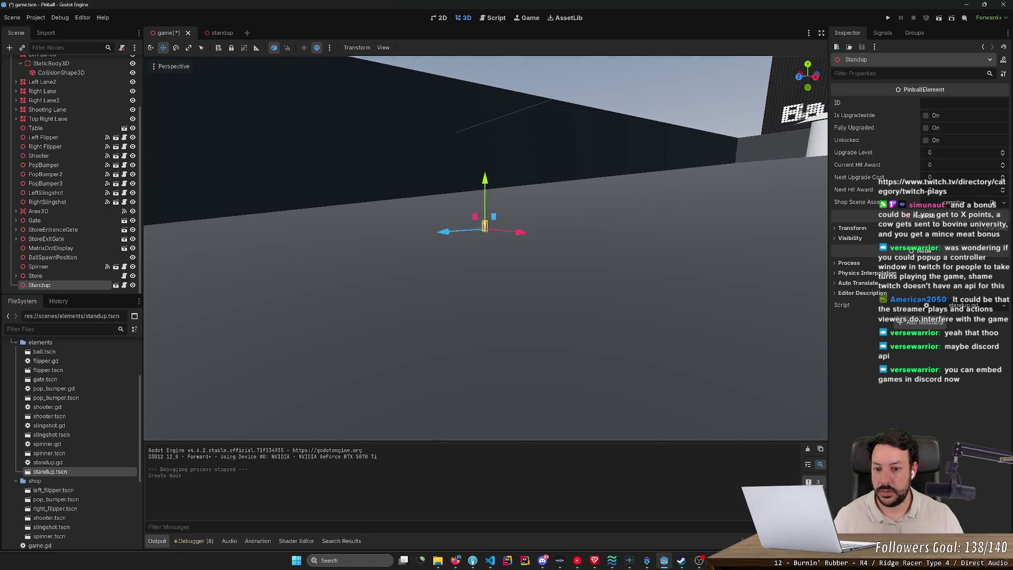
scroll(485, 249, "up", 10)
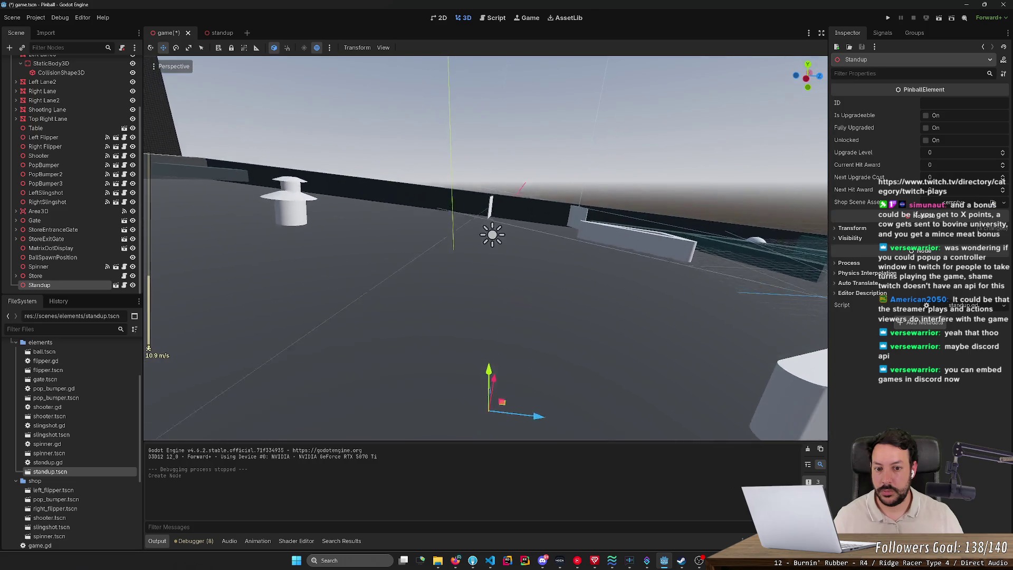
key("w")
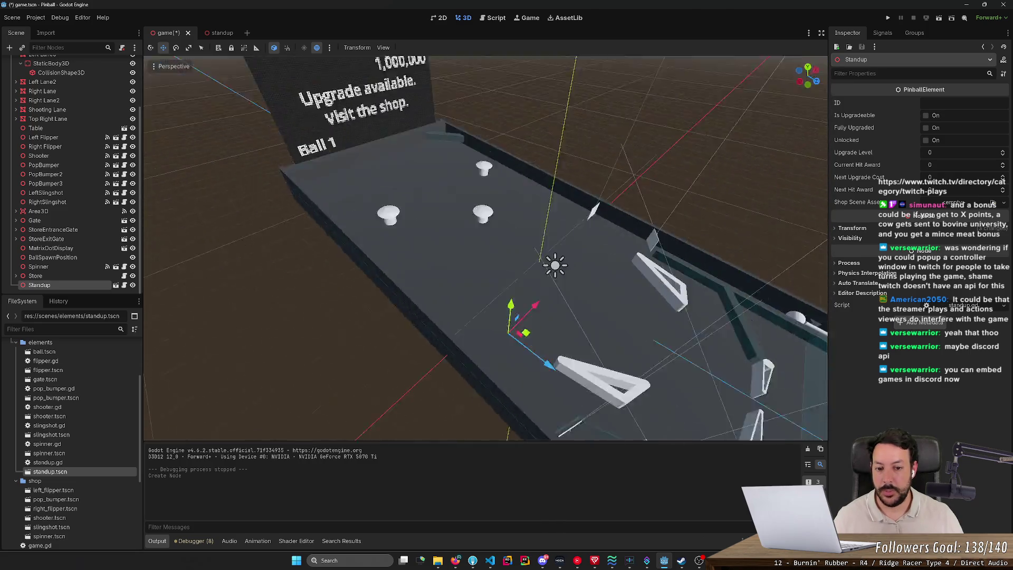
key("w")
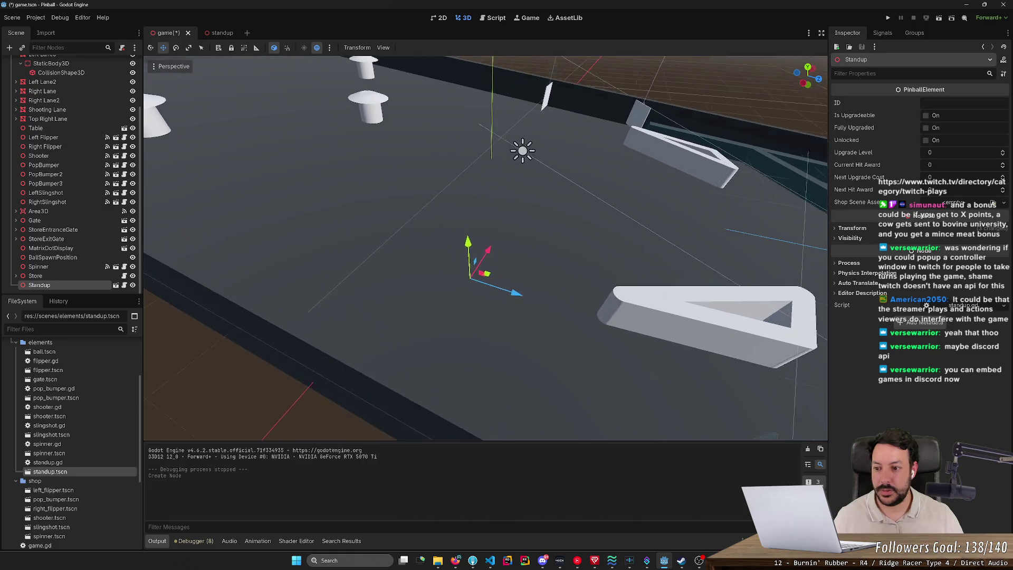
key("w")
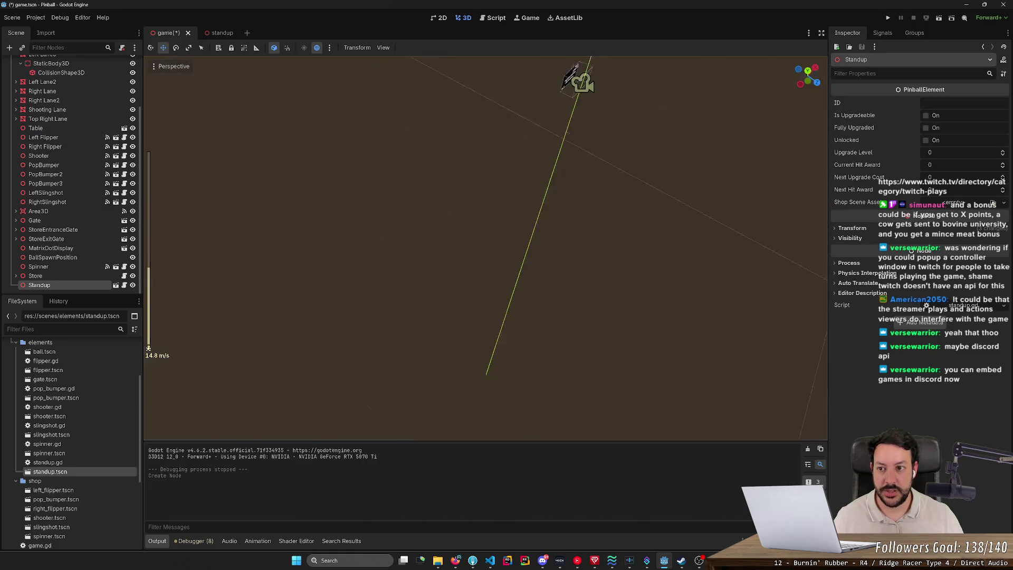
key("s")
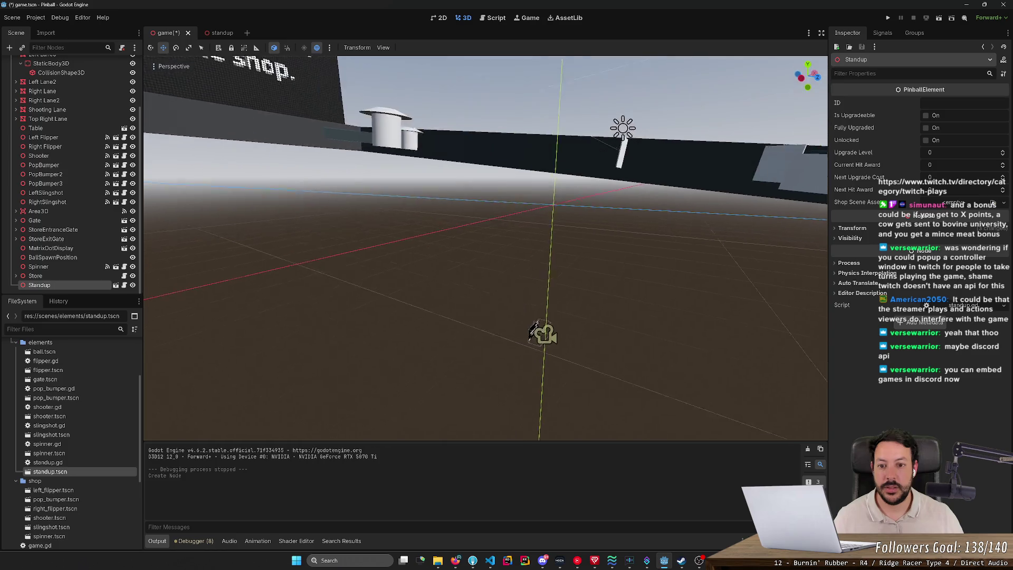
key("ctrl+s")
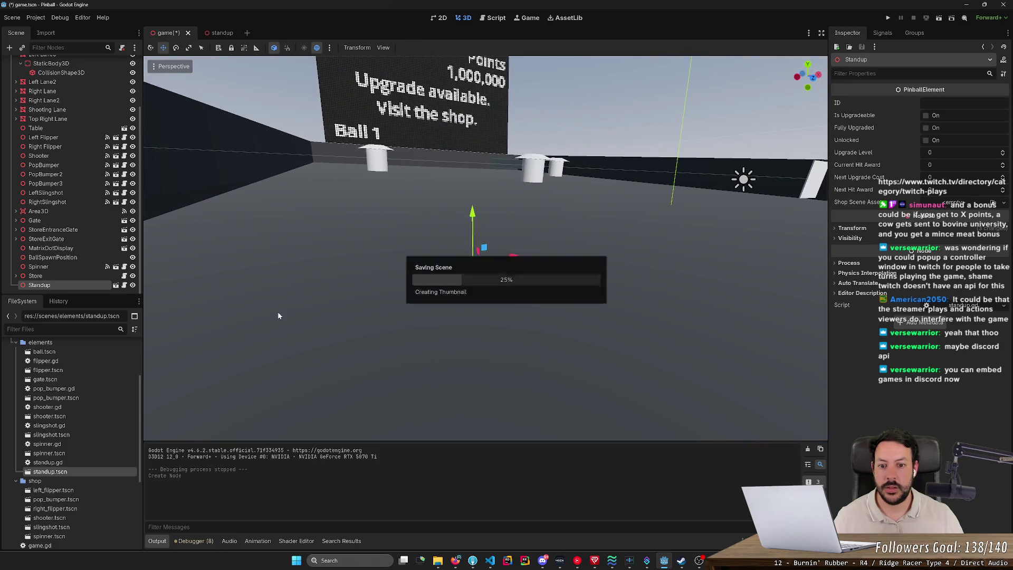
- Move the Standup up the playfield and show its transform values
key("e")
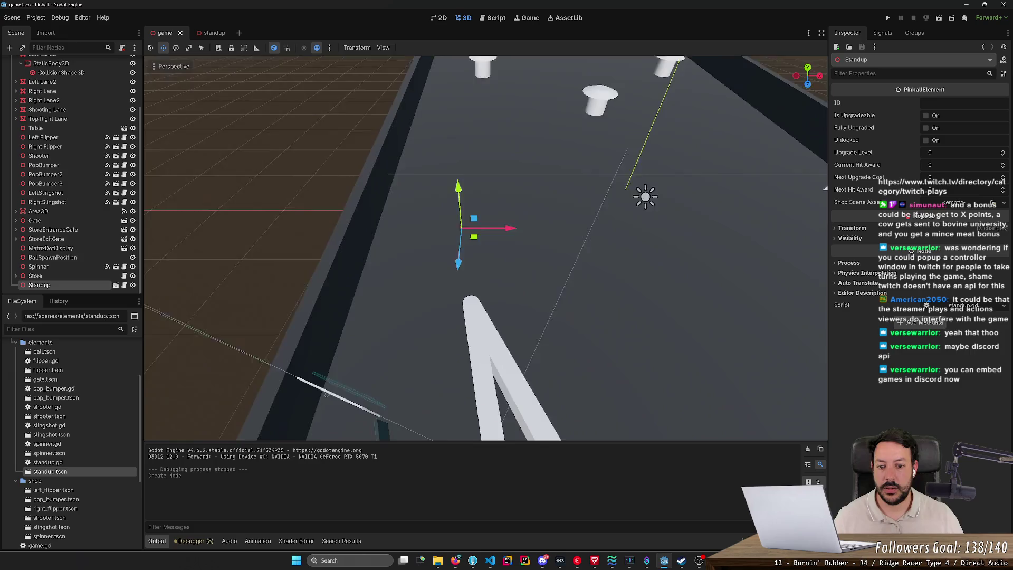
left_click_drag(447, 226, 439, 170)
left_click(850, 228)
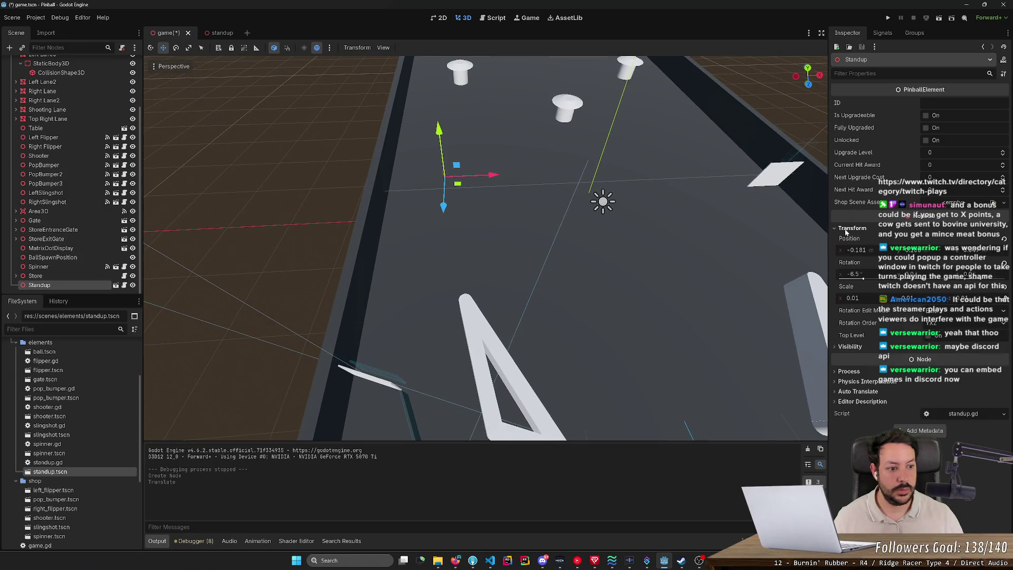
type("1")
- Set the Standup's scale to 1.0, save, and lower it onto the table surface
key("Tab")
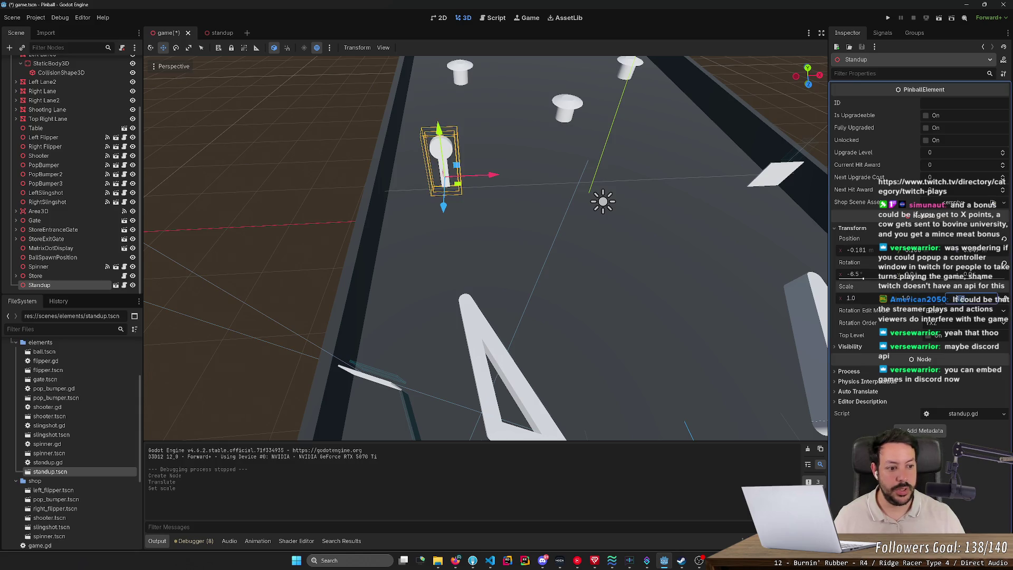
left_click_drag(633, 211, 475, 226)
key("ctrl+s")
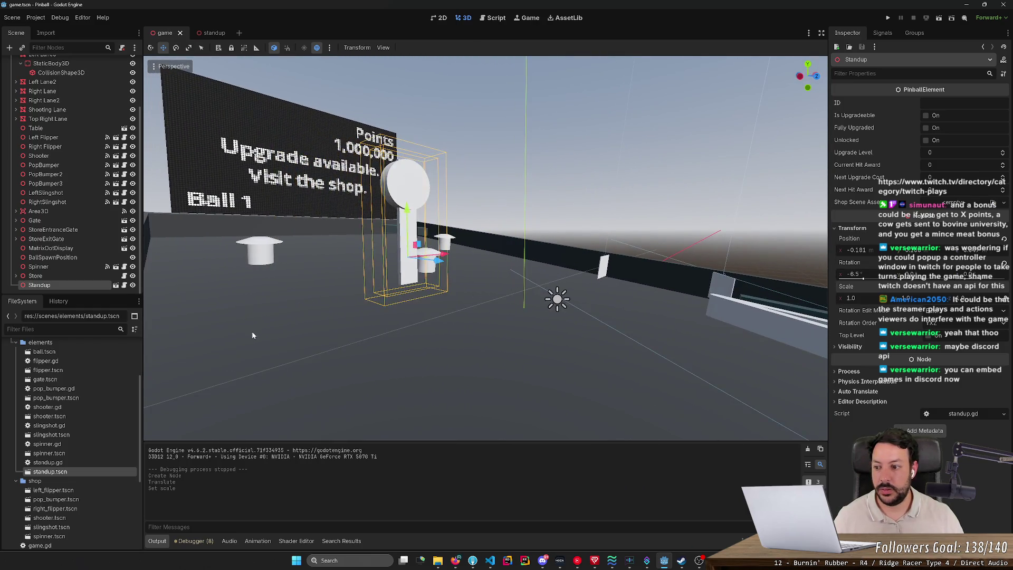
left_click_drag(405, 211, 407, 336)
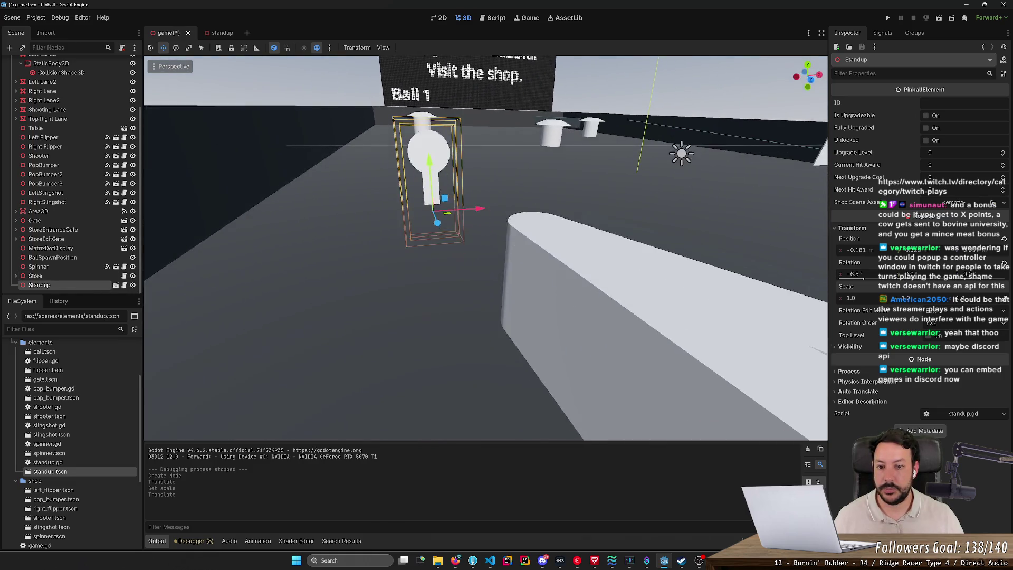
- Undo a slide toward the top bumpers and set the Standup's Rotation X to 0
scroll(461, 349, "up", 3)
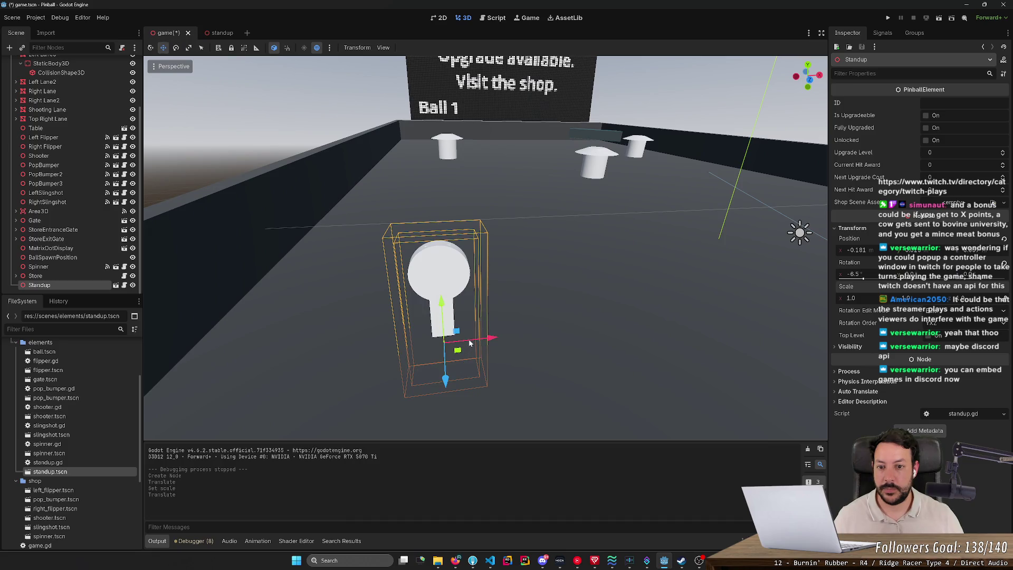
left_click_drag(446, 382, 441, 119)
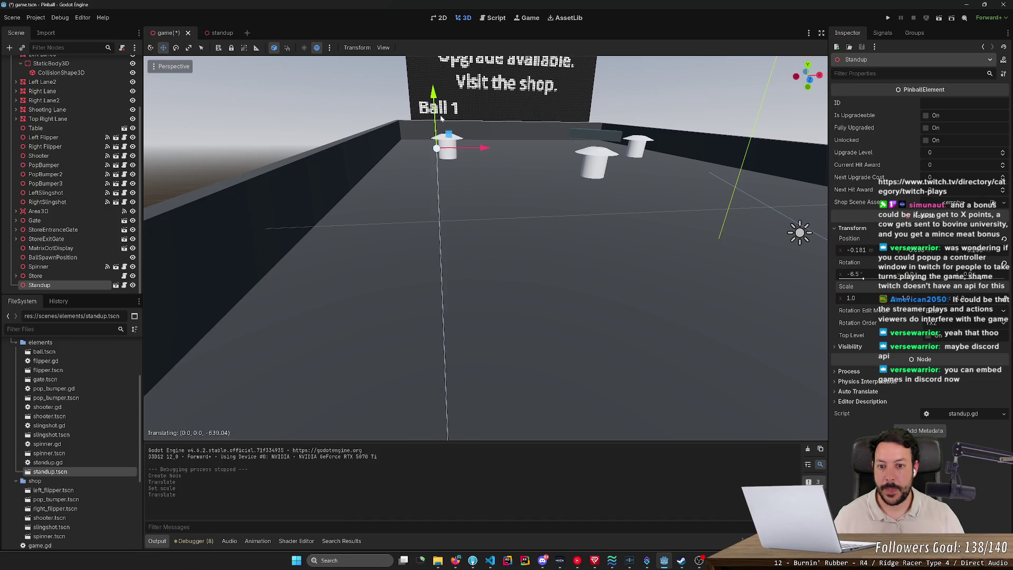
left_click_drag(422, 207, 419, 219)
key("ctrl+z")
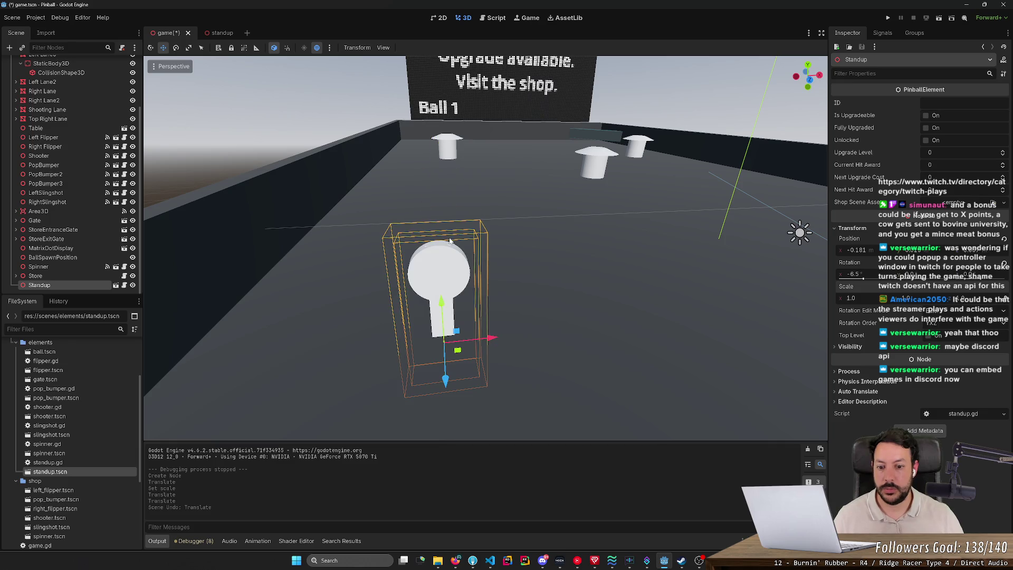
scroll(465, 327, "down", 3)
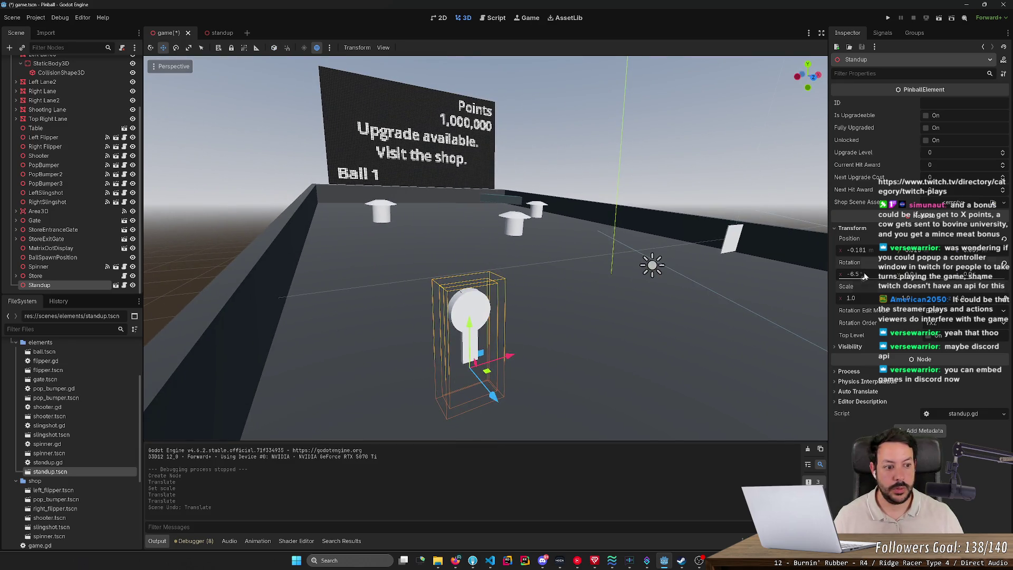
type("0")
key("Return")
scroll(777, 347, "down", 4)
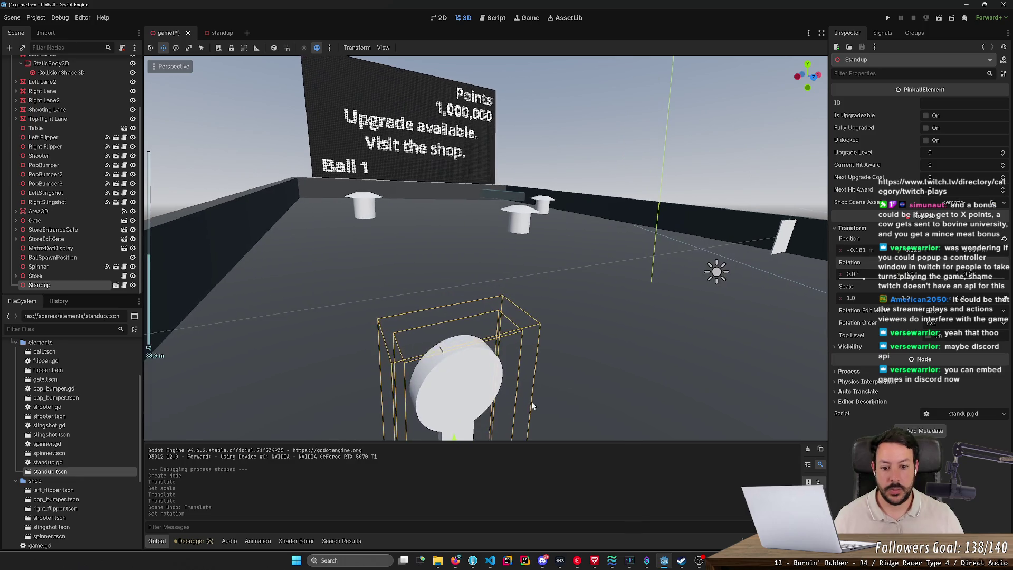
- Slide the Standup along its local axes toward the side rail and angle it
scroll(510, 332, "up", 3)
mouse_move(433, 317)
left_mouse_down()
mouse_move(377, 224)
mouse_move(422, 280)
mouse_move(511, 351)
mouse_move(375, 215)
left_mouse_up()
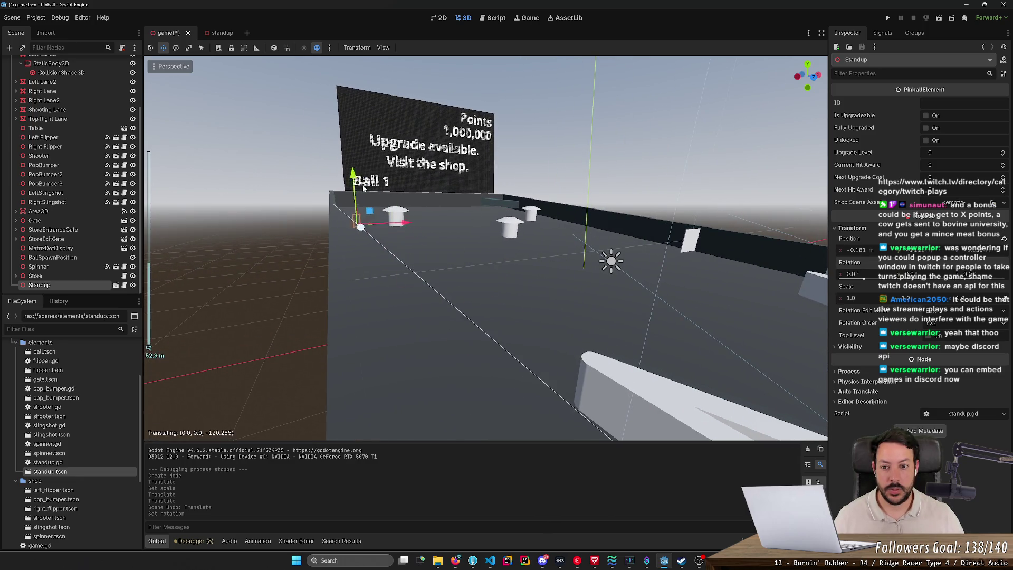
key("t")
key("w")
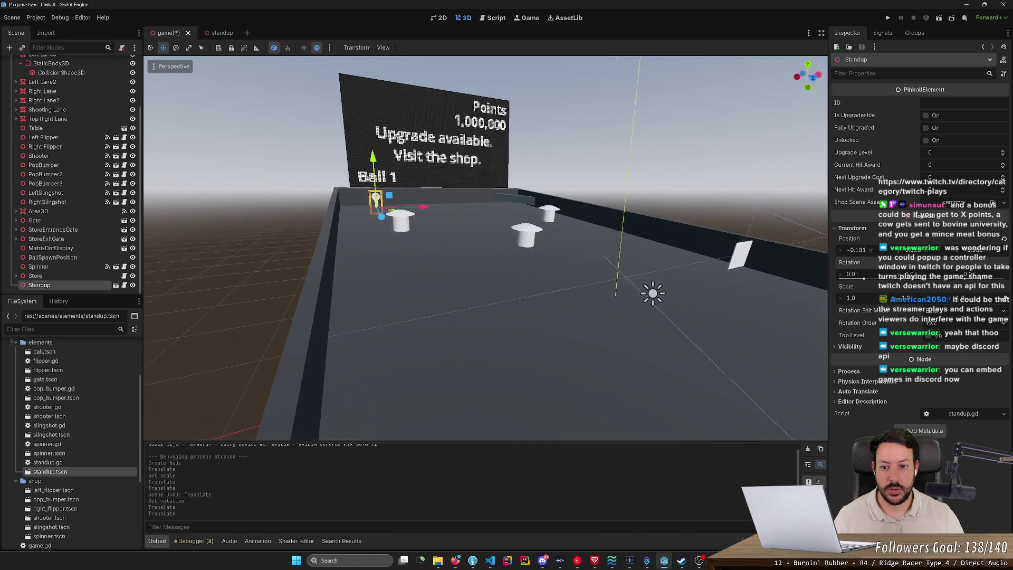
key("w")
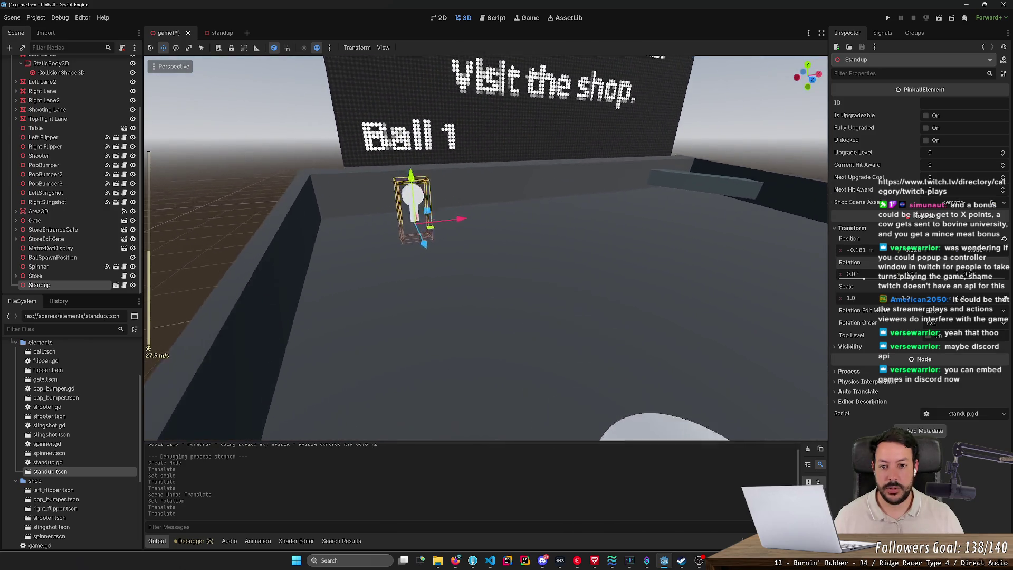
mouse_move(510, 269)
left_mouse_down()
mouse_move(384, 289)
mouse_move(345, 315)
mouse_move(369, 297)
left_mouse_up()
key("e")
key("w")
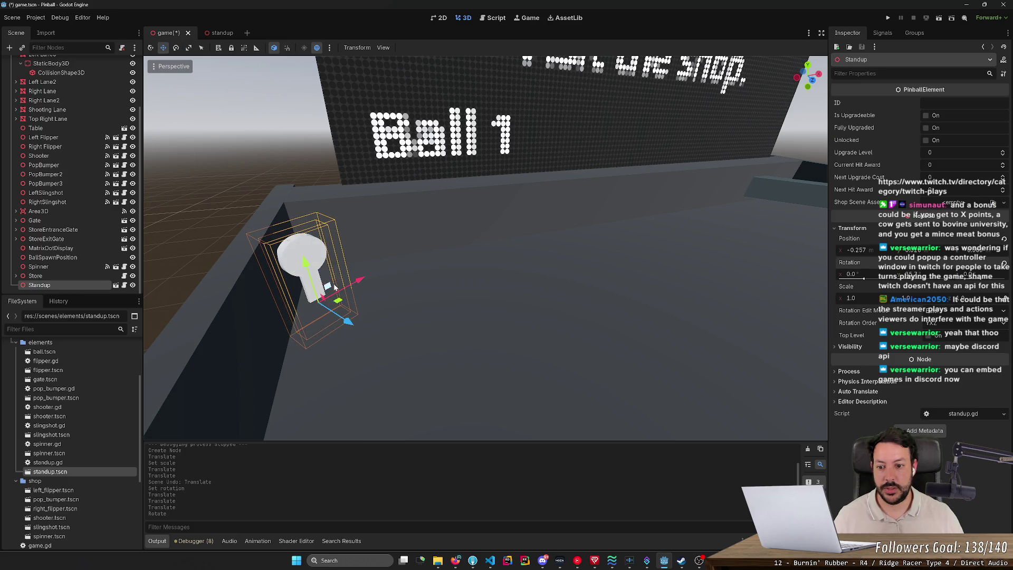
left_click_drag(305, 262, 301, 253)
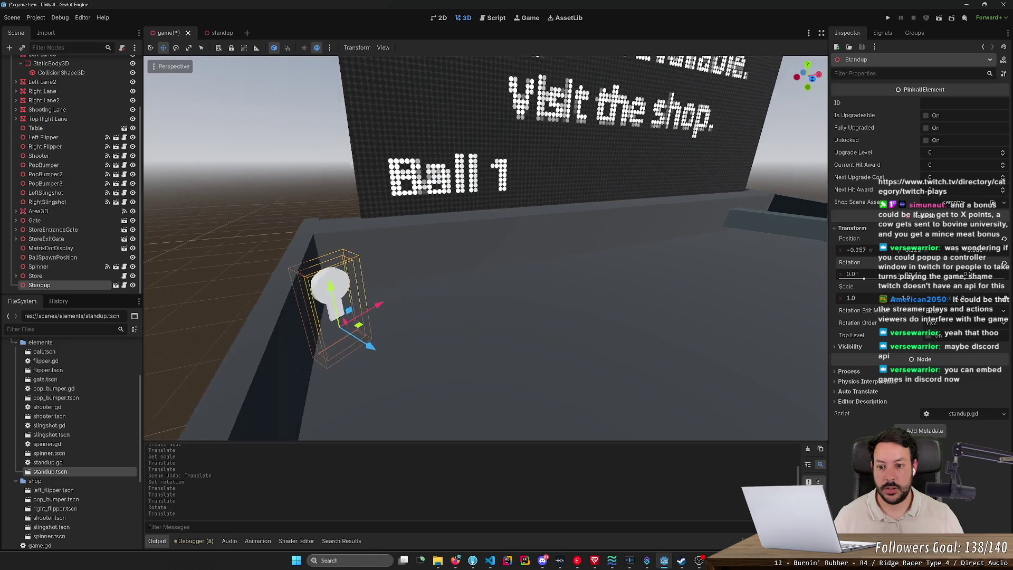
- Push the Standup against the rail beside the top bumpers and save the scene
key("s")
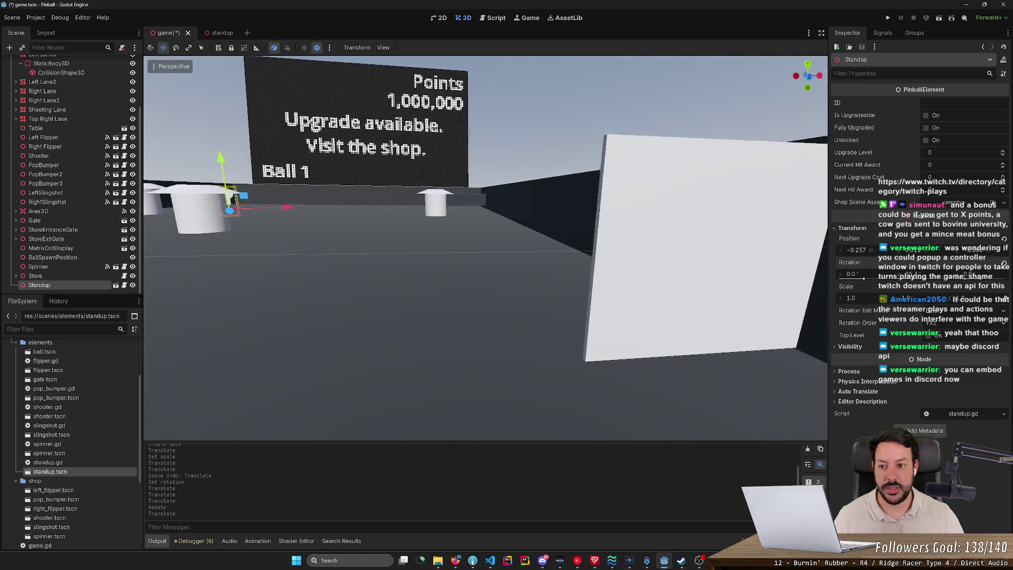
key("s")
key("s")
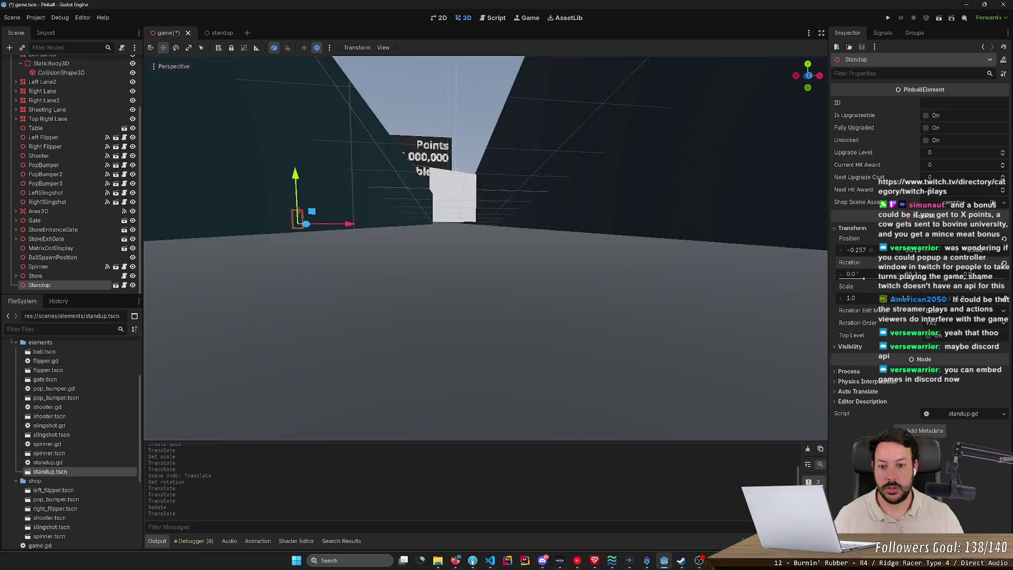
key("w")
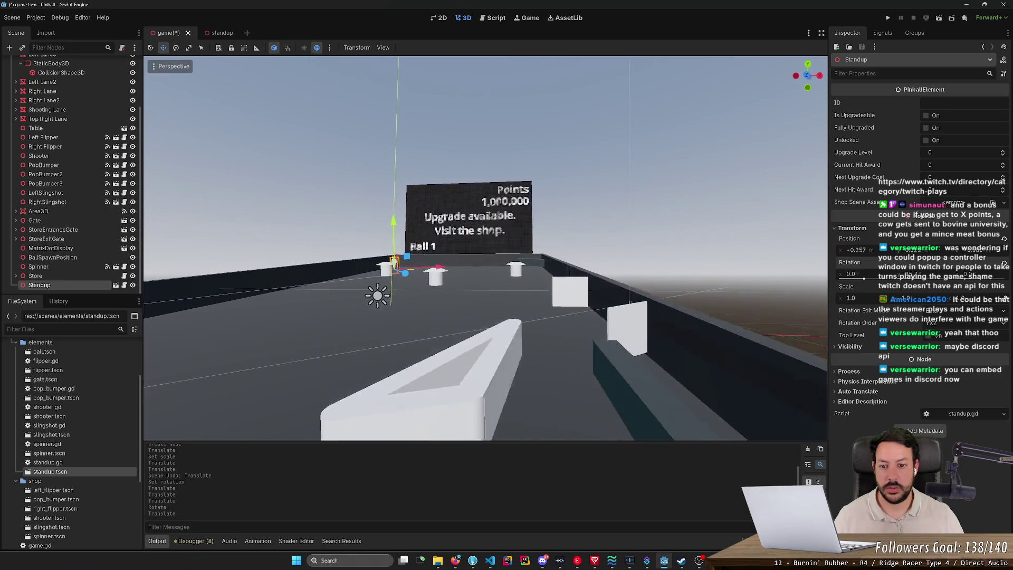
key("w")
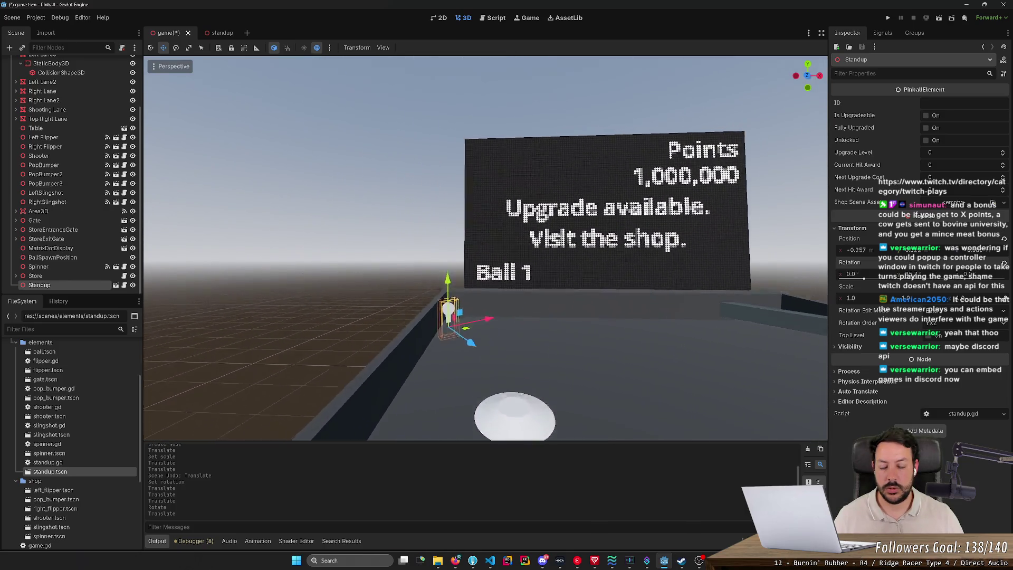
key("w")
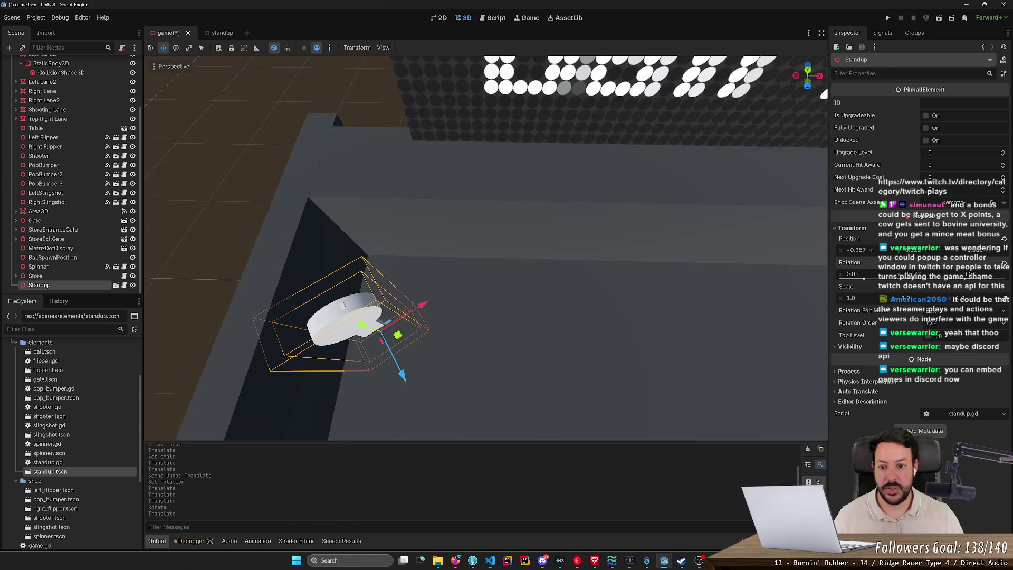
mouse_move(402, 375)
left_mouse_down()
mouse_move(410, 343)
mouse_move(423, 337)
mouse_move(406, 314)
mouse_move(420, 317)
mouse_move(416, 272)
mouse_move(449, 261)
left_mouse_up()
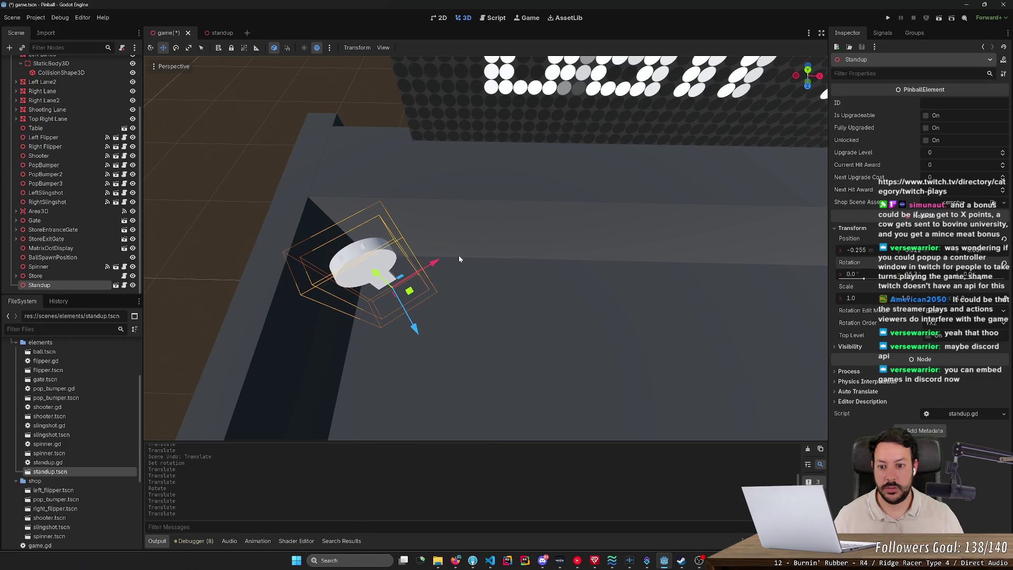
key("ctrl+s")
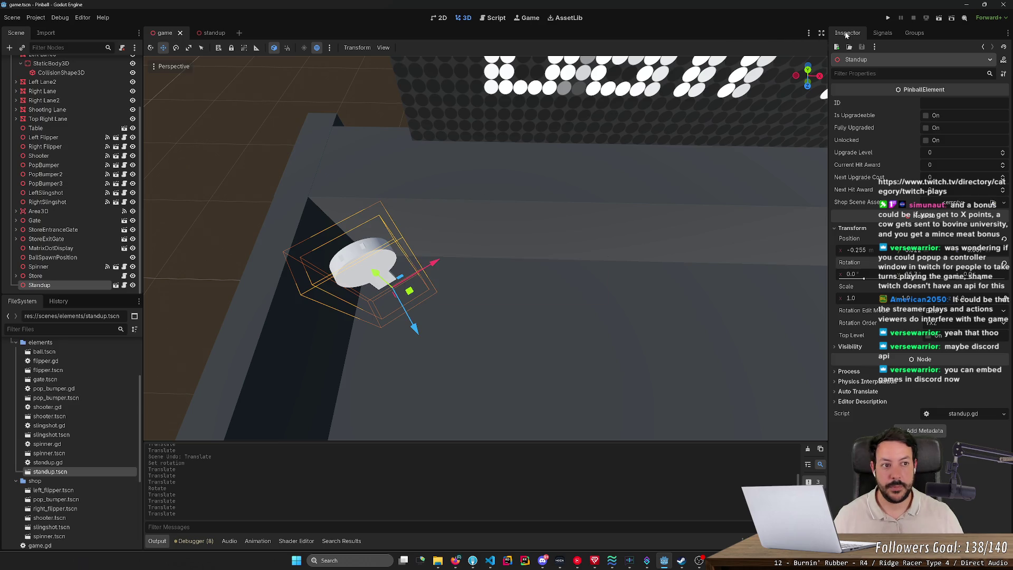
left_click(956, 103)
- Set the Standup's ID to standup_1, save, and add a "standup_1" key to save_game.json
type("stand")
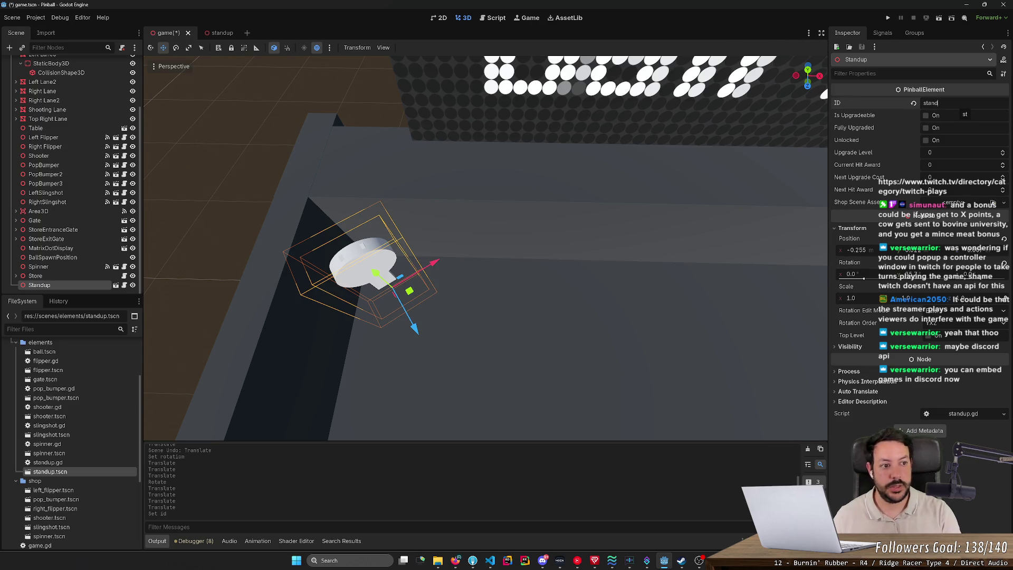
key("ctrl+s")
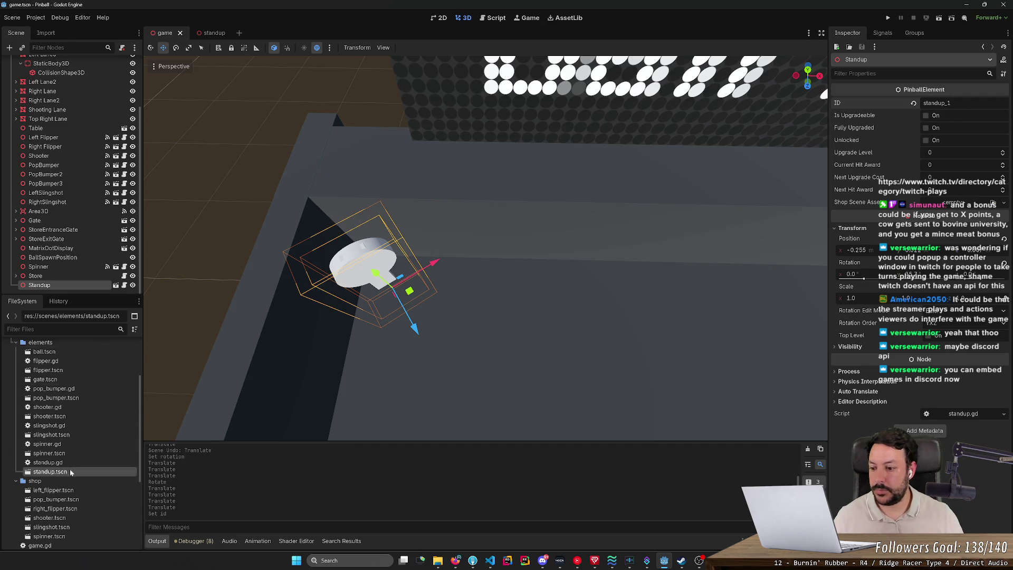
scroll(66, 423, "up", 3)
double_click(64, 373)
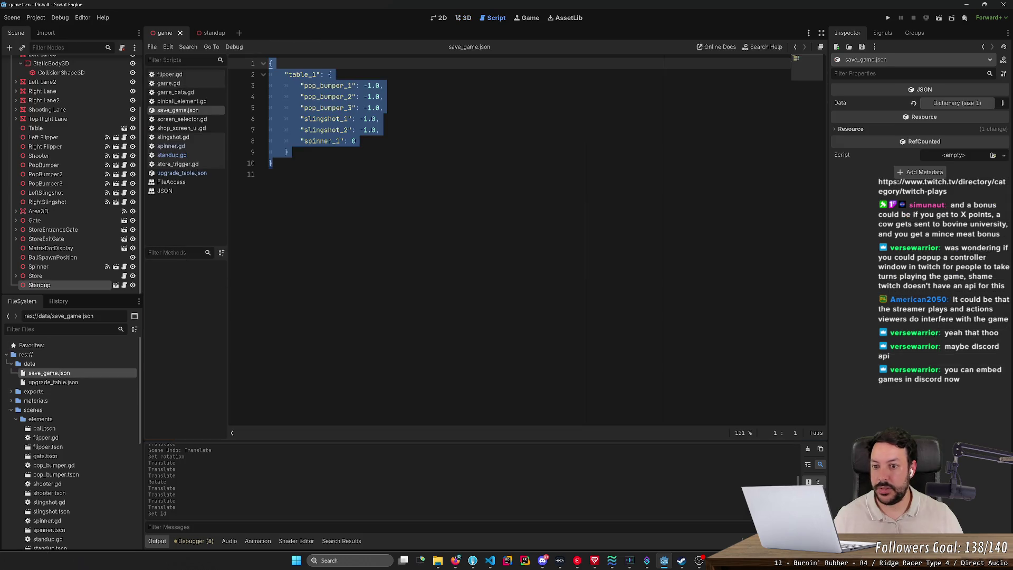
left_click(356, 141)
type(",")
key("Return")
type("\"standup_1")
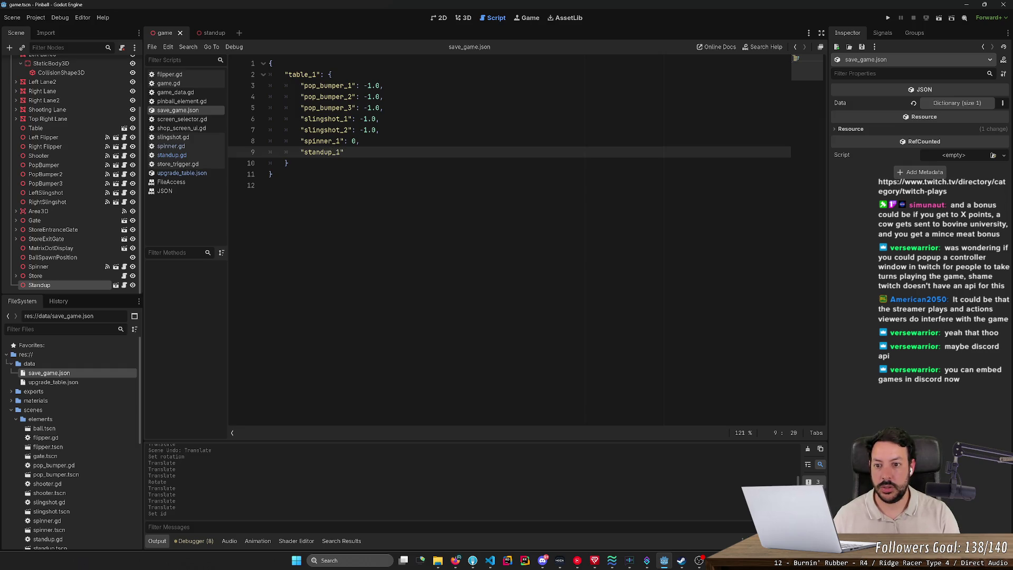
type(": 0")
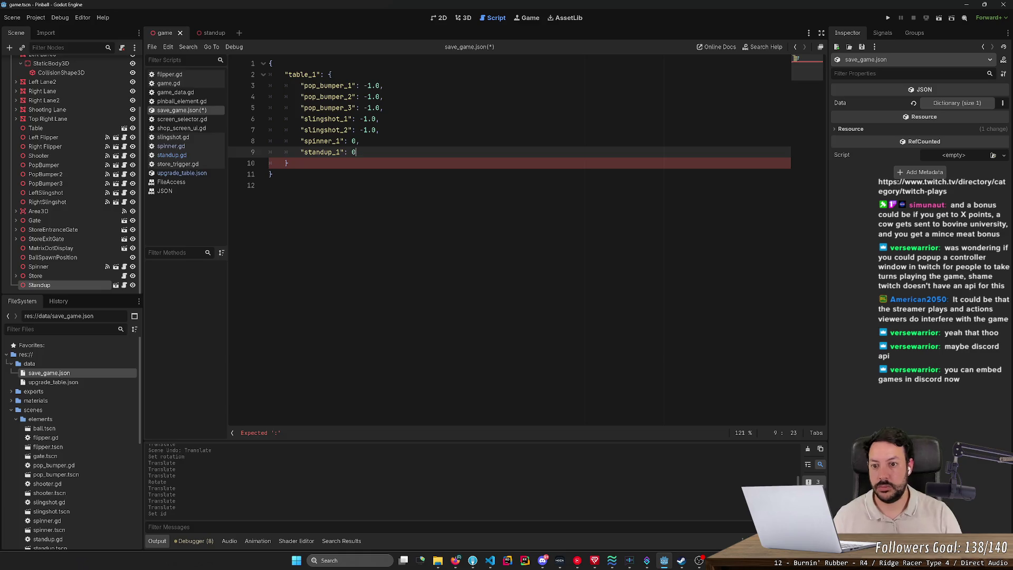
- Rename st_1 to standup_1 in upgrade_table.json and save the file
key("alt+Left")
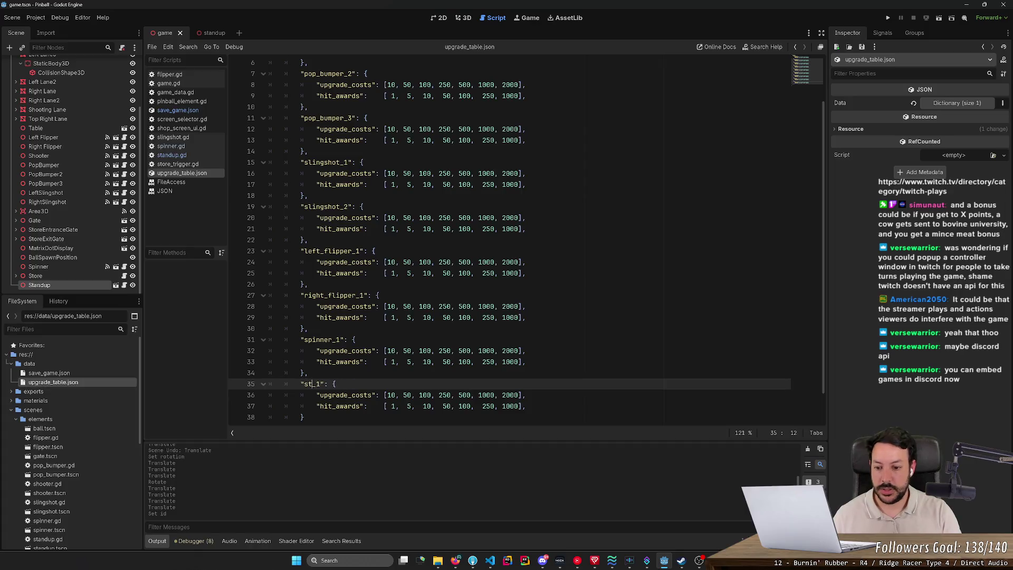
type("andup")
key("ctrl+s")
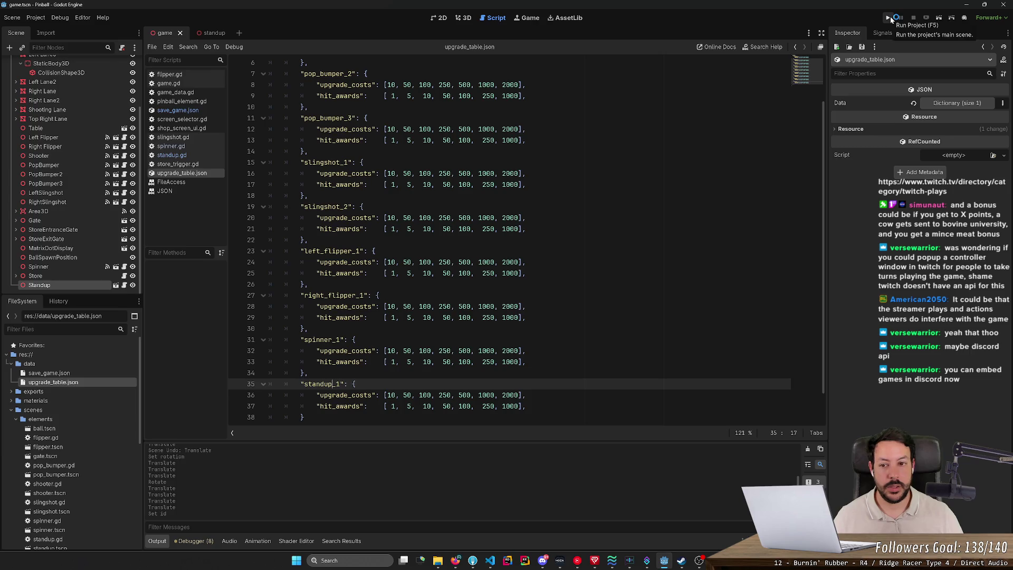
left_click(100, 285)
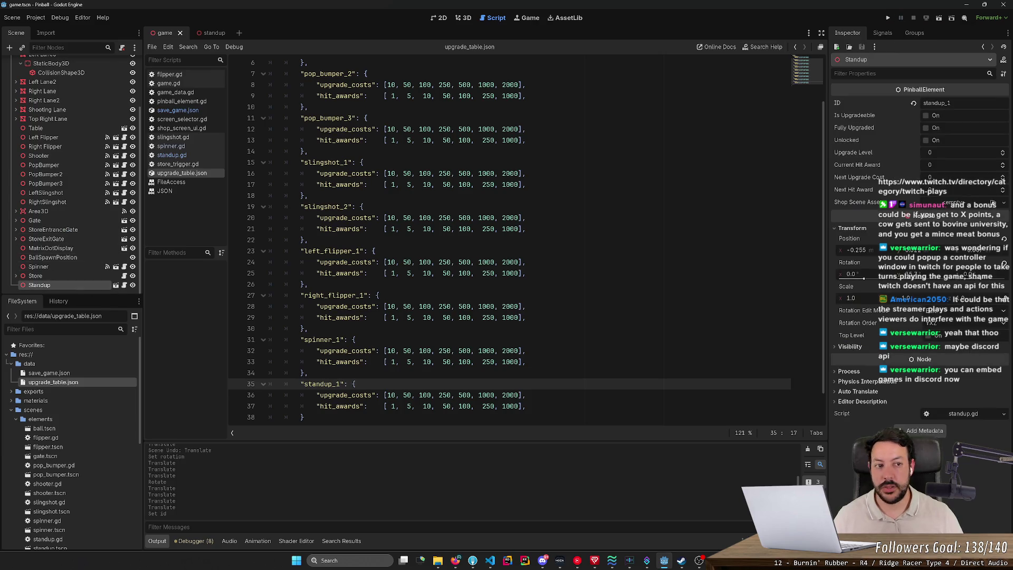
- Connect the Standup's ball_hit signal to the game's hit handler, dropping the standup_ prefix
left_click(882, 34)
double_click(920, 73)
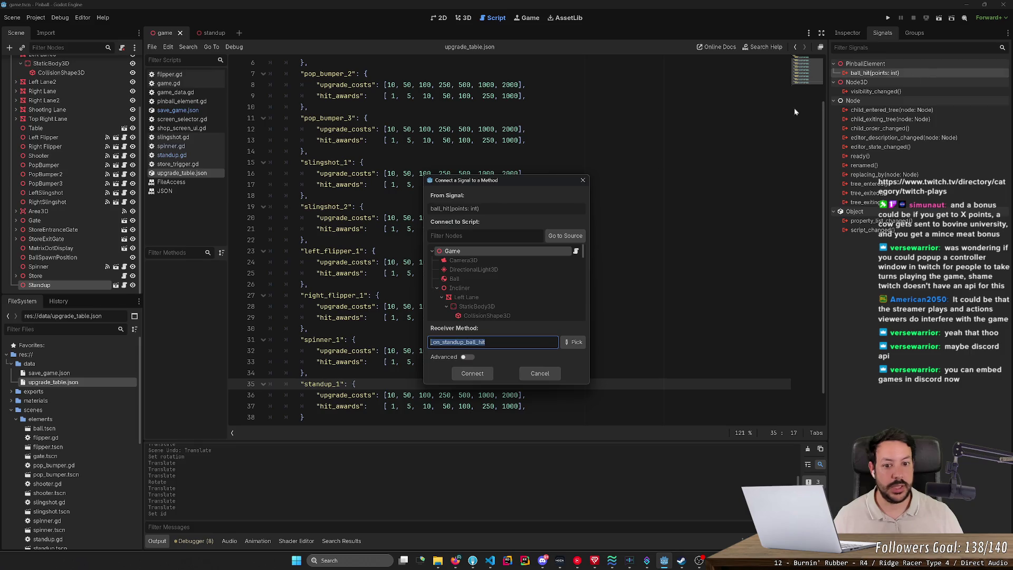
key("BackSpace")
left_click(473, 372)
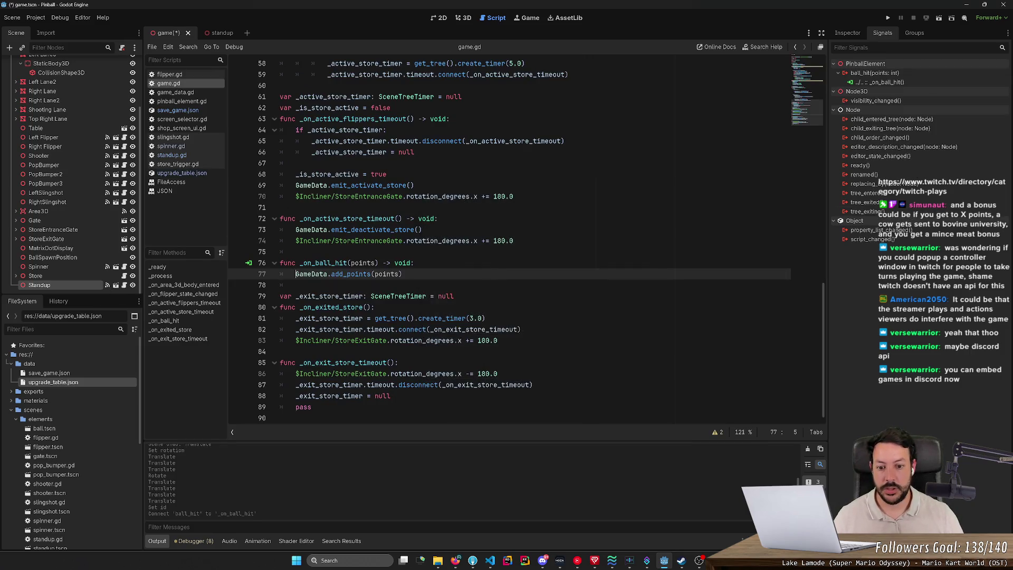
- Playtest the table to 2 points, stop, and delete the stray characters on line 77
left_click(889, 18)
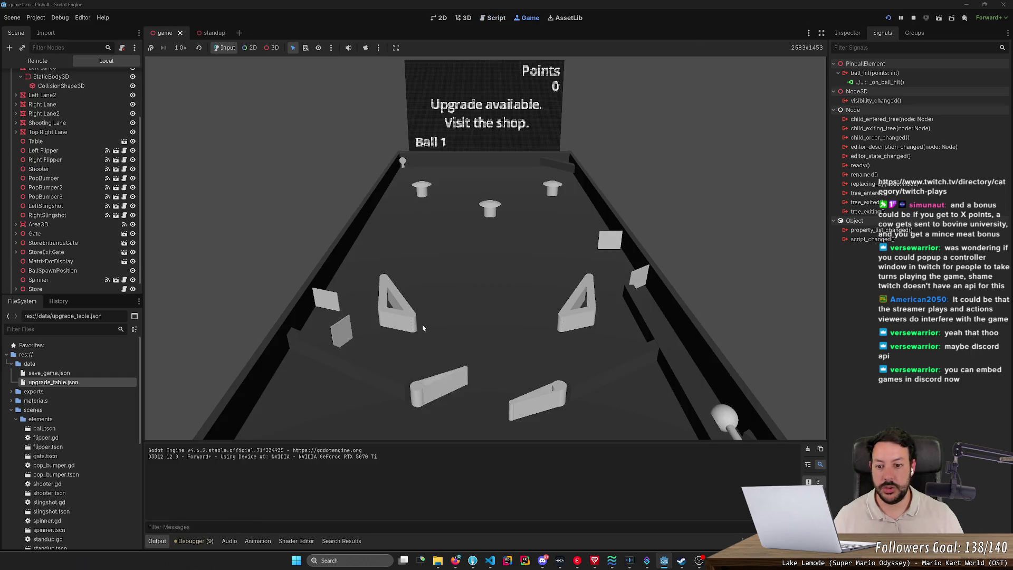
key("Right")
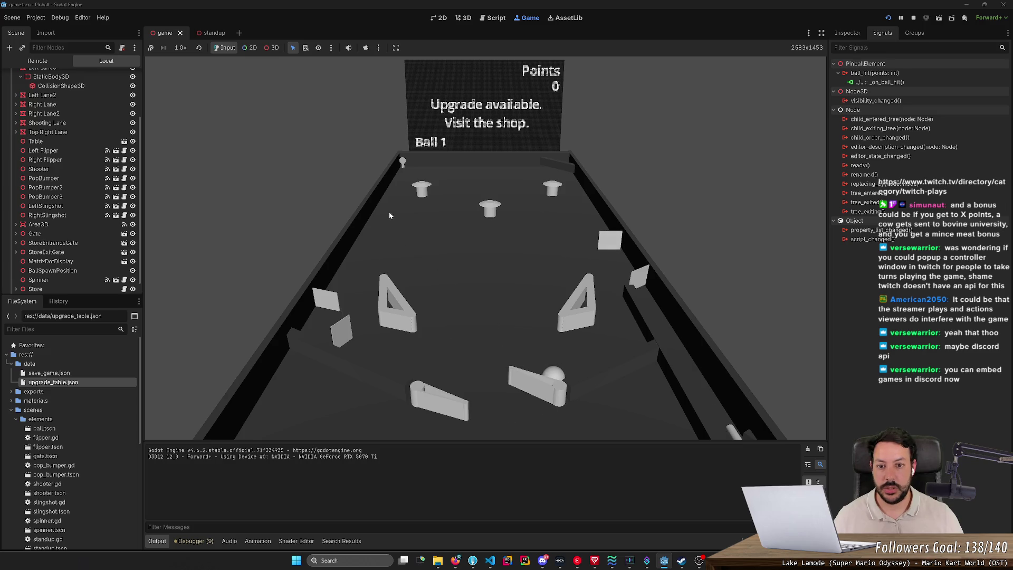
key("Right")
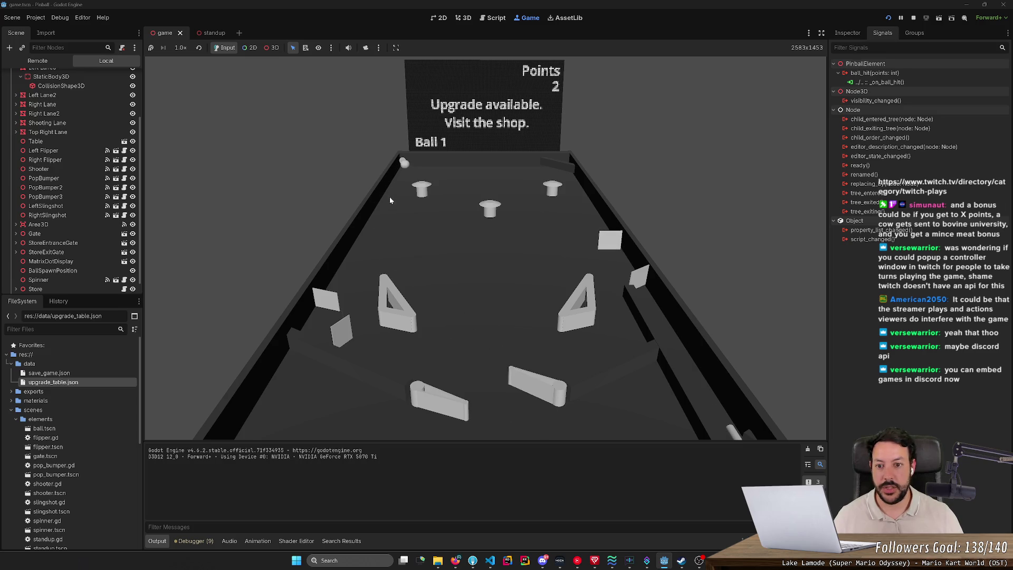
key("Left")
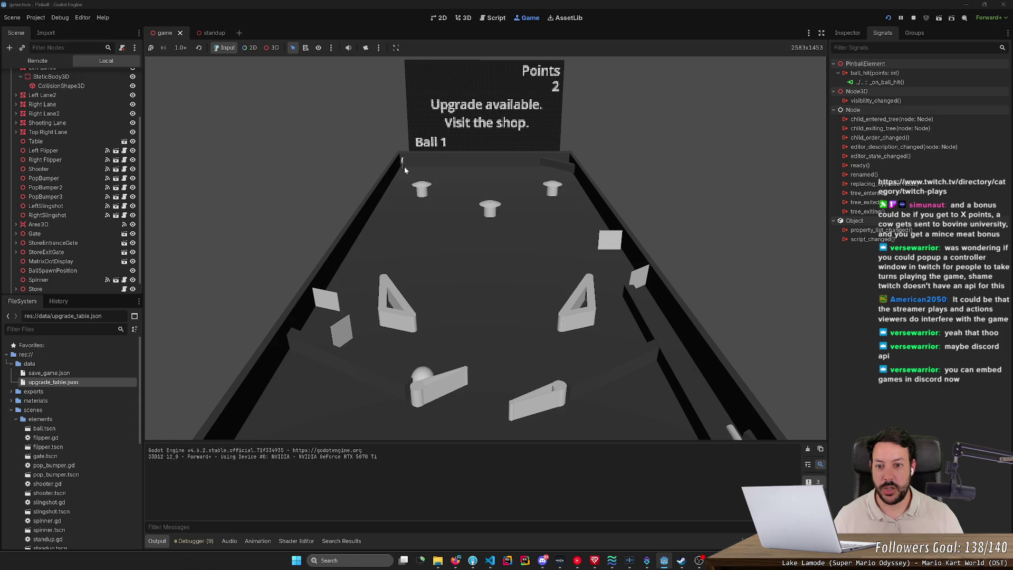
left_click(913, 17)
key("BackSpace")
key("BackSpace")
key("BackSpace")
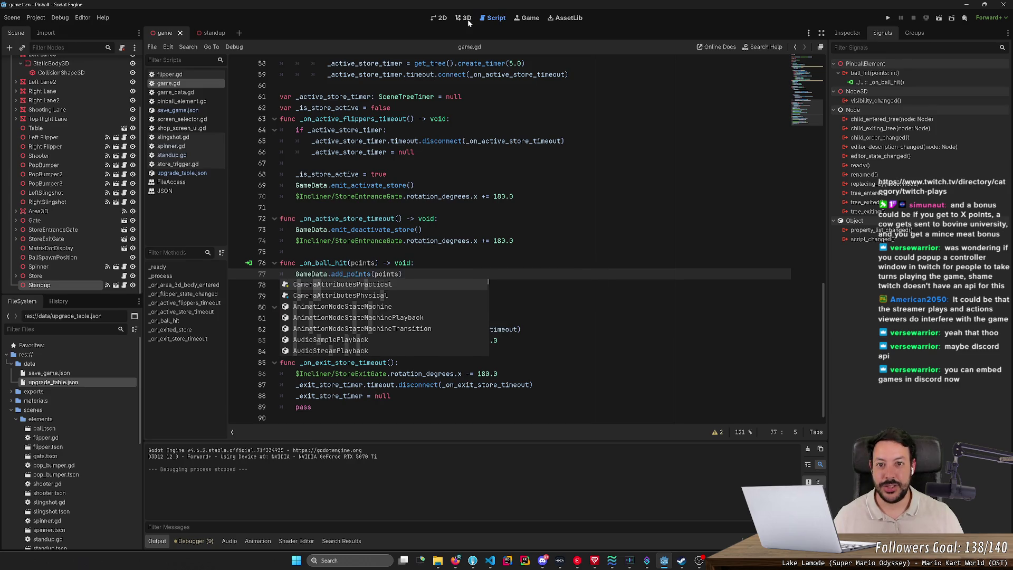
- Freeze the standup's RigidBody3D in Kinematic mode and save the standup scene
left_click(464, 18)
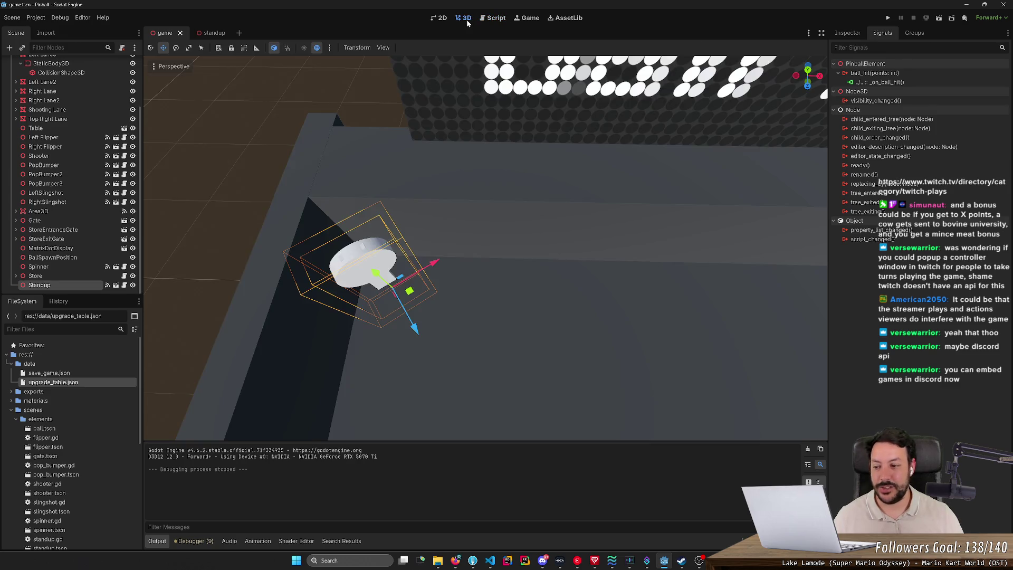
left_click(117, 286)
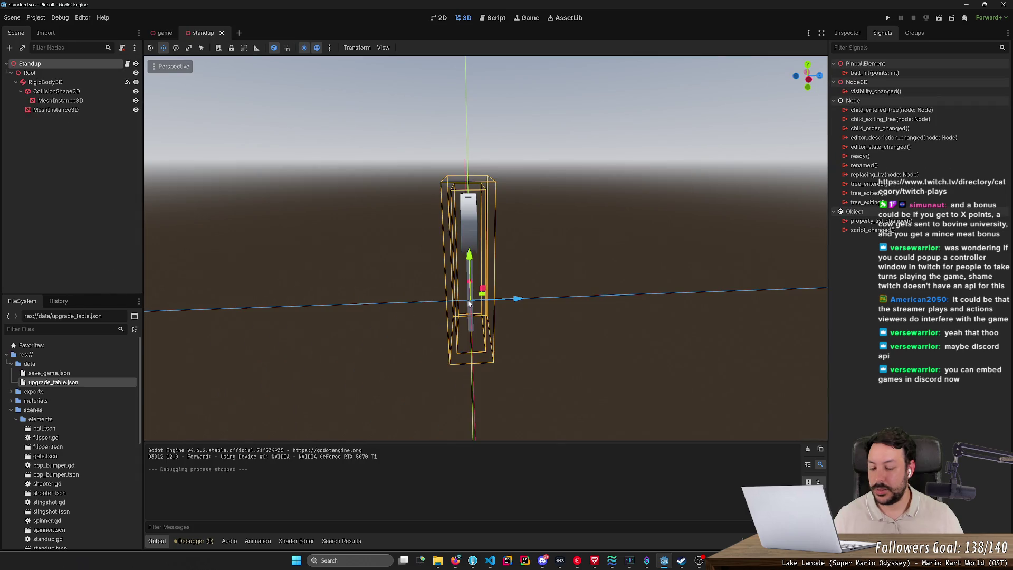
scroll(469, 303, "down", 5)
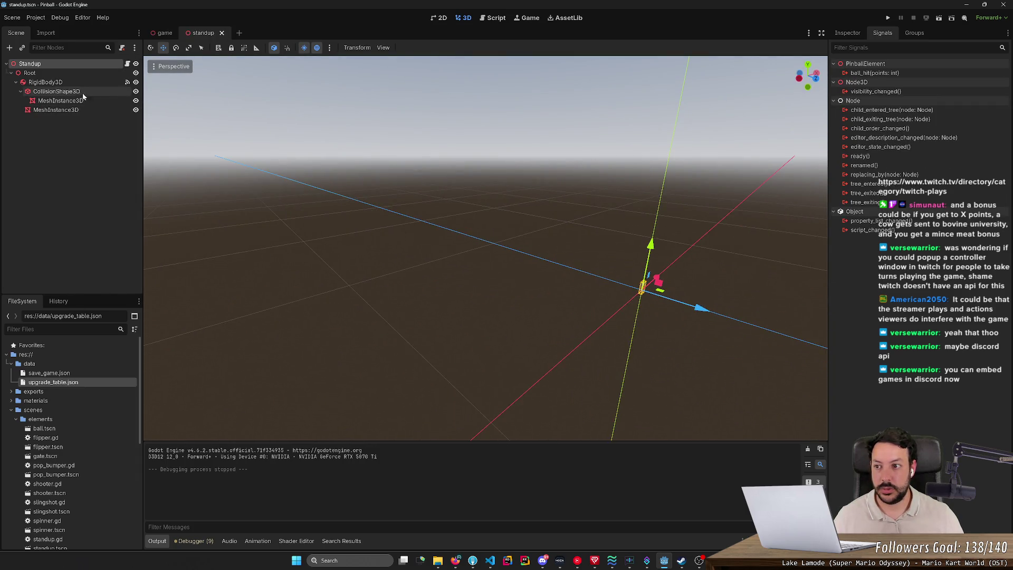
left_click(48, 82)
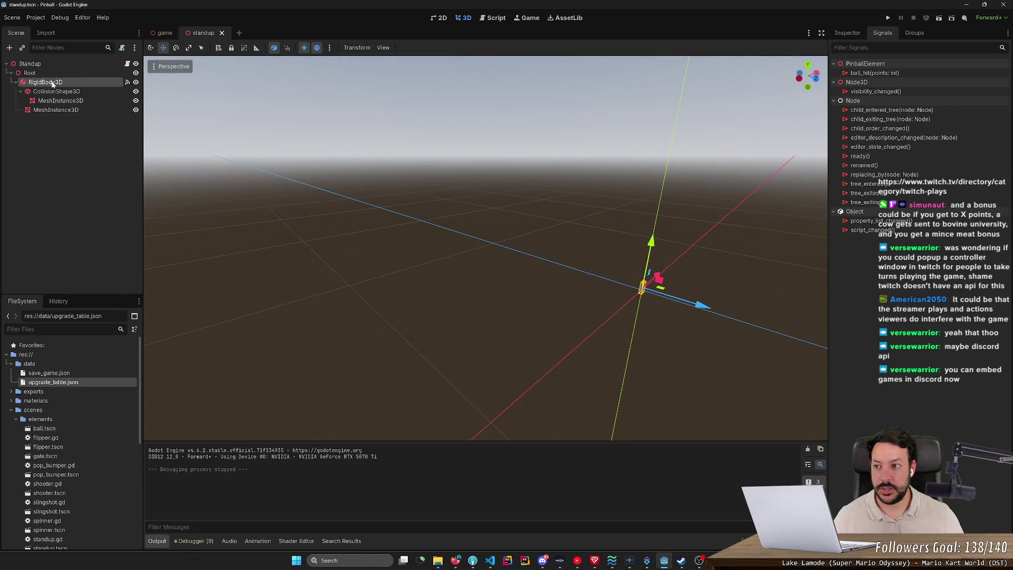
left_click(850, 34)
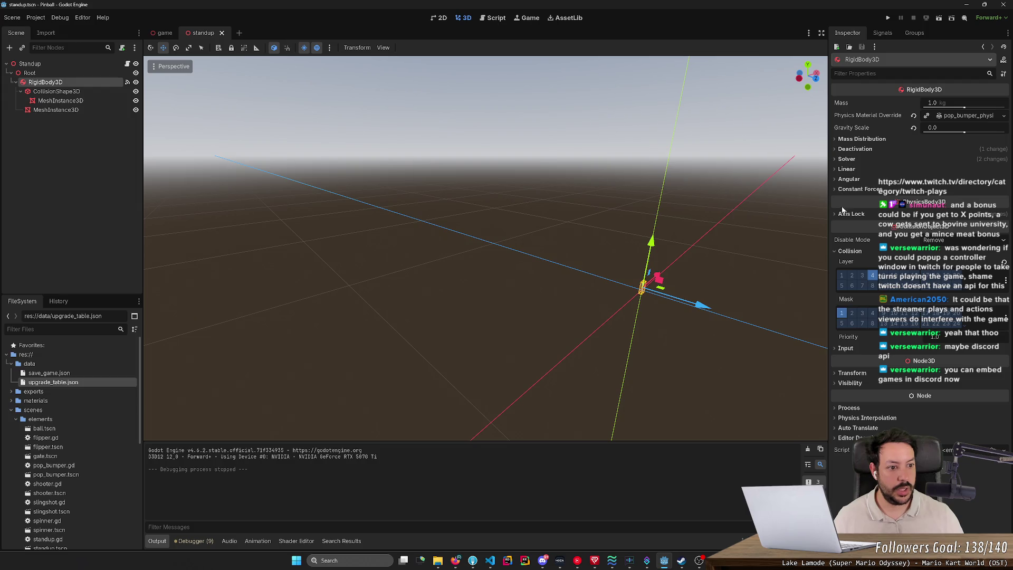
left_click(843, 150)
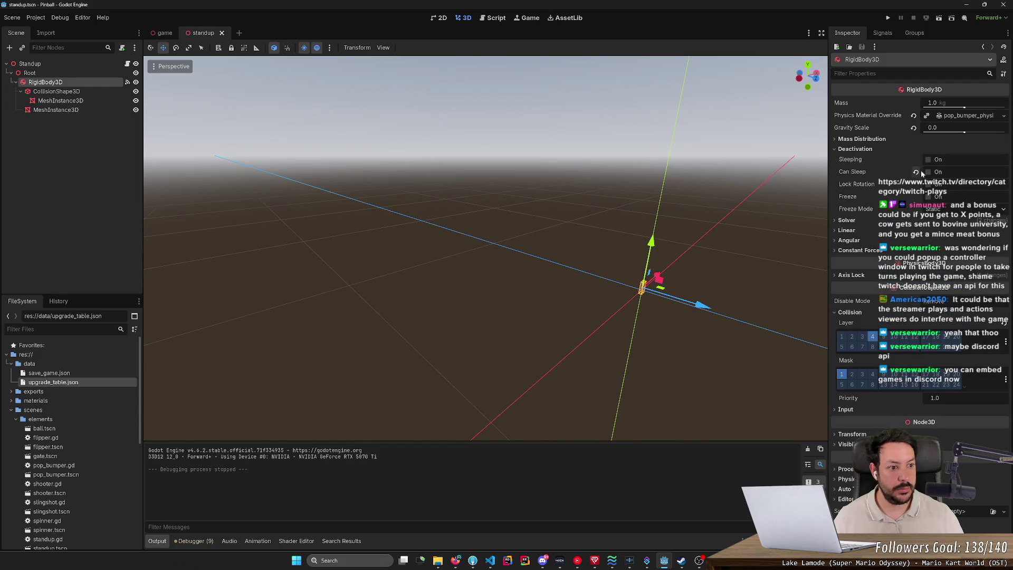
left_click(934, 198)
left_click(936, 209)
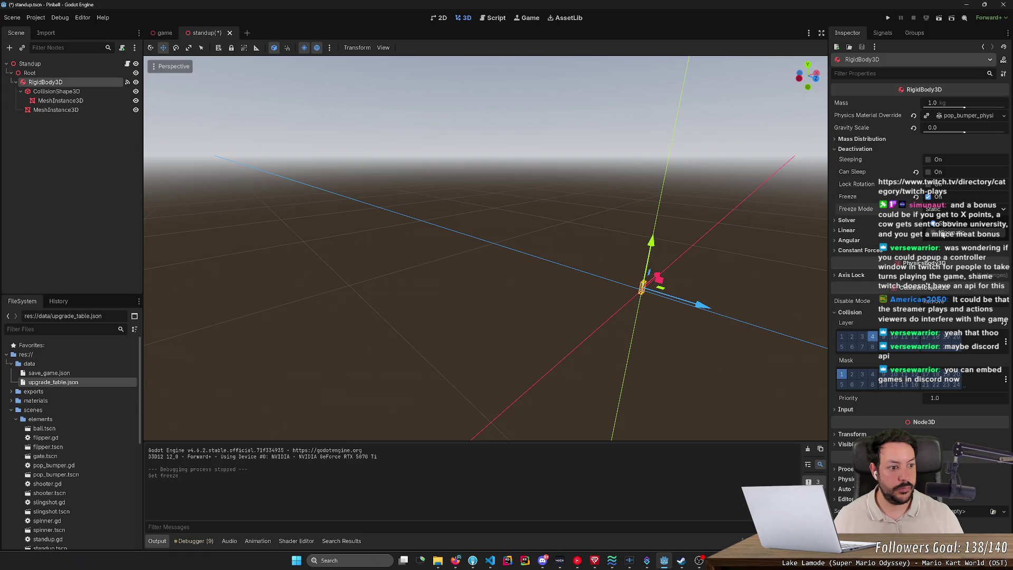
left_click(937, 234)
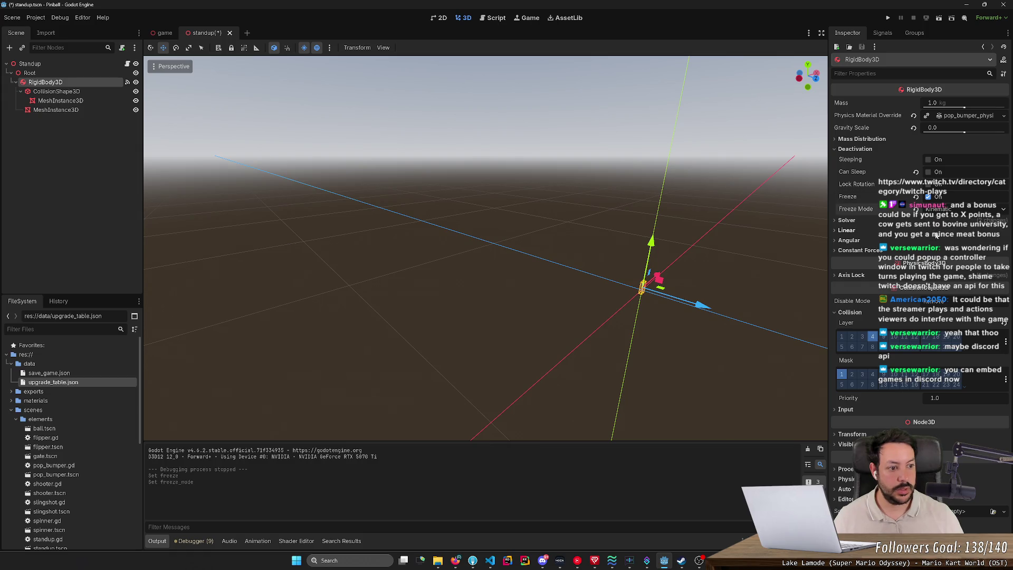
key("ctrl+s")
left_click(938, 209)
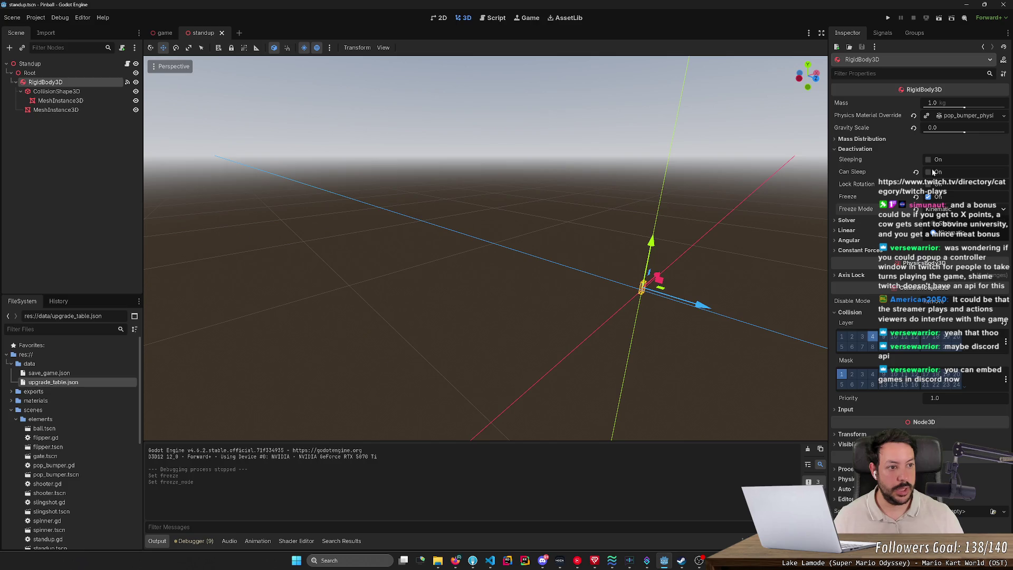
- Playtest the table to 4 points on ball 3, then stop the game
left_click(888, 18)
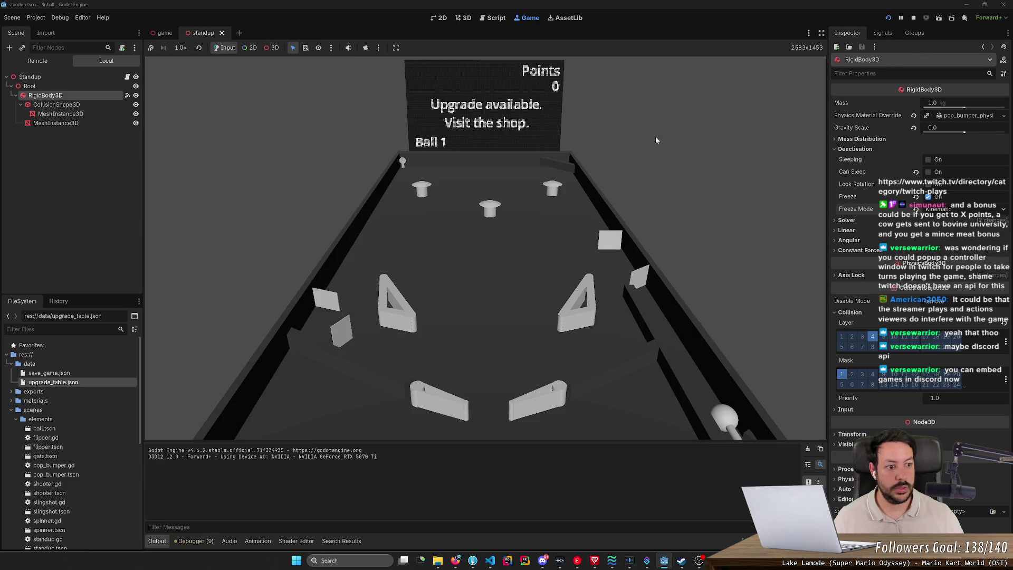
left_click(543, 376)
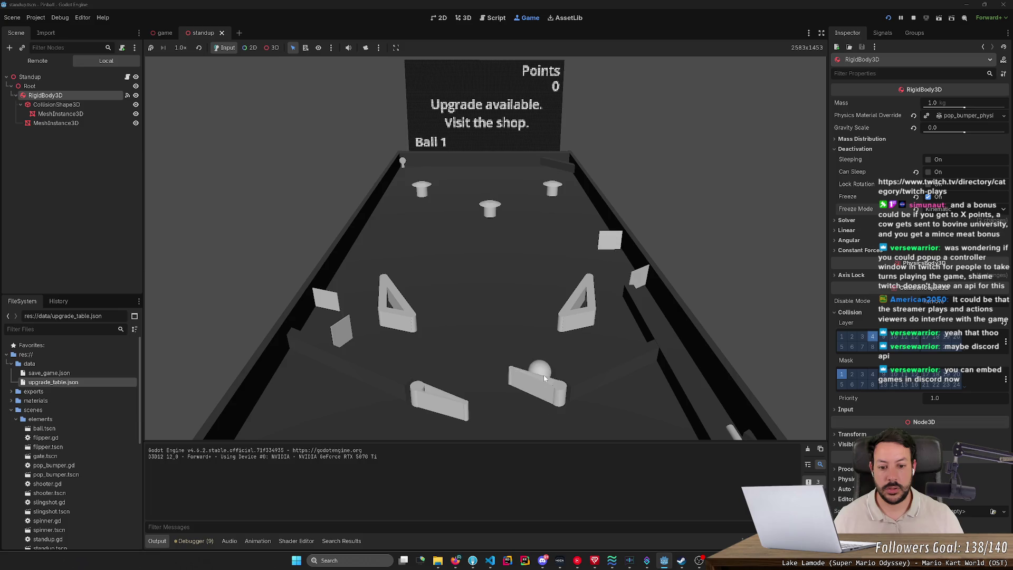
left_click(544, 374)
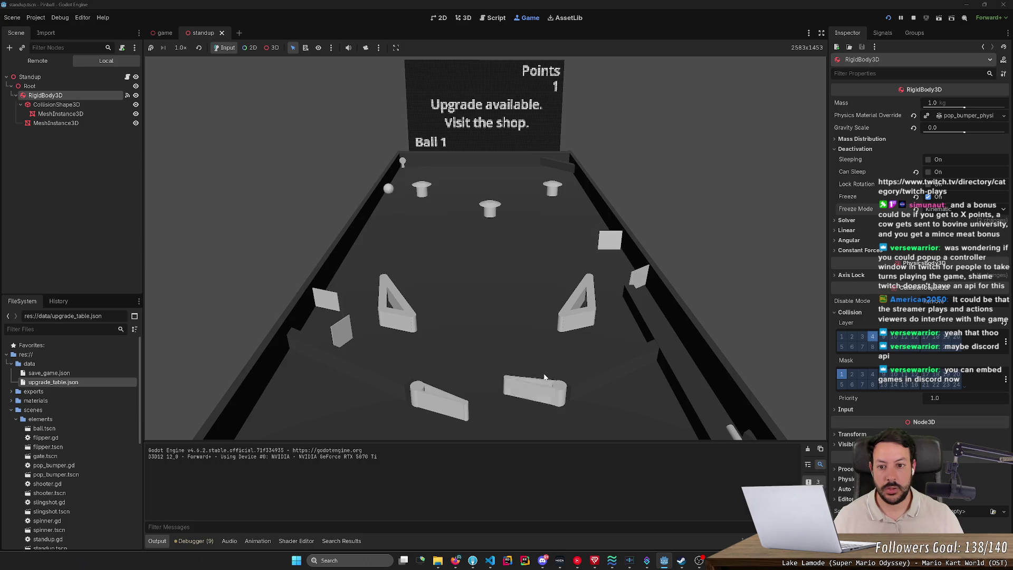
key("Left")
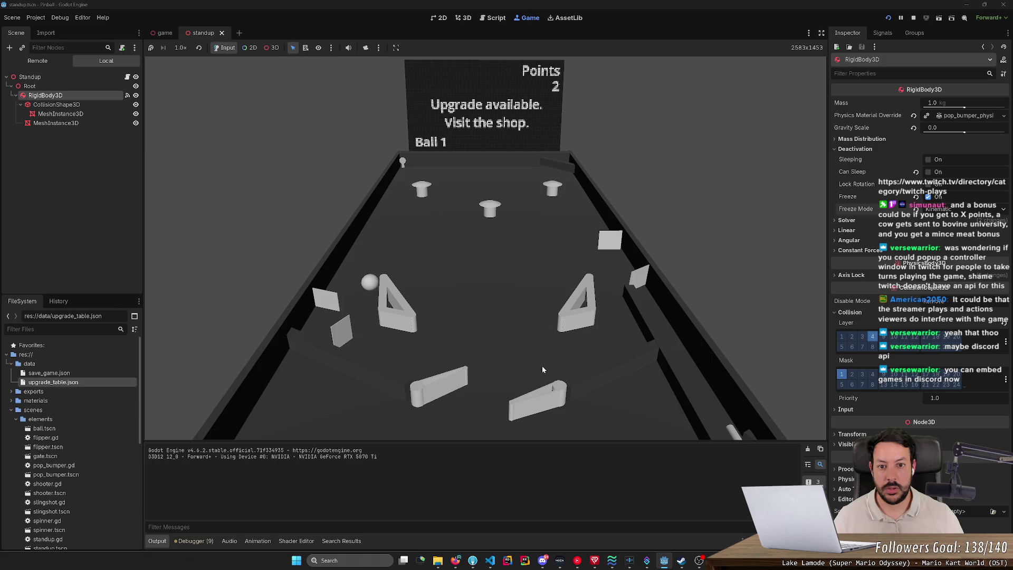
left_click(528, 359)
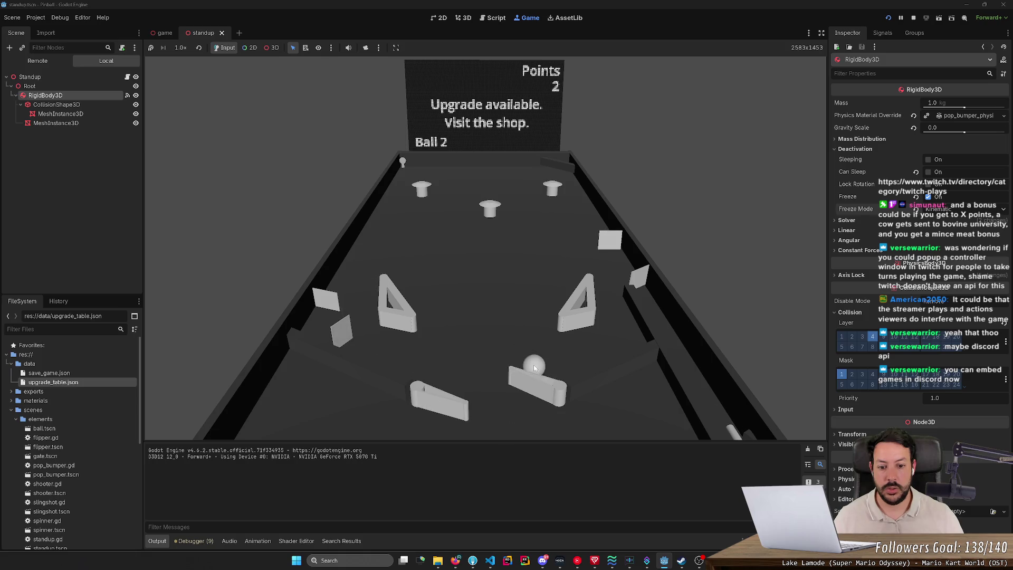
left_click(533, 365)
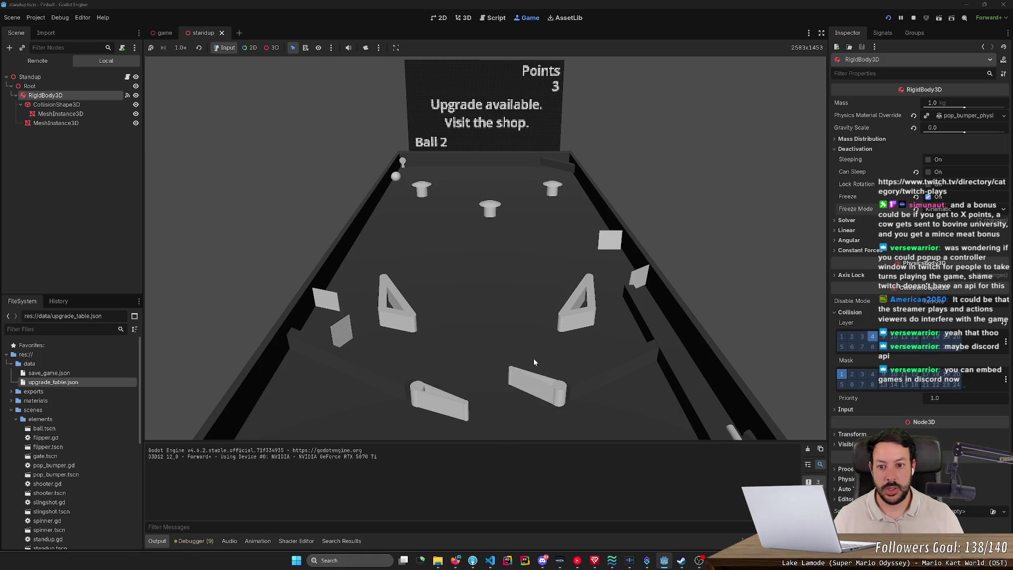
key("Left")
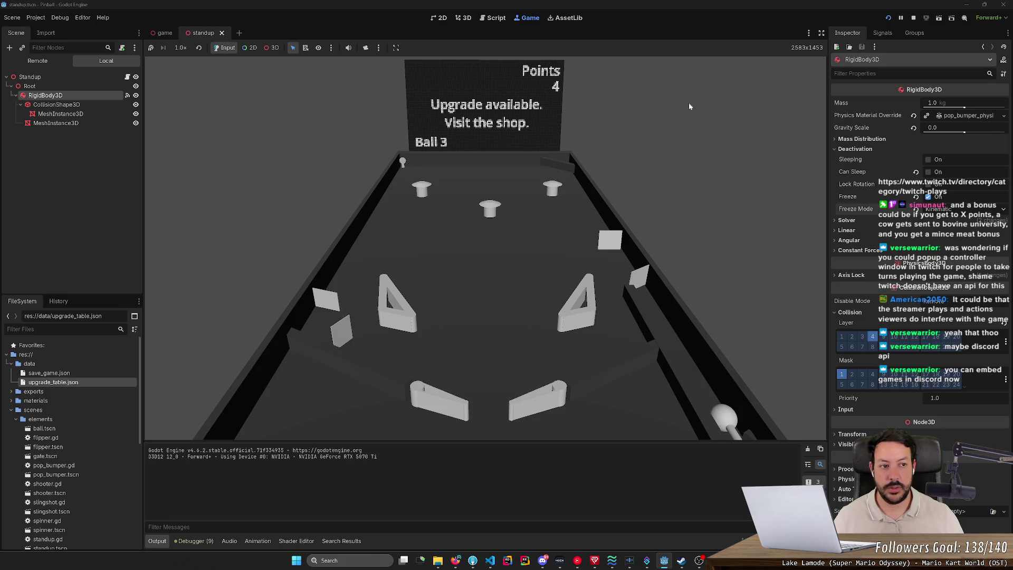
left_click(913, 19)
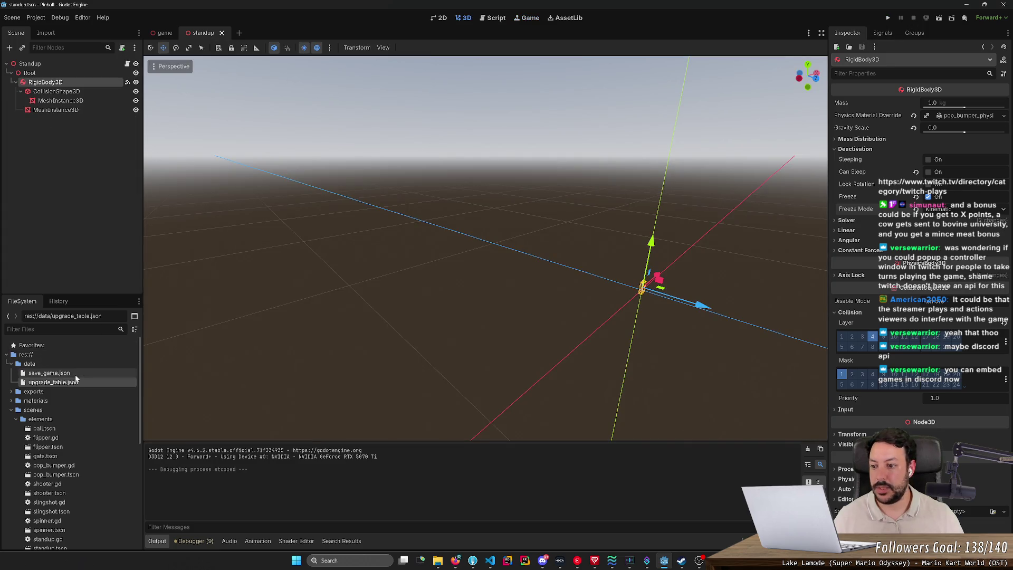
- Review the standup_1 entries in save_game.json and upgrade_table.json
double_click(87, 372)
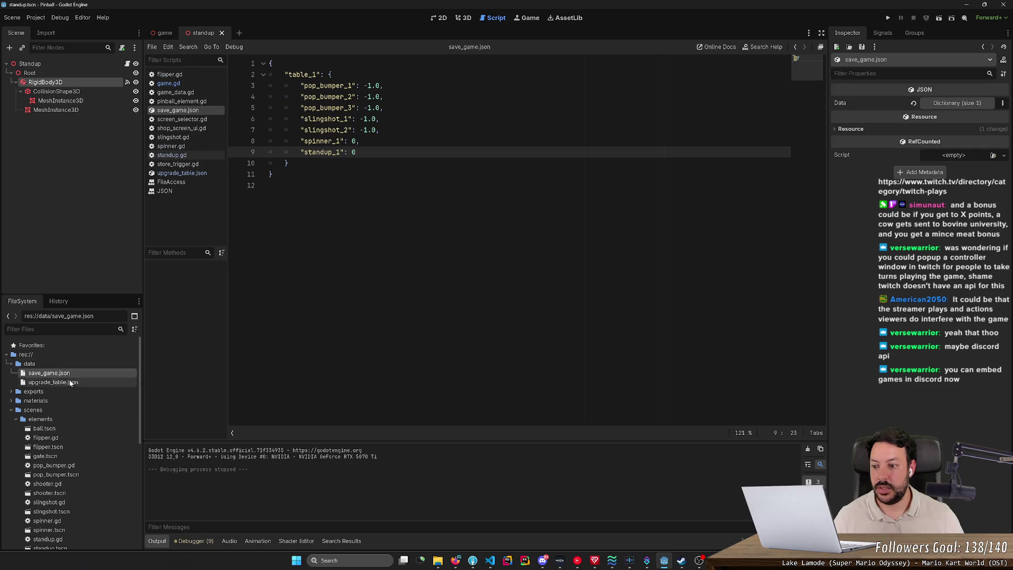
double_click(53, 382)
scroll(527, 240, "down", 1)
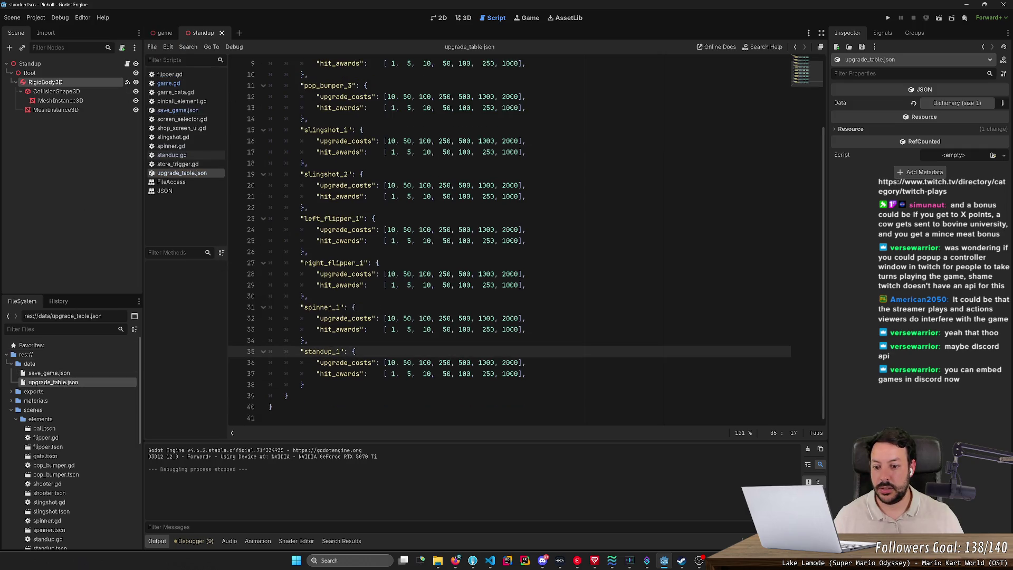
left_click(527, 373)
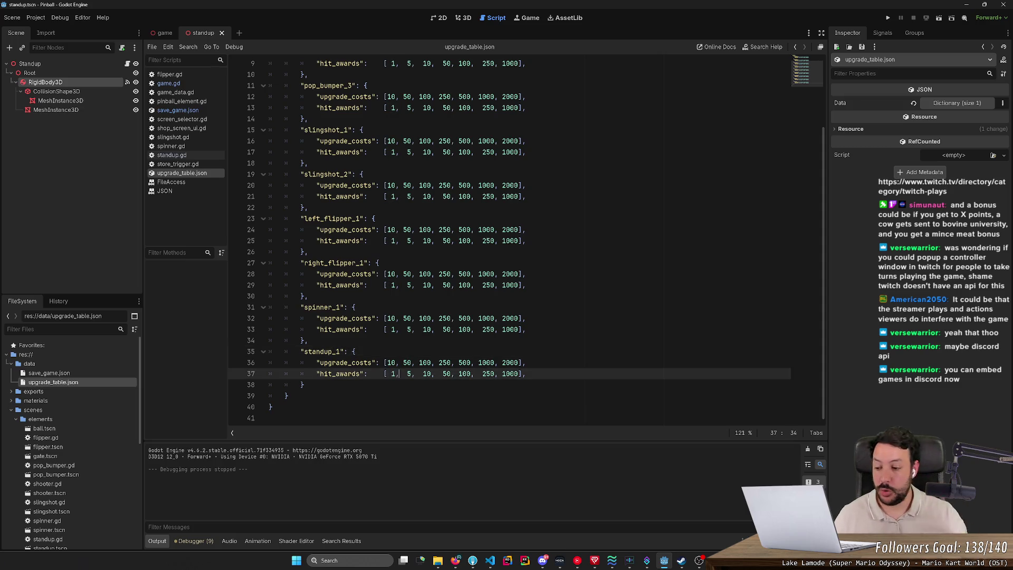
- In the 3D game scene, drag the Standup target to a new spot on the table, then run the game
left_click(465, 17)
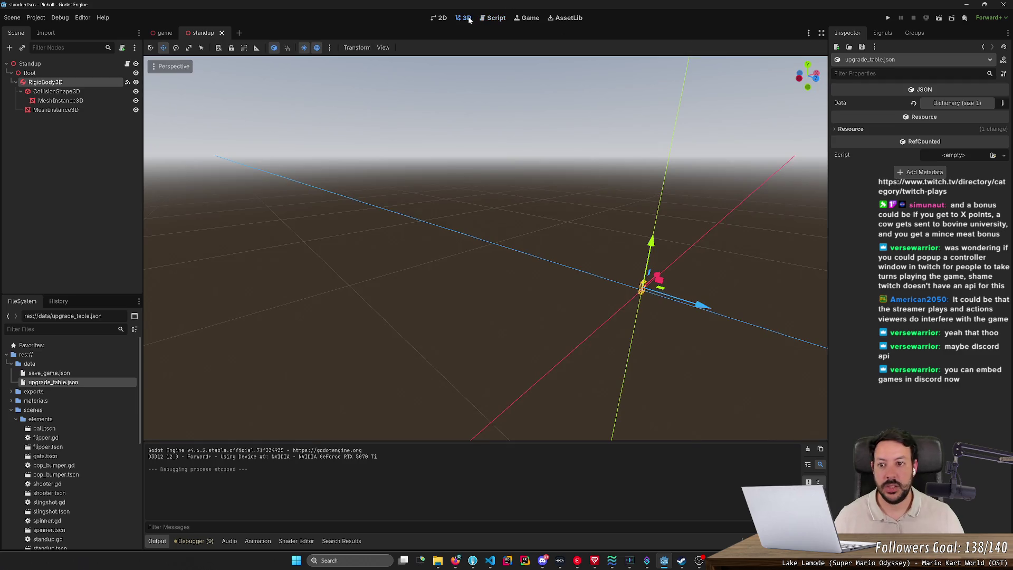
left_click(164, 32)
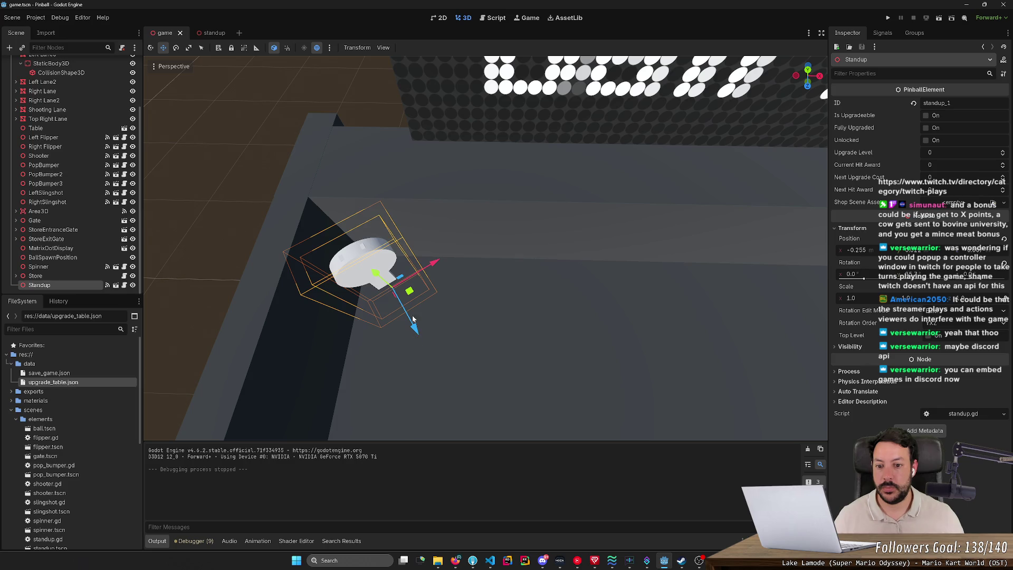
left_click(483, 284)
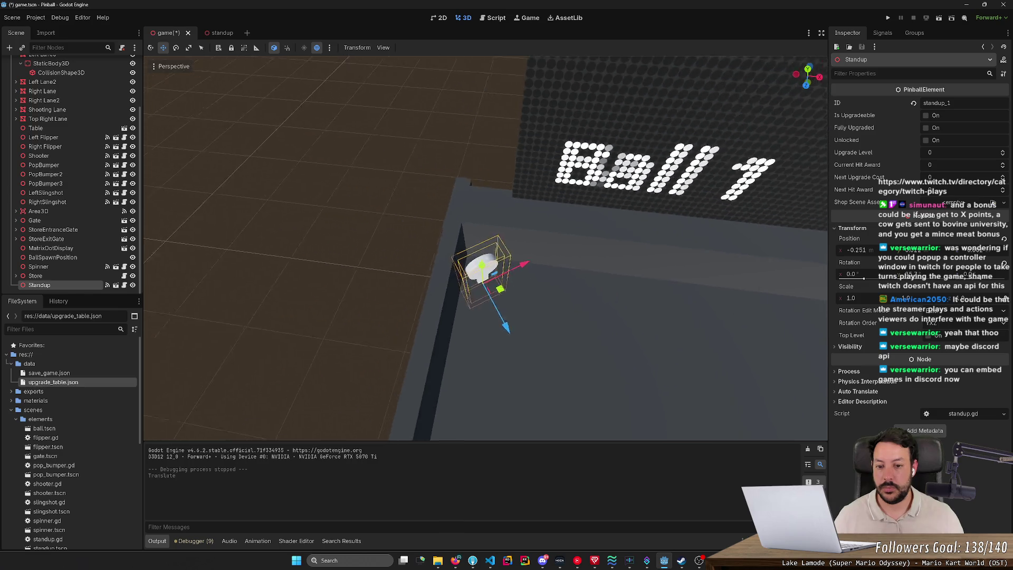
mouse_move(531, 283)
left_mouse_down()
mouse_move(496, 262)
mouse_move(498, 376)
left_mouse_up()
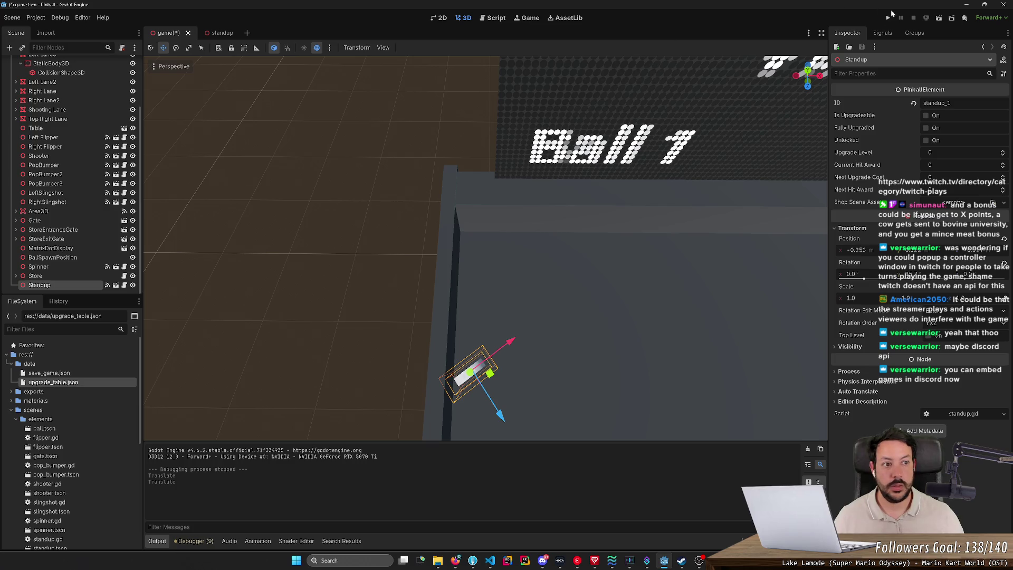
left_click(891, 15)
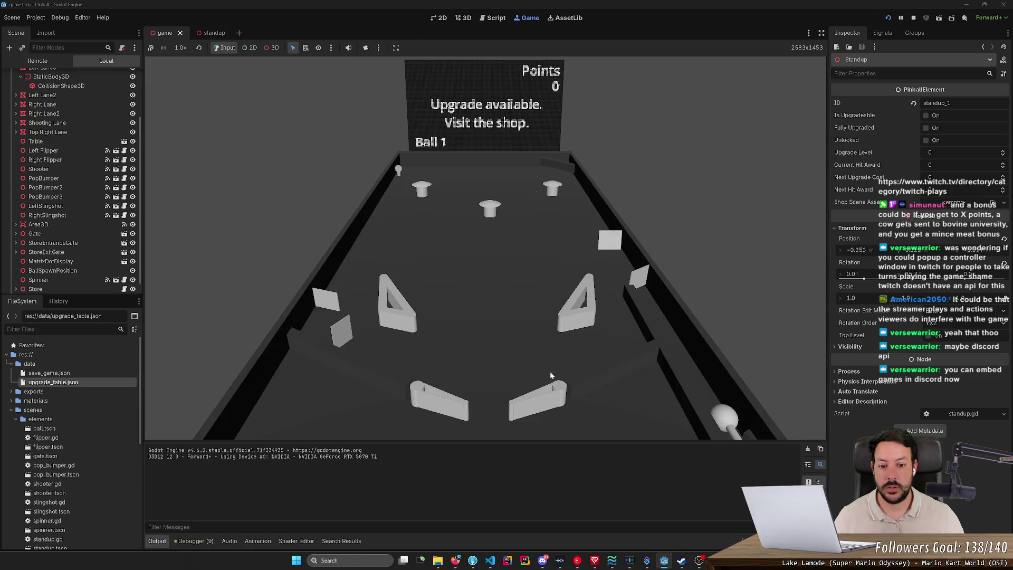
- Launch the ball and flip it to score 3 points, then stop the game
key("space")
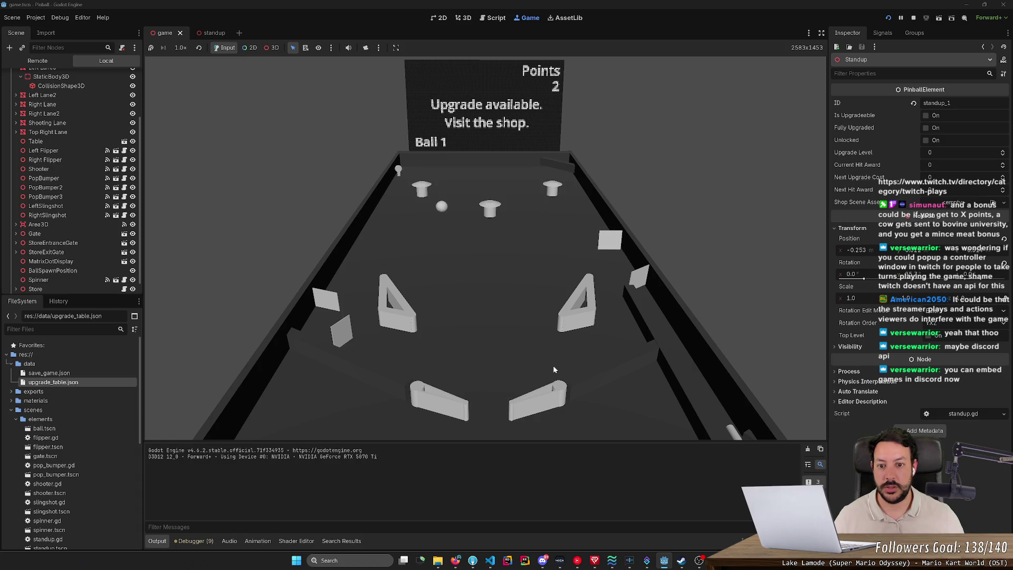
key("Left")
key("F8")
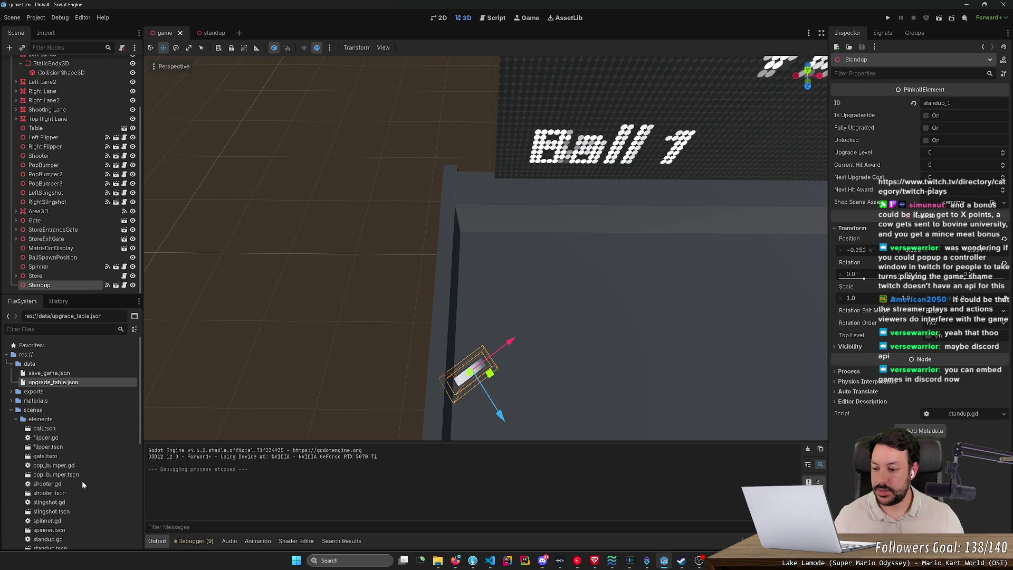
- Copy standup.tscn into the shop folder and open the copy
scroll(82, 484, "down", 5)
scroll(82, 484, "down", 1)
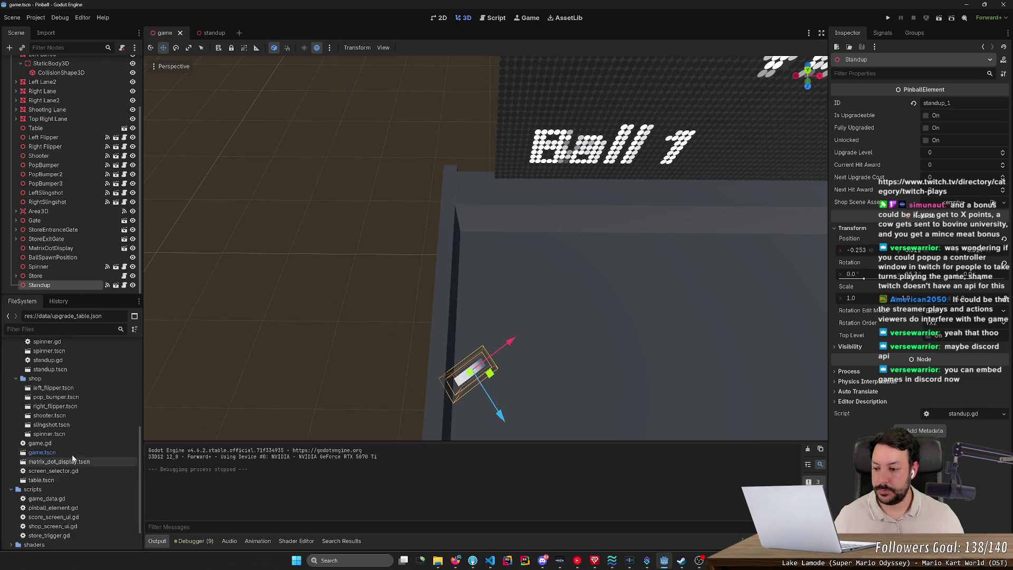
right_click(67, 369)
left_click(121, 490)
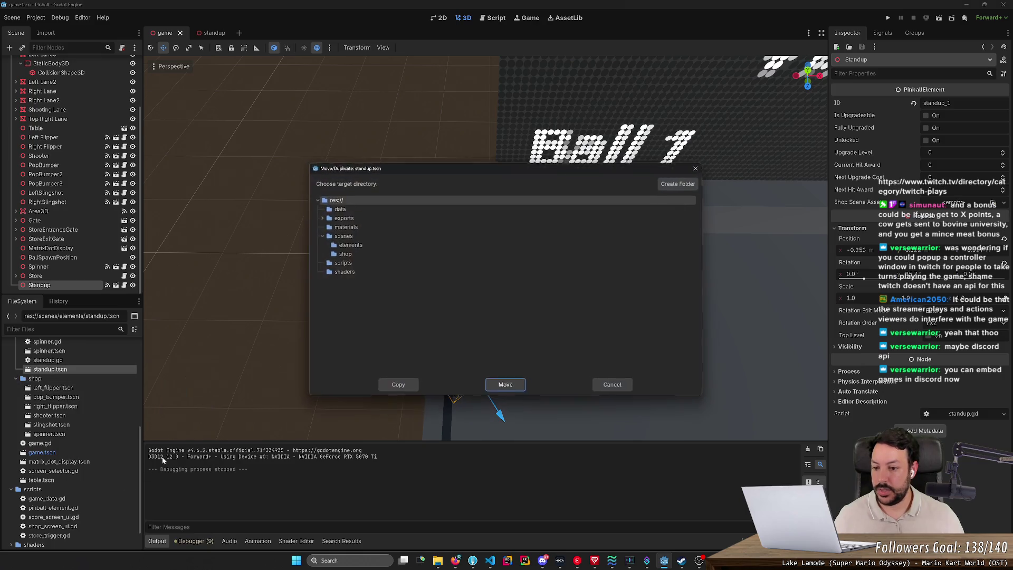
left_click(348, 254)
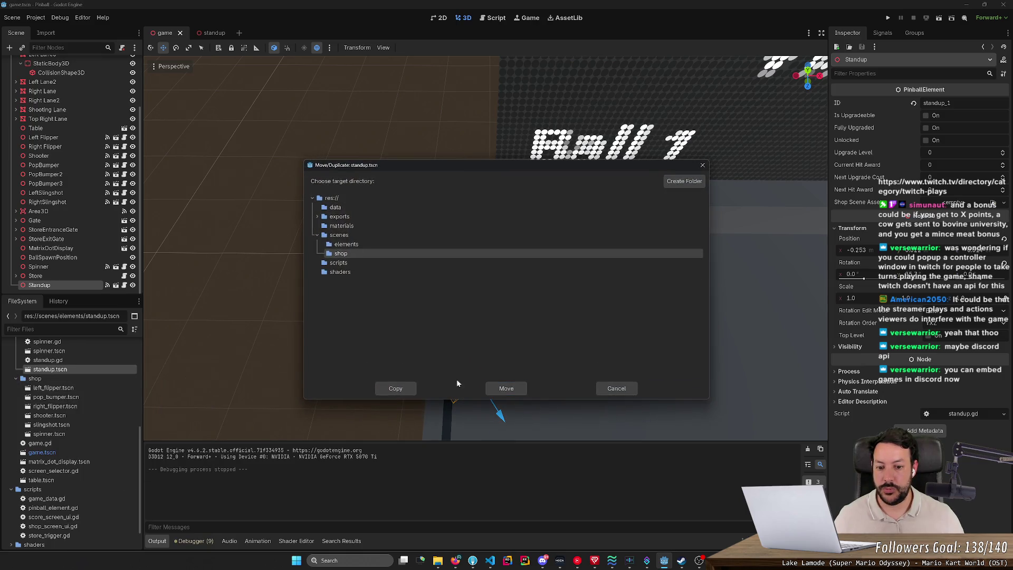
left_click(394, 389)
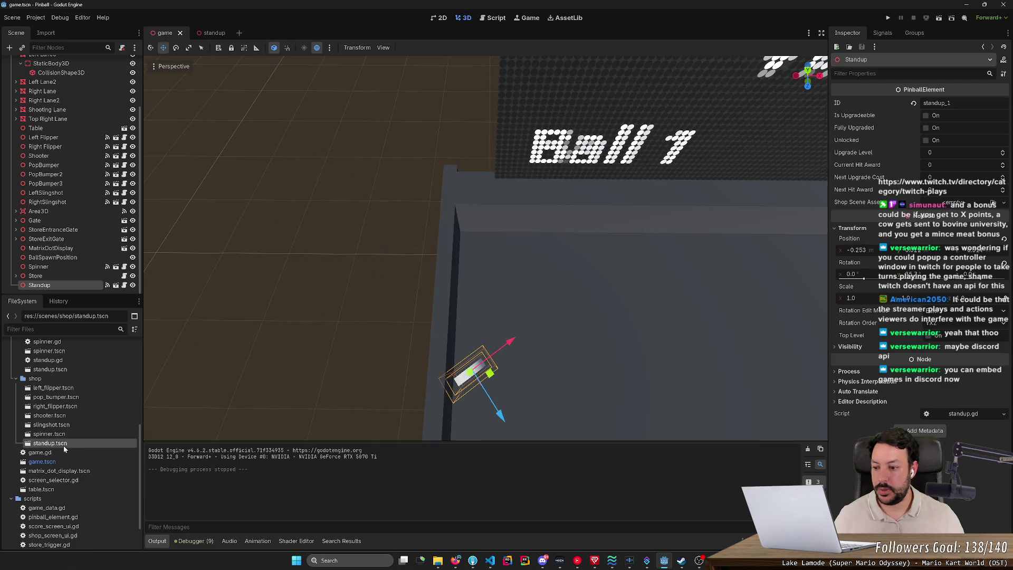
double_click(63, 445)
- Disconnect the RigidBody3D's body_entered signal, detach the root's script, and save the scene
left_click(125, 83)
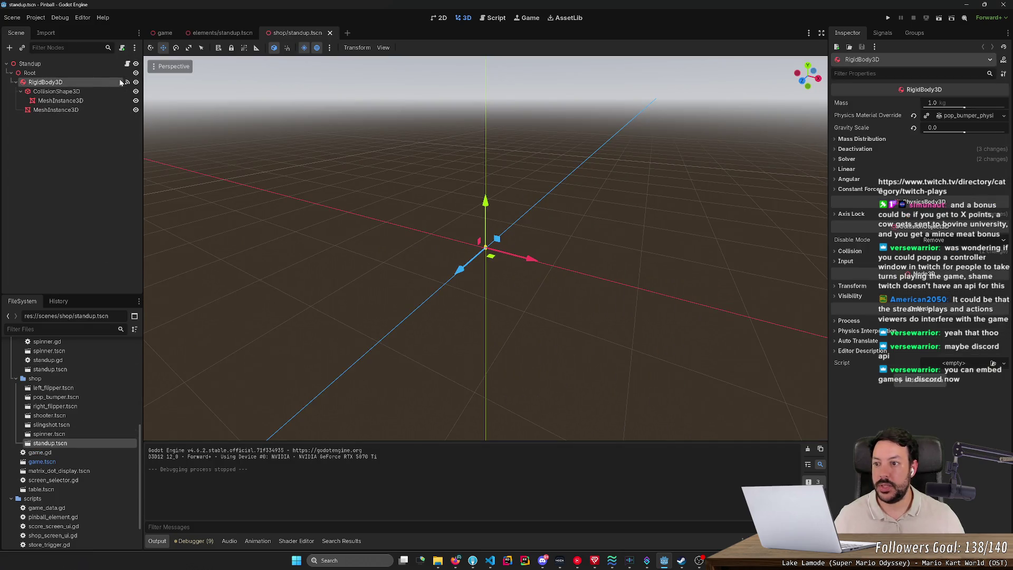
left_click(892, 34)
left_click(908, 83)
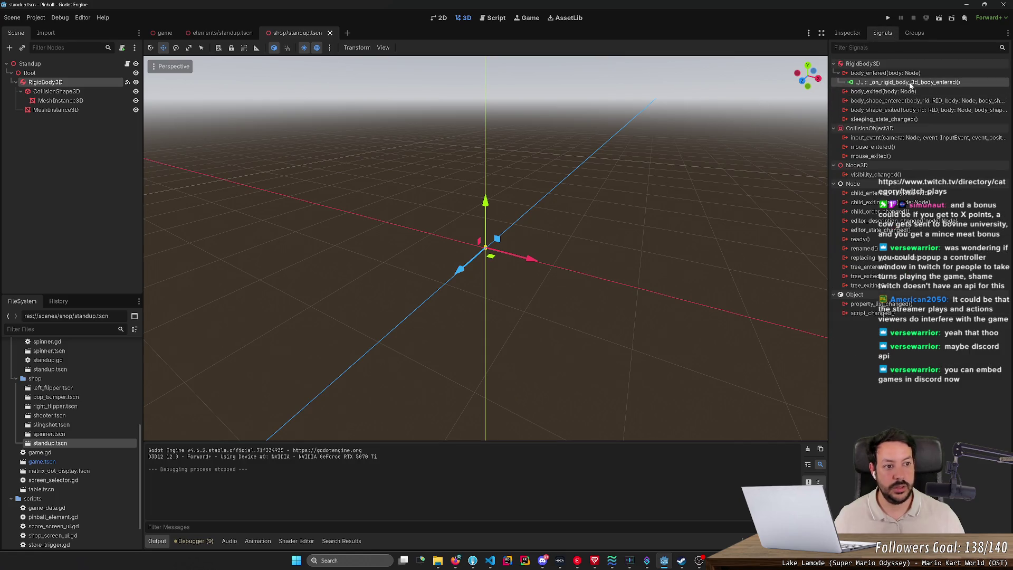
key("Delete")
right_click(78, 62)
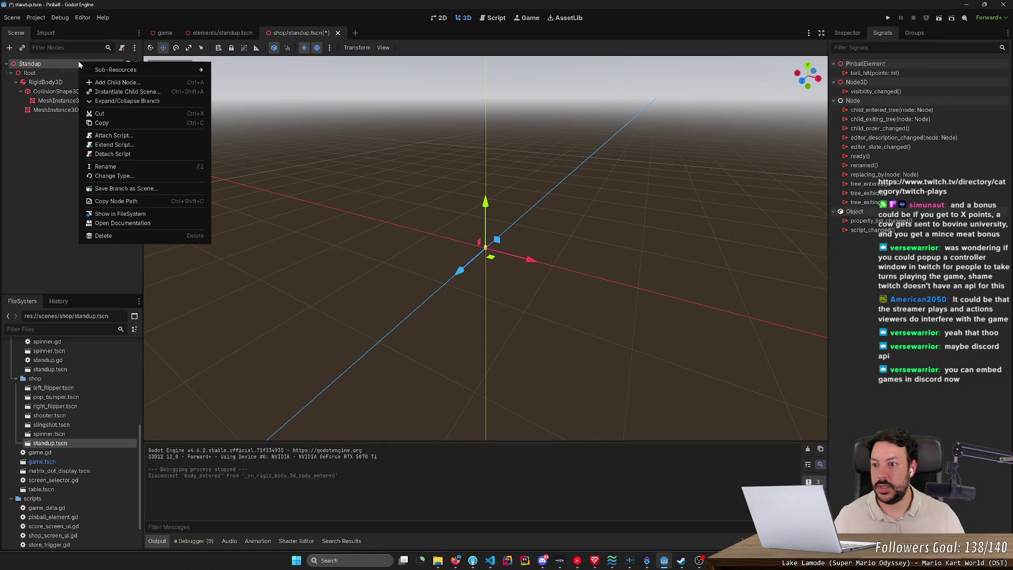
left_click(126, 154)
key("ctrl+s")
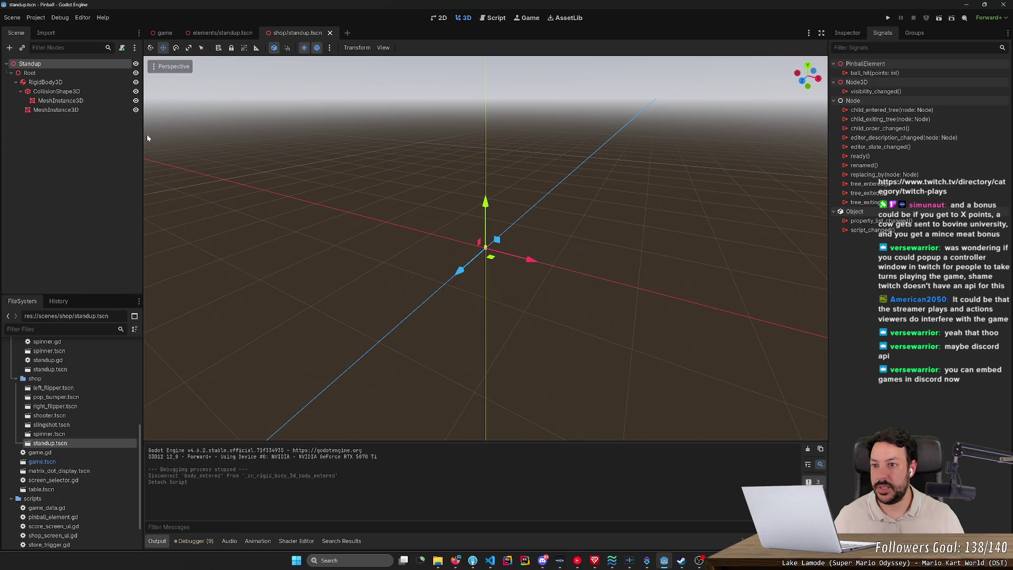
left_click(165, 33)
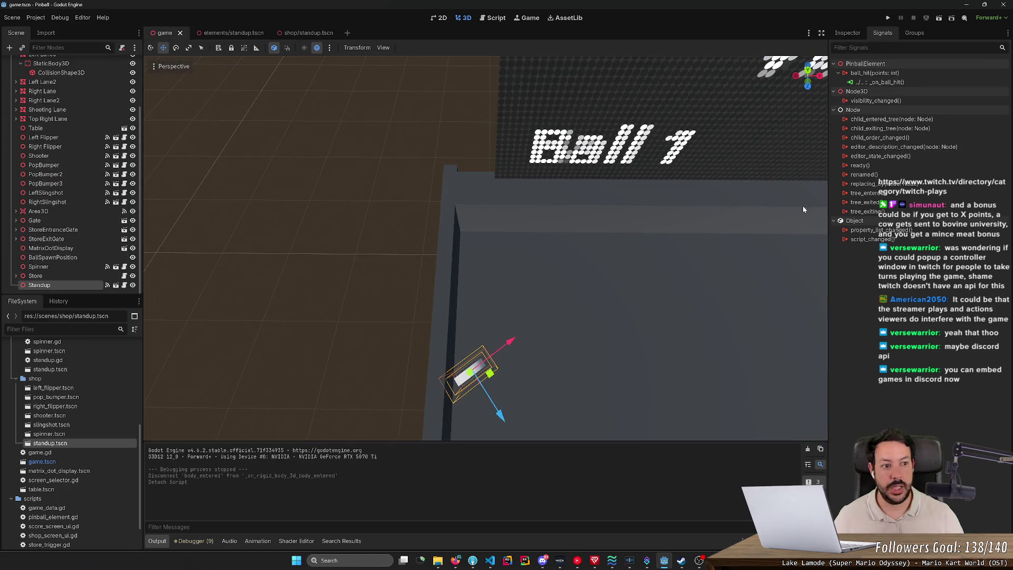
- Set Standup's Shop Scene Asset to scenes/shop/standup.tscn via Quick Load, then run the game
left_click(846, 35)
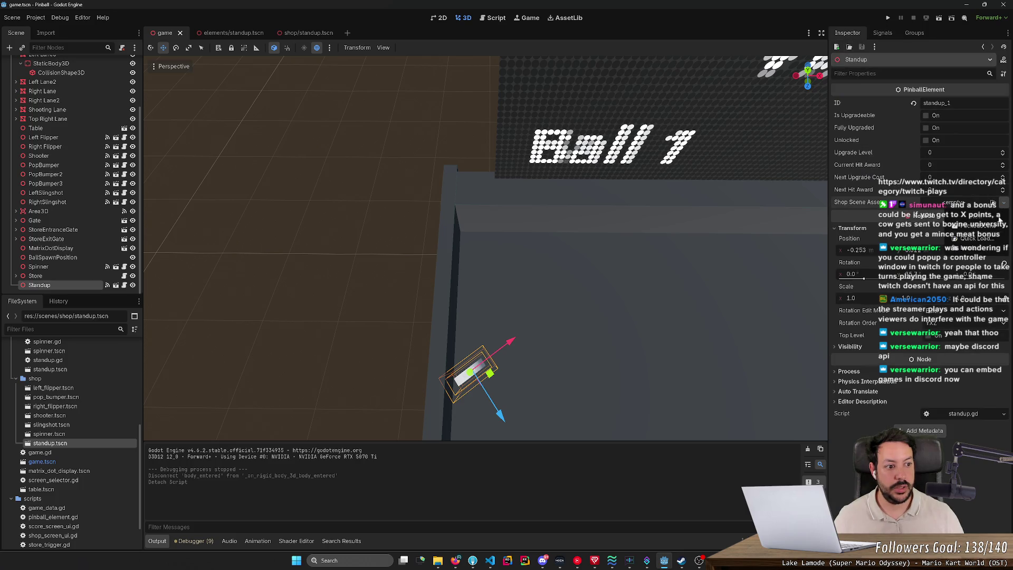
key("ctrl+shift+o")
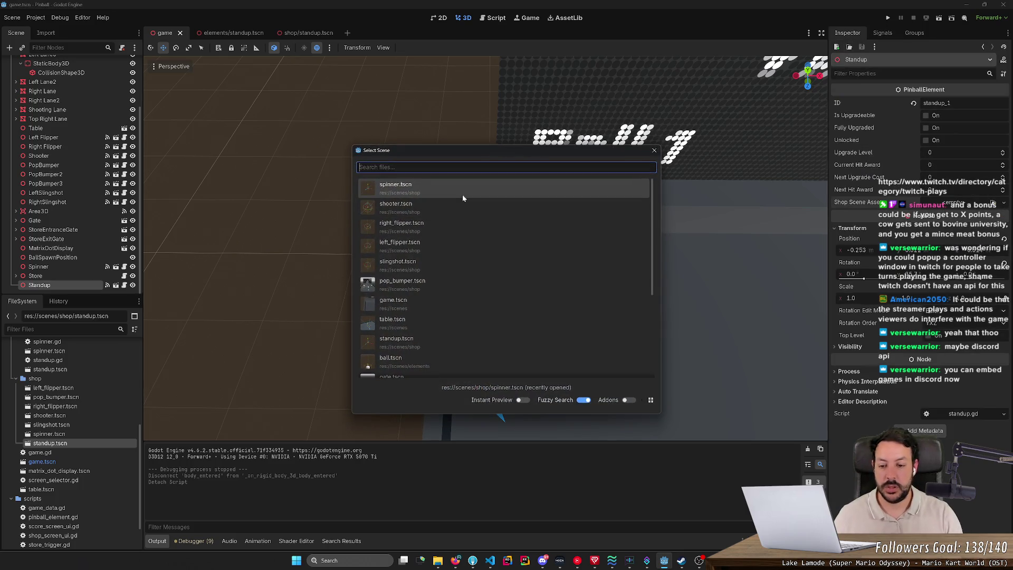
type("sho")
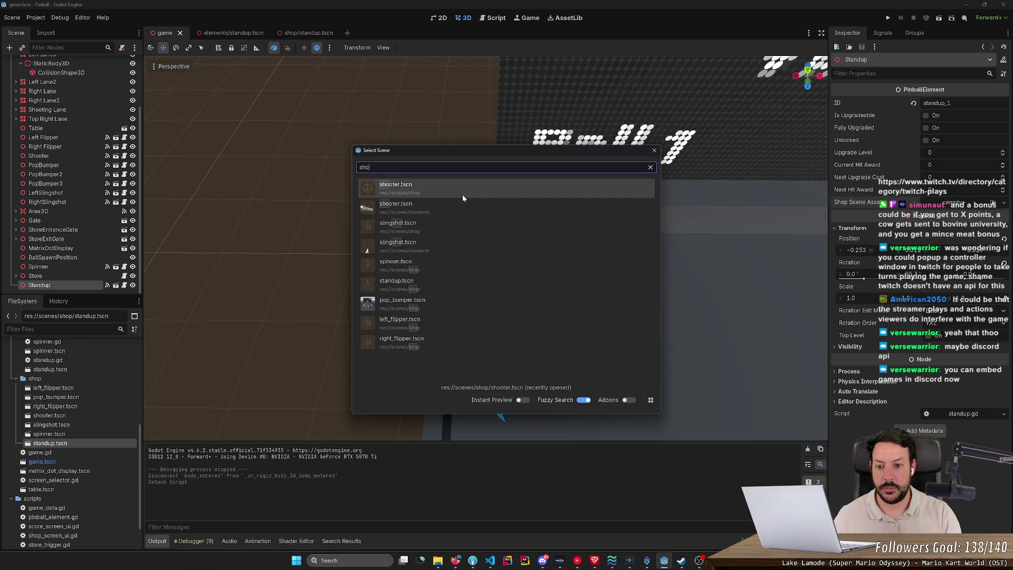
left_click(427, 290)
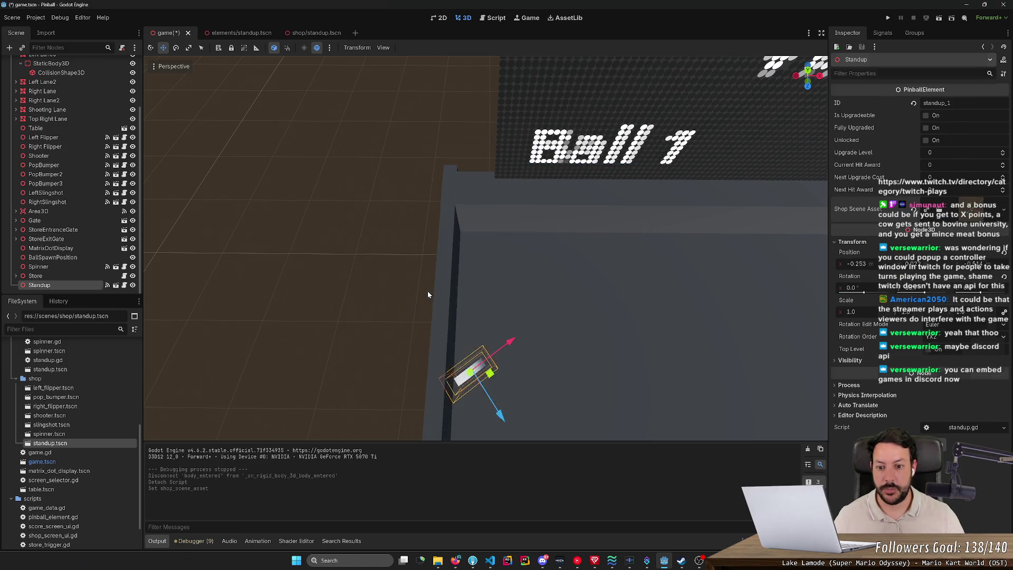
left_click(884, 16)
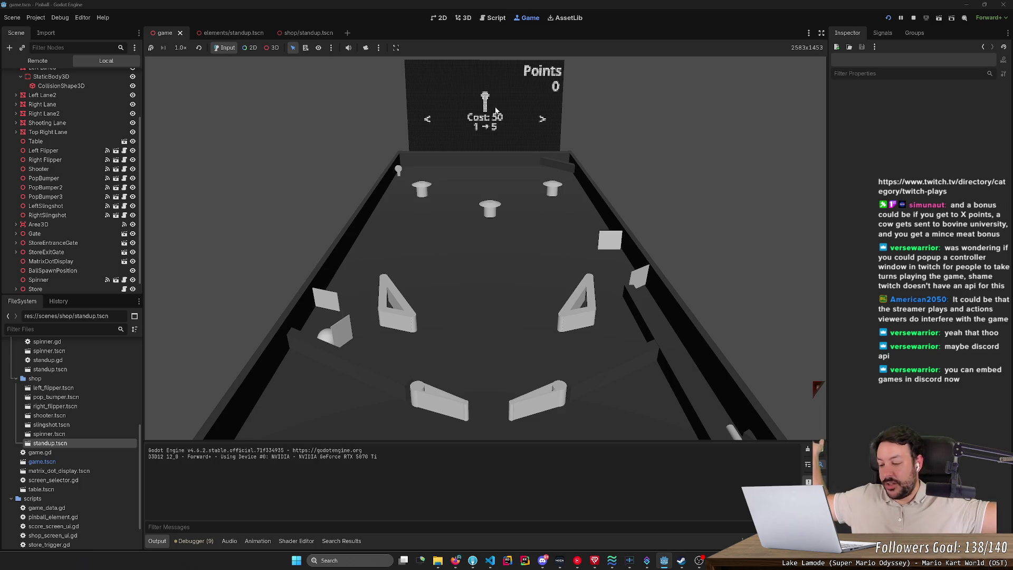
- Cycle the shop items to the standup upgrade at cost 50 (1 → 5) and start play
key("Right")
key("Right")
key("Right")
key("Right")
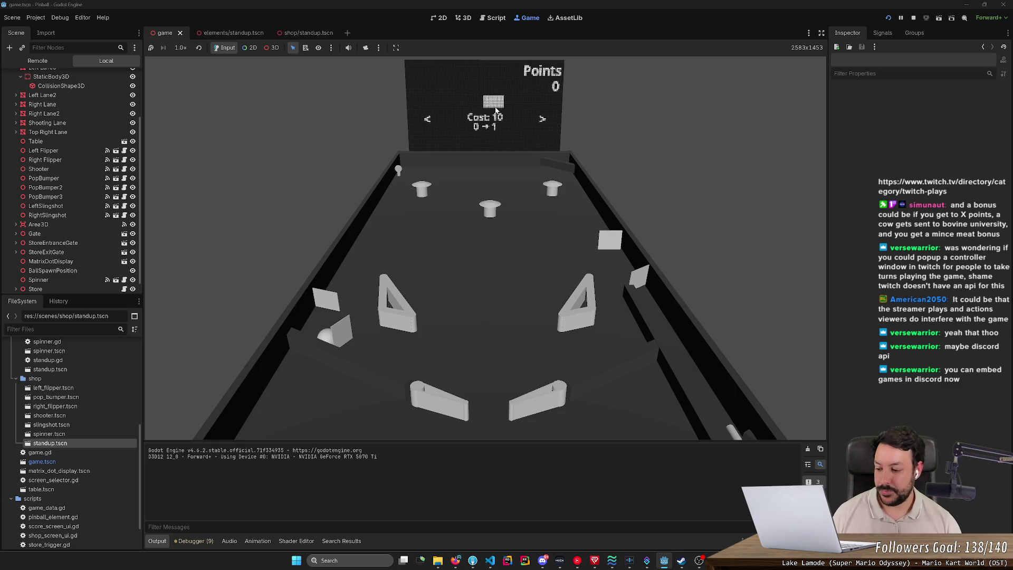
key("Right")
key("Right")
key("Right")
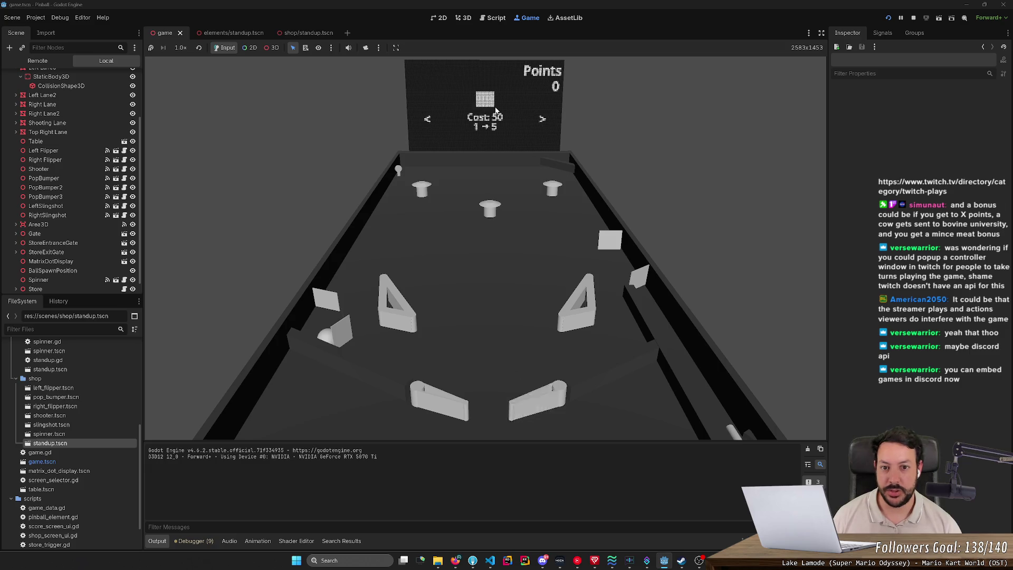
key("Right")
key("Right")
key("Right")
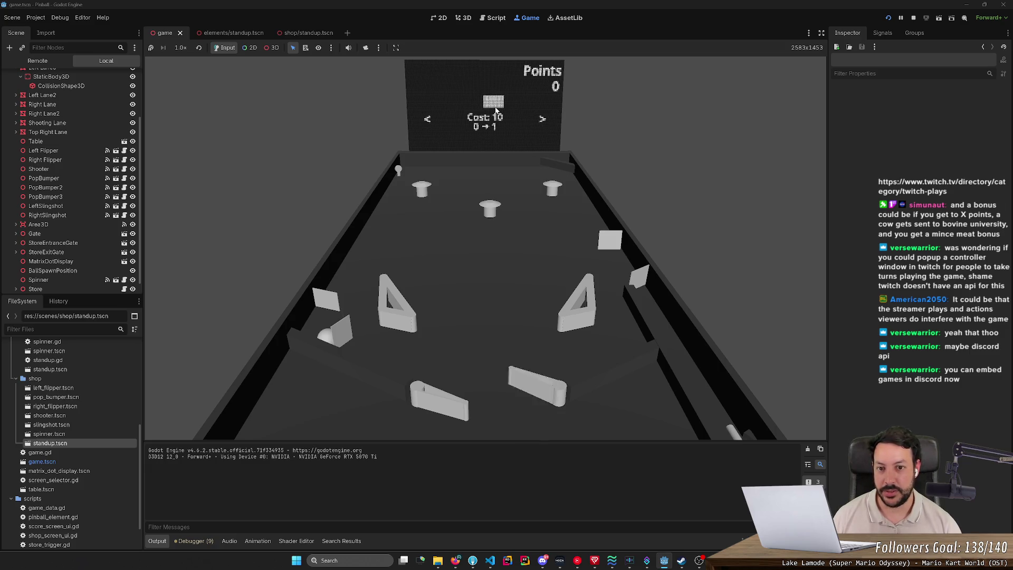
key("Right")
key("Right")
key("Right")
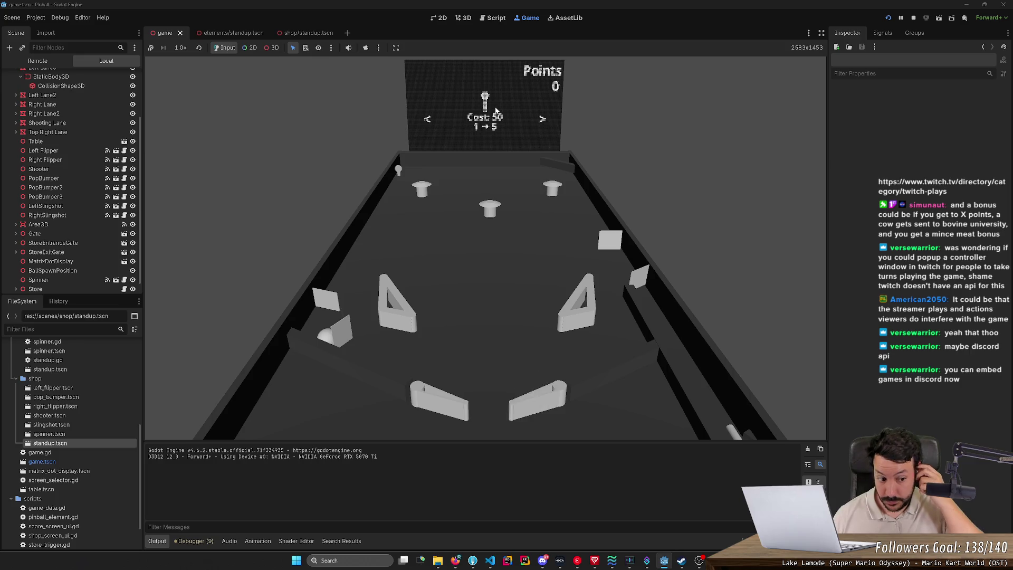
key("Right")
key("Right")
key("Right")
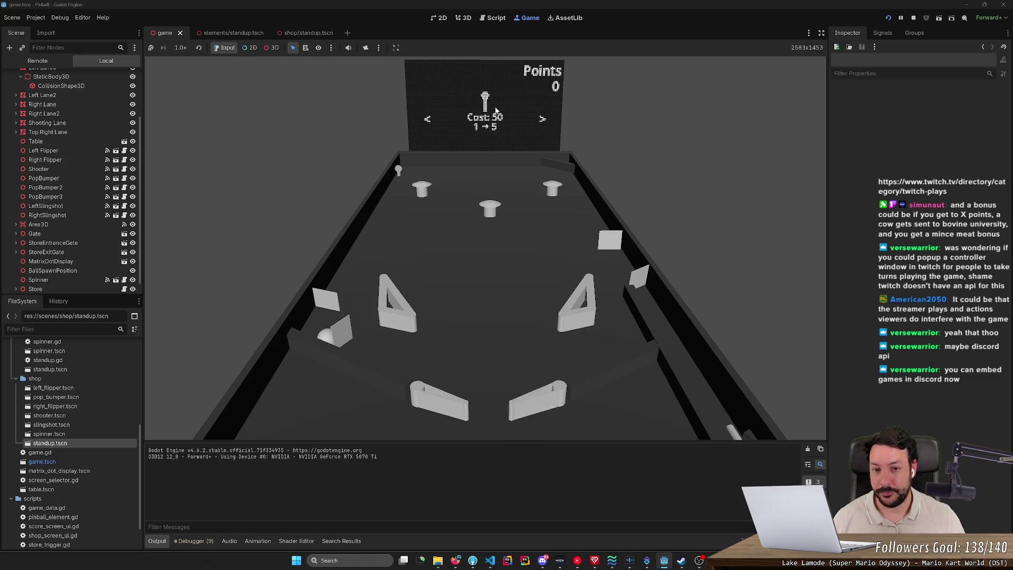
key("Right")
key("Right")
key("Right")
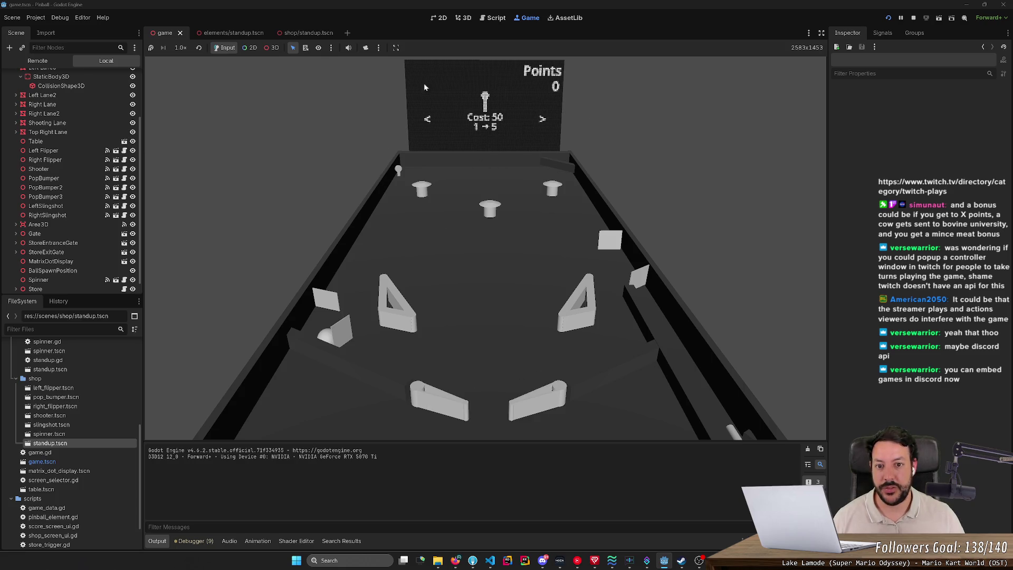
key("Right")
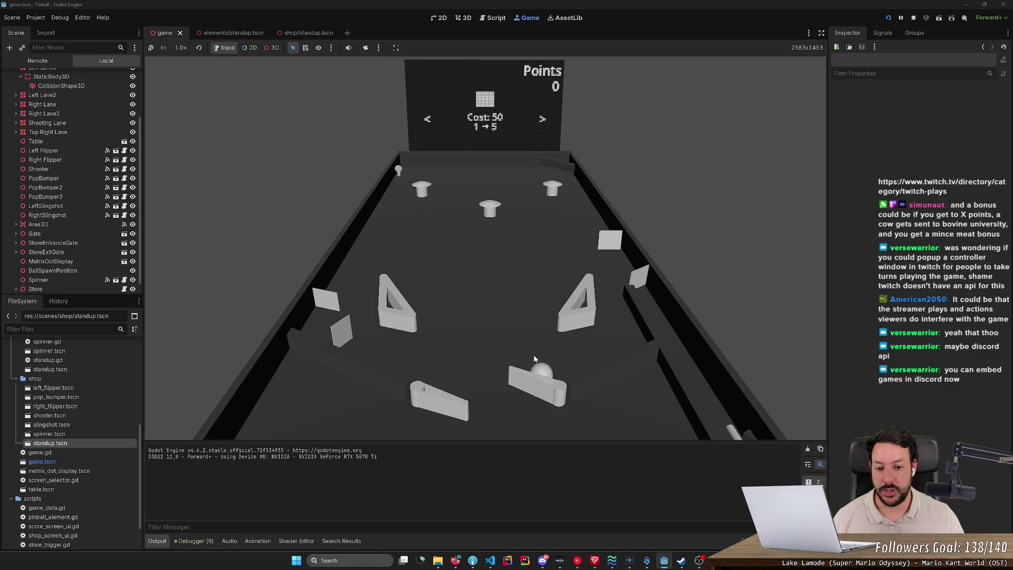
- Keep the ball in play with the flippers until the score reaches 62 and an upgrade becomes available
key("Right")
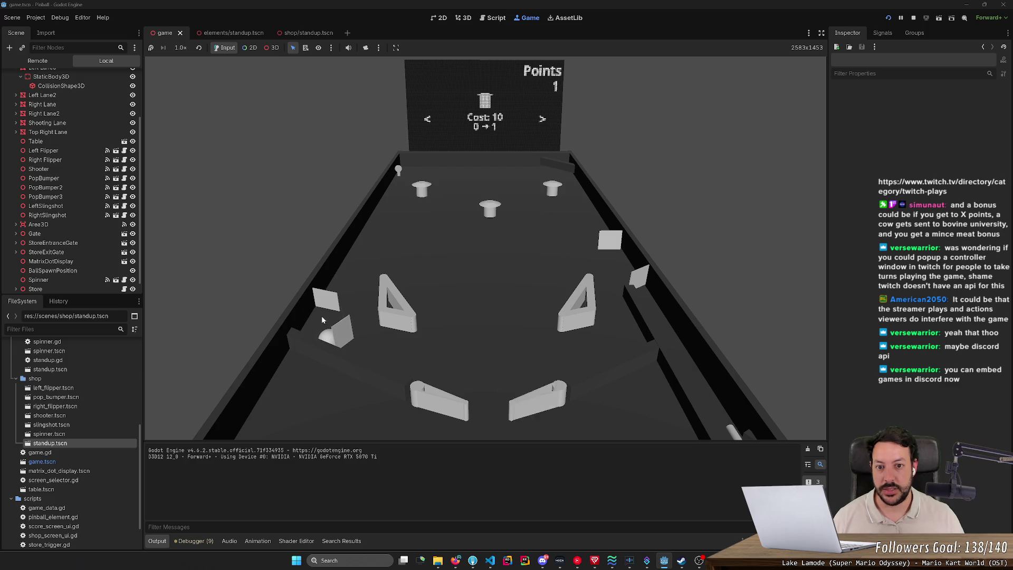
key("Left")
key("Left")
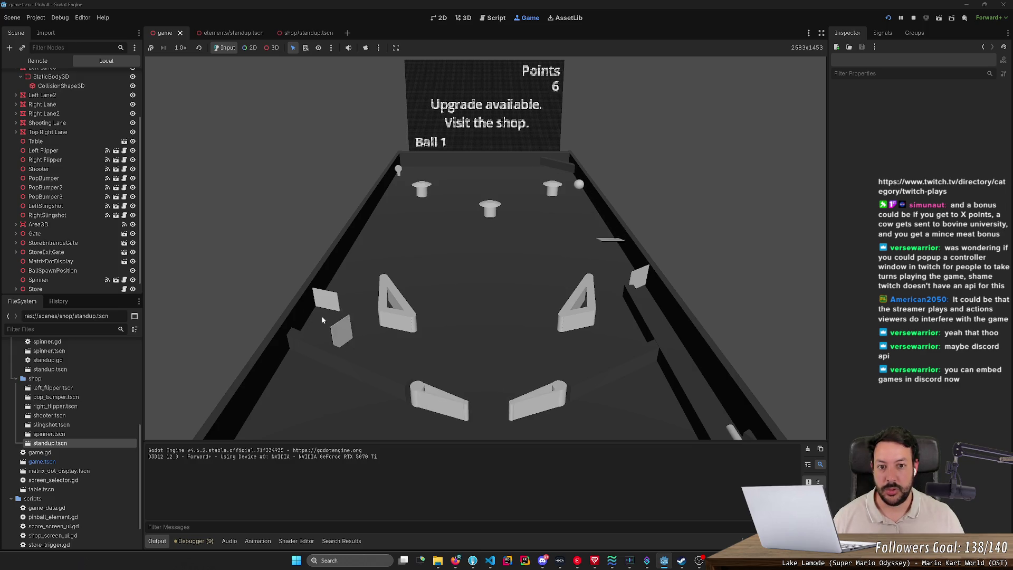
key("Right")
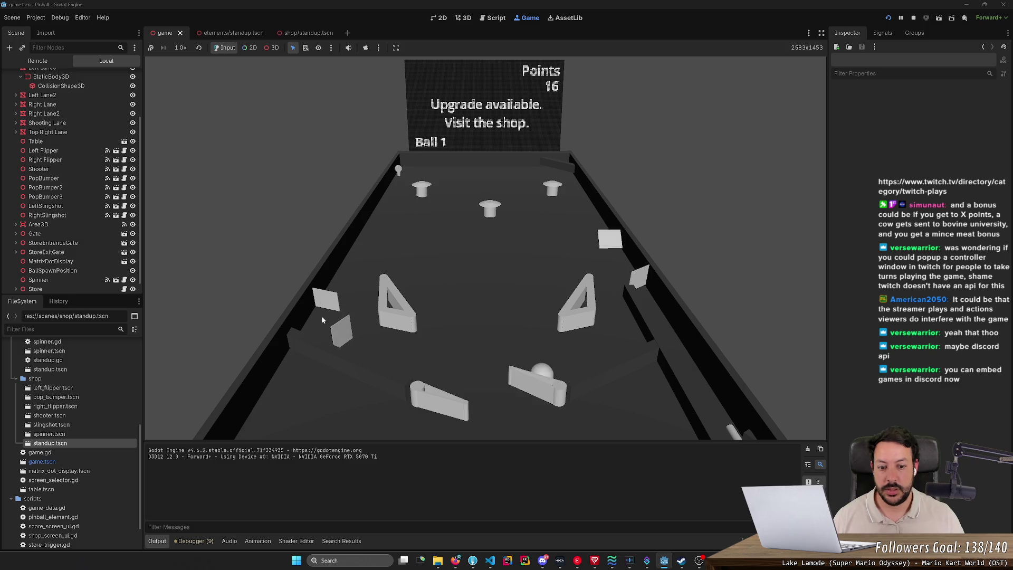
key("Right")
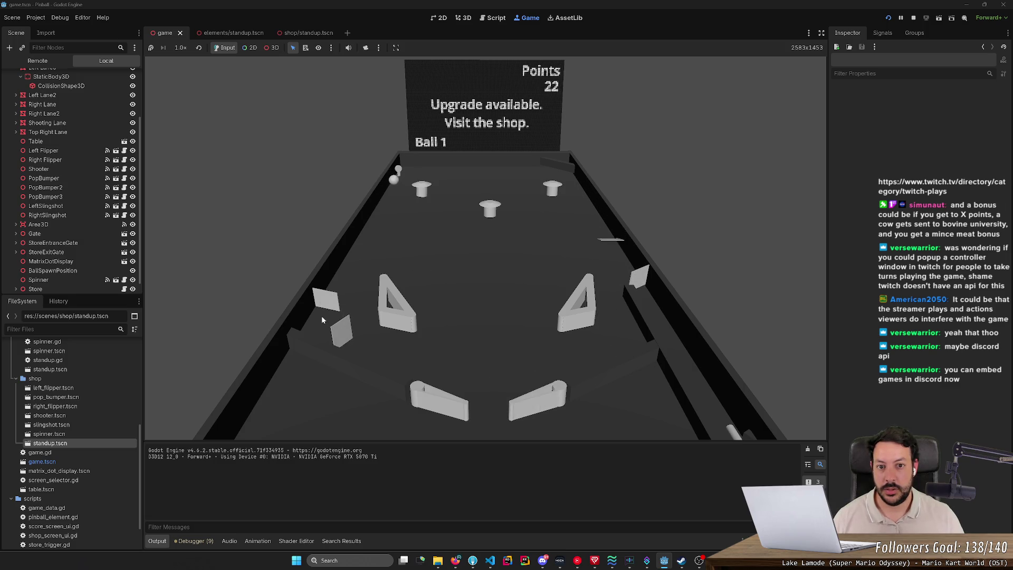
key("Left")
key("Left")
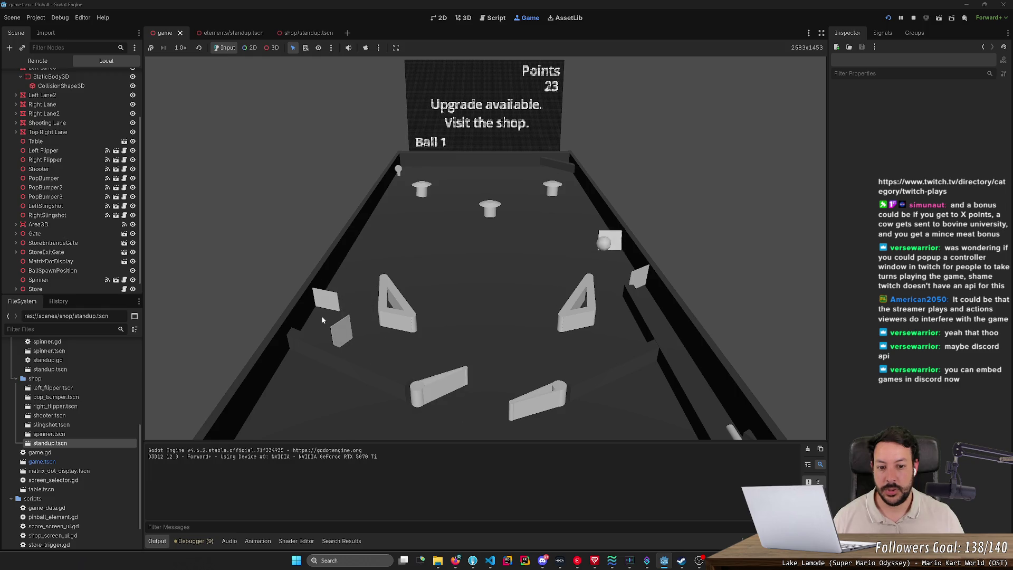
key("Right")
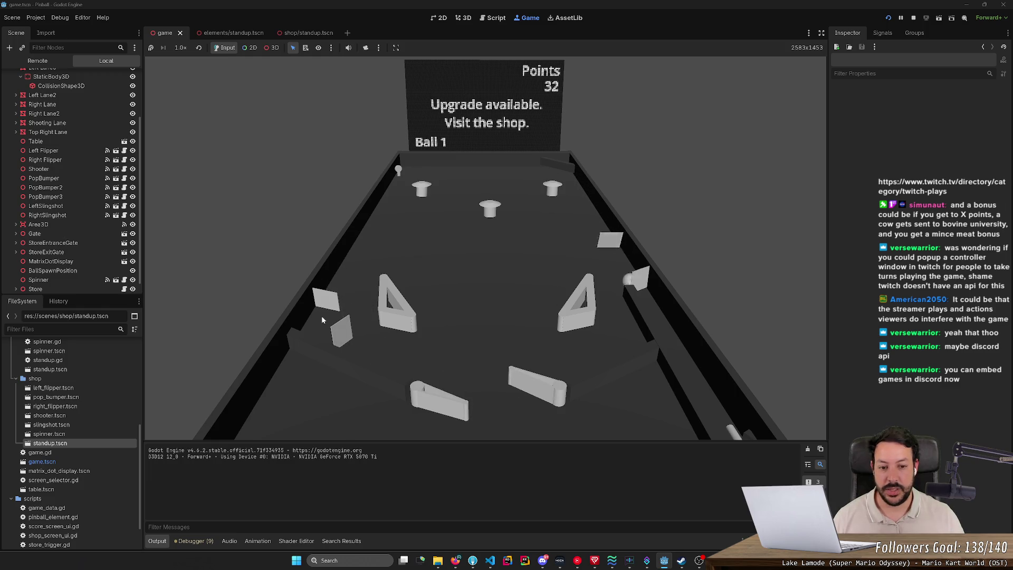
key("Right")
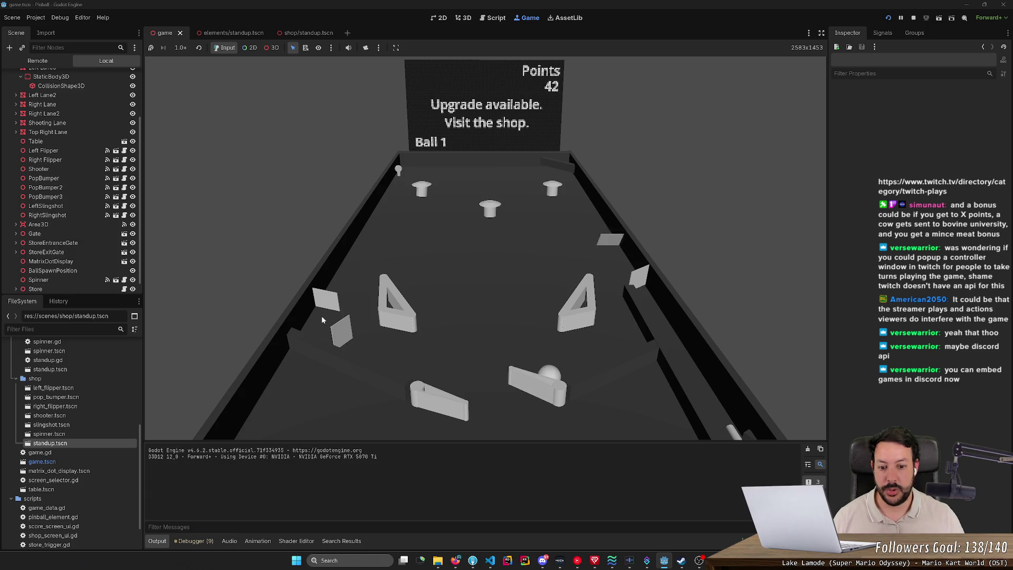
key("Right")
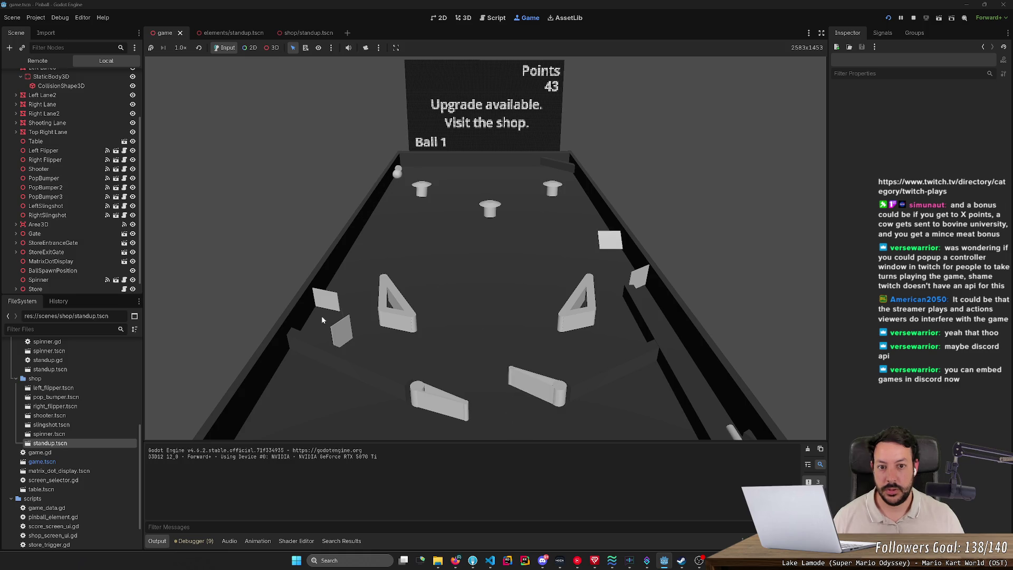
key("Left")
key("Right")
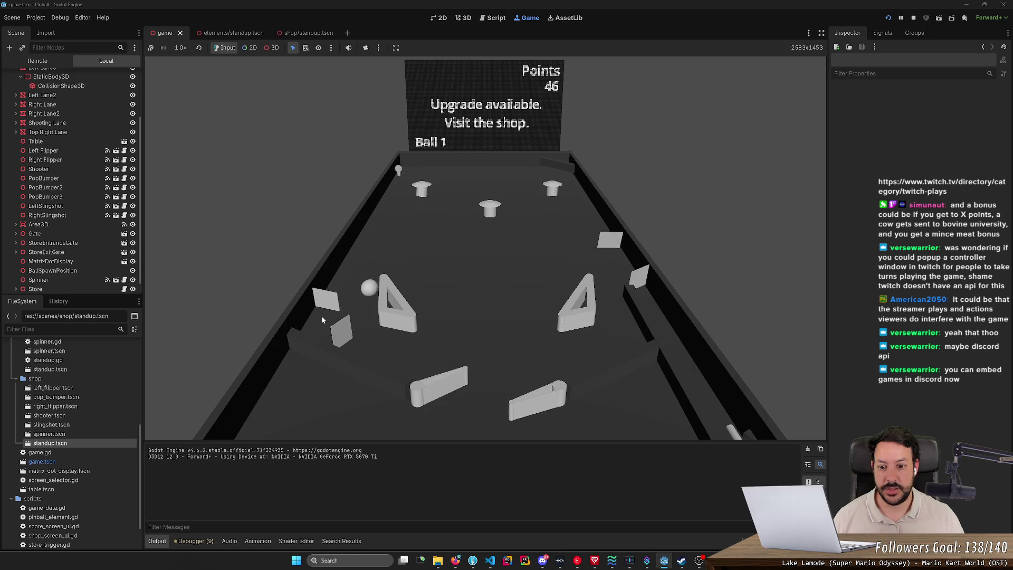
key("Left")
key("Left")
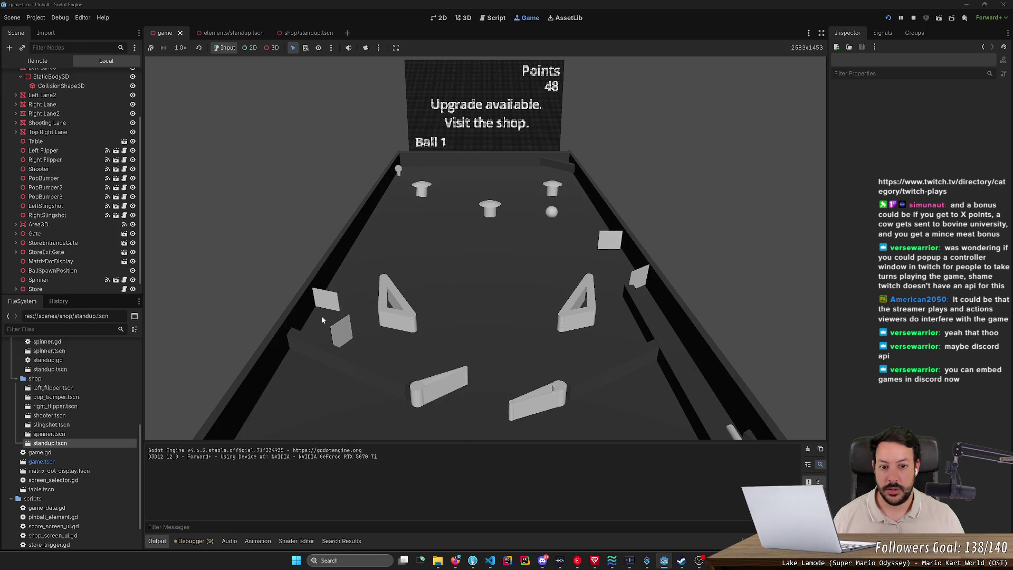
key("Right")
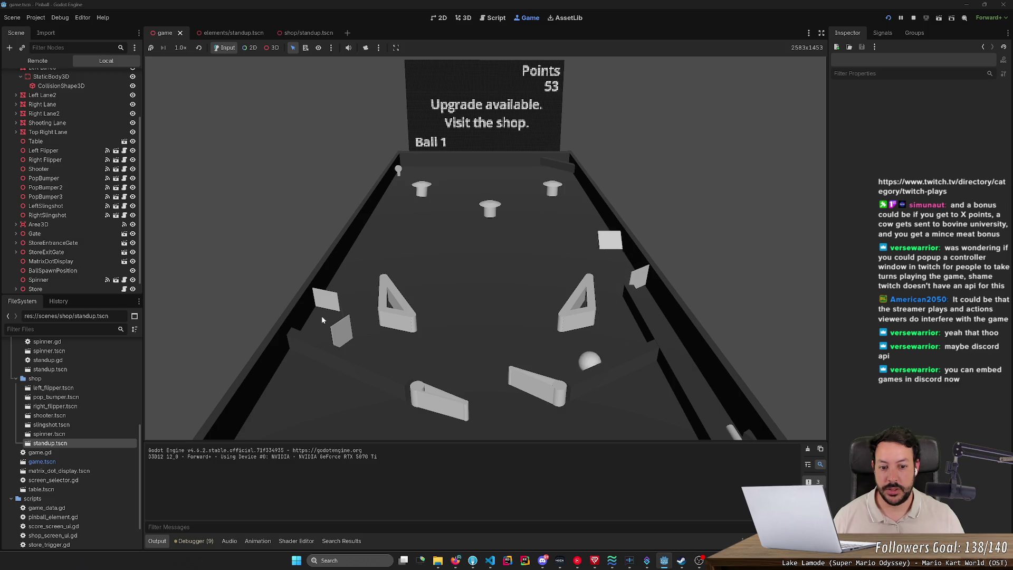
key("Left")
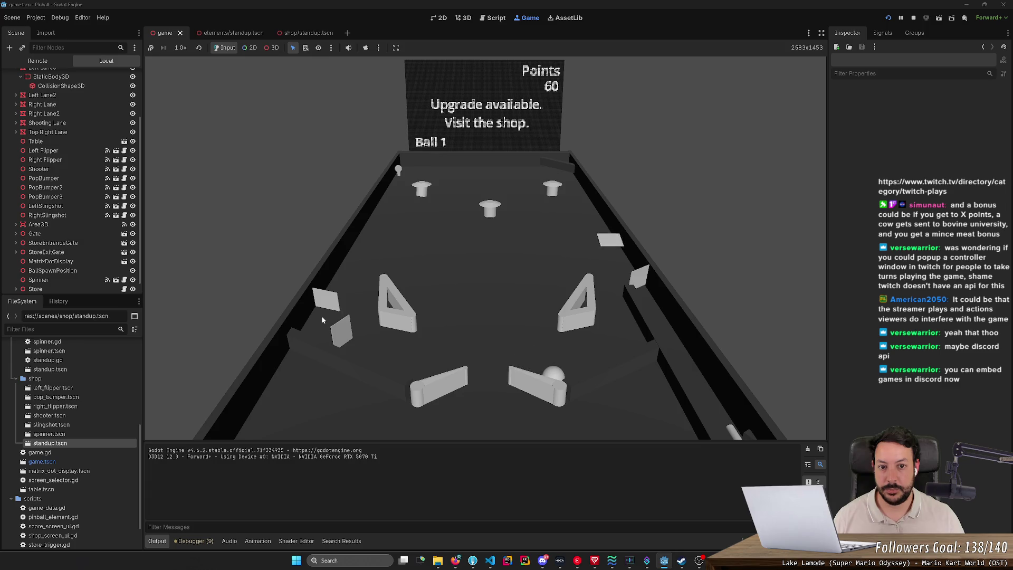
key("Right")
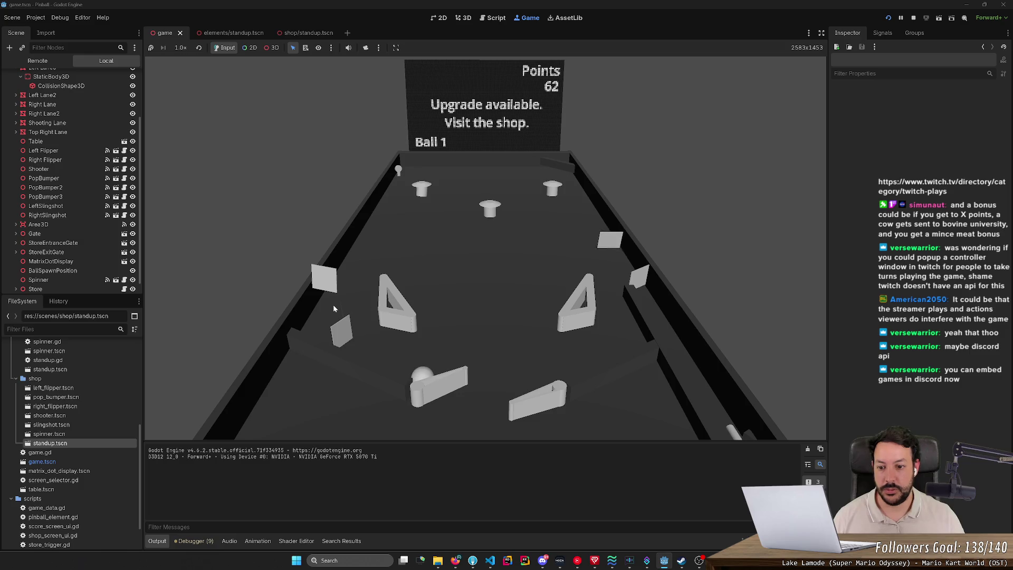
key("Left")
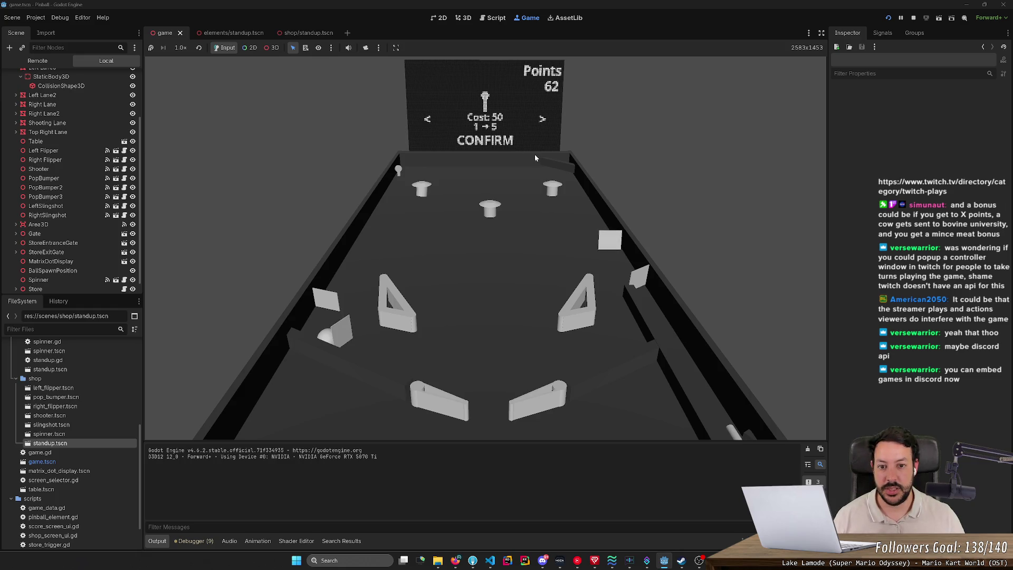
- Buy the standup upgrade and leave the shop
key("space")
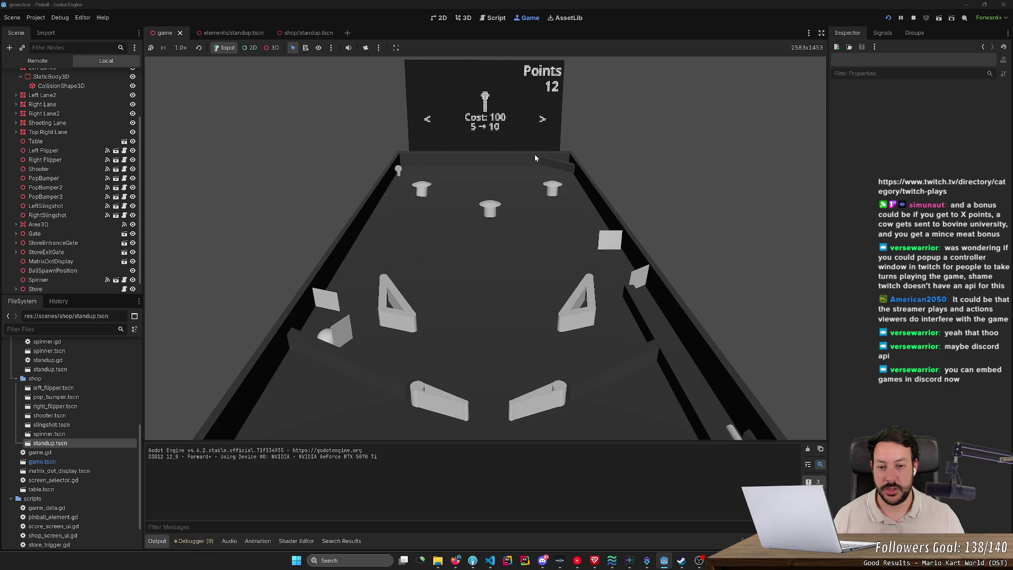
key("Left")
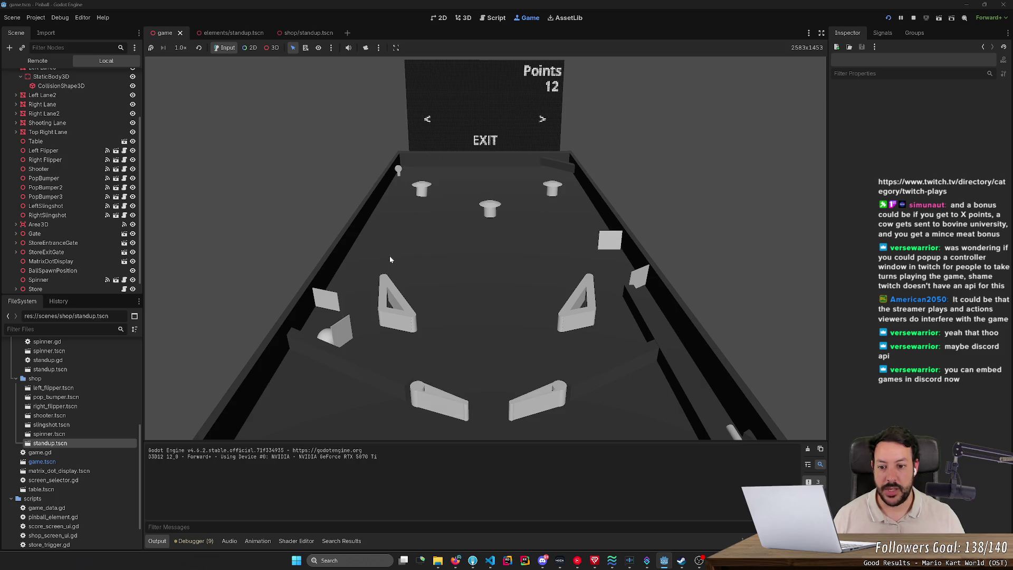
key("space")
- Play on until ball 2 reaches 20 points, then stop the game
key("Left")
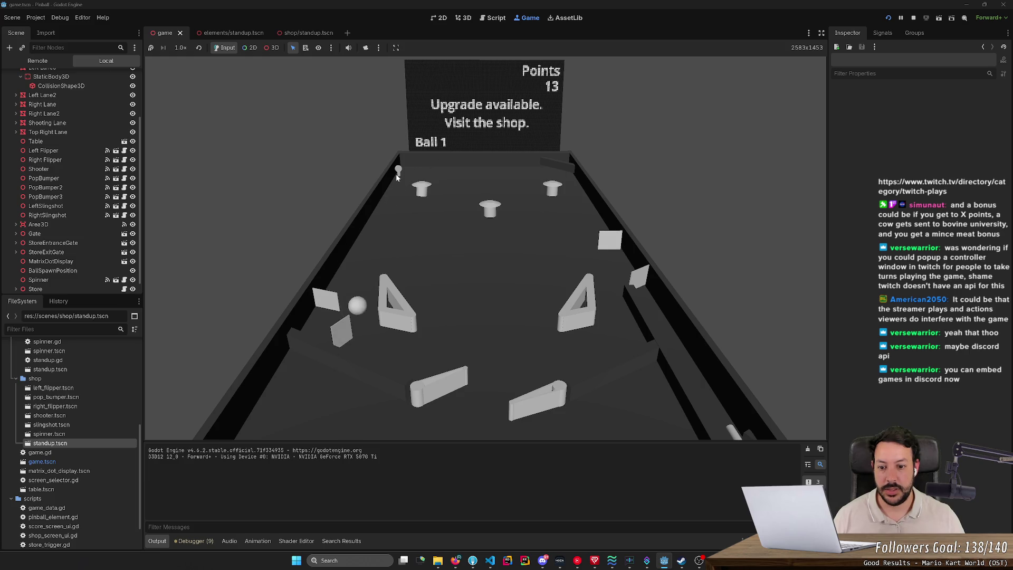
key("Left")
key("Right")
key("Right")
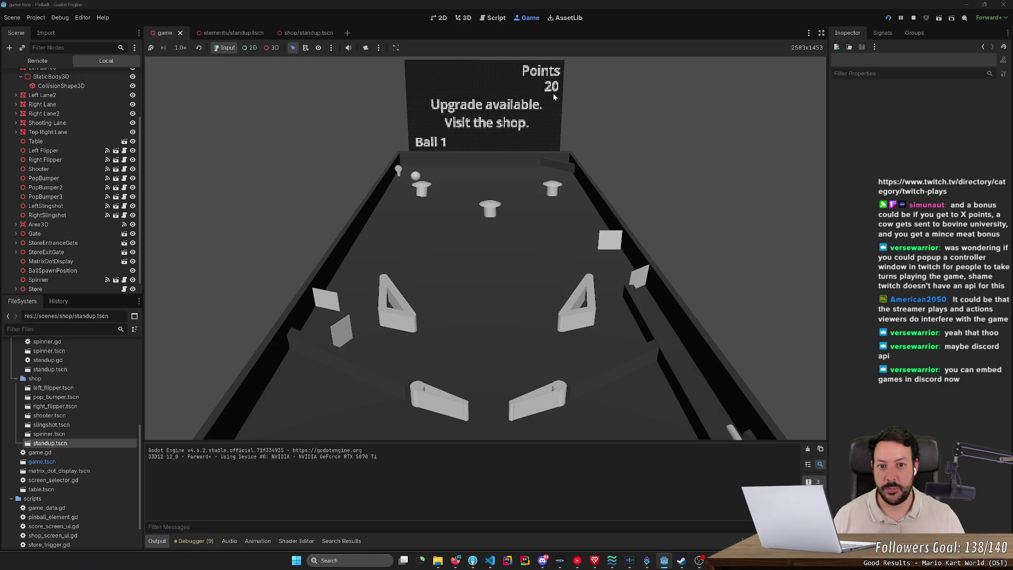
key("Left")
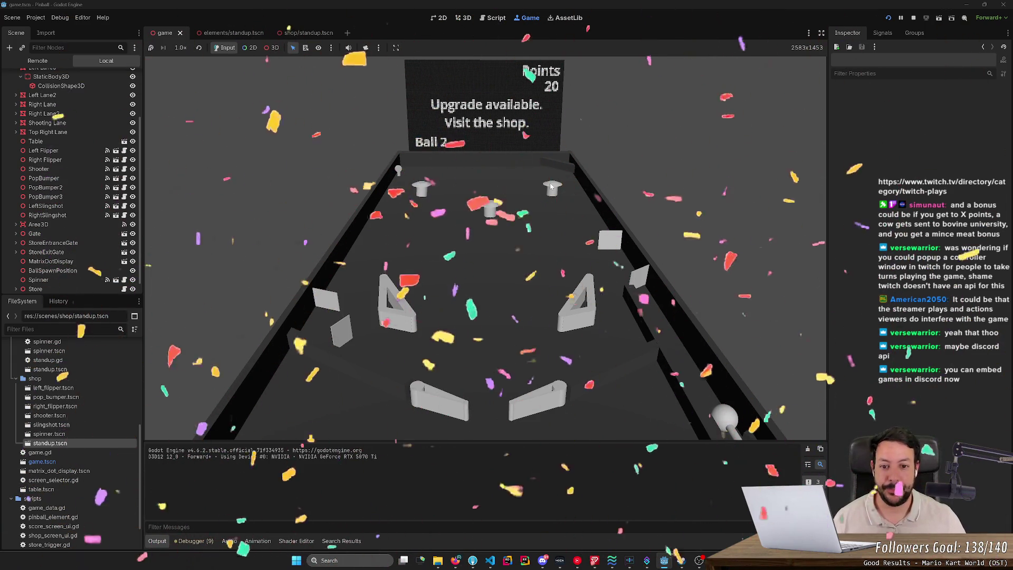
key("Left")
key("Right")
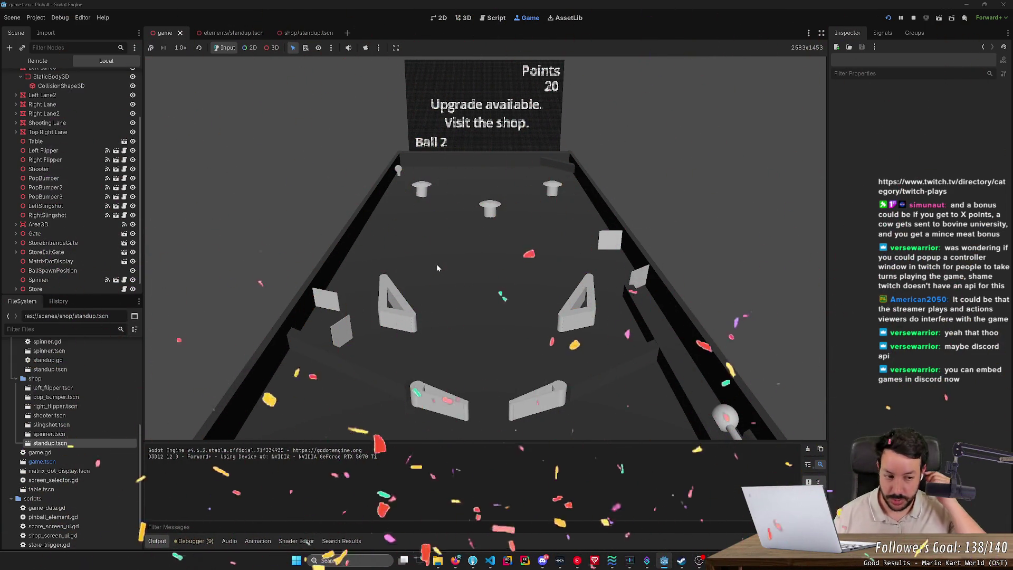
left_click(914, 18)
scroll(61, 366, "up", 5)
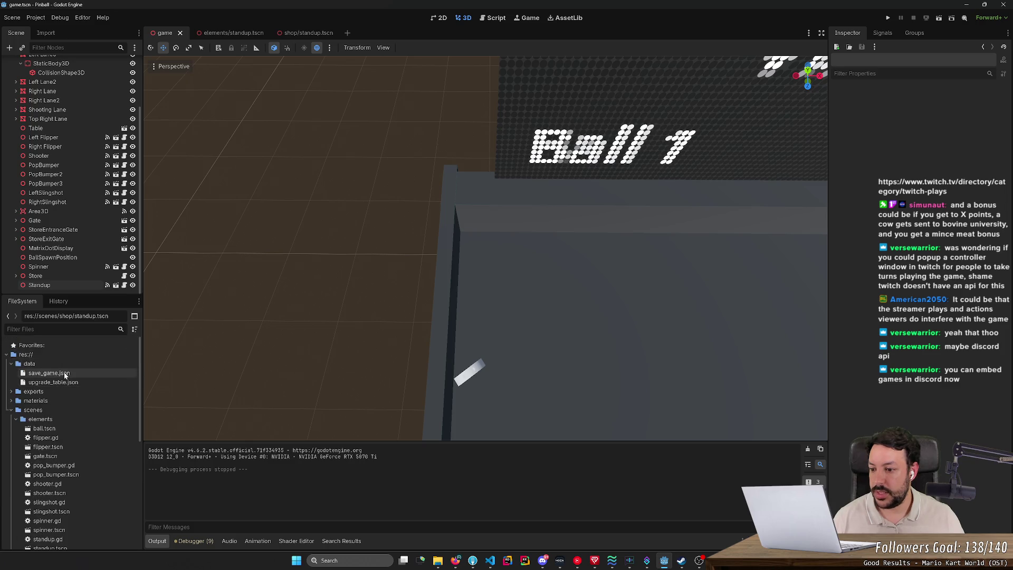
- Change spinner_1 from 0.0 to -1 in save_game.json, then view its diff in Fork
double_click(49, 373)
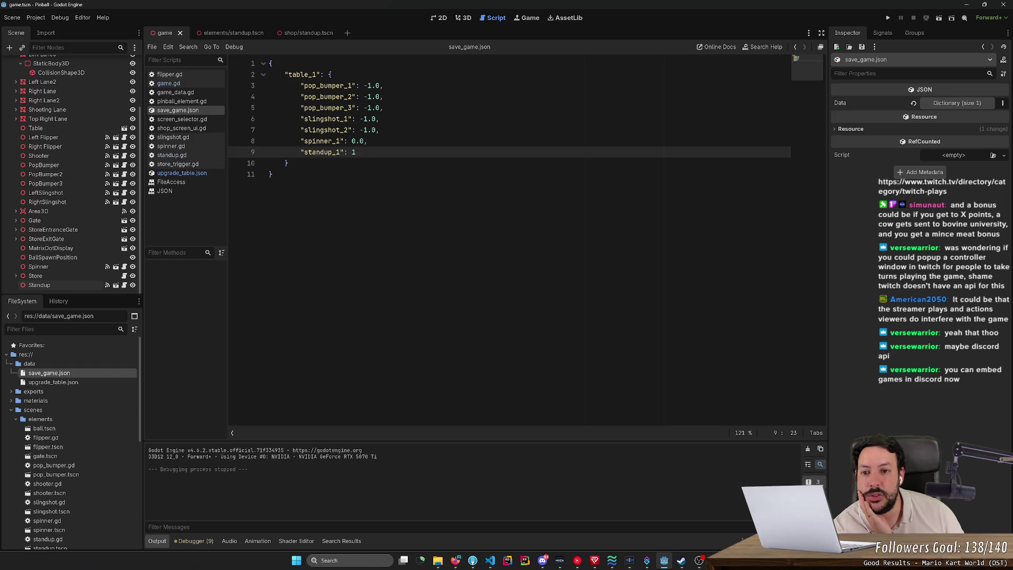
mouse_move(360, 85)
left_mouse_down()
mouse_move(369, 130)
mouse_move(357, 152)
mouse_move(368, 86)
left_mouse_up()
left_click(356, 163)
left_click(368, 85)
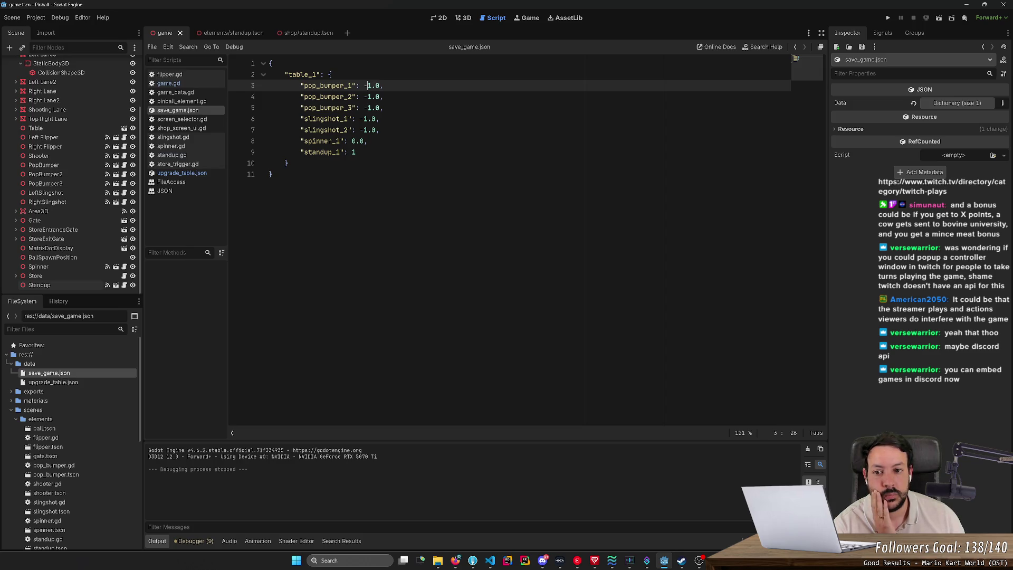
left_click(364, 130)
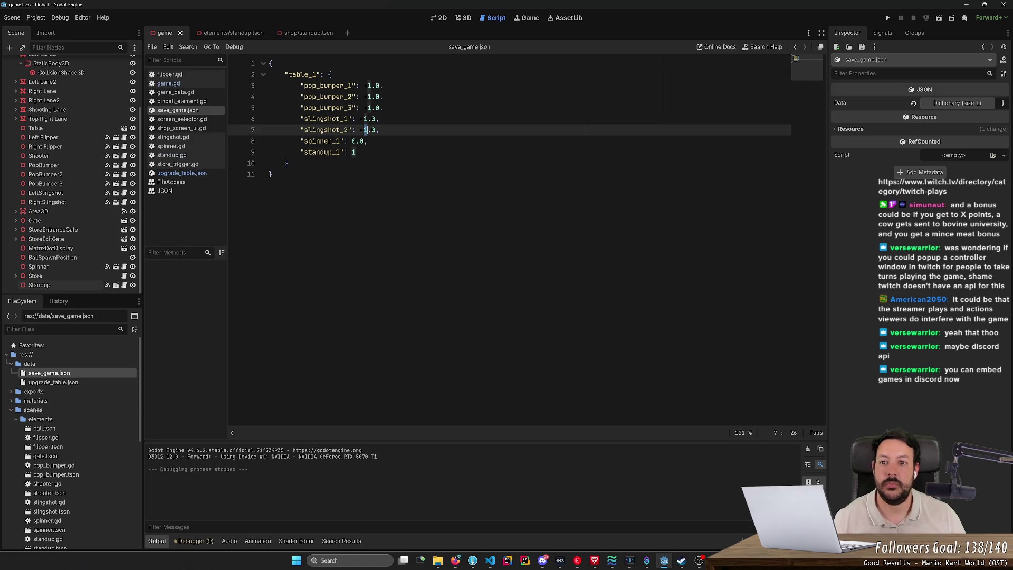
key("shift+Left")
key("shift+Left")
left_click(360, 141)
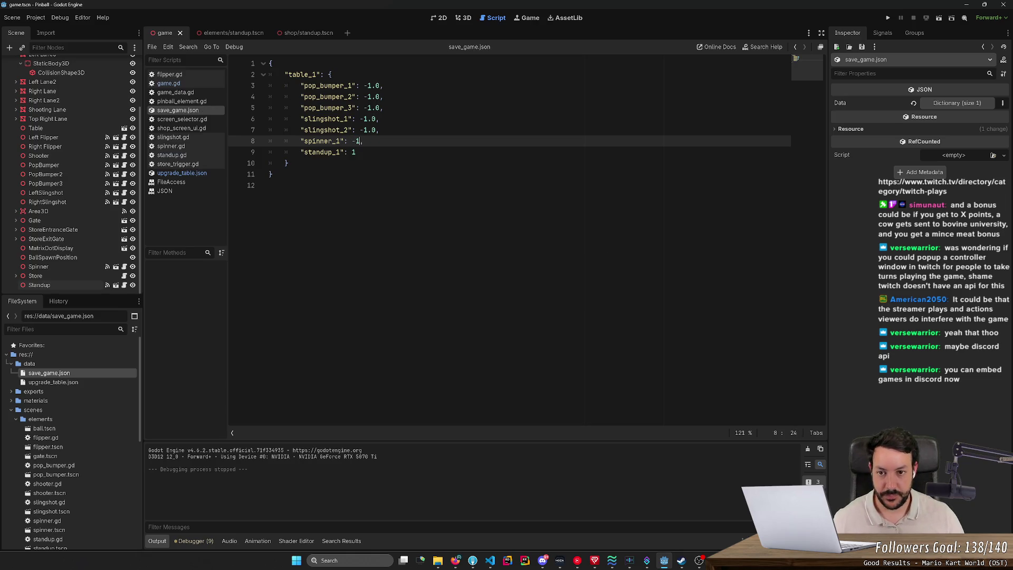
left_click(473, 560)
left_click(232, 69)
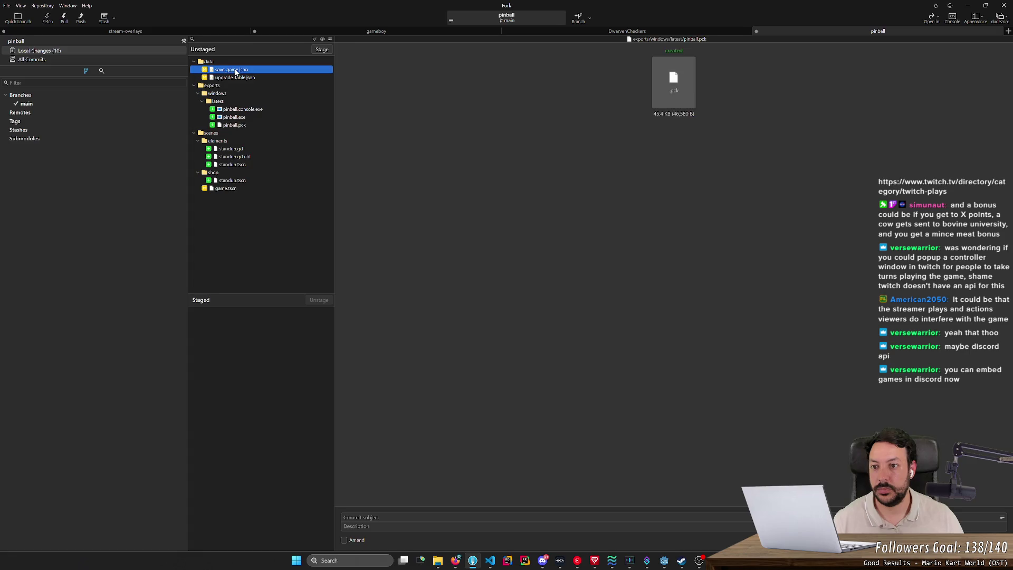
- In the inline diff, stage only the spinner_1 line of save_game.json
left_click(1001, 39)
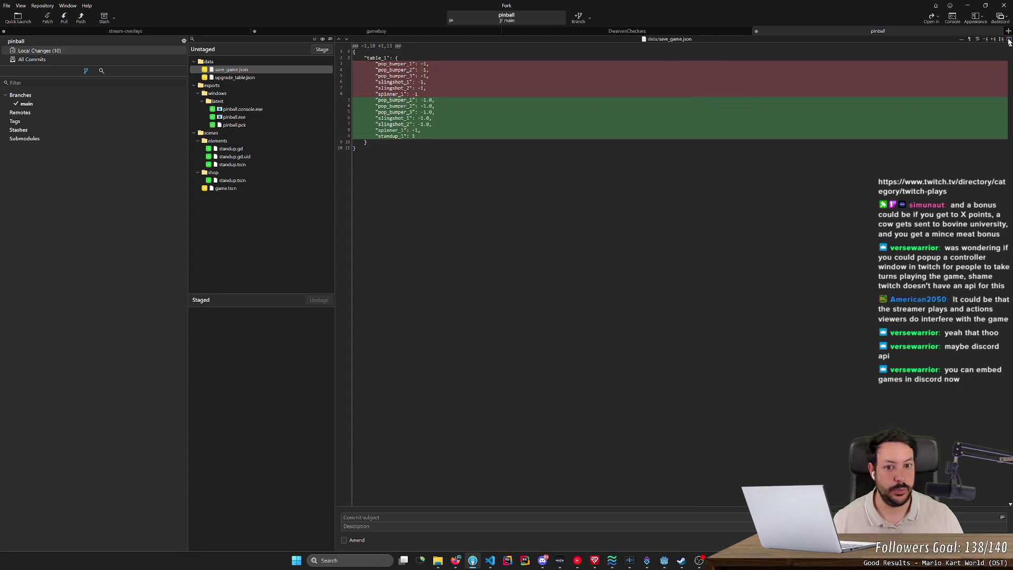
left_click(445, 94)
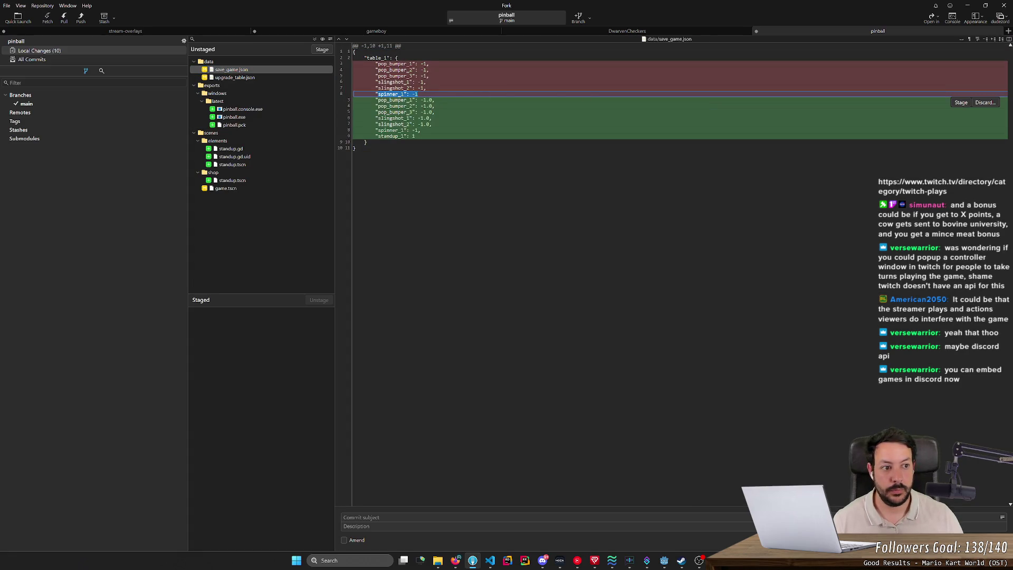
left_click(961, 103)
left_click_drag(396, 125, 406, 130)
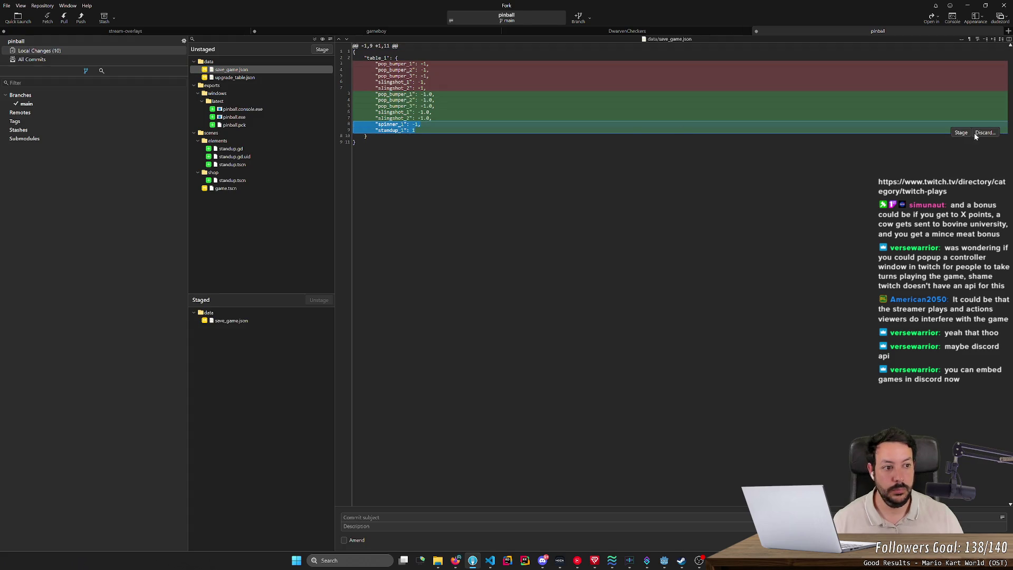
left_click(233, 69)
- Stage upgrade_table.json, the standup files, the shop standup scene and game.tscn; begin the 'Standup' commit subject
left_click(237, 78)
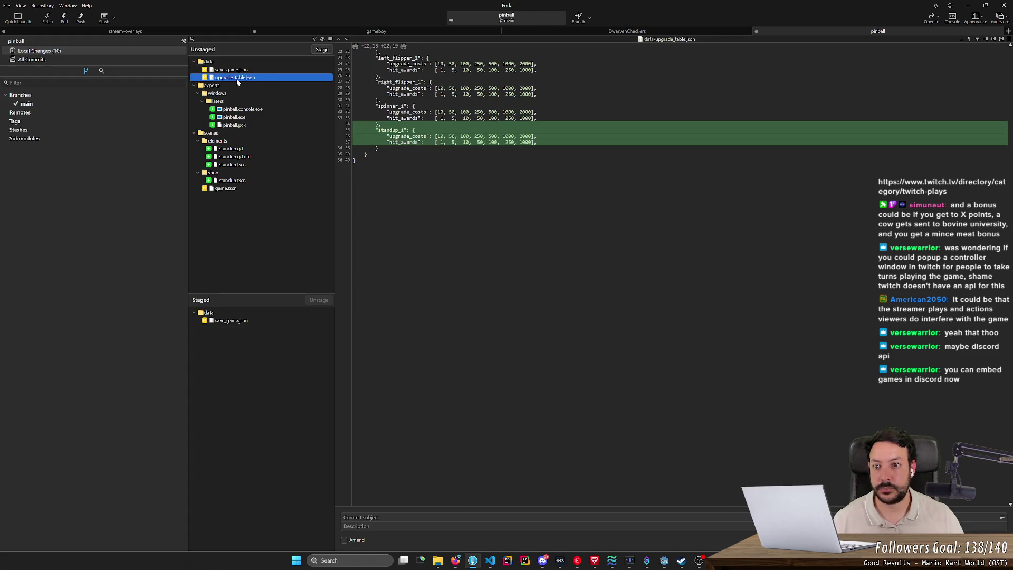
double_click(236, 79)
double_click(236, 135)
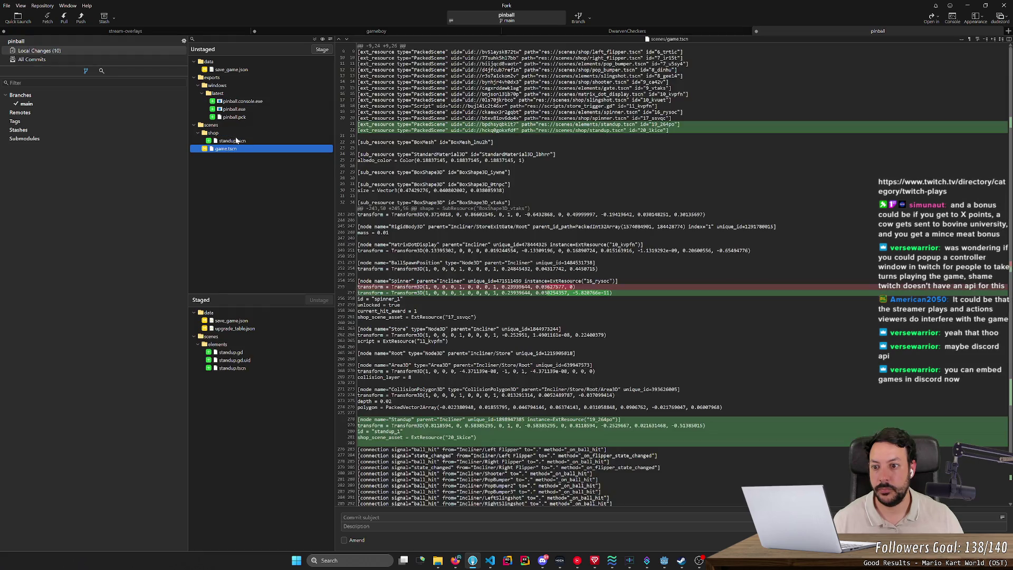
double_click(237, 140)
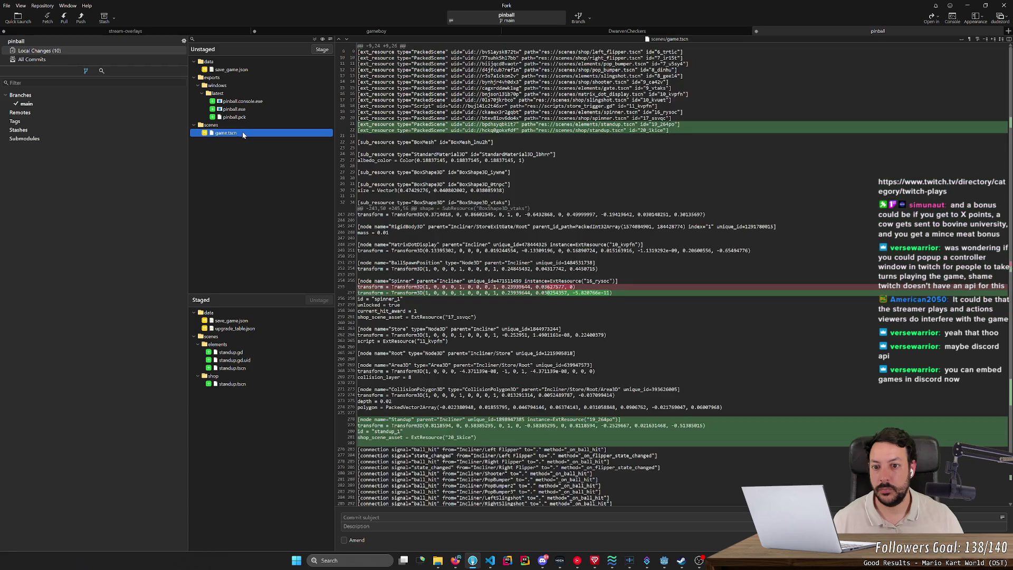
double_click(242, 132)
left_click(370, 518)
type("Standup")
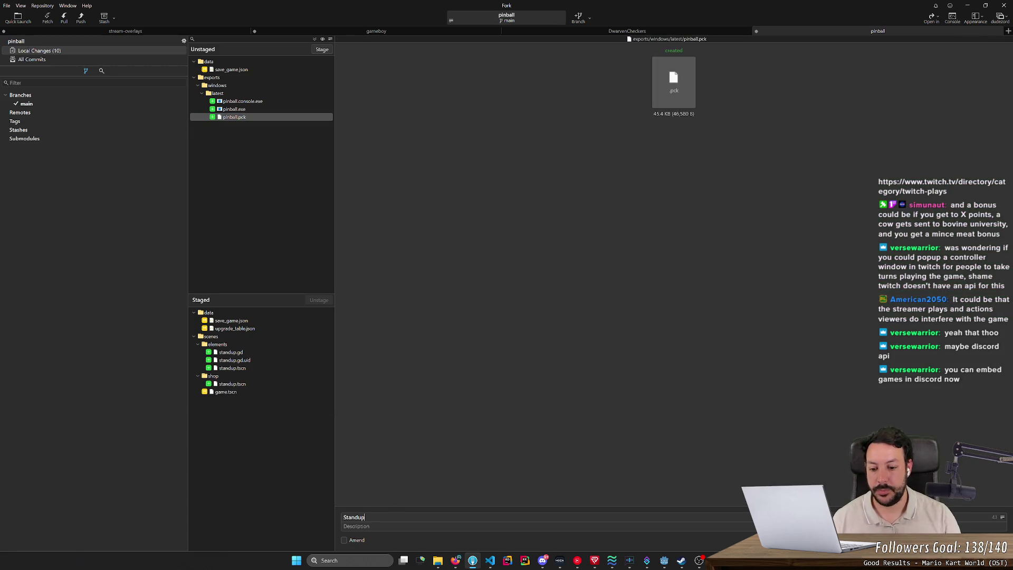
key("alt+Tab")
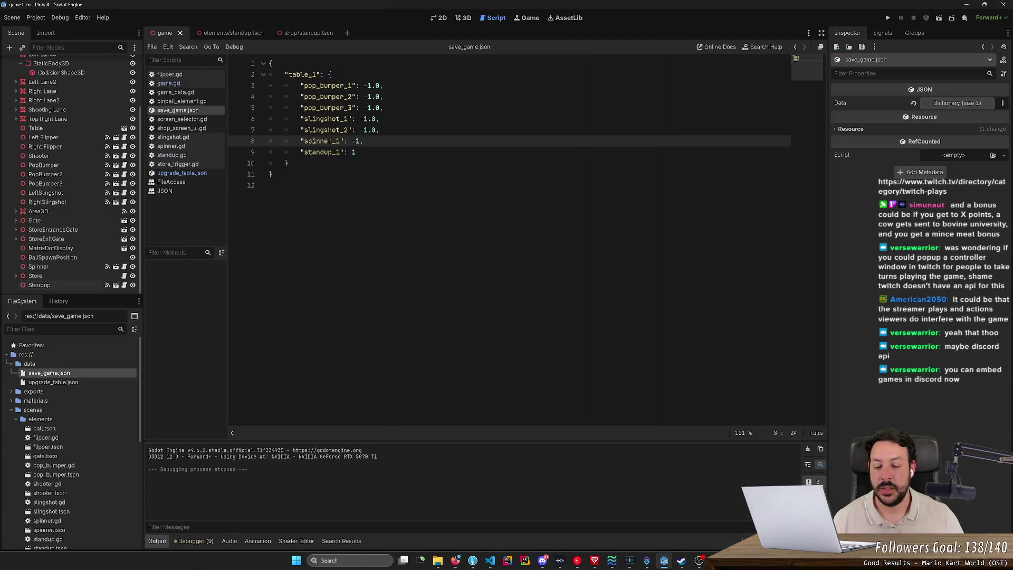
- Reopen save_game.json and recheck its opening entries
left_click(464, 18)
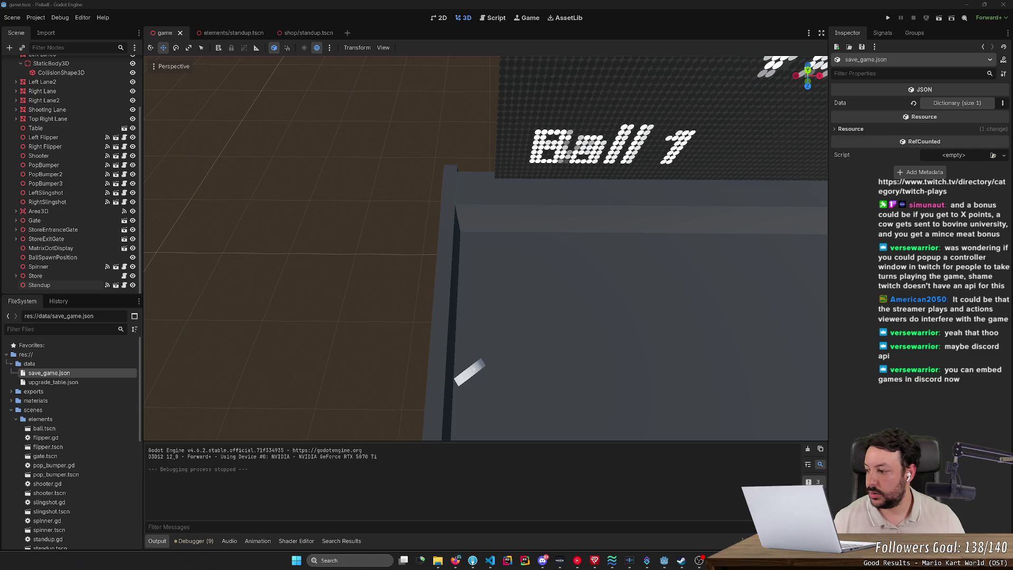
left_click(607, 102)
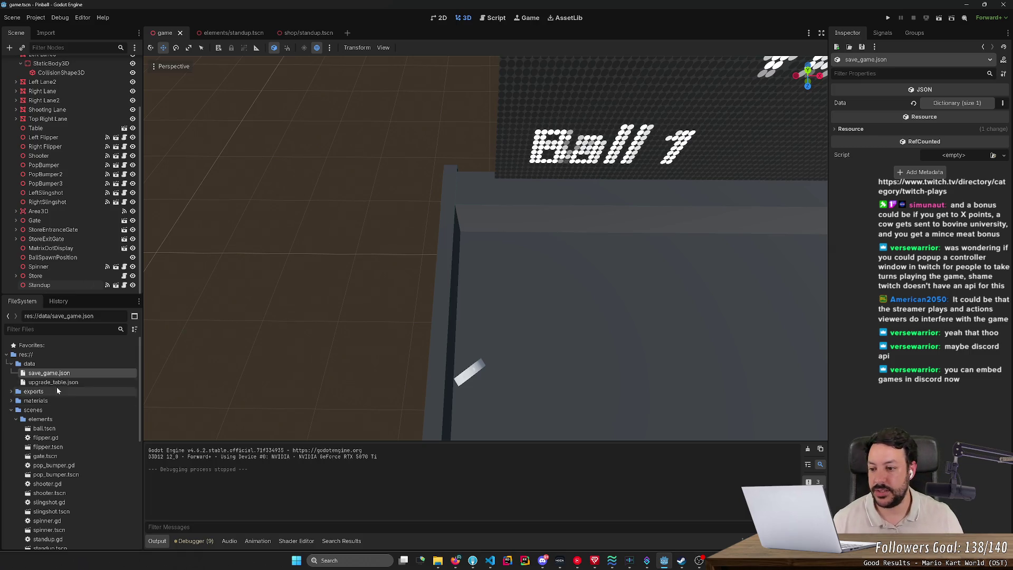
double_click(68, 374)
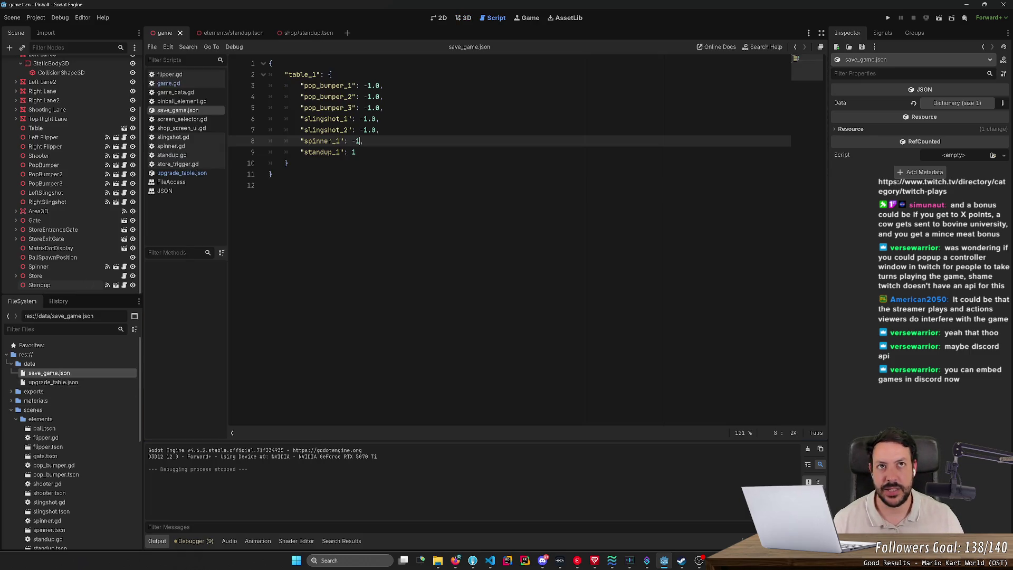
mouse_move(384, 108)
left_mouse_down()
mouse_move(368, 132)
mouse_move(273, 63)
mouse_move(364, 138)
mouse_move(272, 174)
mouse_move(361, 152)
mouse_move(380, 119)
mouse_move(270, 85)
mouse_move(334, 74)
mouse_move(270, 87)
mouse_move(289, 163)
left_mouse_up()
- Fly the 3D camera to frame the whole pinball table
left_click(464, 18)
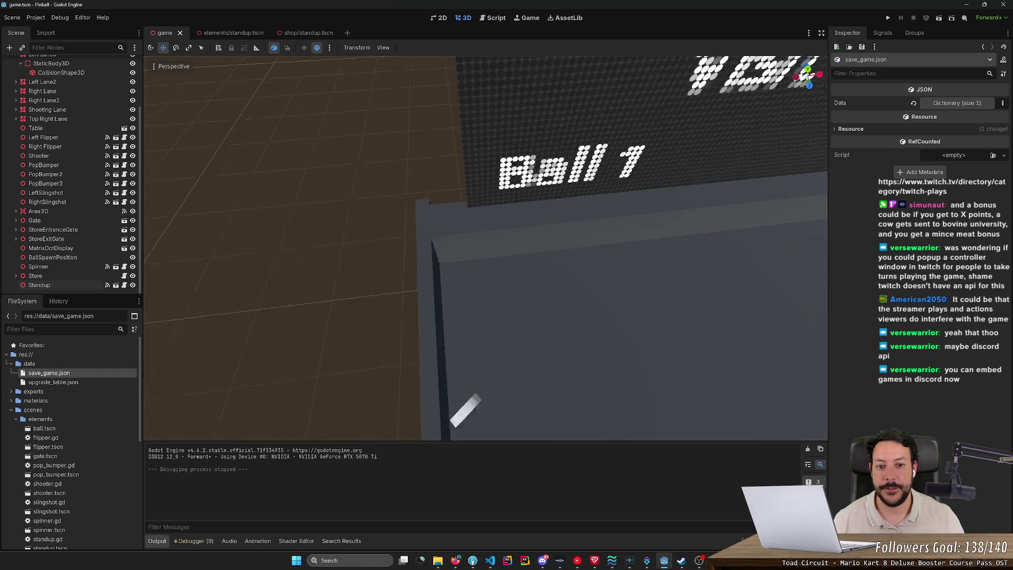
key("w")
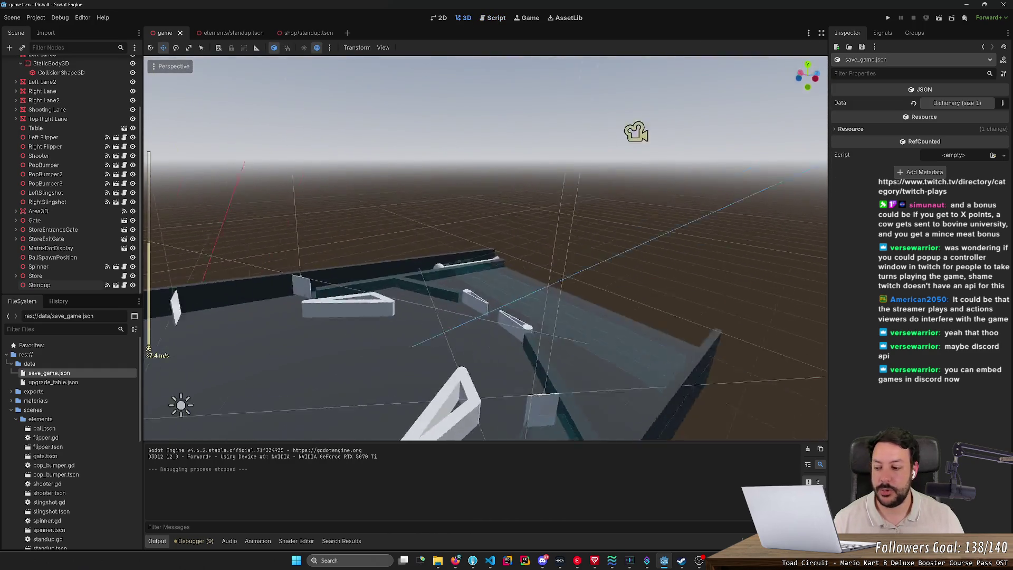
key("s")
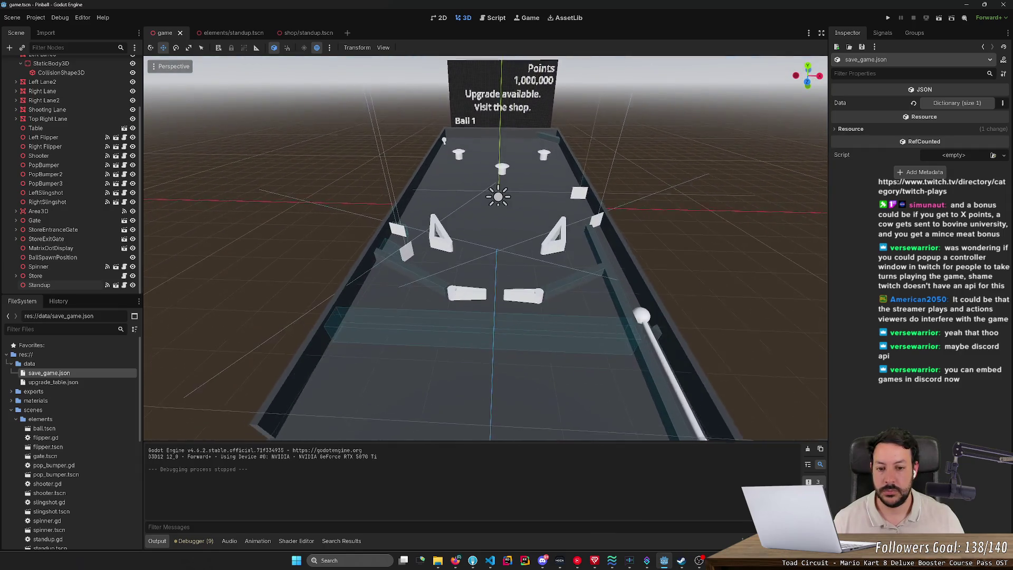
scroll(523, 209, "down", 2)
key("w")
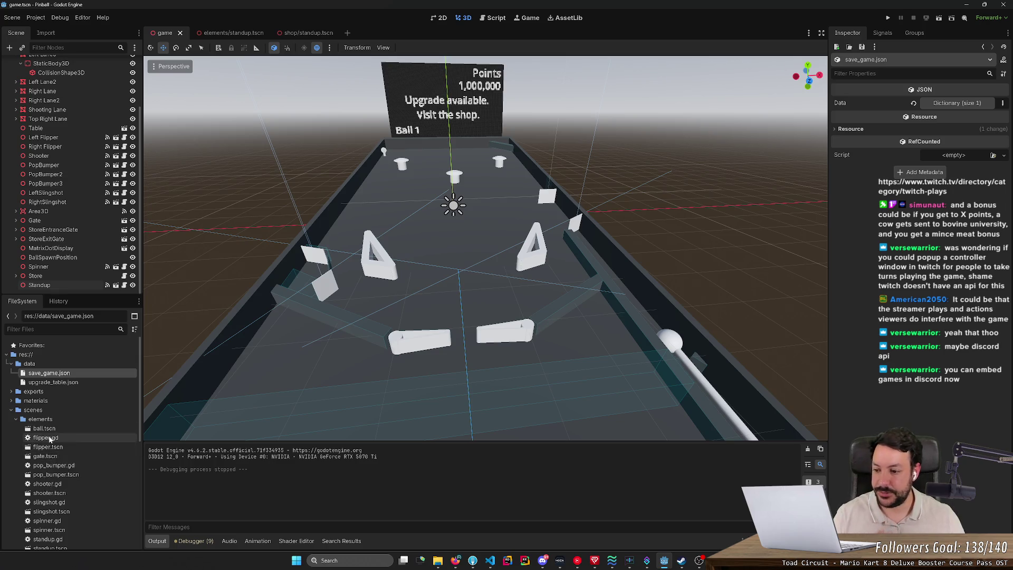
scroll(42, 450, "down", 3)
scroll(75, 476, "up", 3)
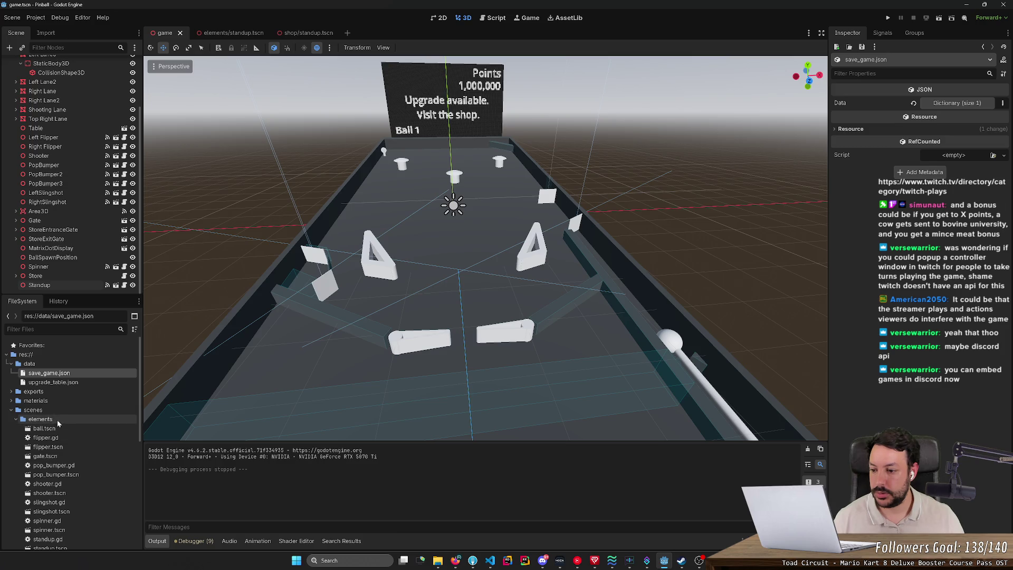
- Create a new folder named 'scripts' inside the elements folder
right_click(63, 420)
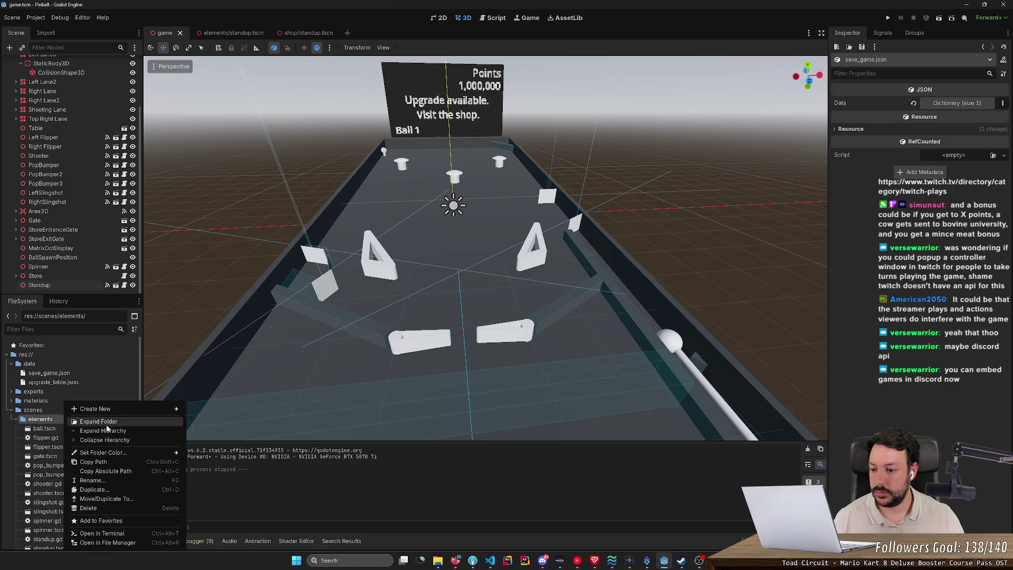
right_click(43, 421)
right_click(64, 420)
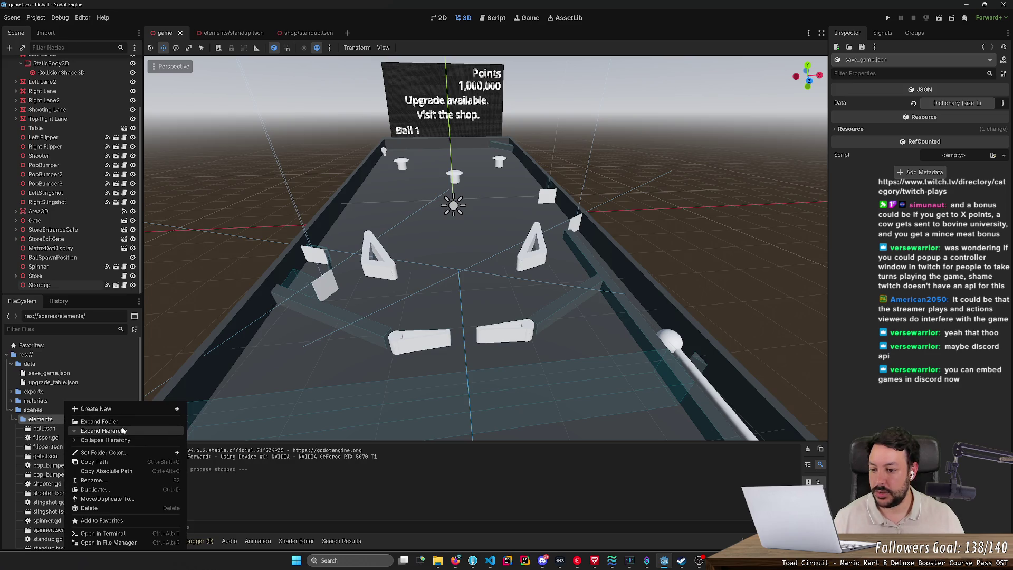
mouse_move(171, 410)
left_click(211, 410)
type("scripts")
key("Return")
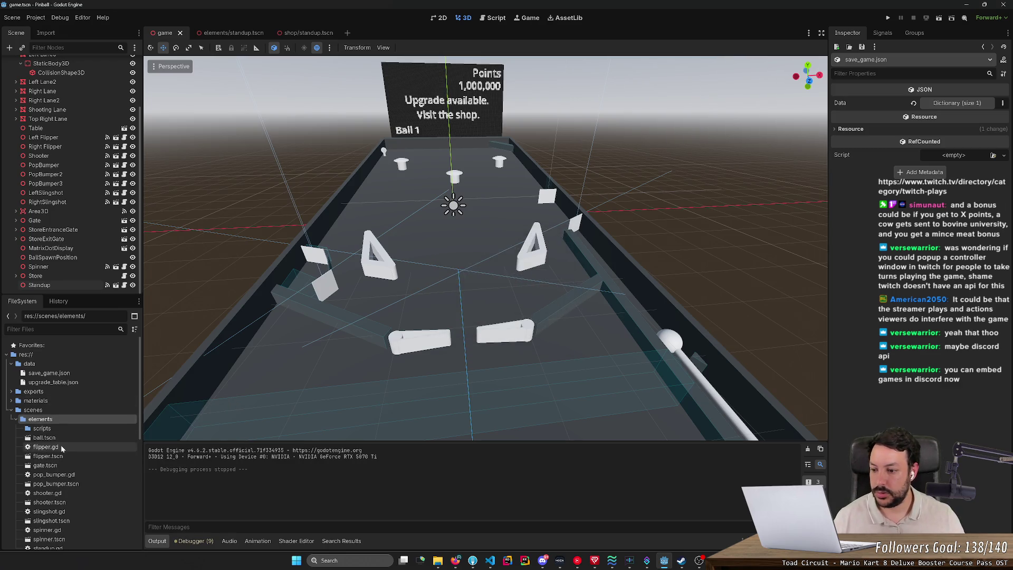
- Move flipper, pop_bumper, shooter, slingshot, spinner and standup .gd files into elements/scripts
left_click(62, 449)
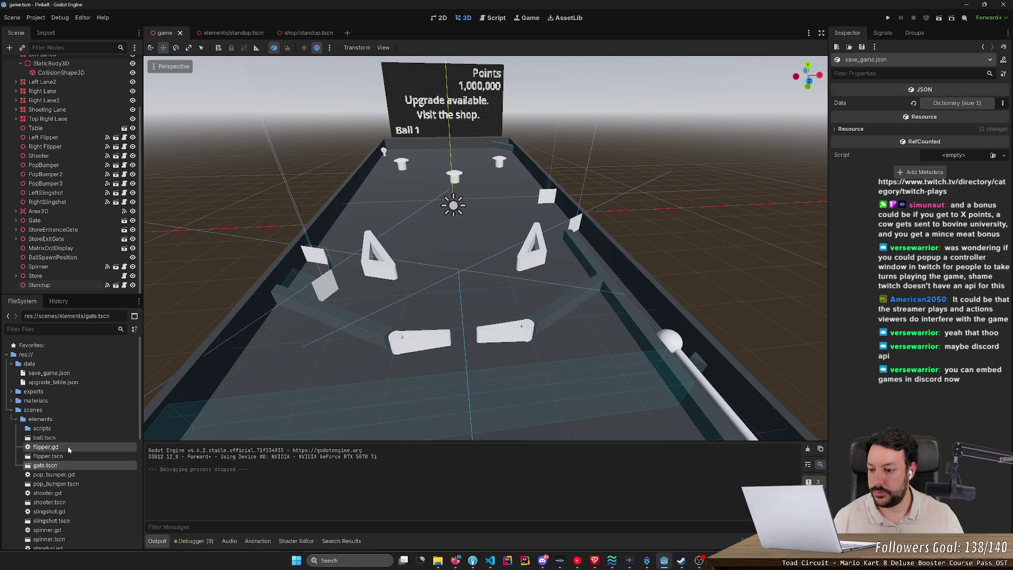
left_click(76, 475, "ctrl")
left_click(78, 493, "ctrl")
left_click(74, 512, "ctrl")
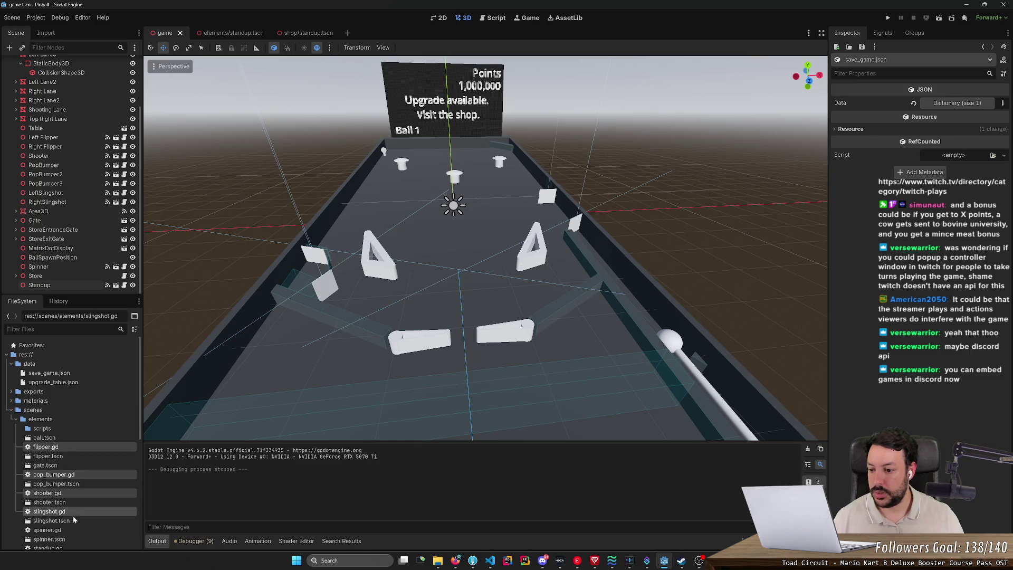
left_click(70, 529, "ctrl")
scroll(65, 540, "down", 1)
left_click(74, 523, "ctrl")
left_click_drag(56, 422, 42, 403)
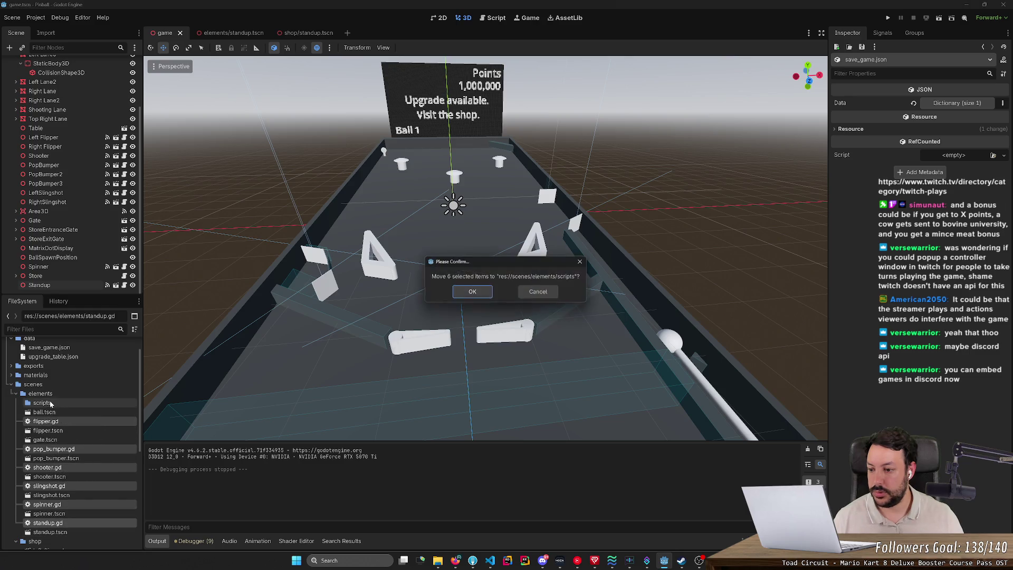
left_click(473, 293)
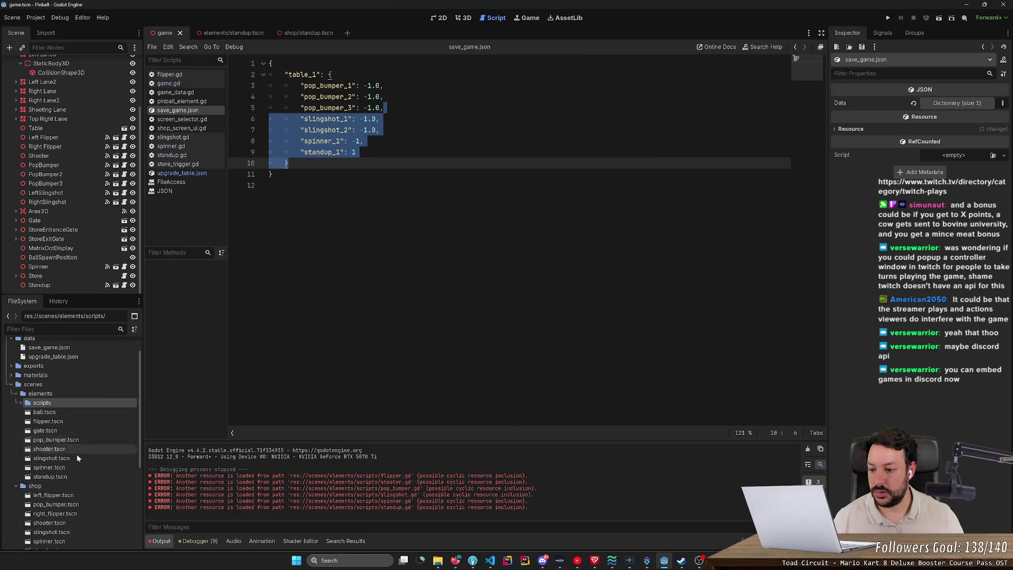
- Collapse the elements folder and select game.gd in the scenes folder
scroll(80, 465, "down", 2)
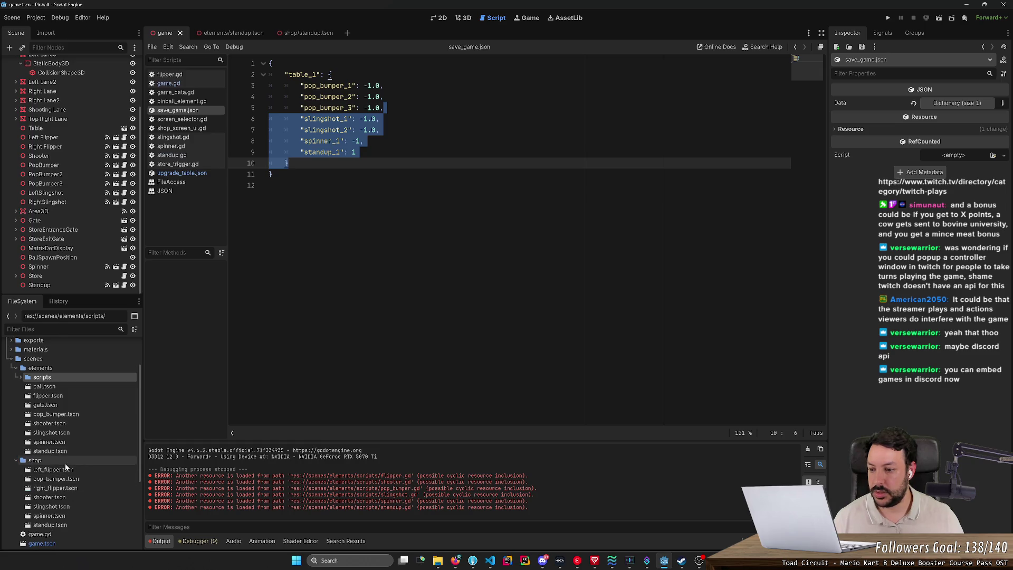
scroll(80, 466, "down", 3)
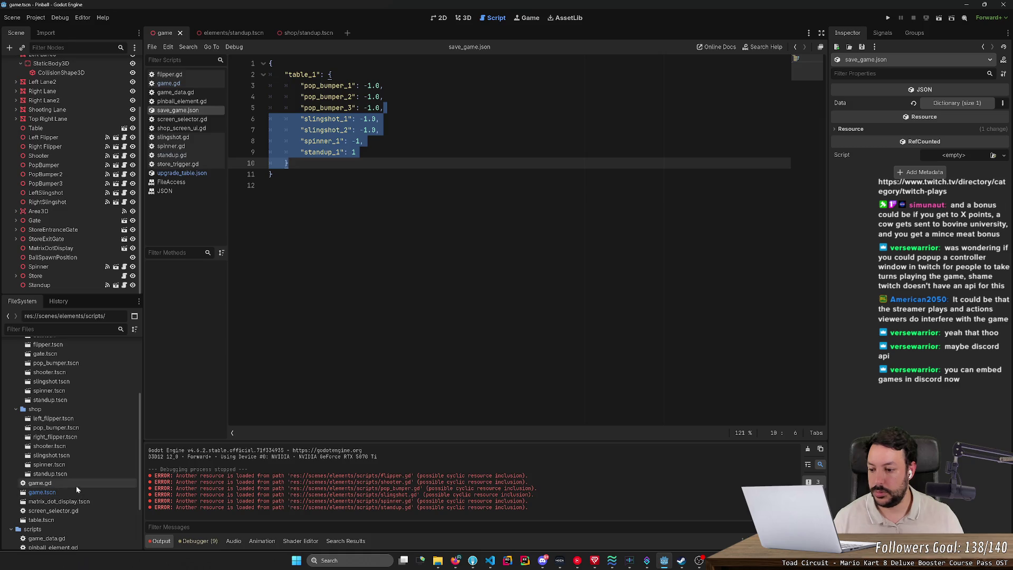
scroll(83, 461, "up", 6)
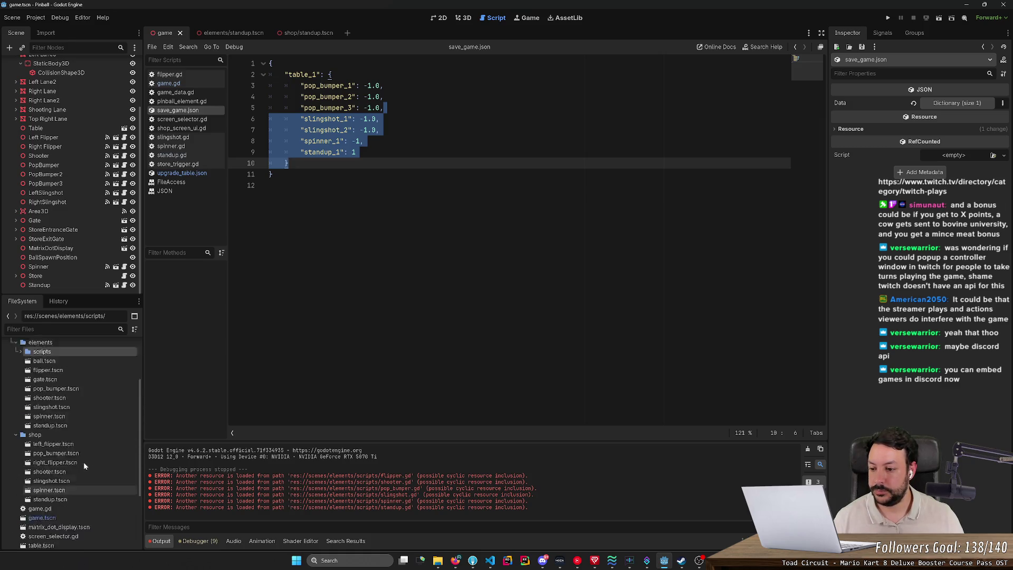
left_click(16, 419)
left_click(11, 410)
left_click(33, 410)
left_click(11, 410)
scroll(71, 425, "down", 1)
scroll(67, 438, "down", 4)
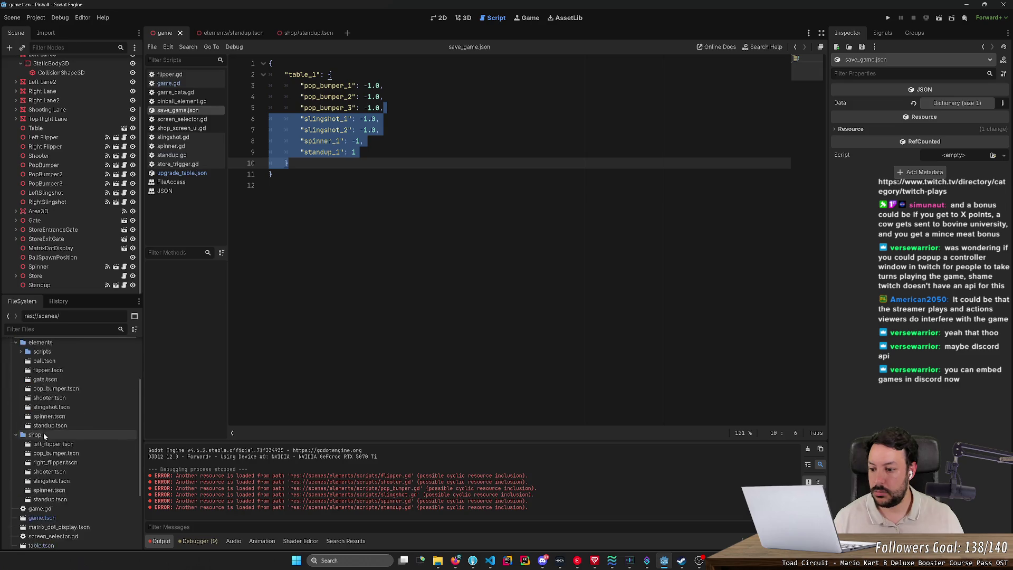
left_click(53, 485)
left_click(57, 458, "ctrl")
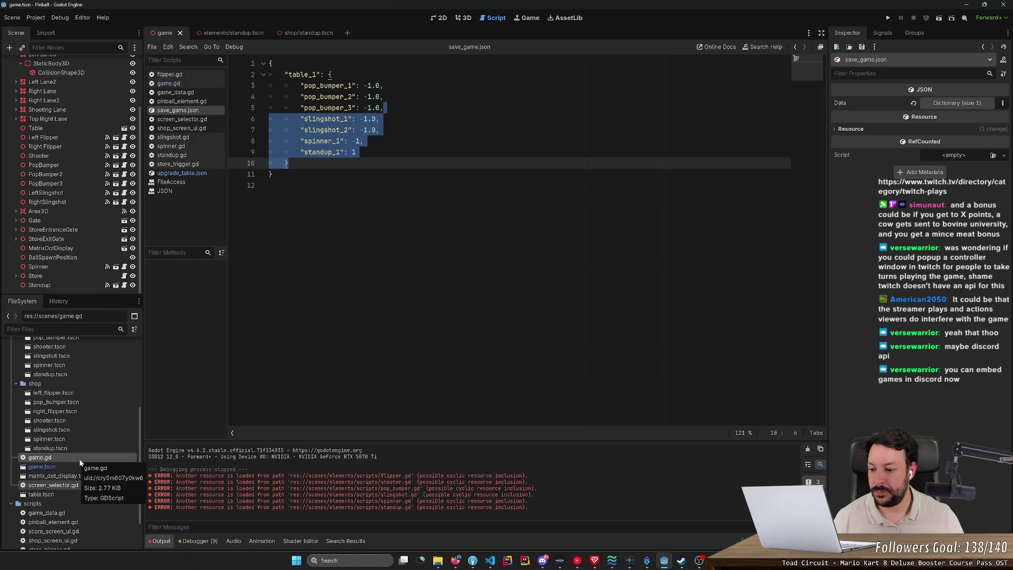
left_click(272, 185)
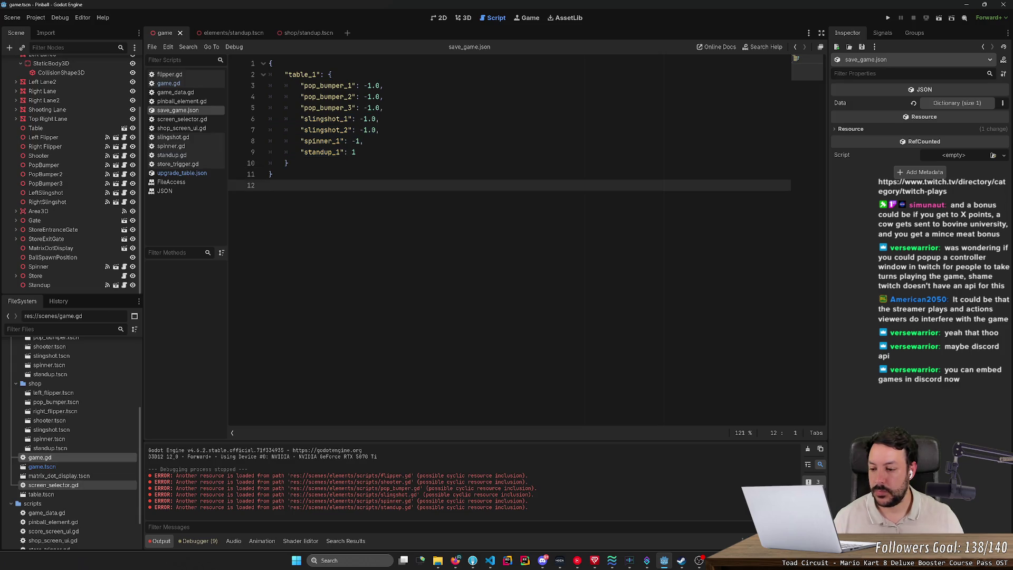
- Add screen_selector.gd to the selection and move both scripts into res://scripts
scroll(79, 409, "up", 4)
scroll(77, 411, "down", 4)
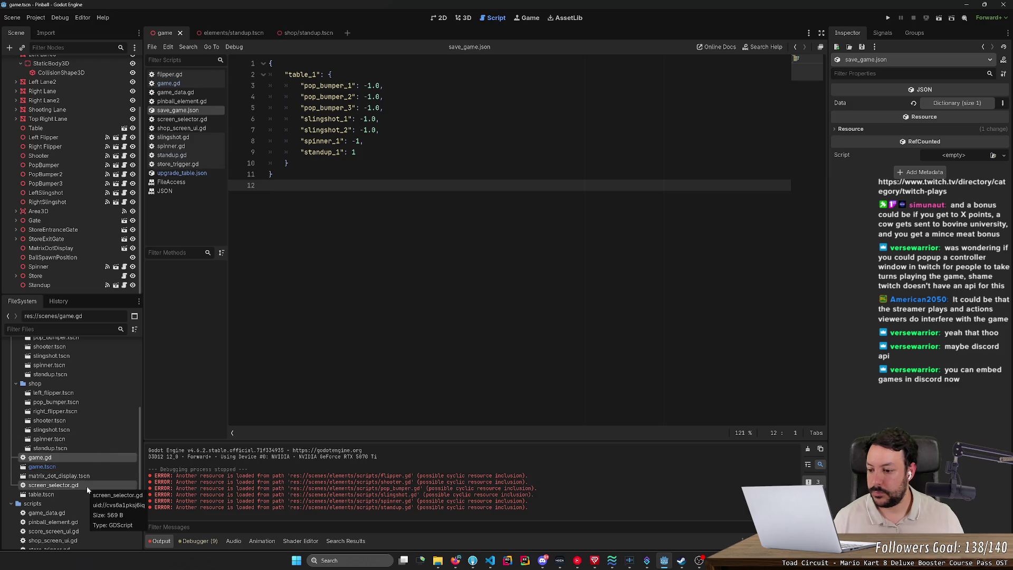
scroll(87, 491, "down", 2)
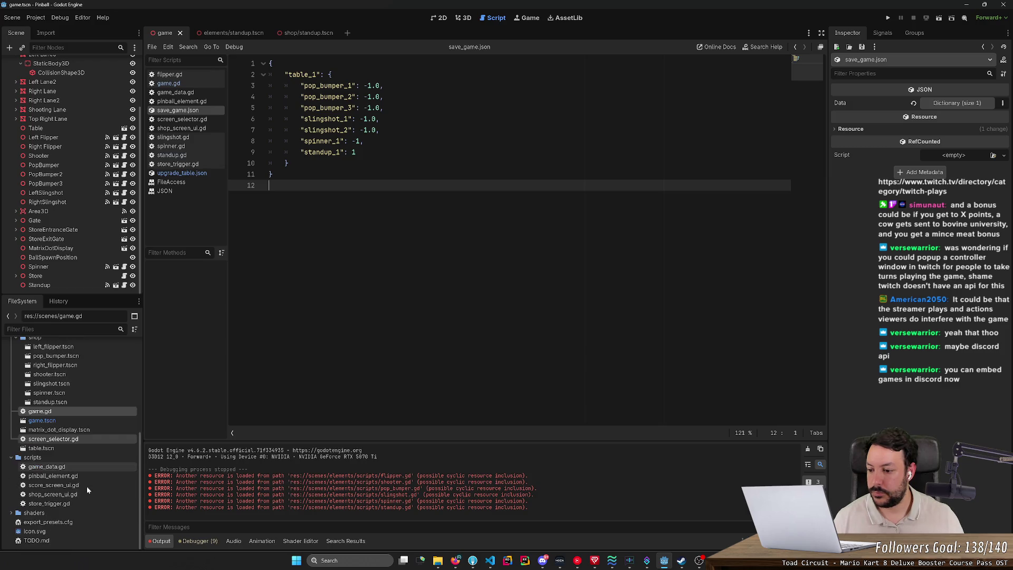
left_click(69, 439, "ctrl")
mouse_move(69, 438)
left_mouse_down()
mouse_move(61, 460)
mouse_move(86, 456)
left_mouse_up()
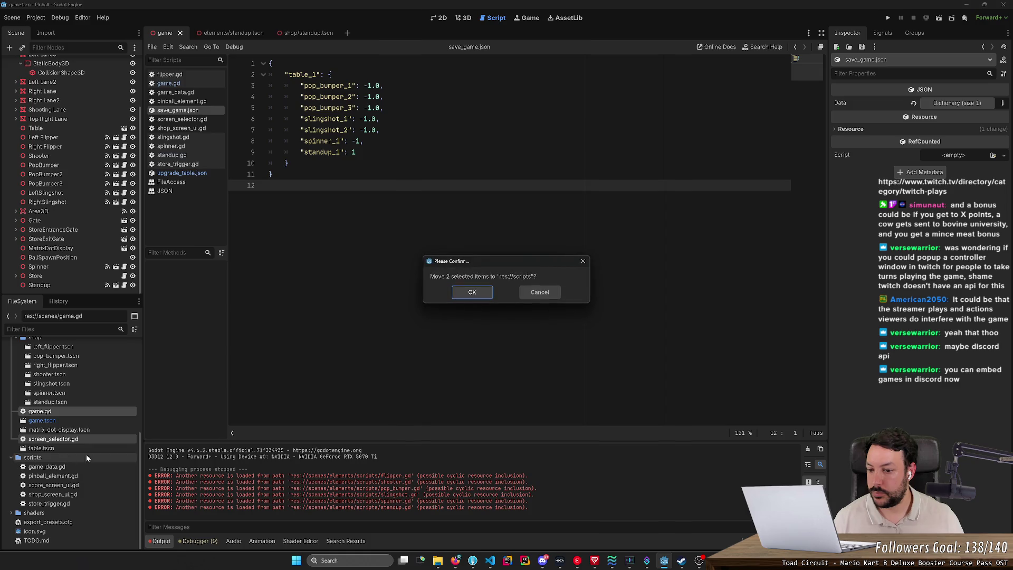
left_click(471, 293)
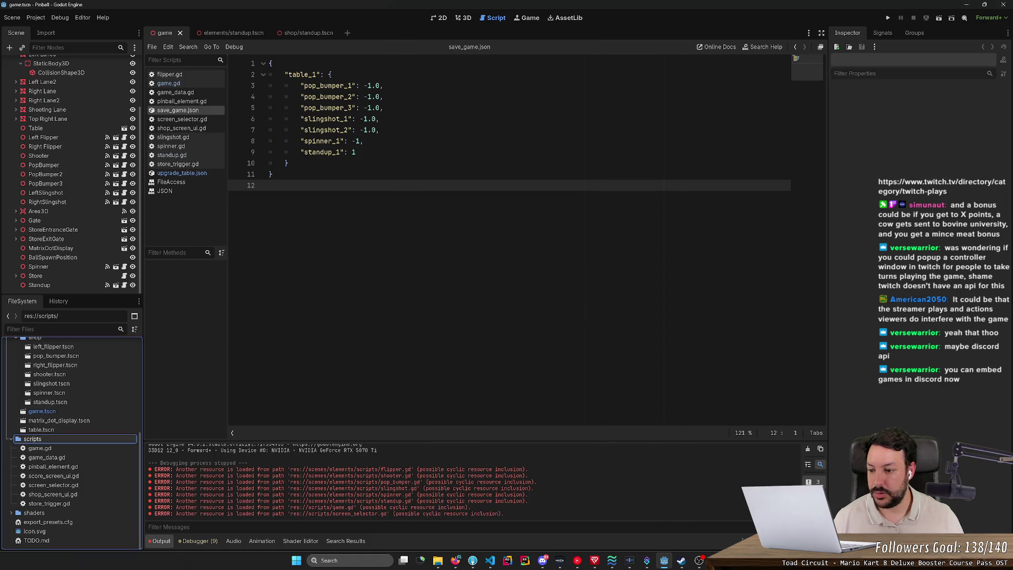
- Open screen_selector.gd, score_screen_ui.gd, then shop_screen_ui.gd and scroll to its save code
left_click(83, 486)
double_click(83, 486)
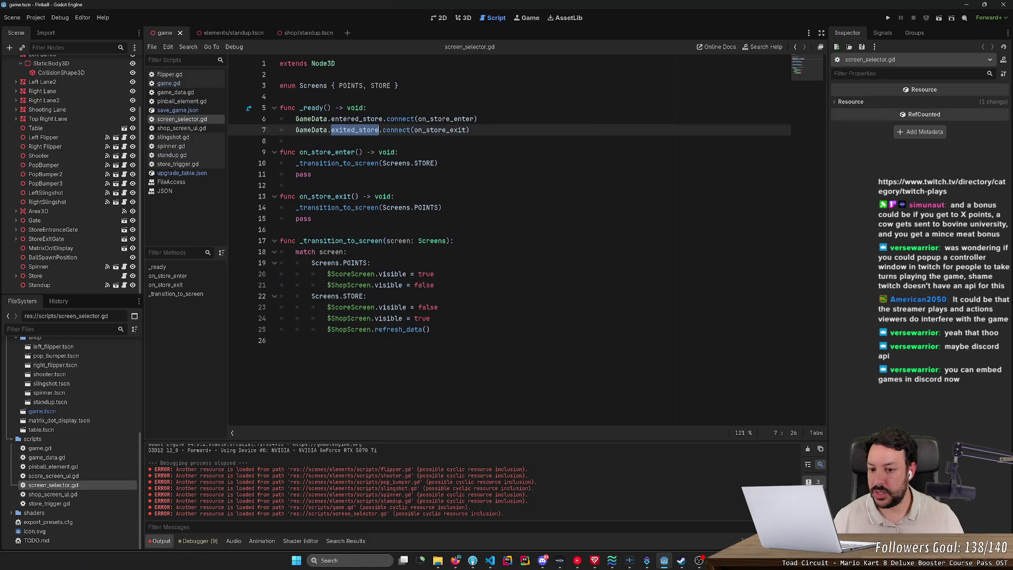
double_click(78, 476)
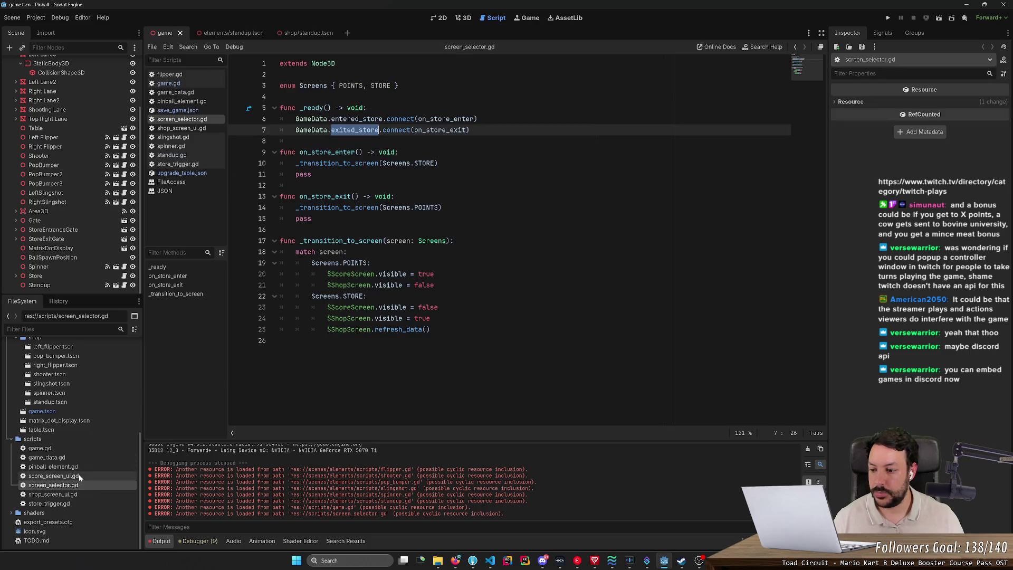
double_click(74, 495)
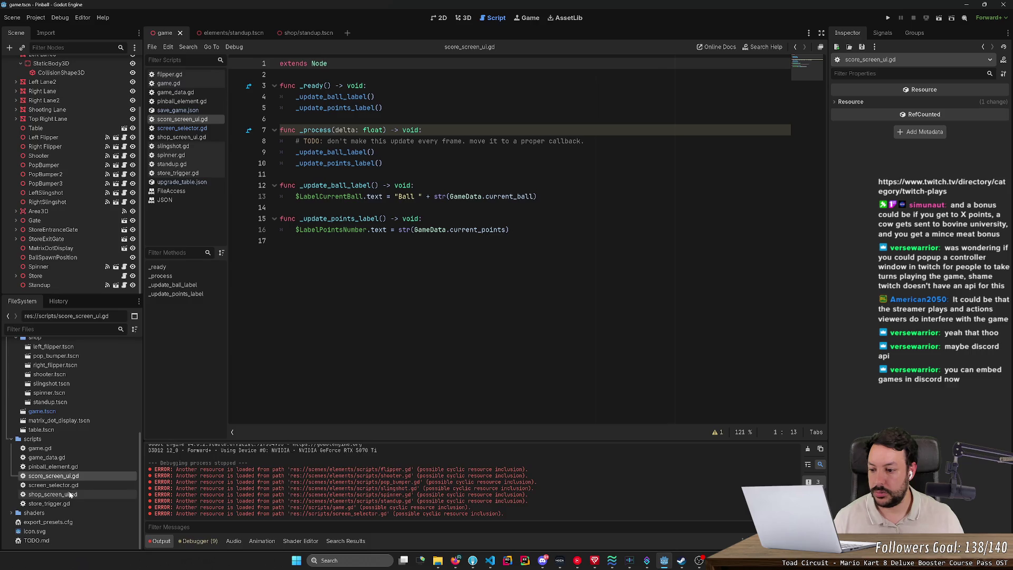
scroll(525, 241, "down", 12)
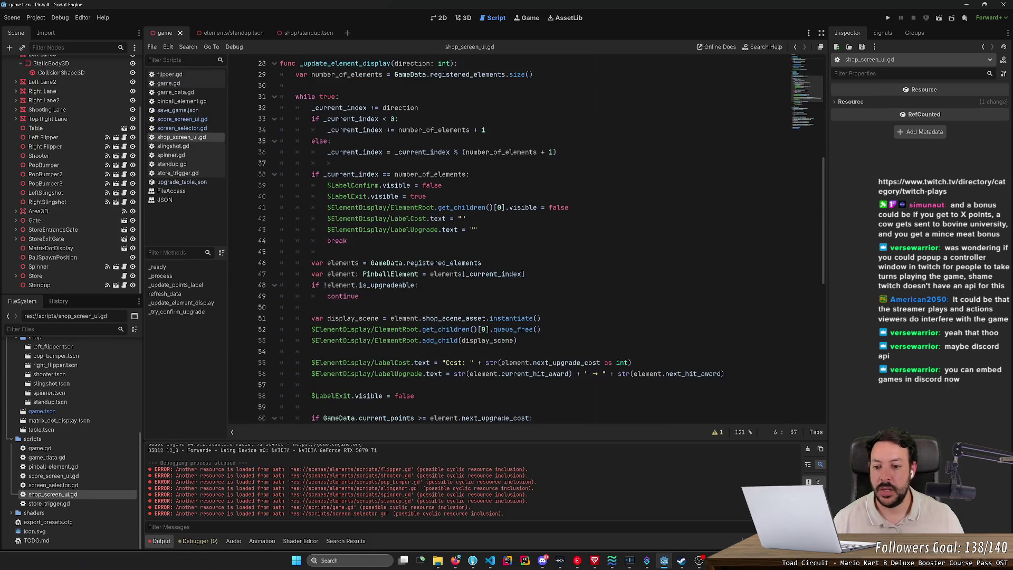
scroll(525, 241, "down", 9)
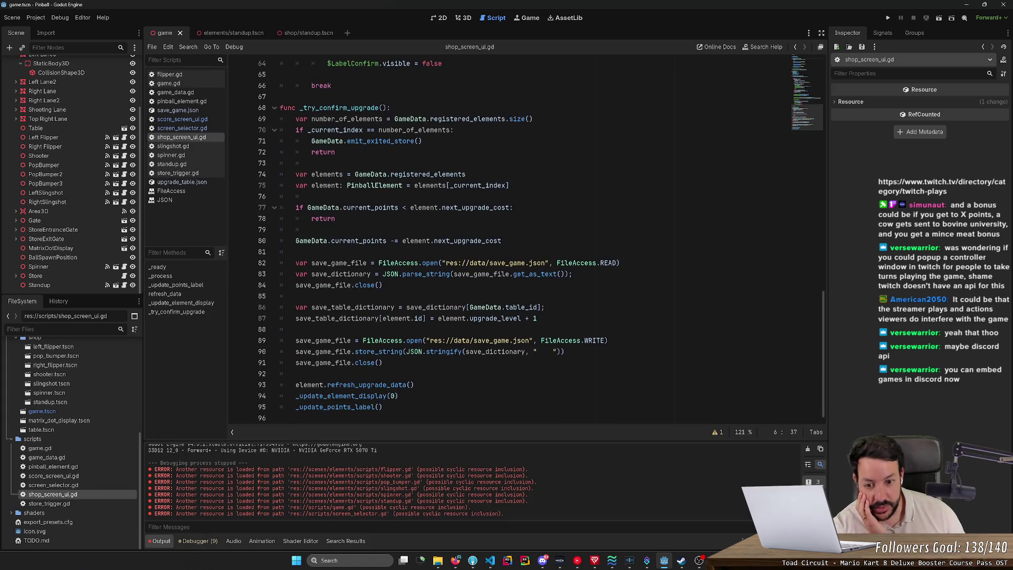
- Inspect the save_game_file write on lines 89–91 and set a breakpoint on line 89
left_click_drag(383, 363, 281, 341)
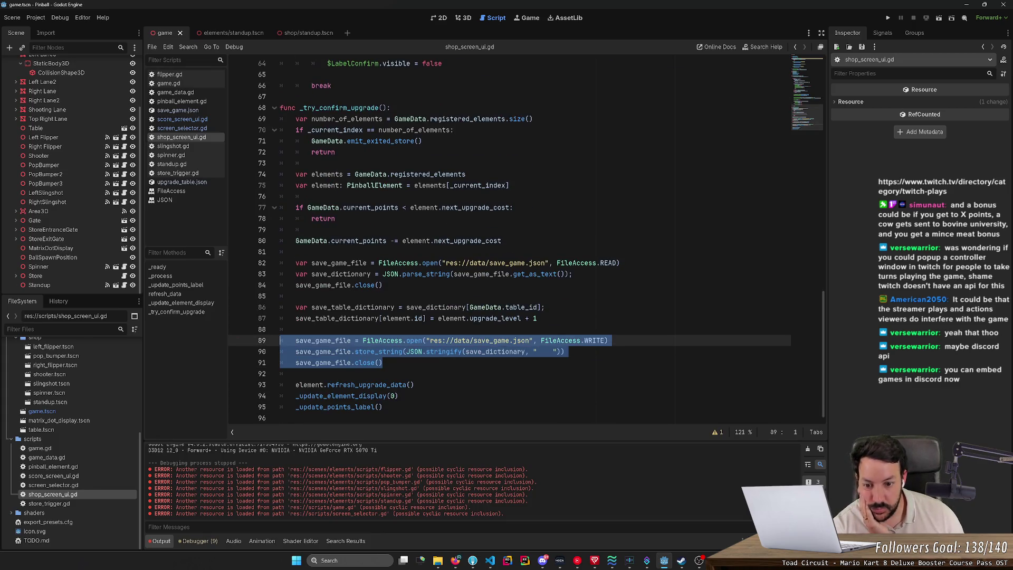
left_click(434, 351)
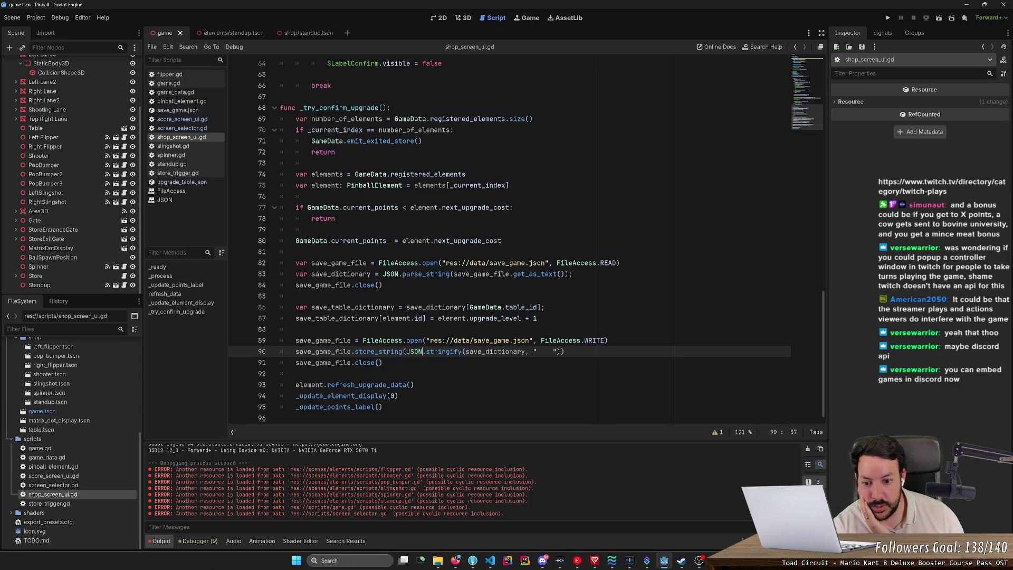
double_click(323, 352)
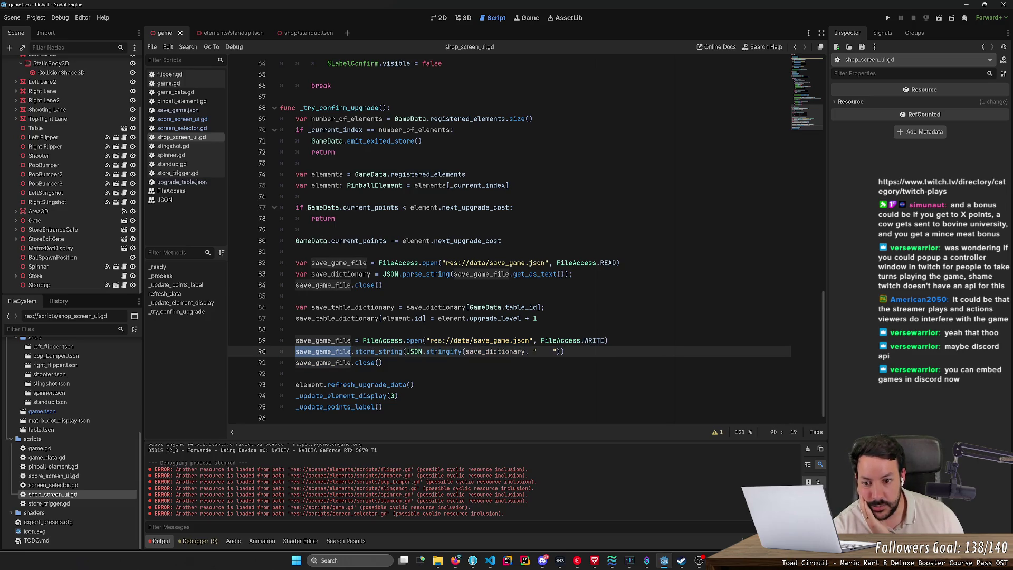
left_click(455, 351)
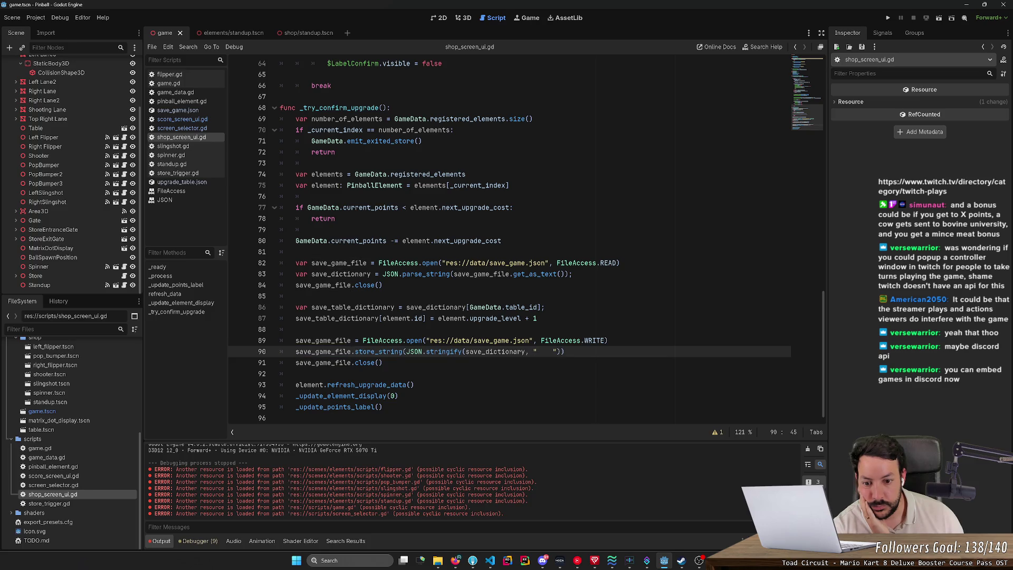
double_click(446, 351)
left_click(409, 351)
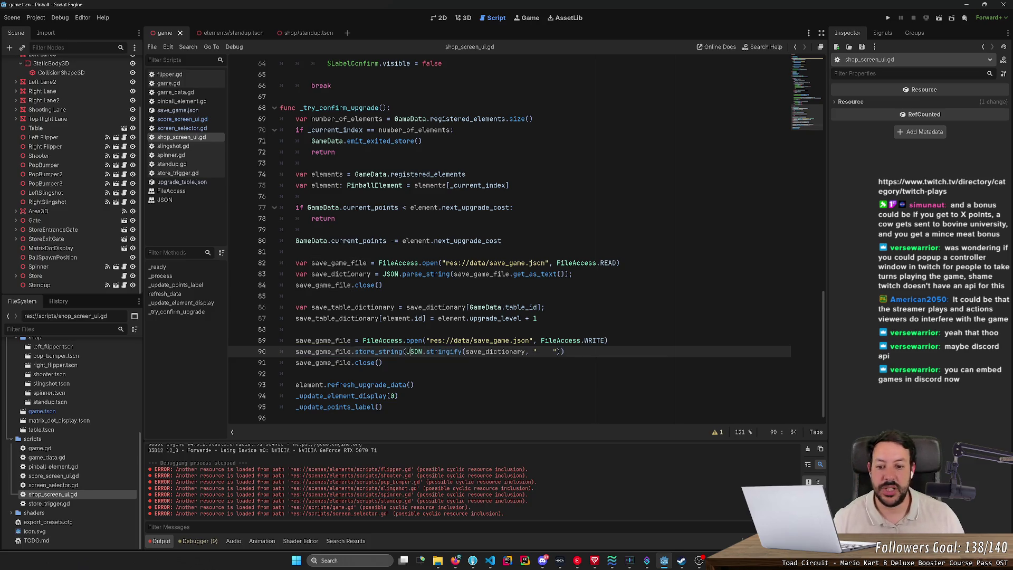
double_click(414, 351)
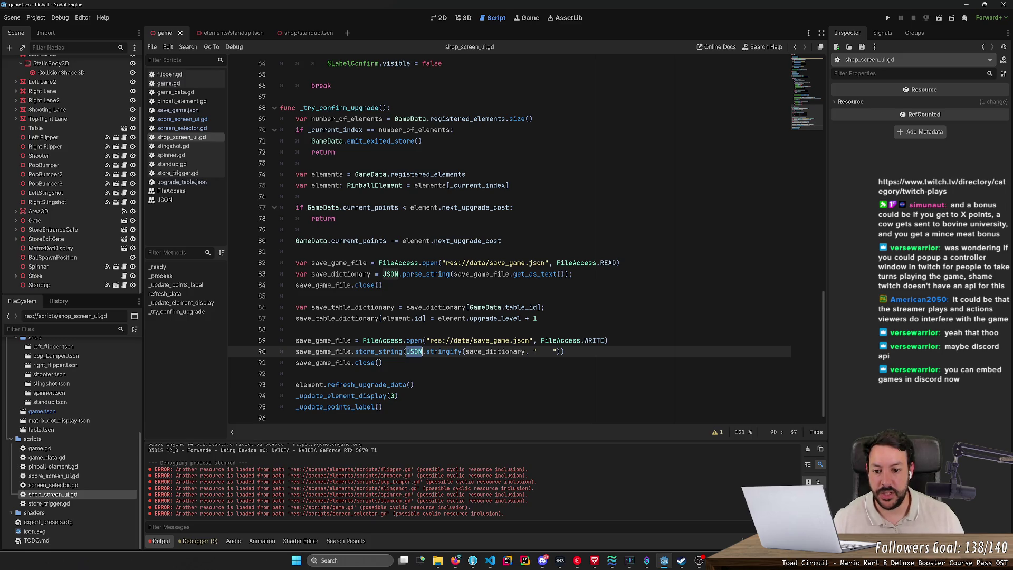
double_click(495, 352)
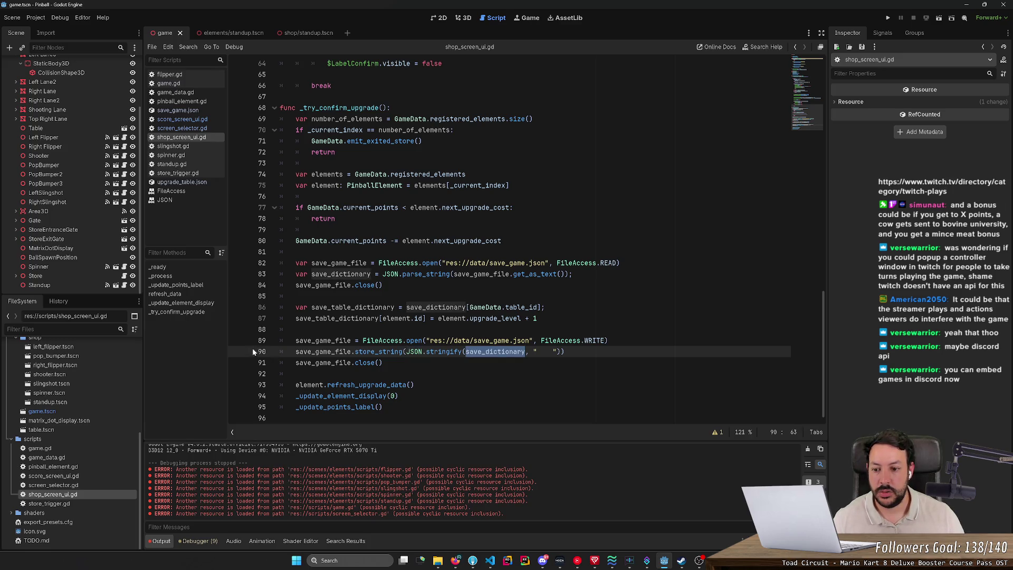
left_click(238, 340)
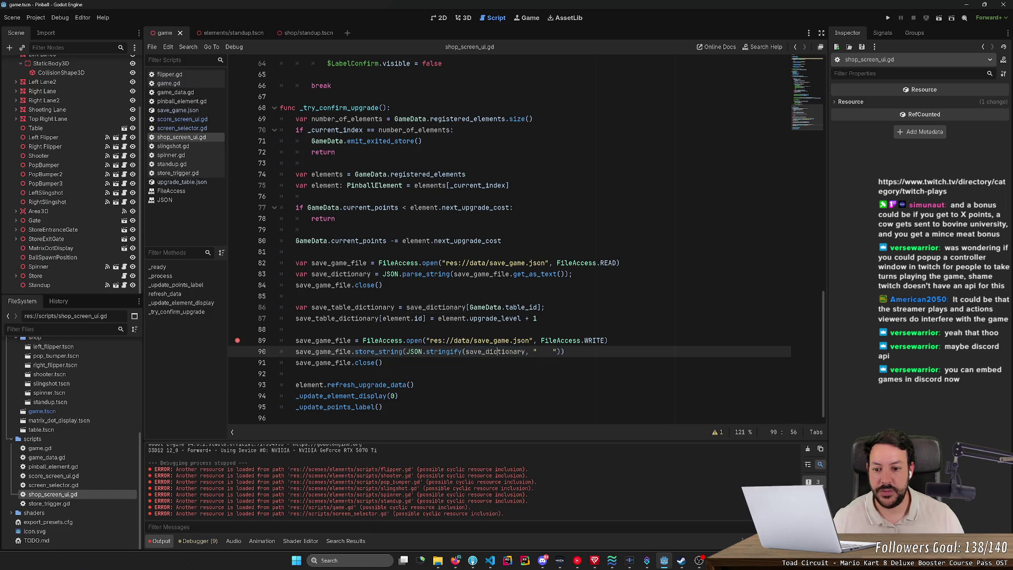
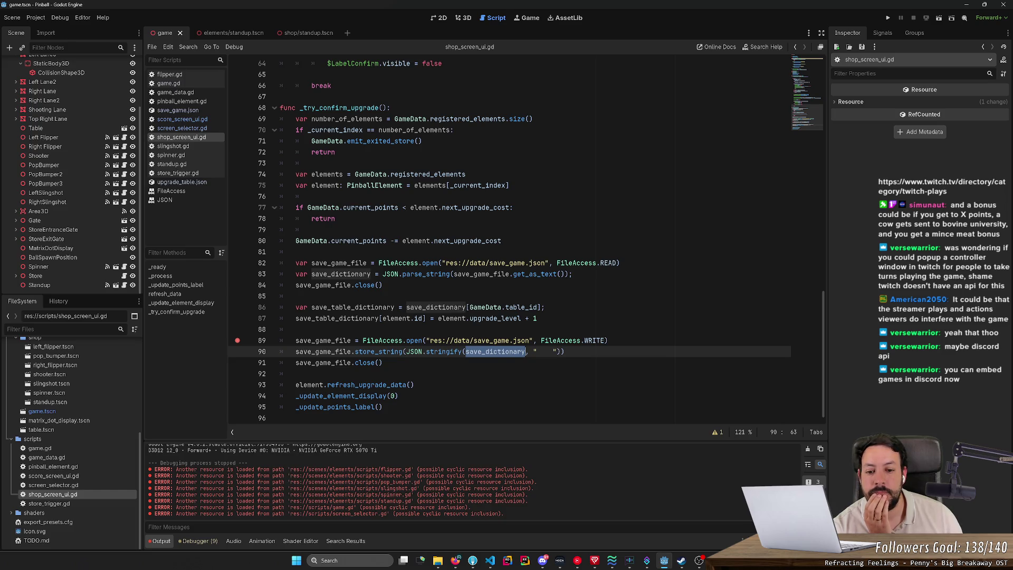
- Clear the line 89 breakpoint, set one on line 87, and run the pinball game
mouse_move(514, 318)
left_click(237, 318)
left_click(237, 341)
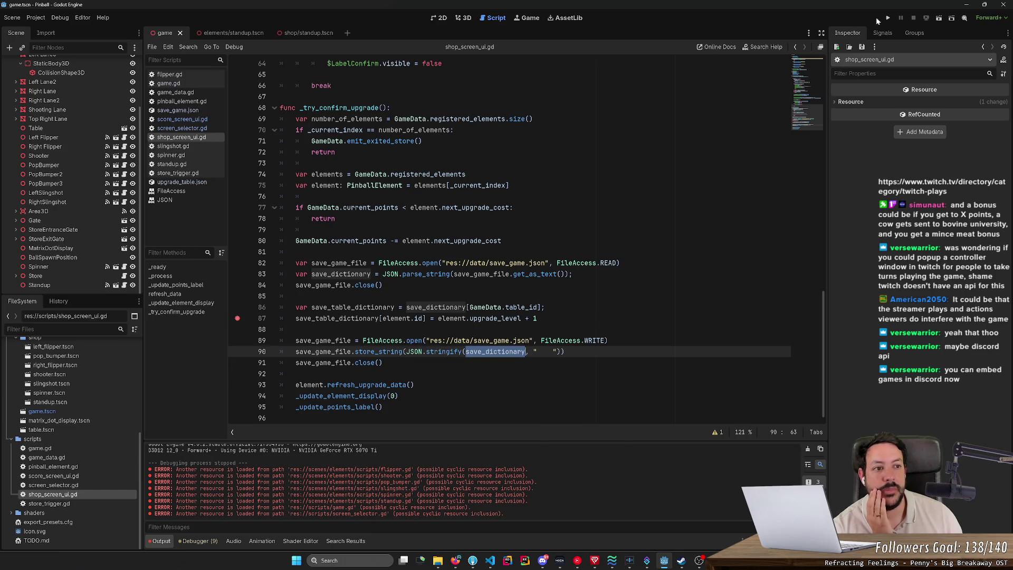
left_click(890, 17)
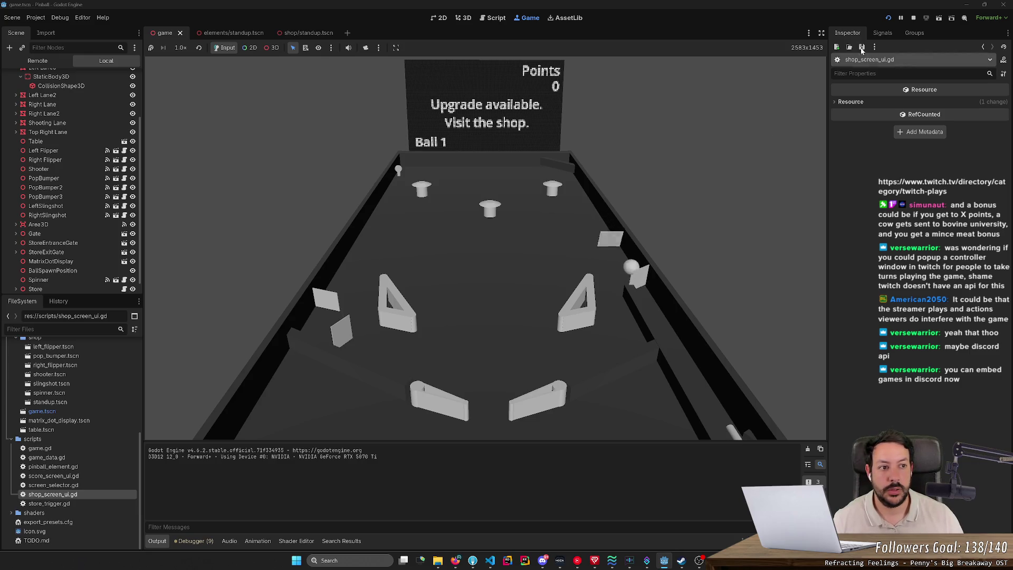
- Stop the game and change spinner_1's value from -1 to 1 in save_game.json
left_click(916, 18)
scroll(80, 350, "up", 3)
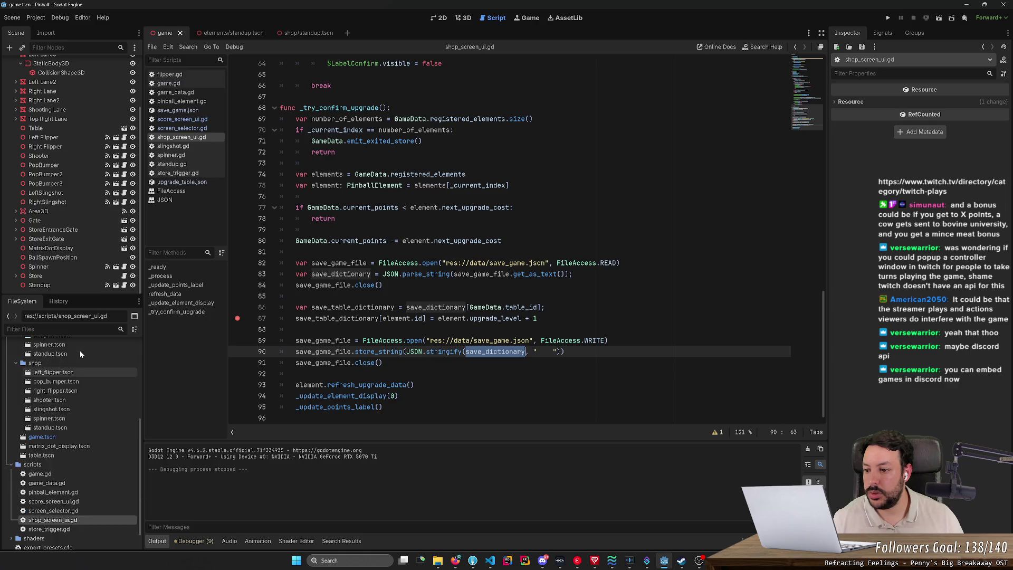
scroll(78, 348, "up", 5)
double_click(52, 382)
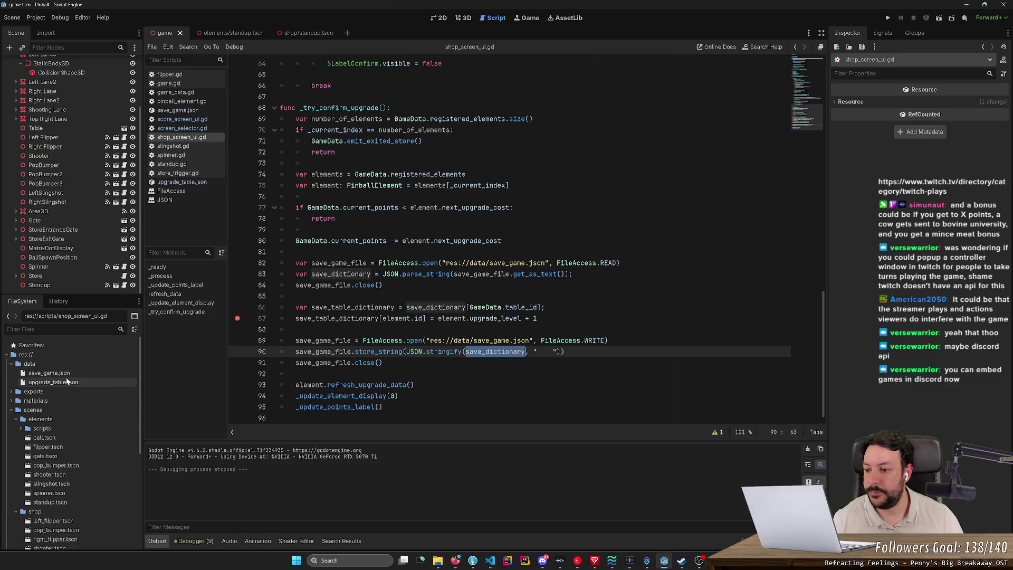
left_click(69, 374)
double_click(68, 373)
left_click(359, 141)
key("BackSpace")
key("BackSpace")
type("1")
- Rerun the game, cycle through the shop upgrades, then check standup_1 in save_game.json
left_click(887, 18)
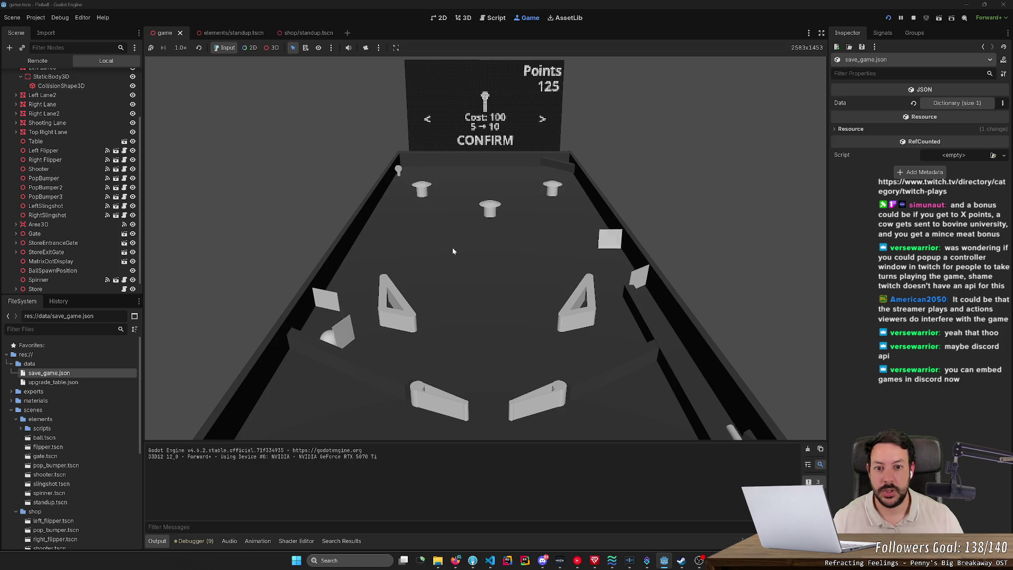
key("Right")
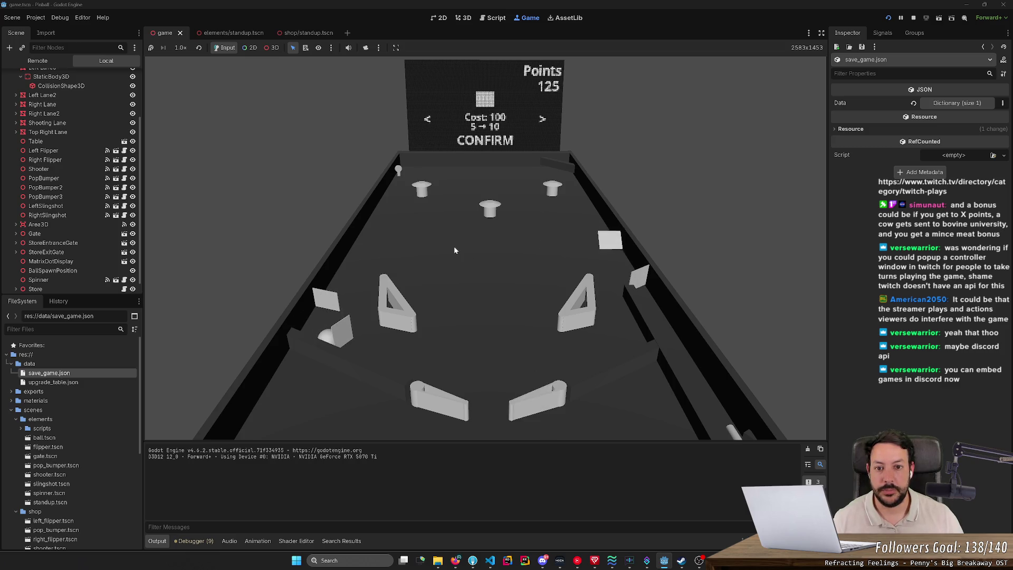
key("Left")
key("Left")
key("Right")
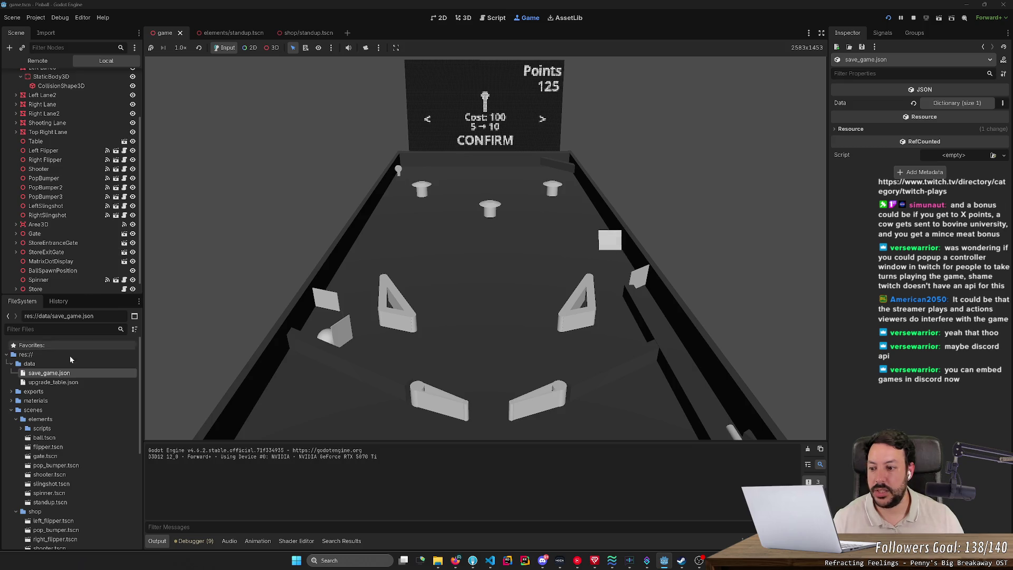
double_click(49, 373)
left_click(312, 152)
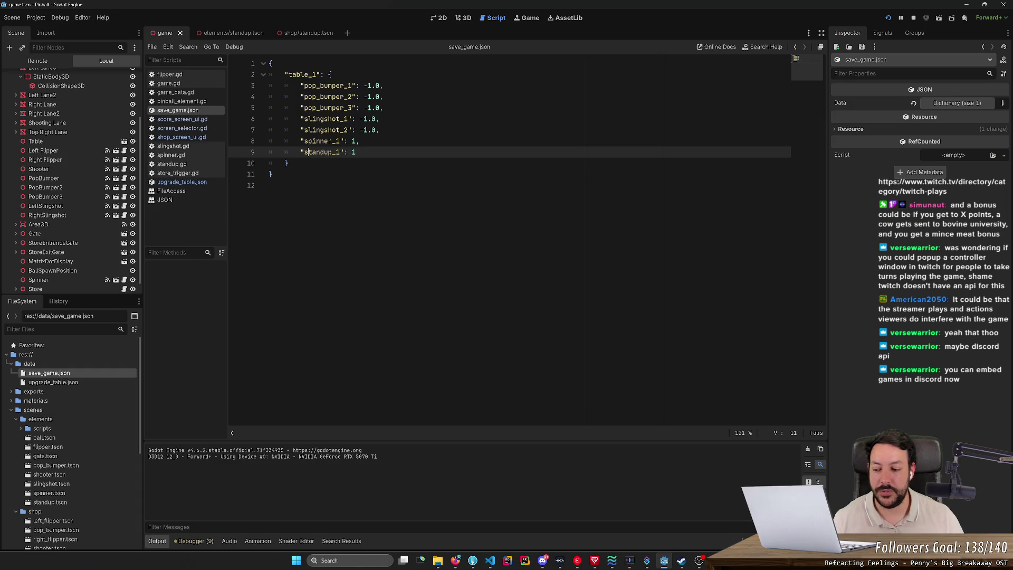
- Check standup_1's hit award of 5 in upgrade_table.json, return to shop_screen_ui.gd, and confirm an in-game upgrade
key("alt+Left")
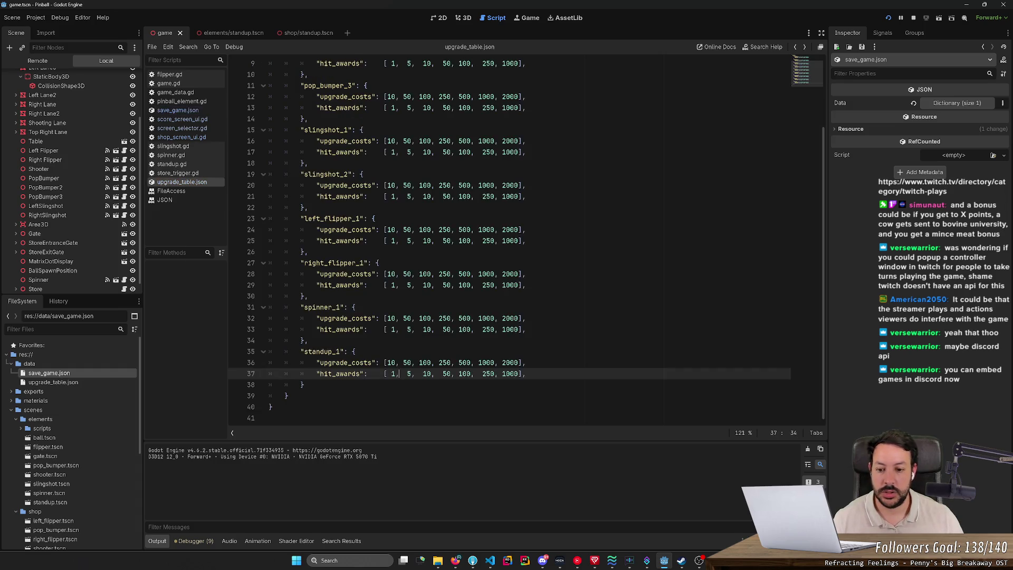
double_click(408, 373)
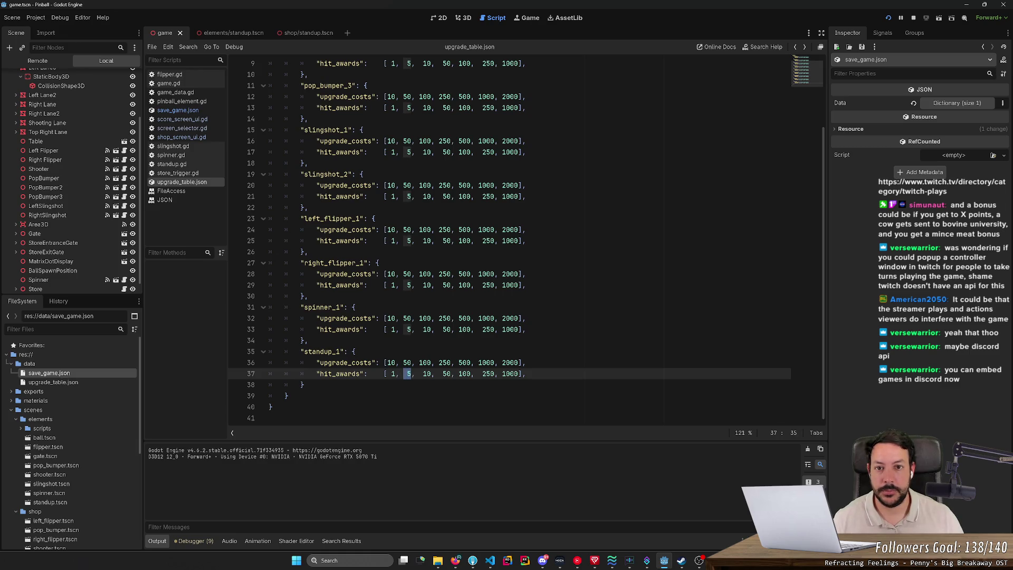
key("alt+Left")
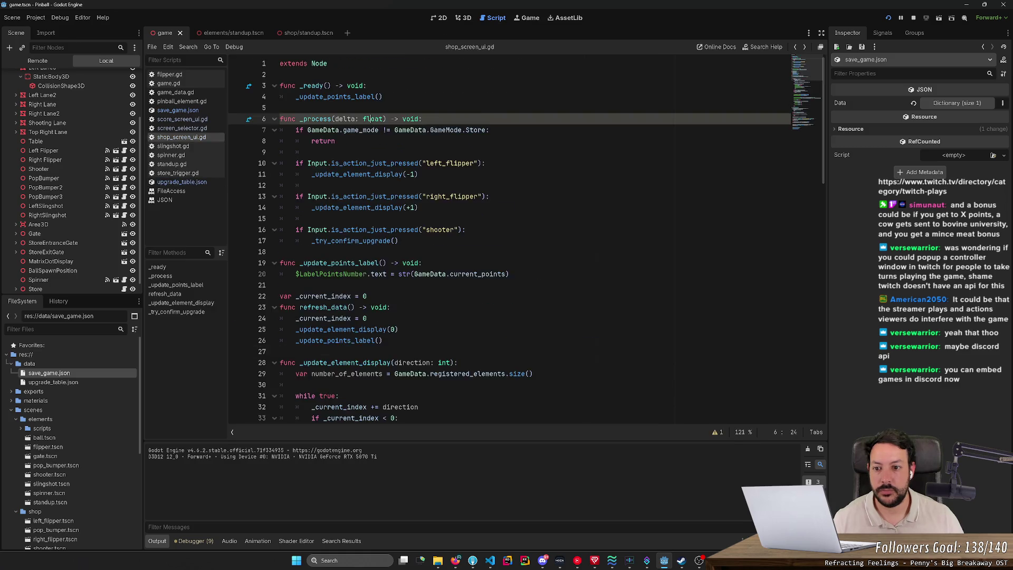
key("alt+Left")
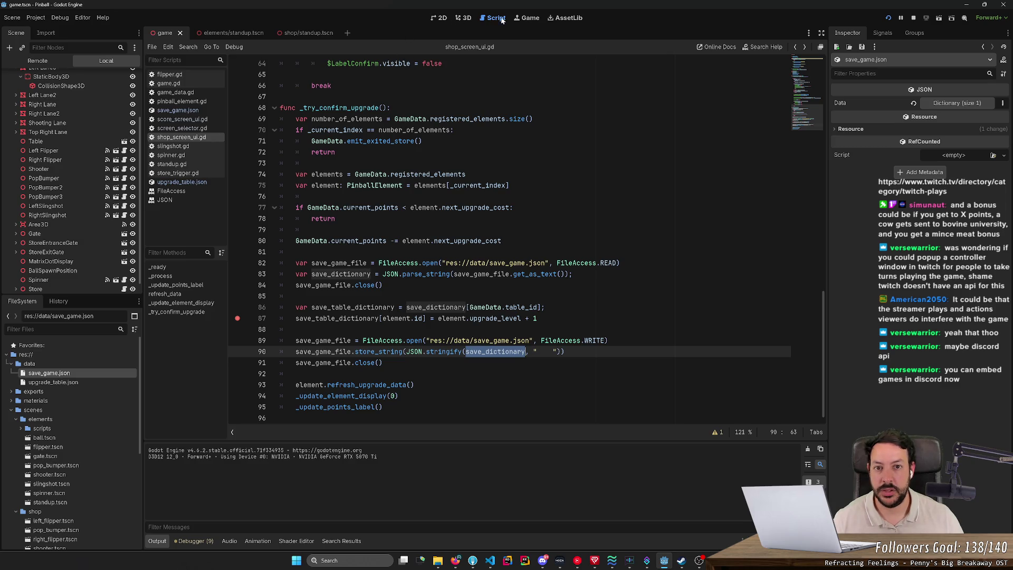
left_click(526, 18)
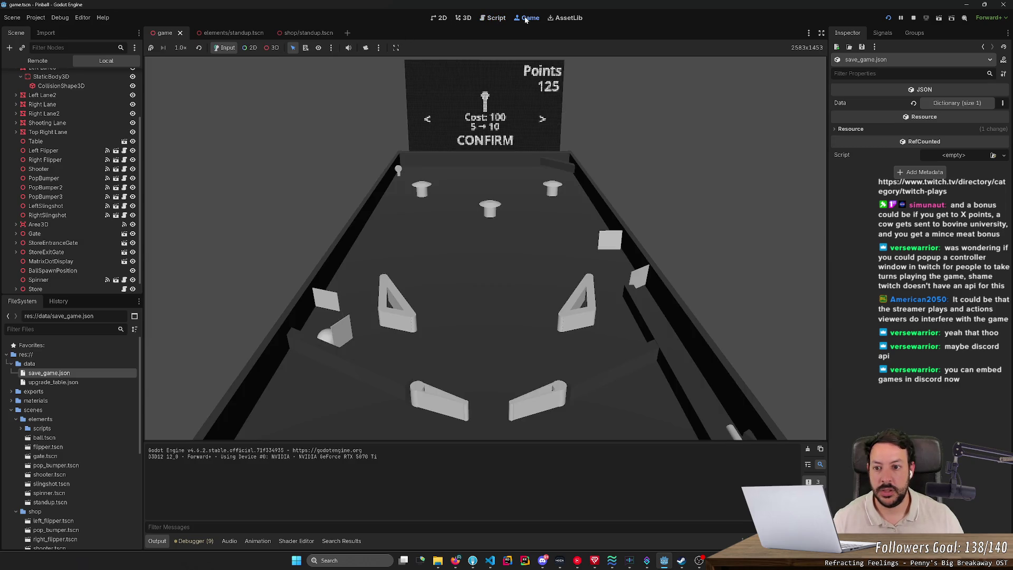
left_click(498, 87)
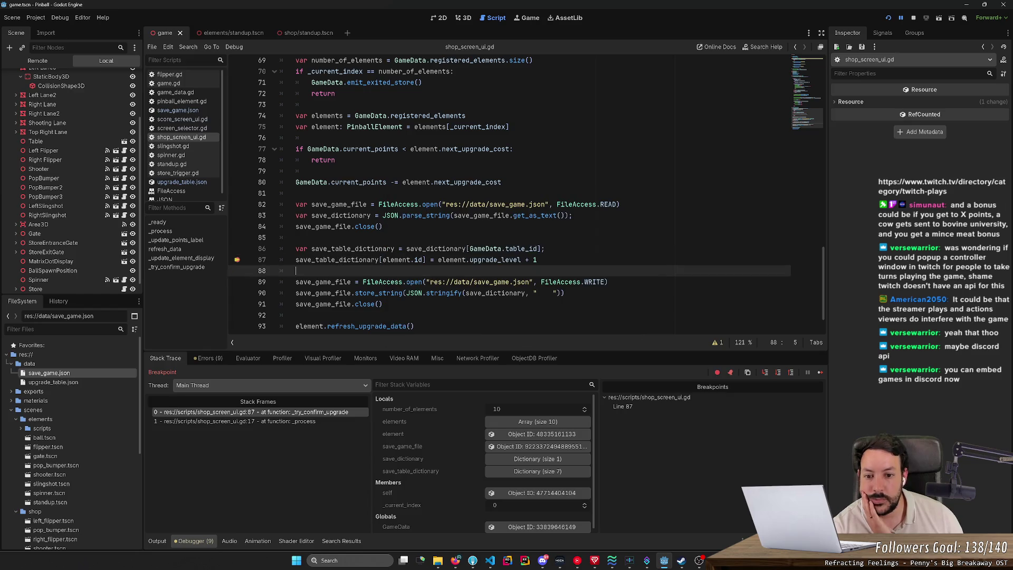
- Select save_table_dictionary in the debugger's Stack Variables to inspect its value
left_click(422, 241)
double_click(352, 218)
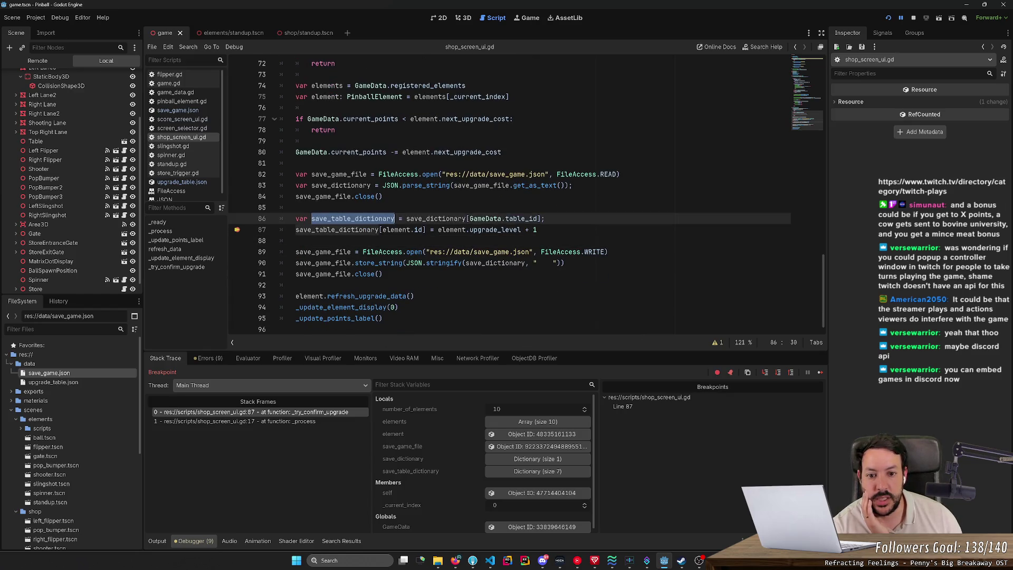
right_click(438, 417)
key("Escape")
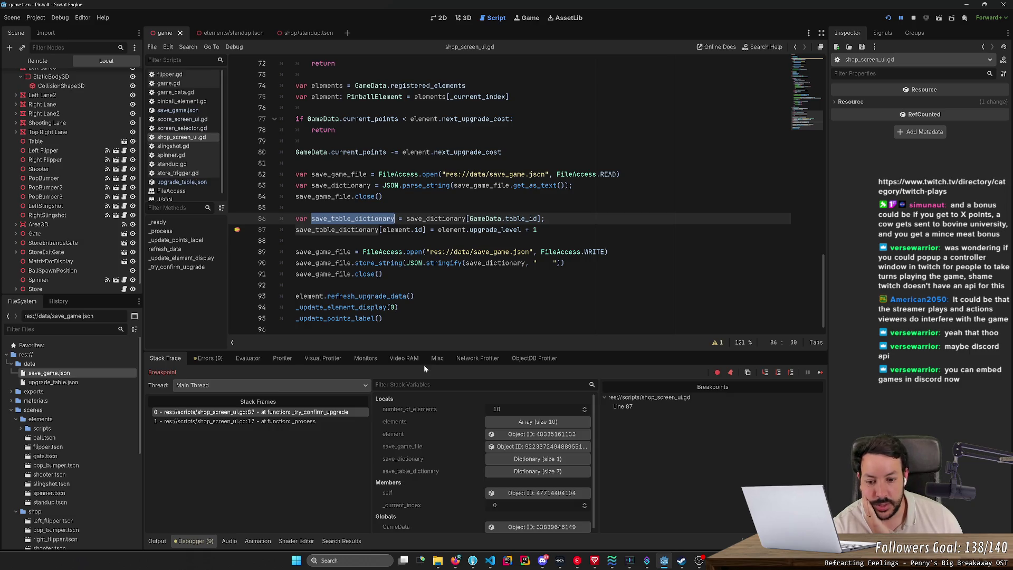
scroll(451, 454, "down", 1)
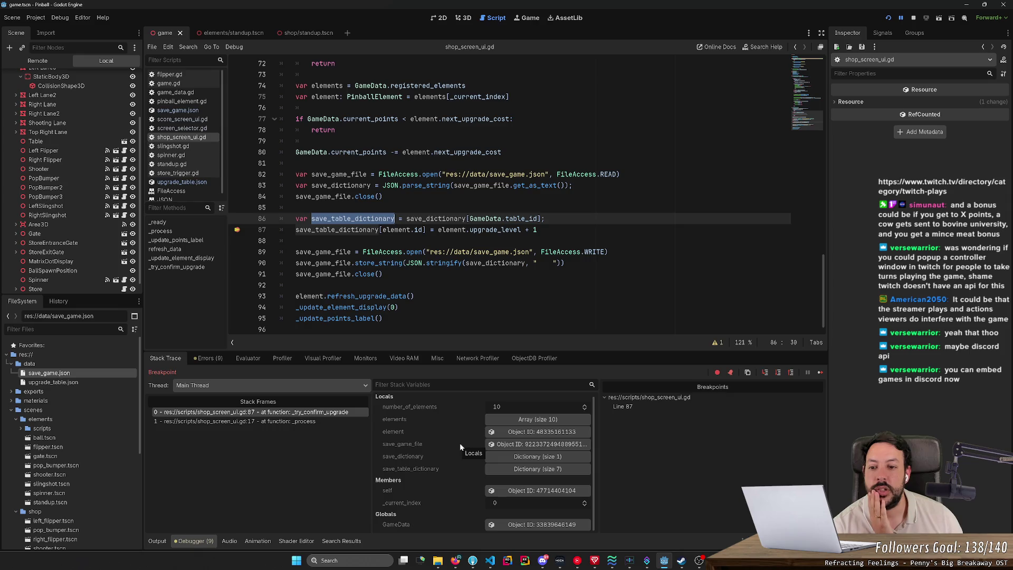
- Expand save_dictionary and table_1 to read its seven upgrade entries
left_click(553, 458)
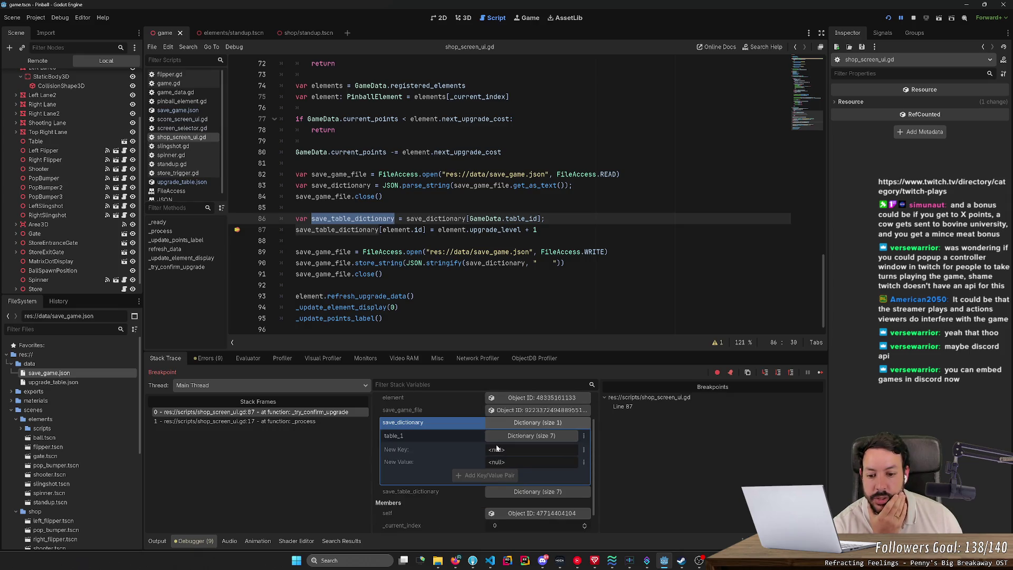
left_click(533, 436)
scroll(537, 451, "down", 2)
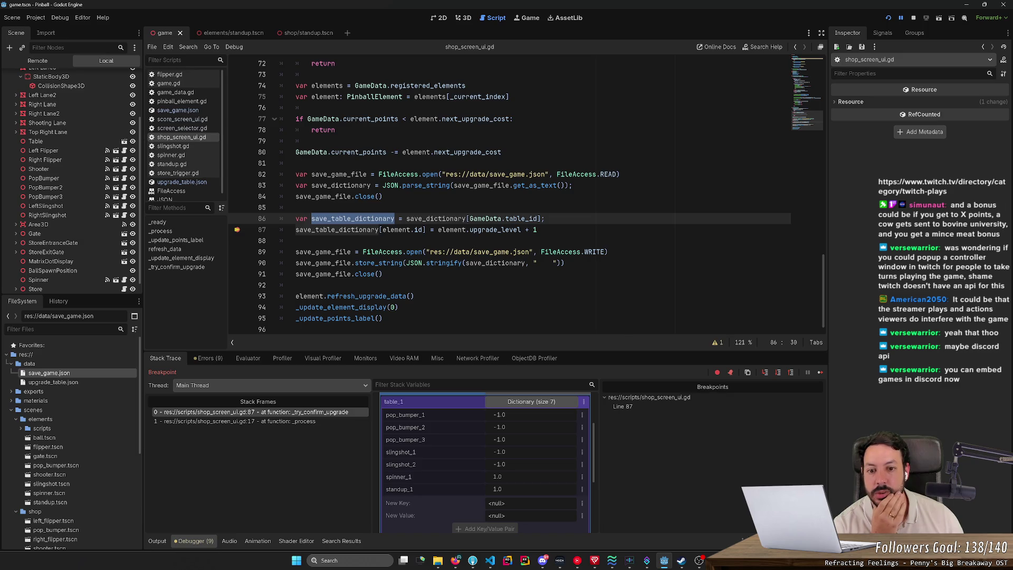
scroll(526, 197, "up", 2)
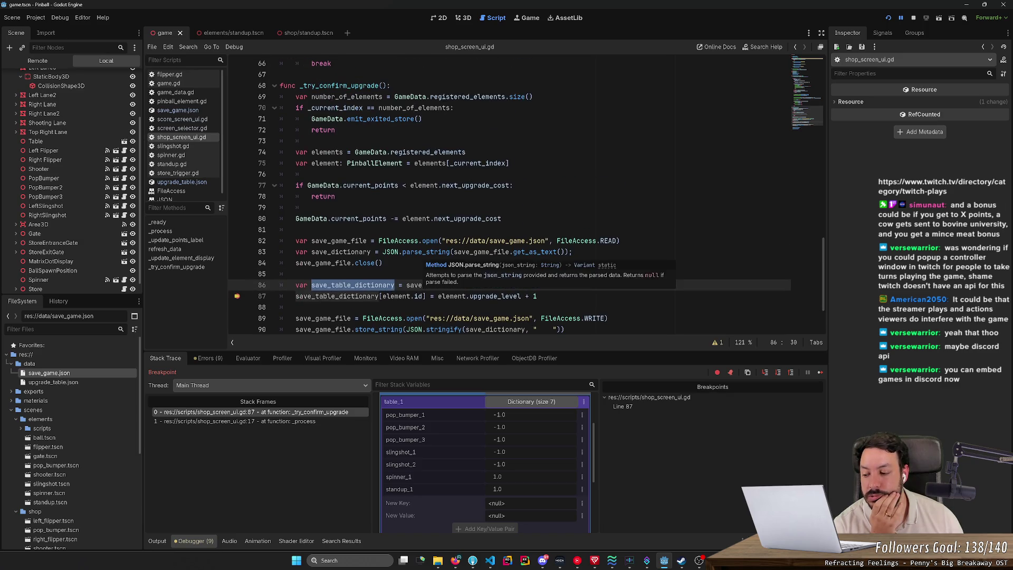
scroll(527, 211, "down", 1)
scroll(526, 197, "up", 2)
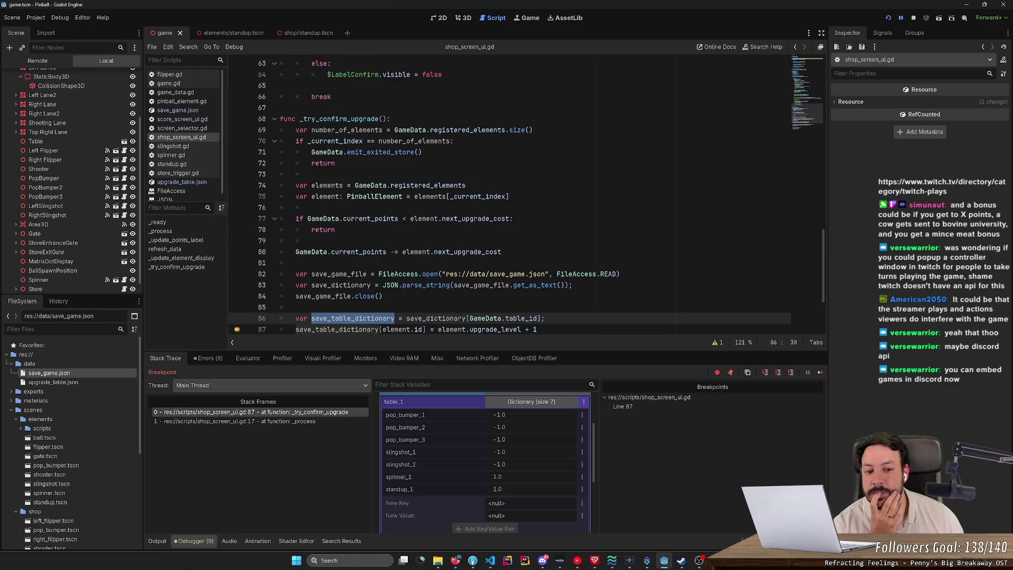
mouse_move(352, 318)
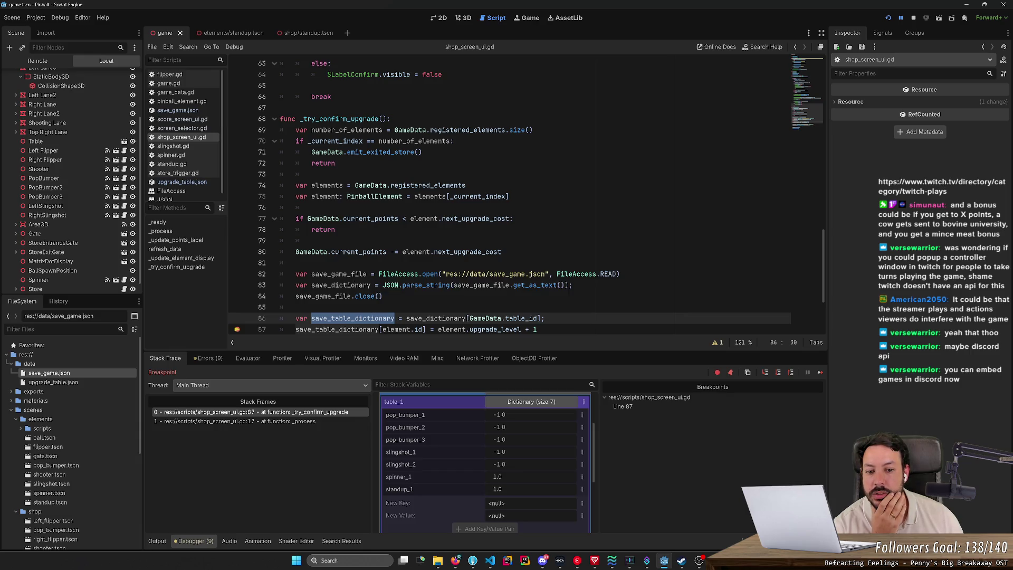
mouse_move(494, 285)
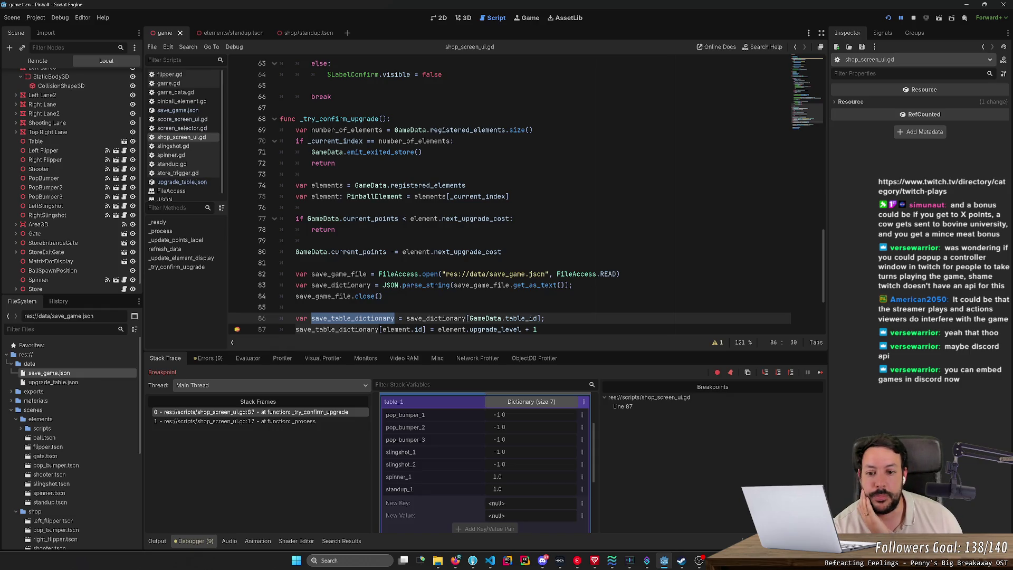
mouse_move(425, 285)
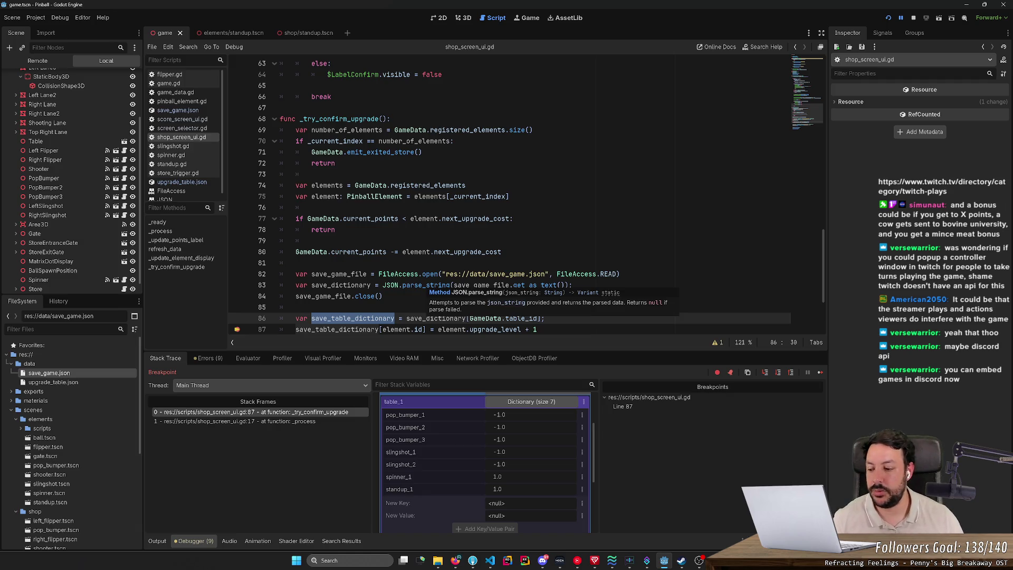
- Open the JSON class reference and read it, highlighting the to_native method description
left_click(422, 284, "ctrl")
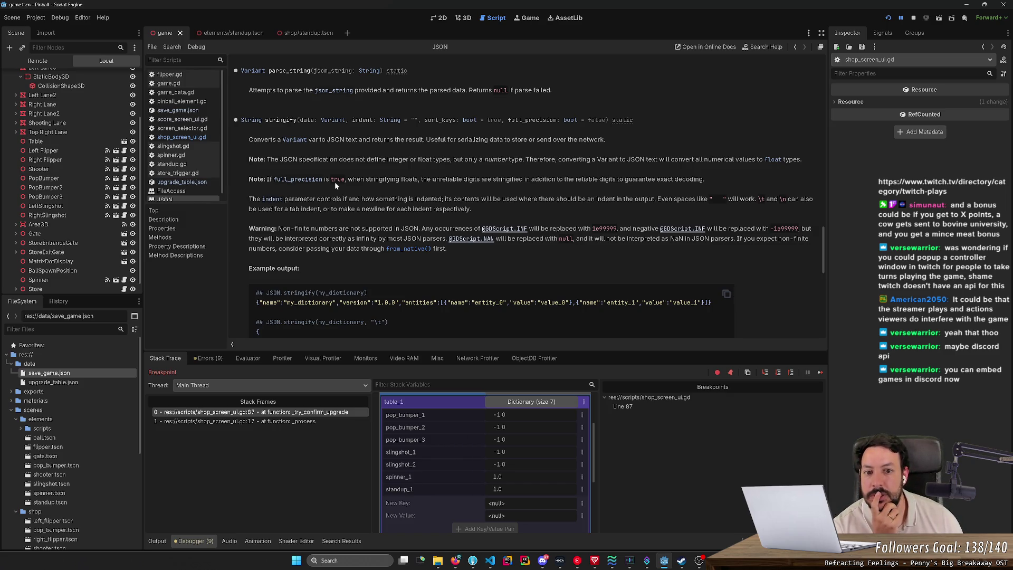
scroll(335, 182, "down", 8)
scroll(382, 245, "down", 3)
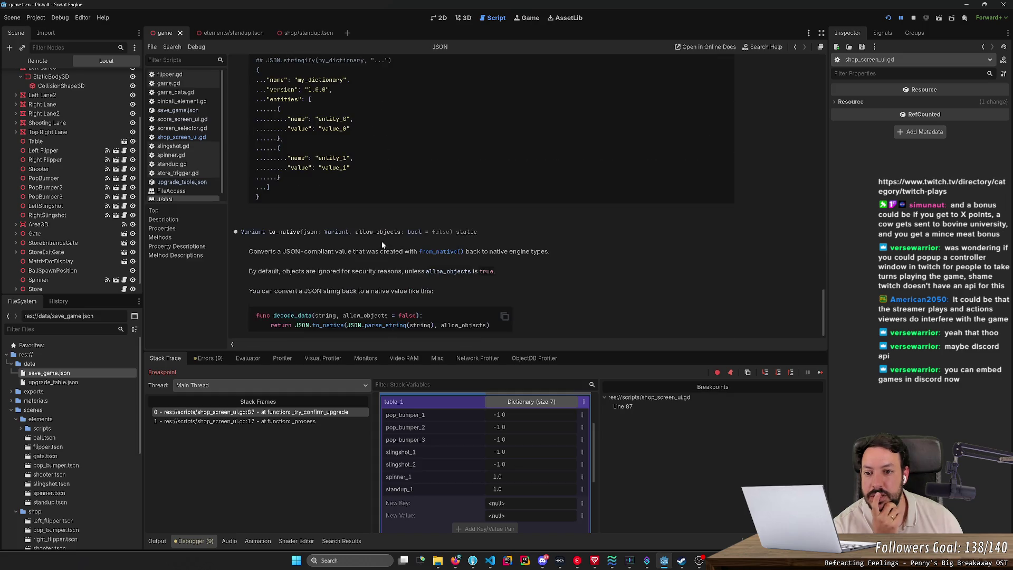
scroll(295, 241, "up", 8)
scroll(295, 220, "up", 6)
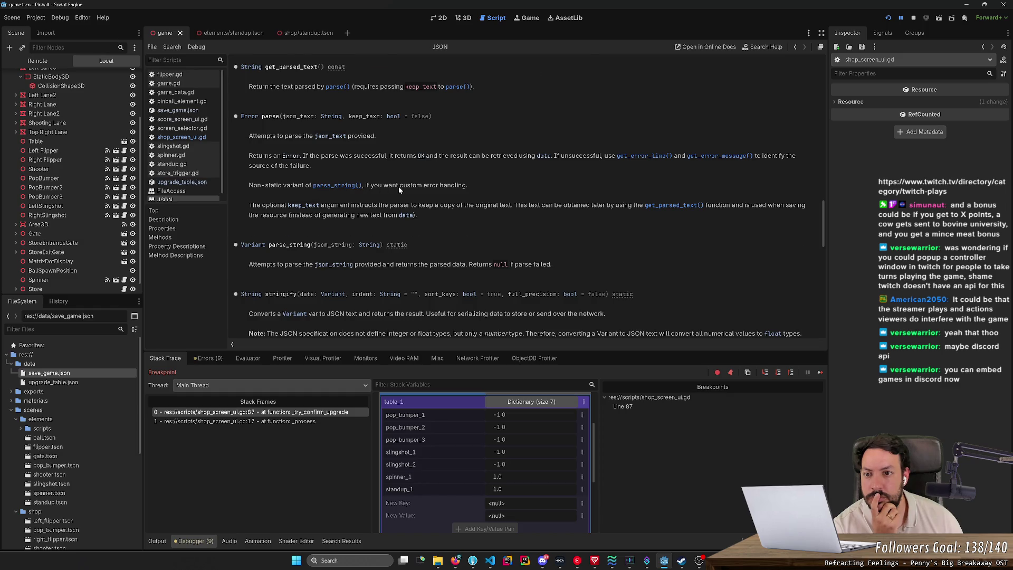
scroll(399, 190, "up", 3)
scroll(399, 191, "down", 5)
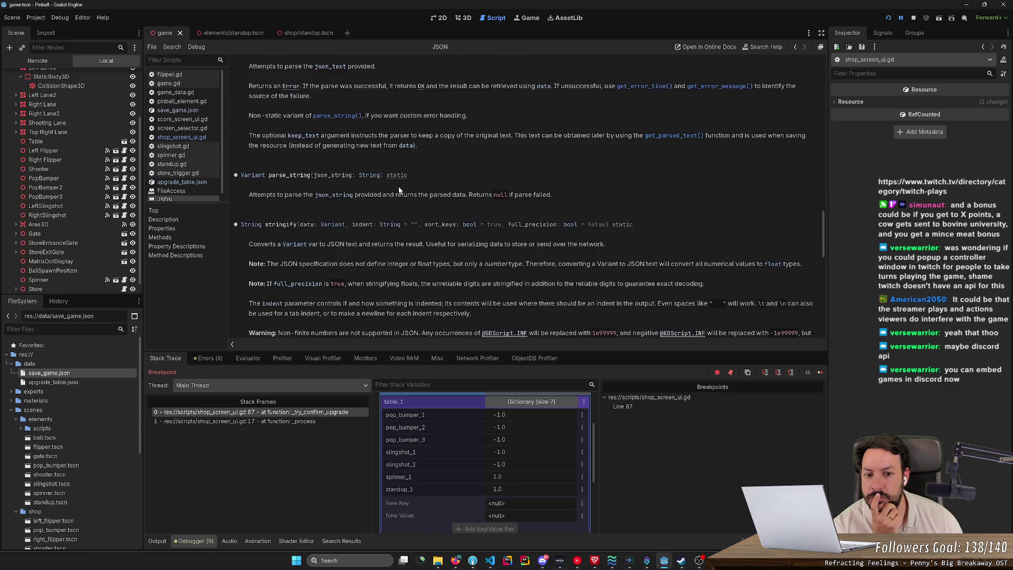
scroll(399, 190, "down", 10)
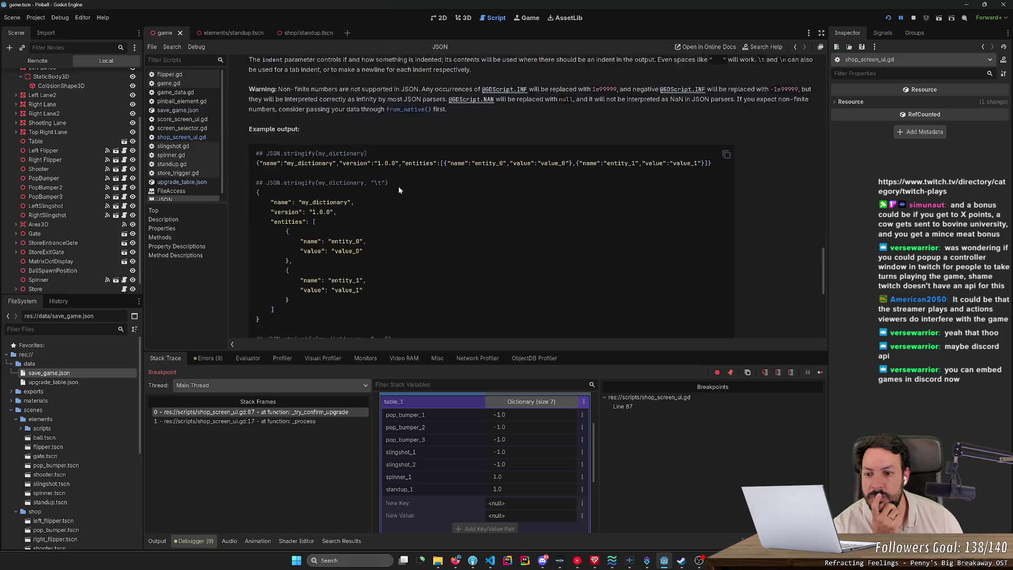
scroll(399, 190, "down", 6)
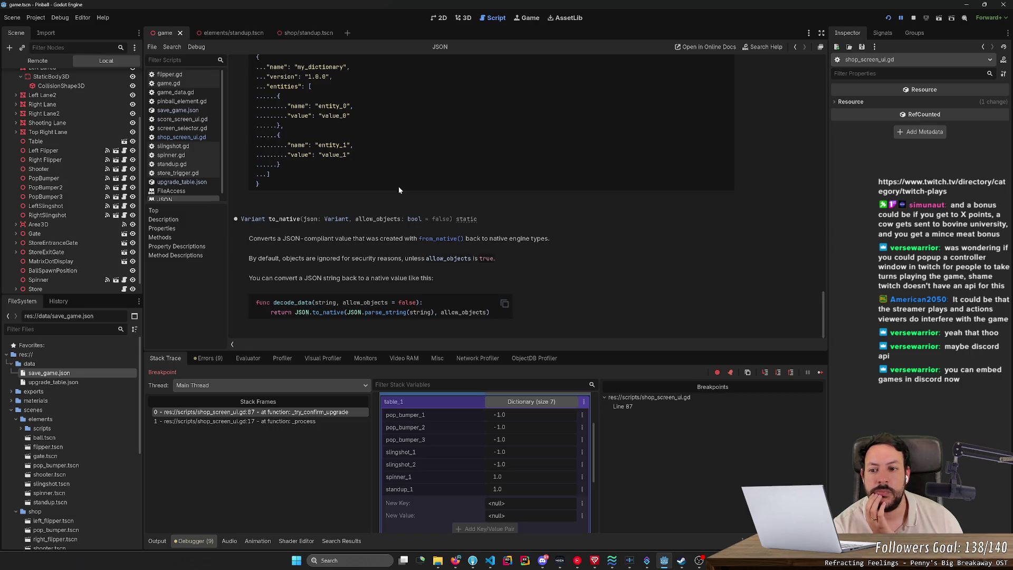
left_click_drag(293, 241, 367, 241)
left_click(370, 241)
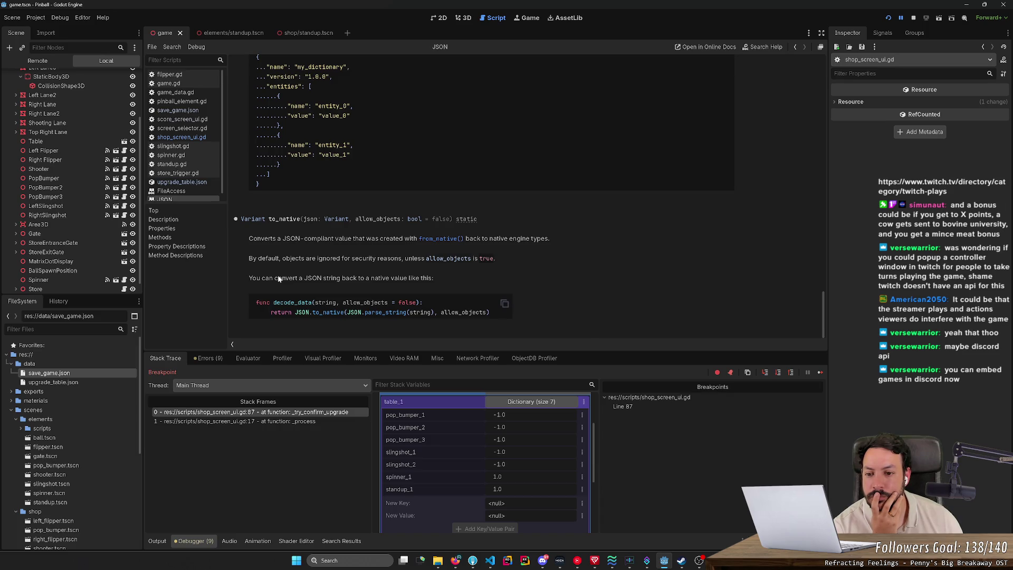
left_click_drag(254, 239, 550, 239)
left_click(549, 239)
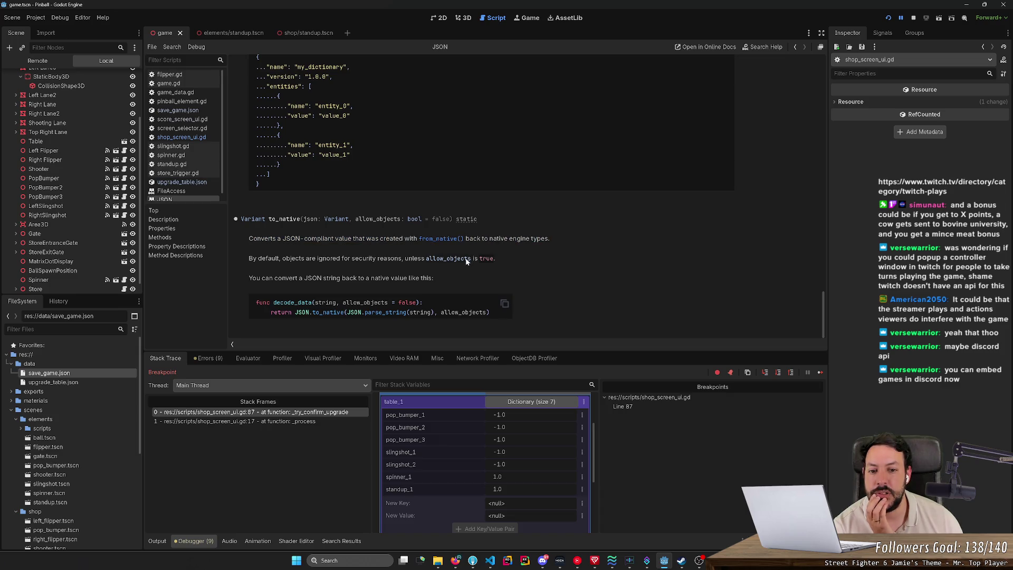
- Scroll back through the JSON reference, then return to the shop_screen_ui.gd script
scroll(449, 241, "up", 10)
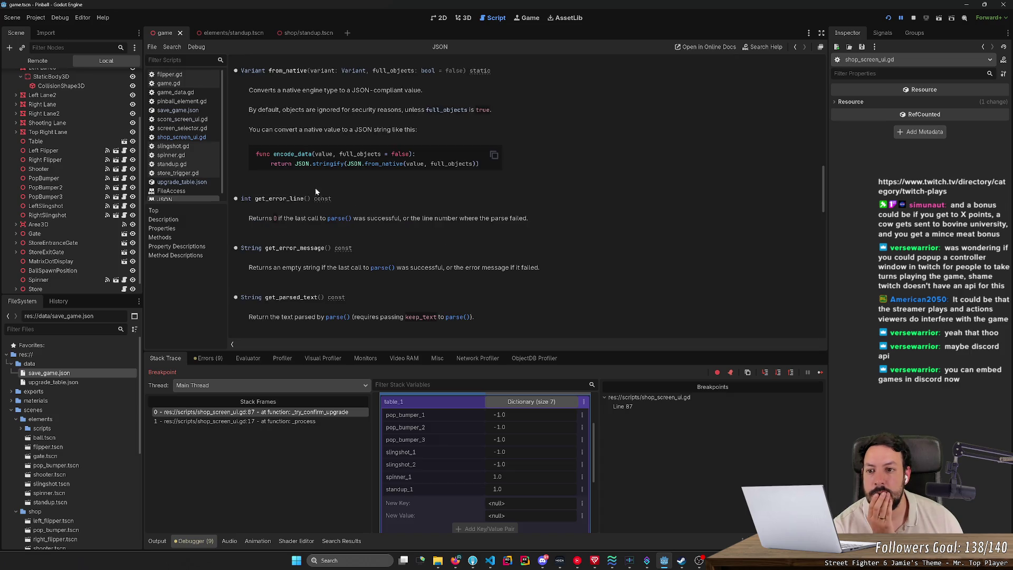
scroll(297, 184, "up", 3)
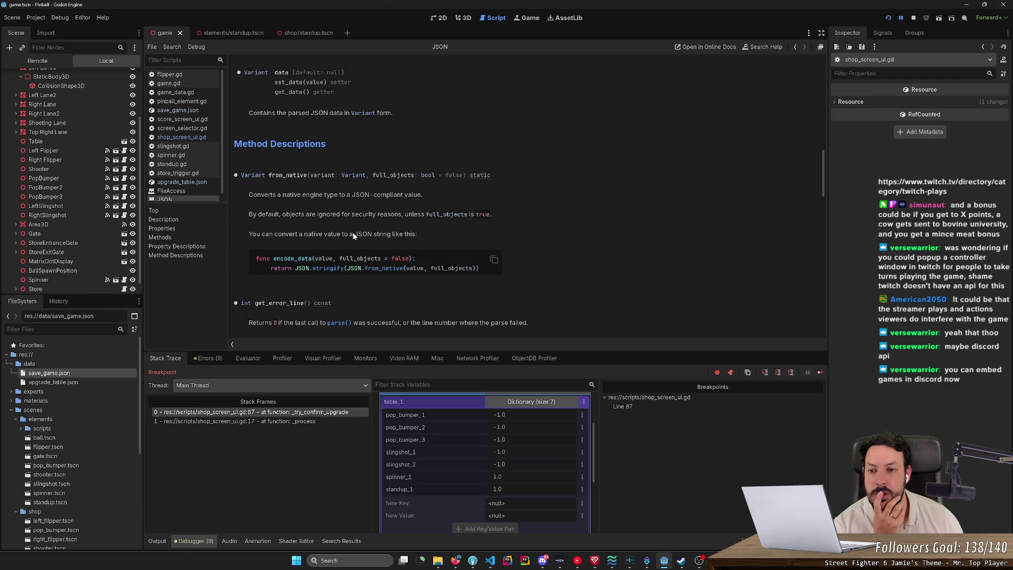
scroll(353, 232, "up", 5)
scroll(354, 238, "up", 1)
scroll(353, 238, "up", 7)
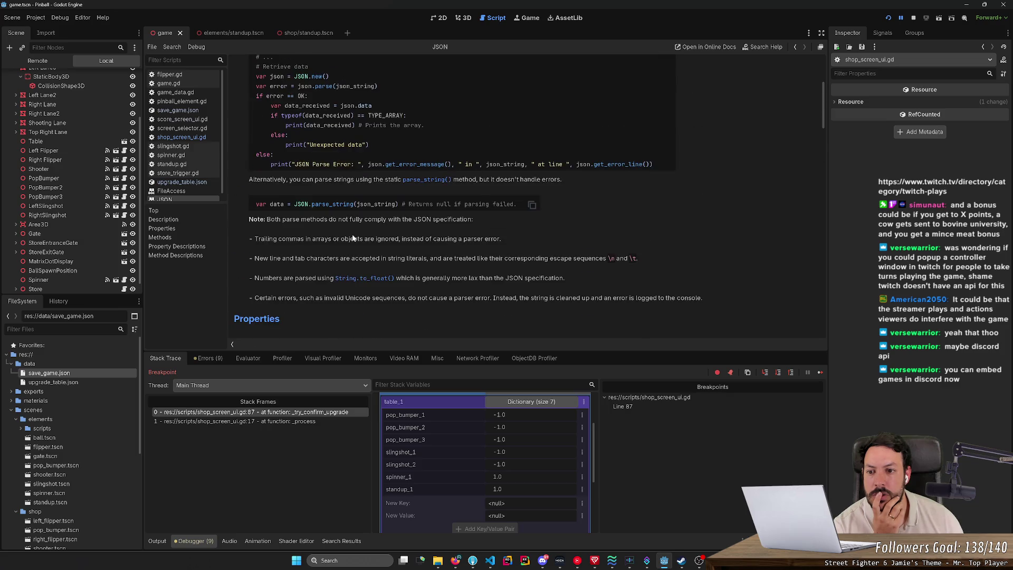
scroll(347, 243, "up", 4)
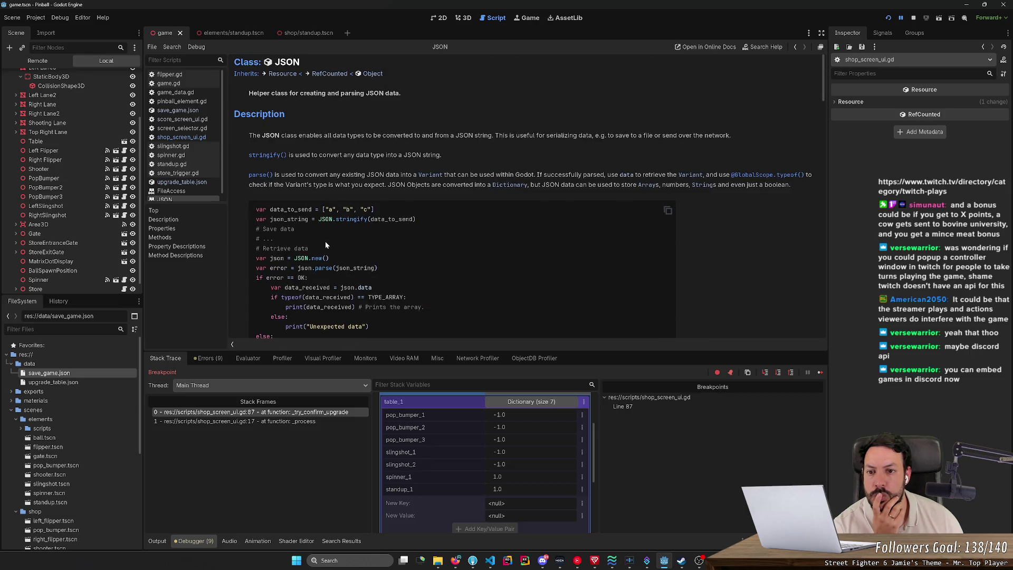
scroll(325, 242, "down", 15)
scroll(326, 242, "down", 10)
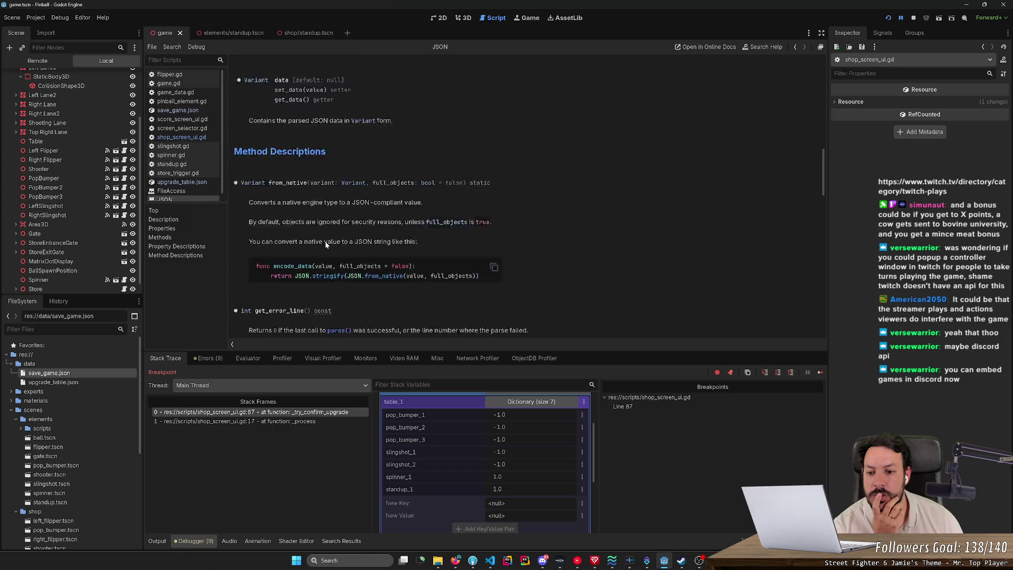
scroll(325, 242, "down", 7)
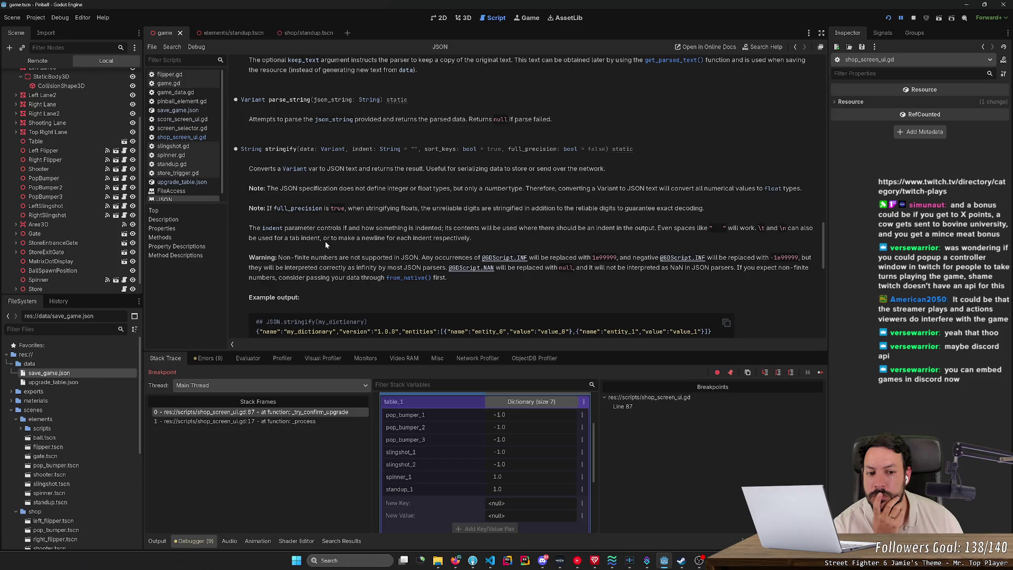
scroll(325, 242, "down", 10)
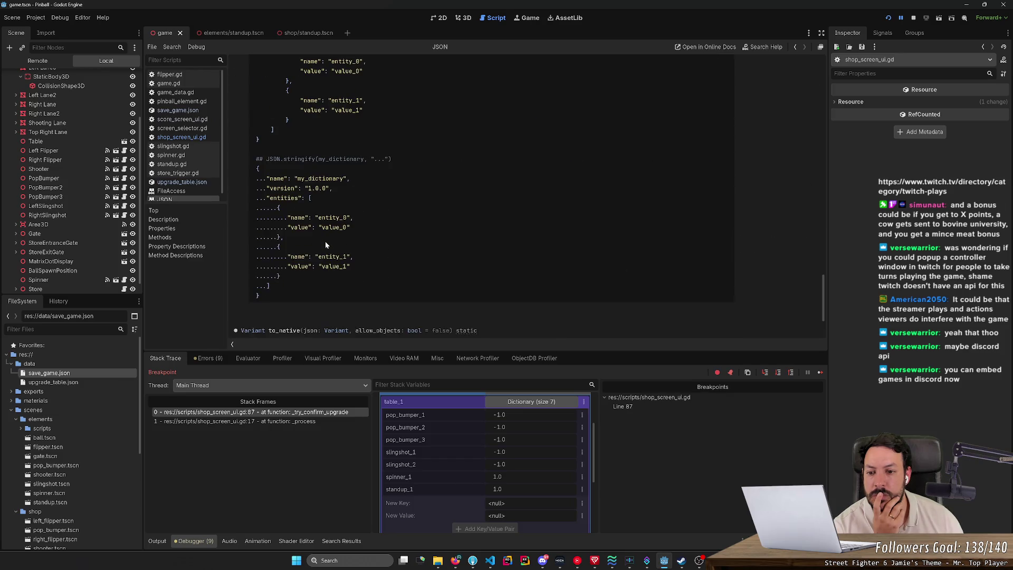
scroll(325, 242, "down", 3)
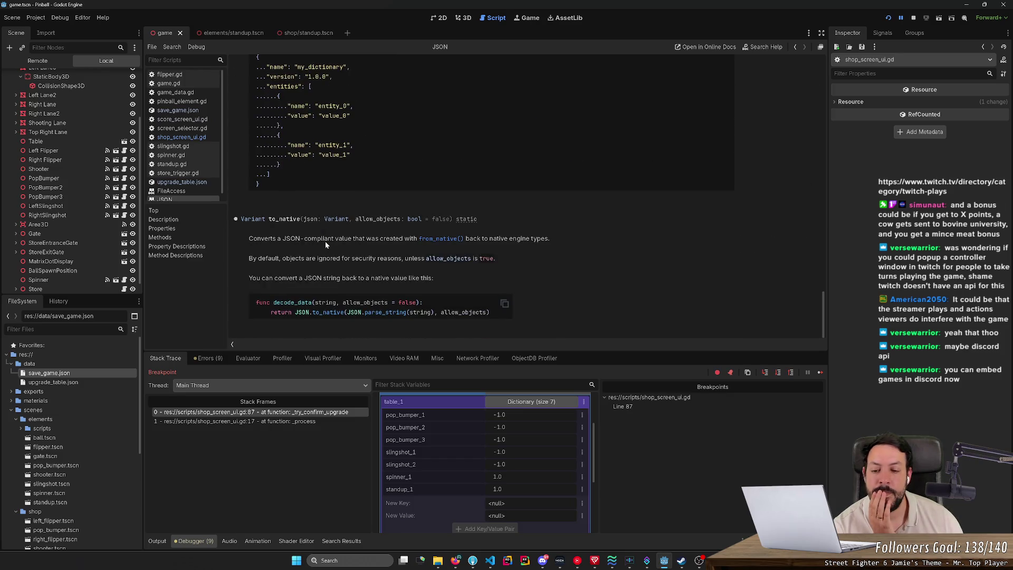
scroll(325, 242, "up", 1)
scroll(325, 242, "down", 1)
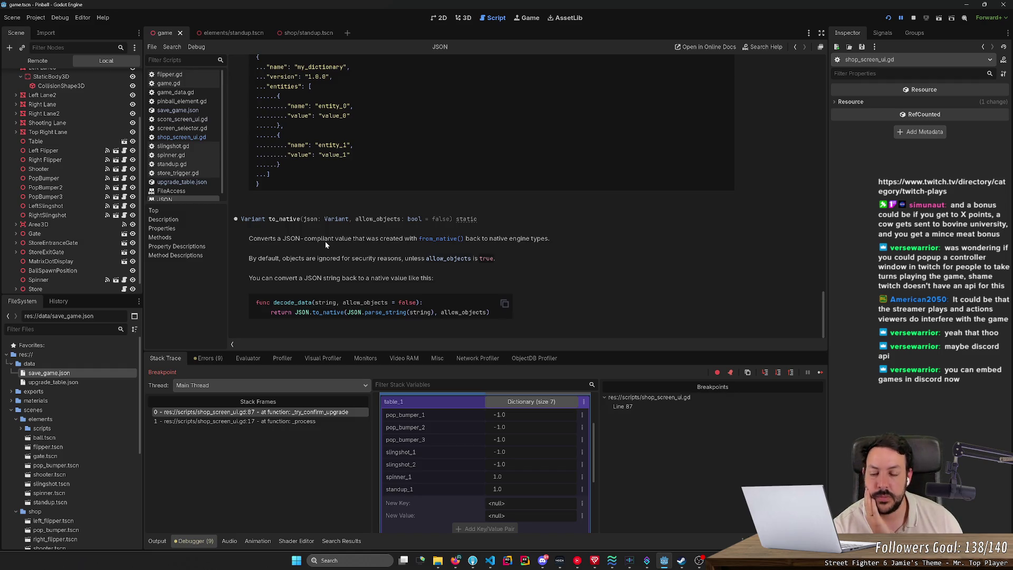
scroll(325, 241, "up", 2)
scroll(330, 237, "down", 2)
key("alt+Left")
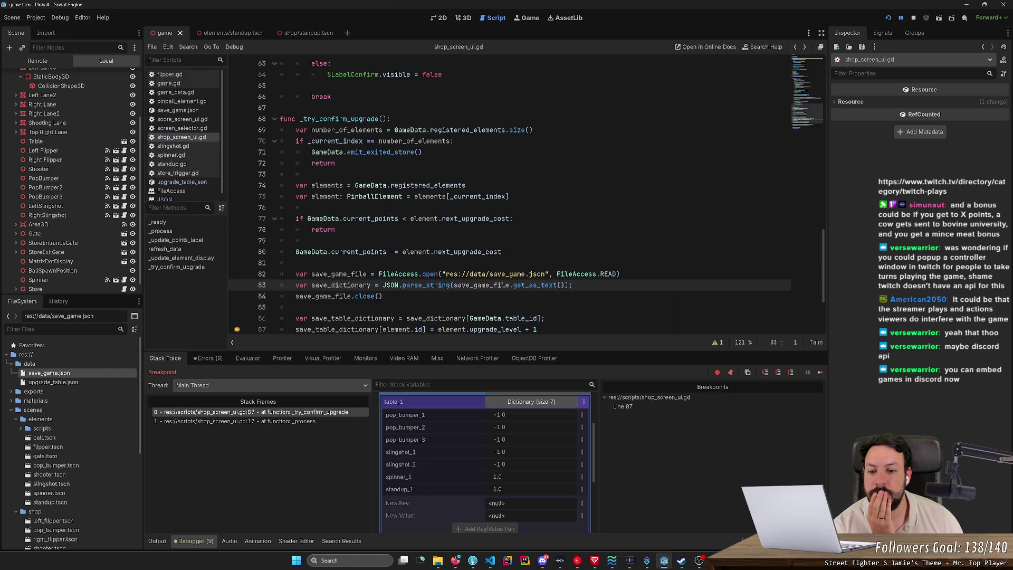
- Inspect the JSON.parse_string call on line 83, then switch to the web browser
scroll(331, 237, "down", 2)
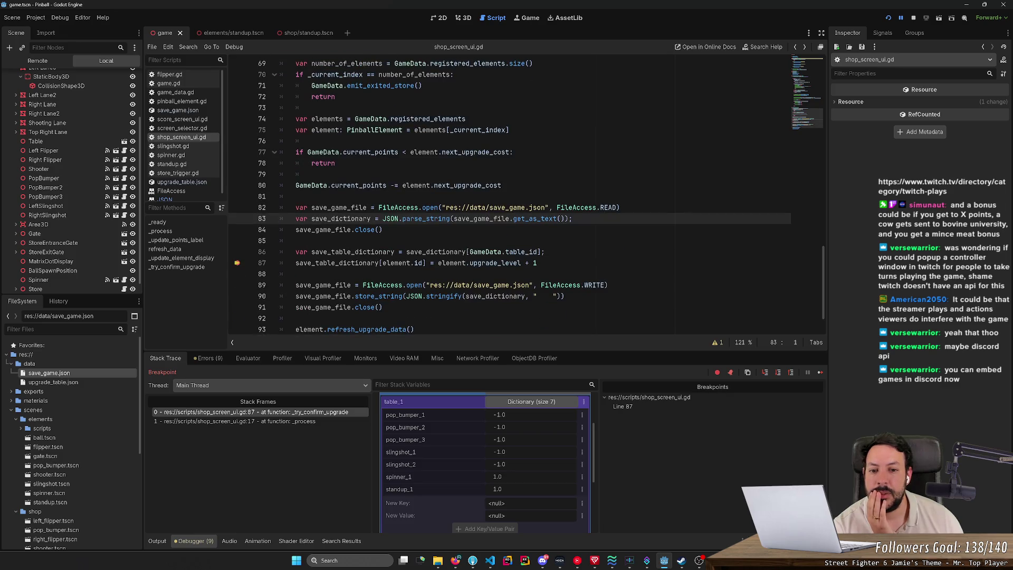
left_click(418, 219)
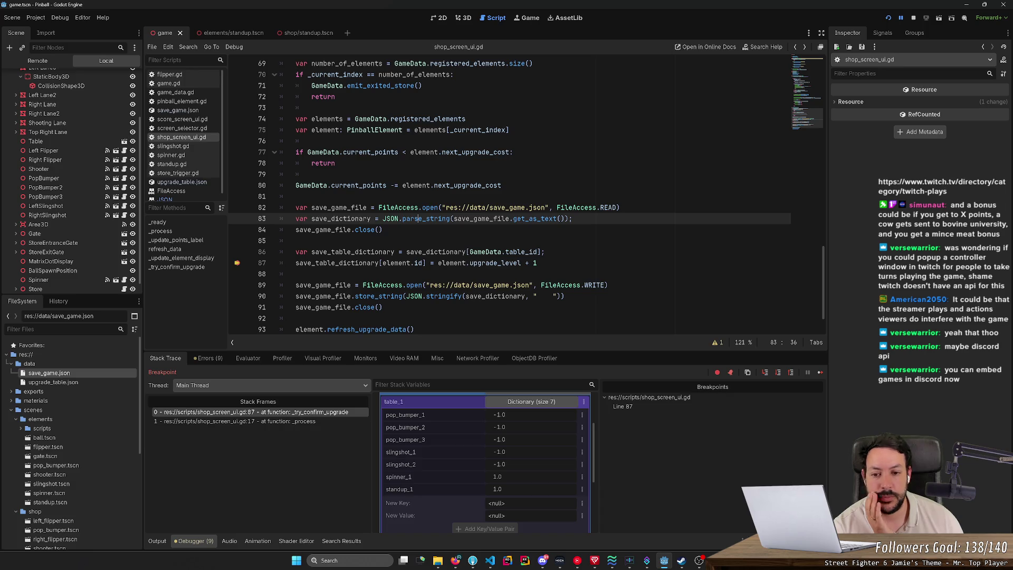
left_click_drag(383, 218, 451, 219)
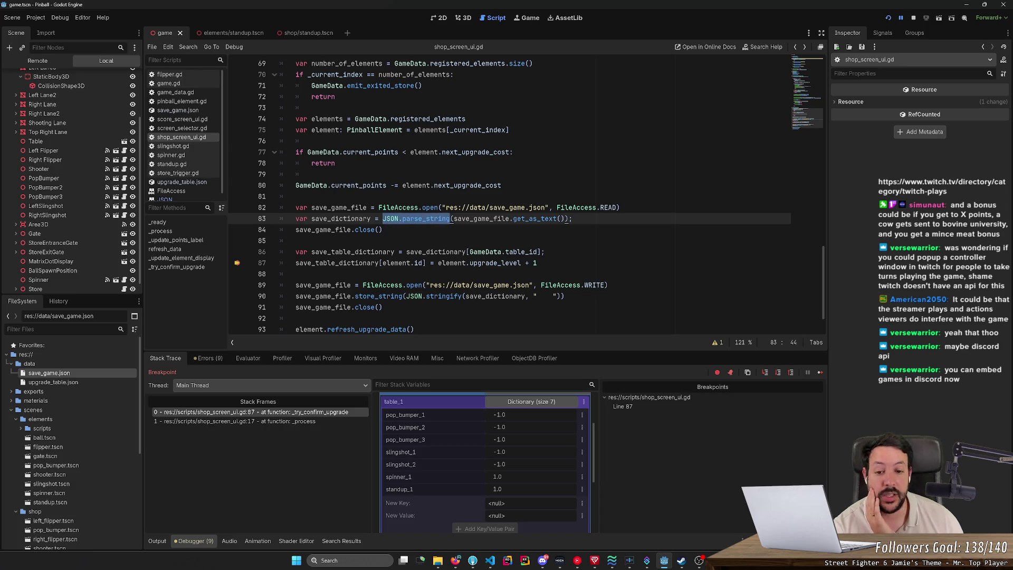
left_click(343, 219)
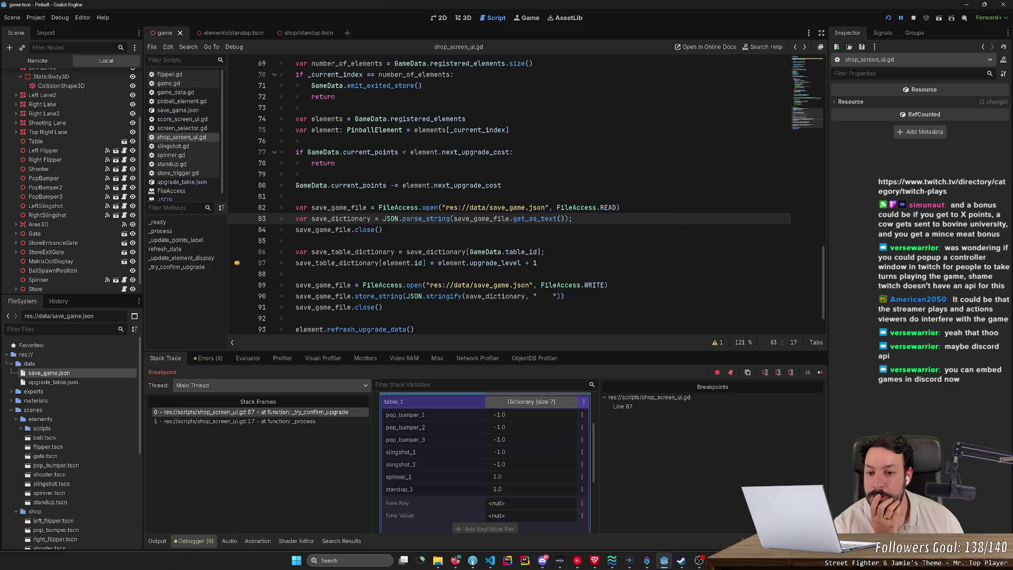
mouse_move(343, 218)
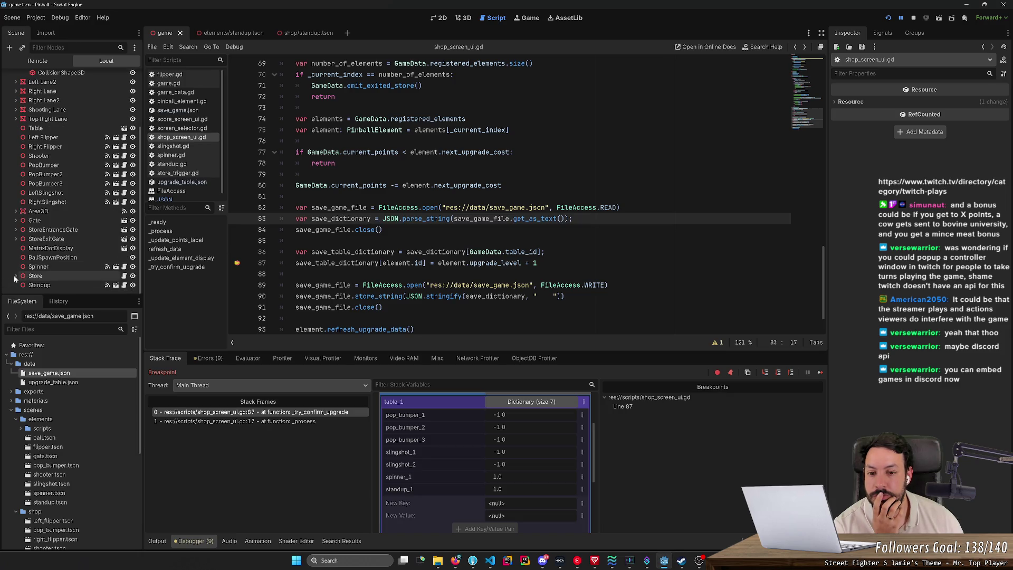
double_click(391, 219)
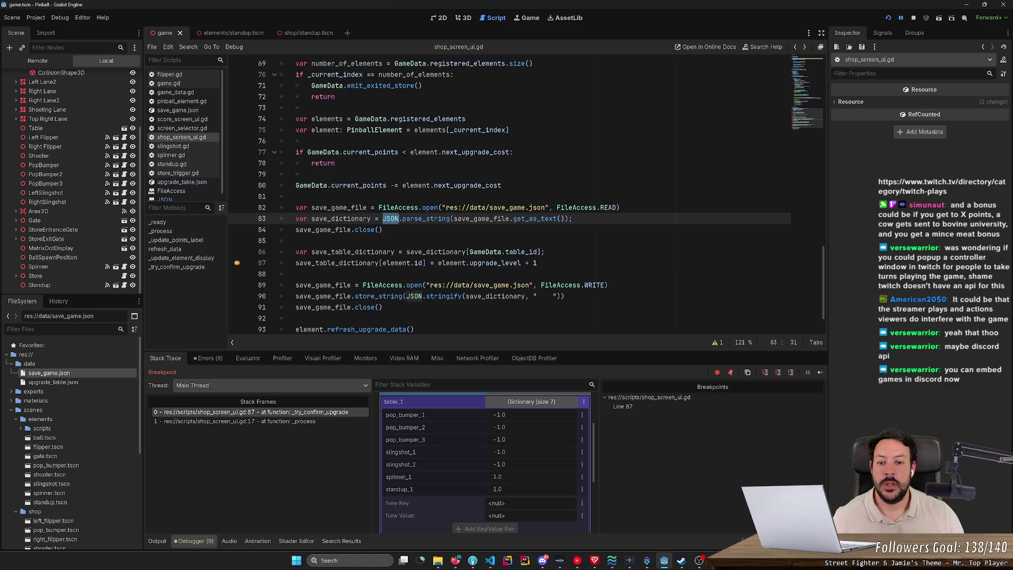
left_click(455, 561)
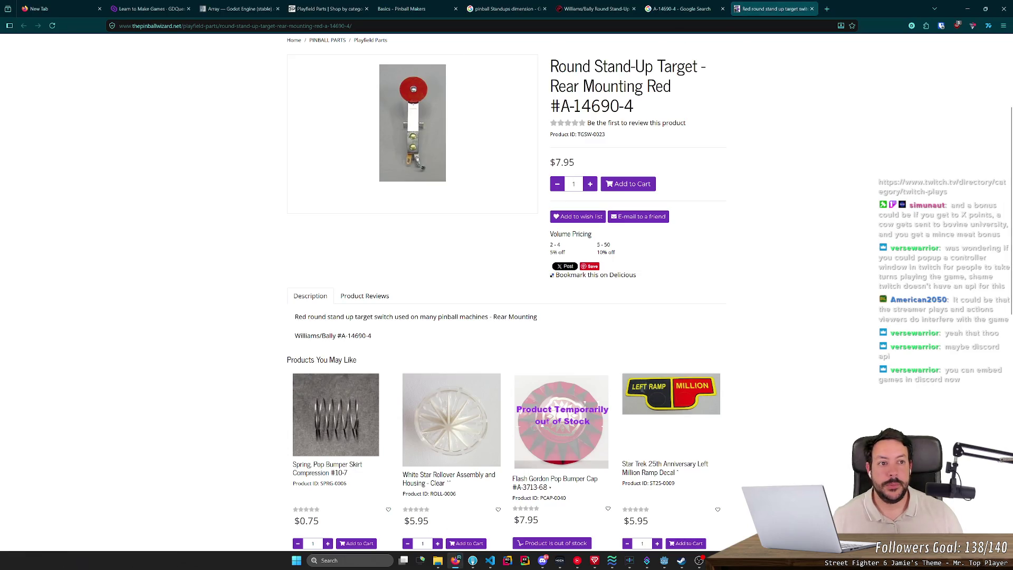
- Search Google in a new tab for 'godot JSON.parse_string types'
key("ctrl+t")
type("godot JSON.parse_string")
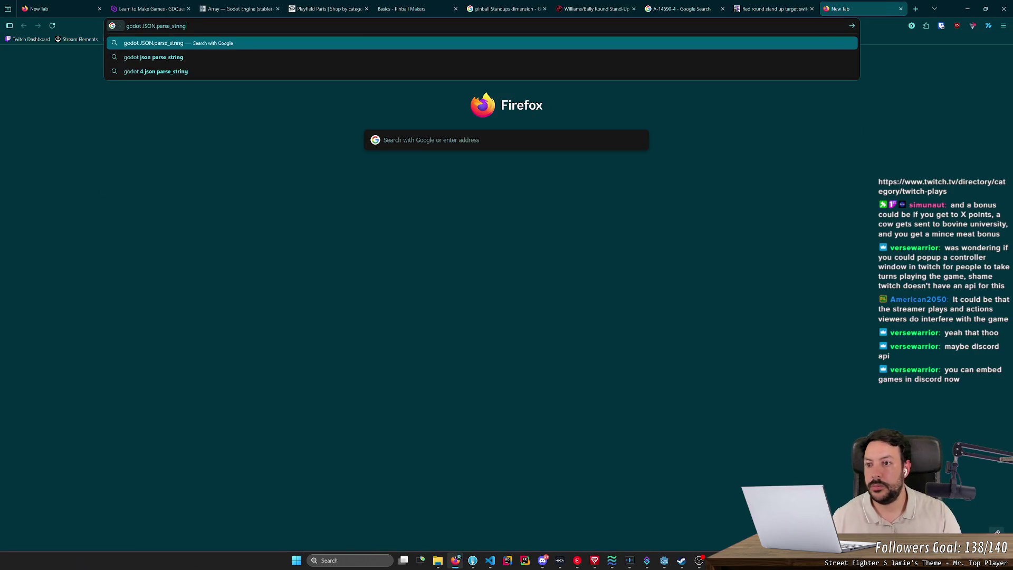
key("Return")
left_click(324, 55)
type("types")
key("Return")
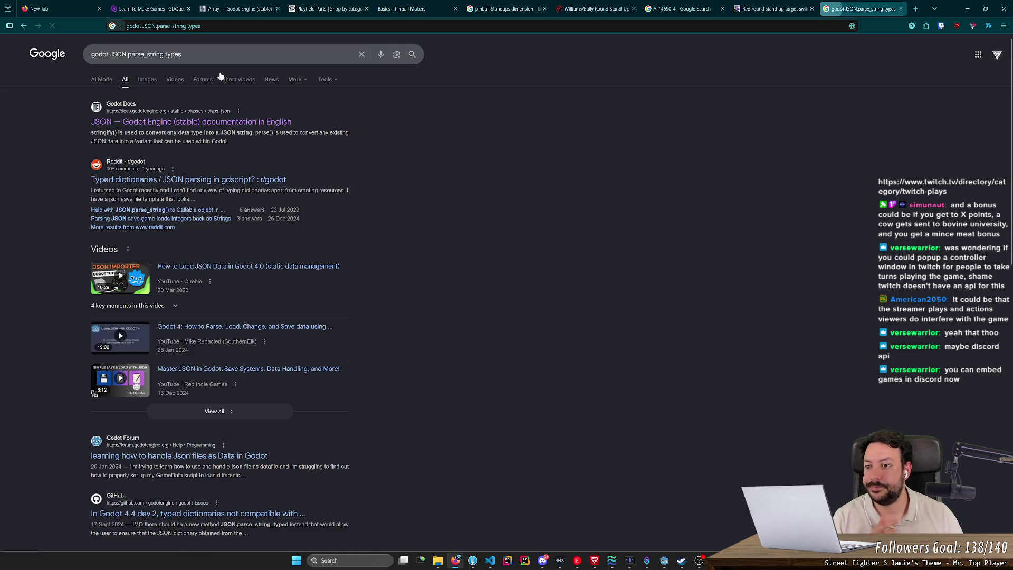
- Open the Reddit typed-dictionaries thread and follow its link to the Zodot repository
left_click(142, 180)
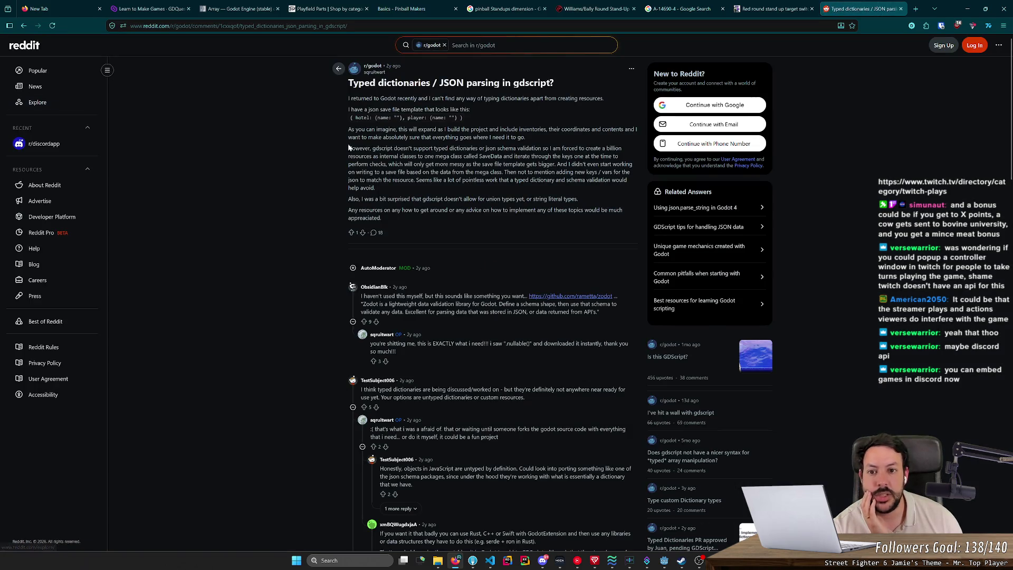
left_click_drag(373, 99, 577, 104)
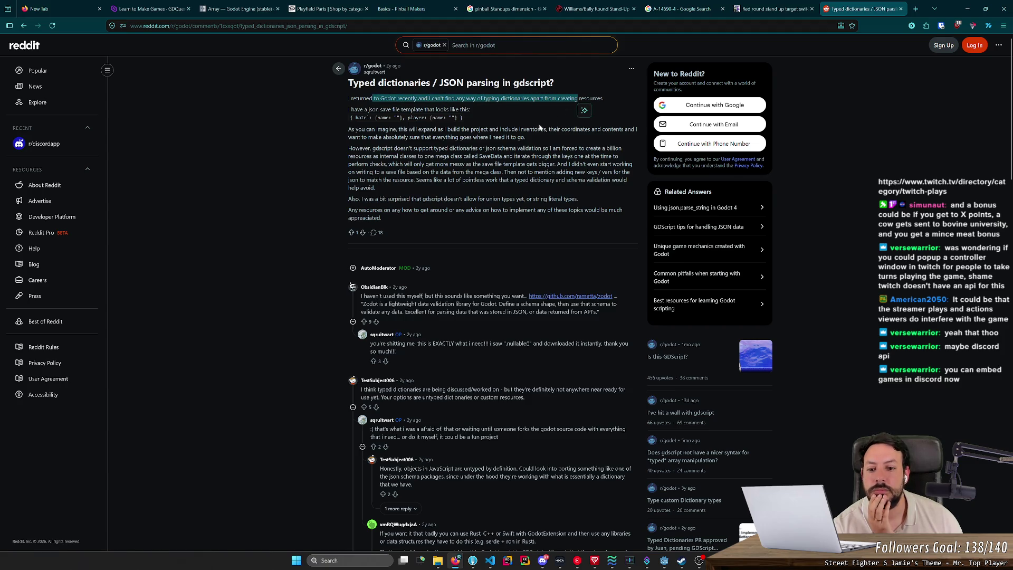
middle_click(571, 296)
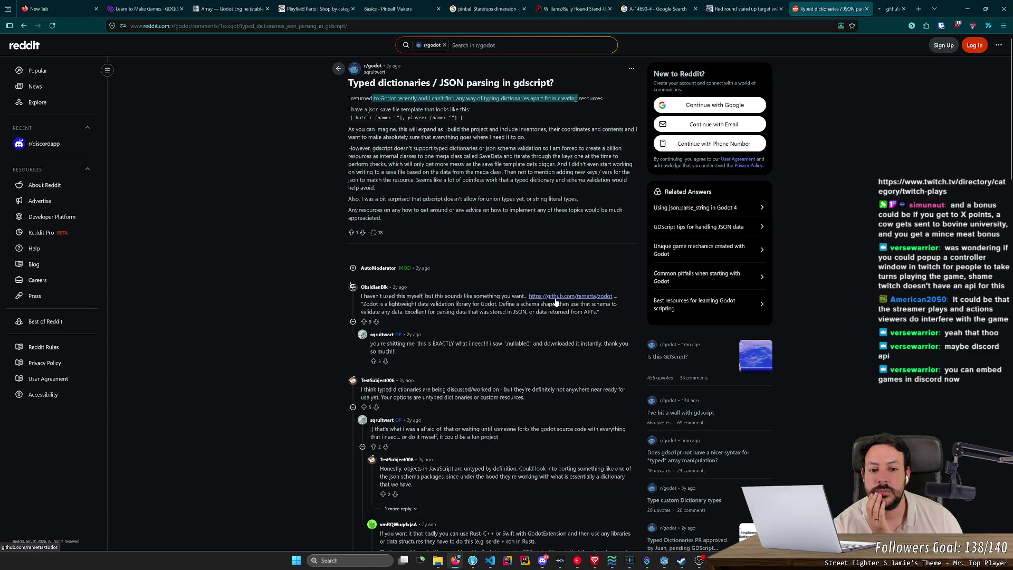
left_click(897, 5)
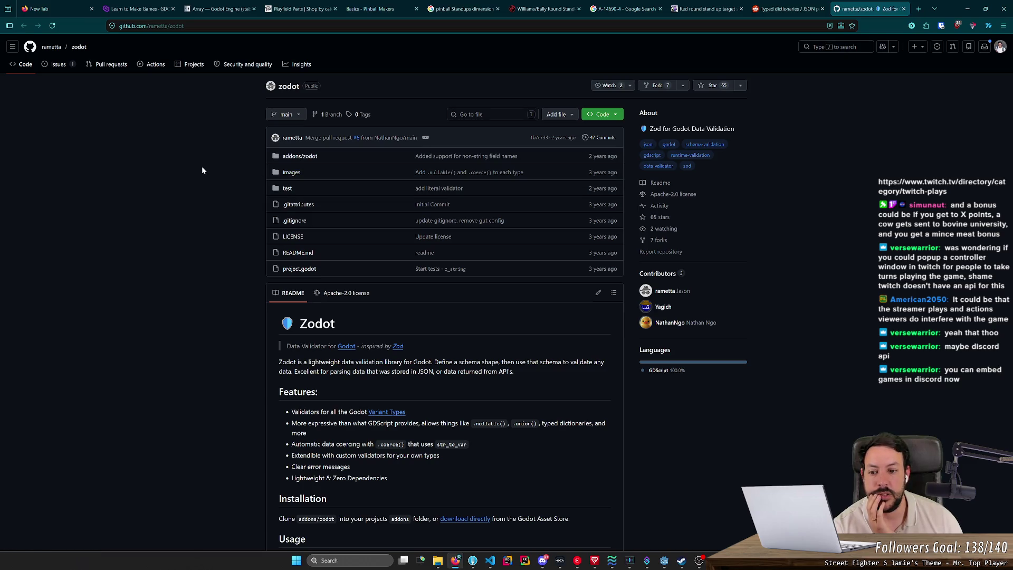
- Open the linked Zod library page in a new tab, skim it, and close it
scroll(201, 166, "down", 2)
middle_click(397, 222)
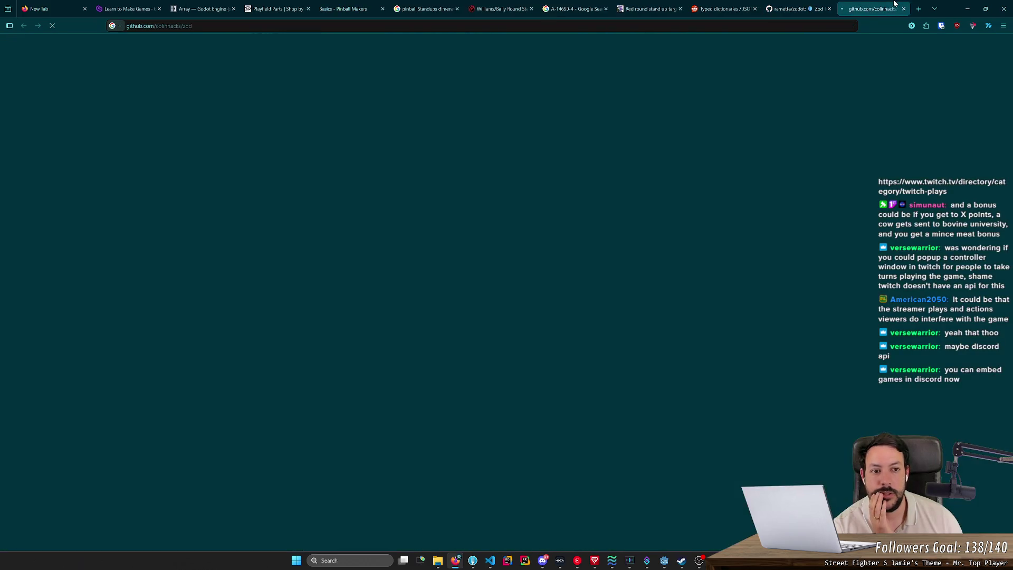
left_click(892, 7)
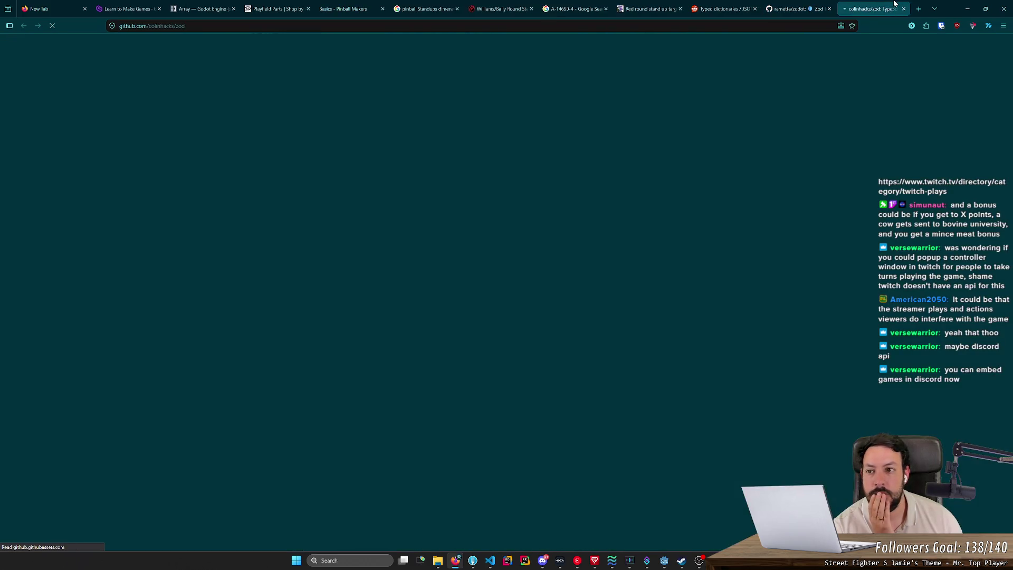
scroll(776, 171, "down", 5)
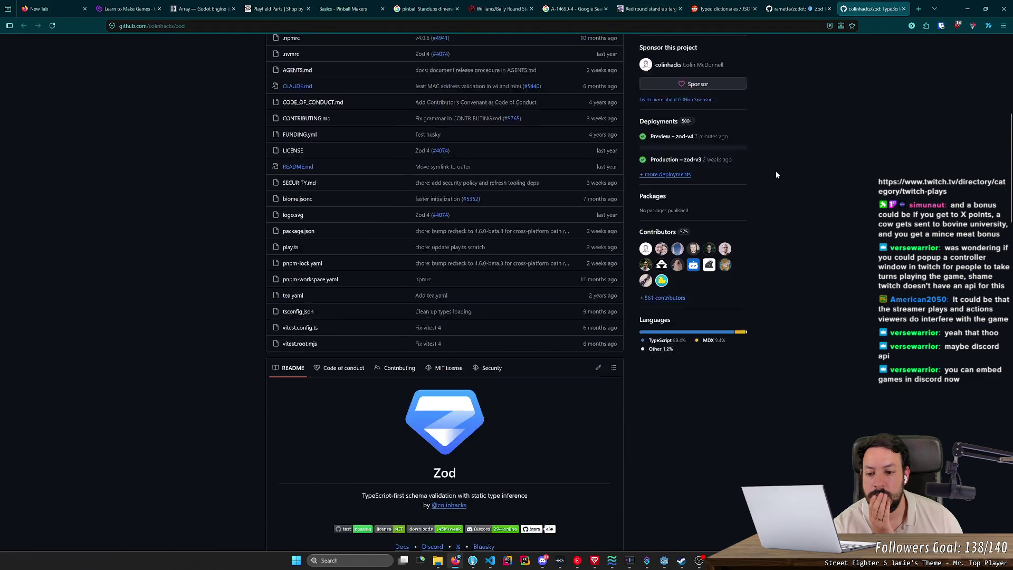
scroll(776, 175, "down", 1)
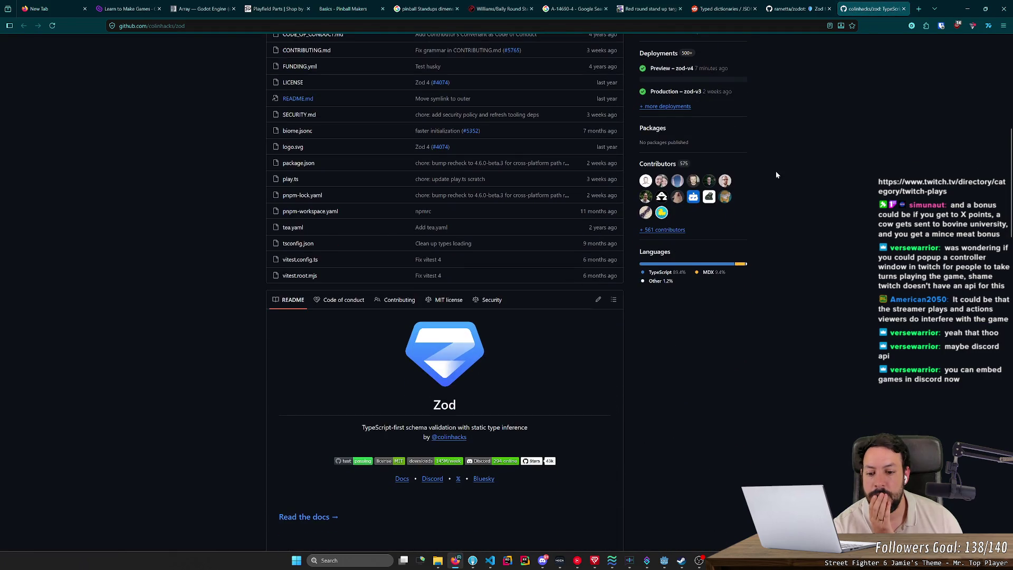
scroll(776, 175, "down", 4)
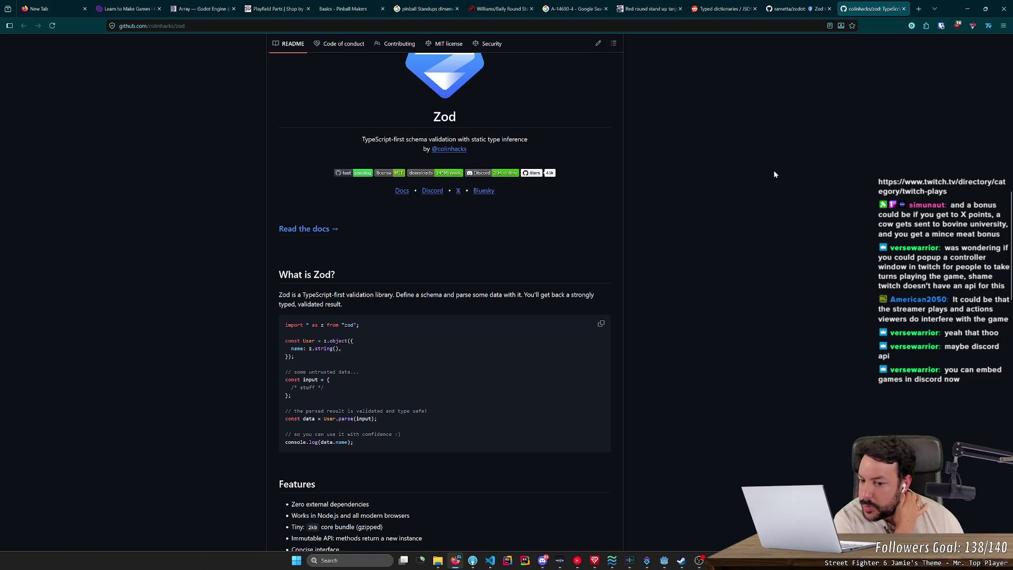
left_click(903, 8)
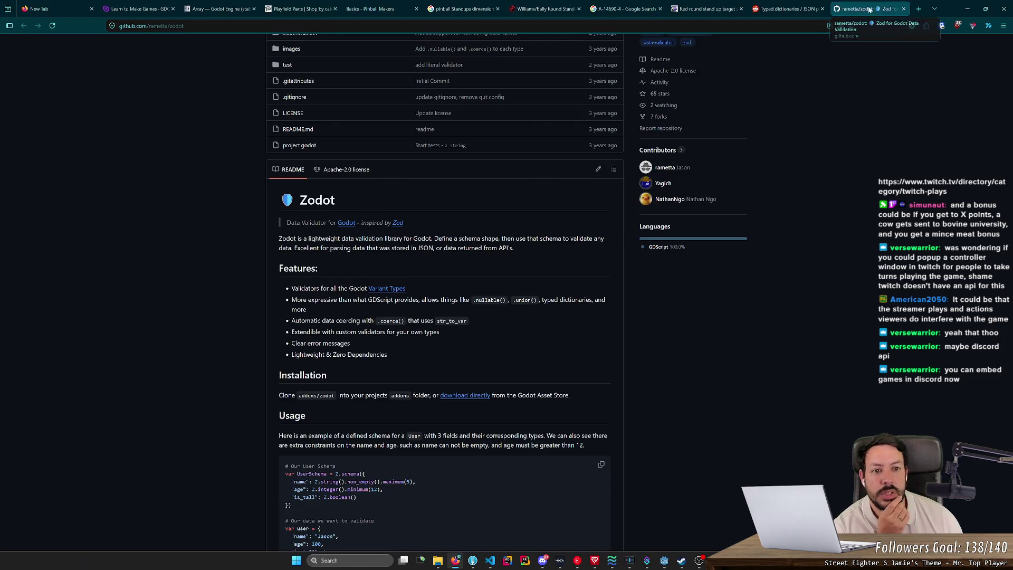
- Read Zodot's README parse examples and type list, then close the tab back to Reddit
scroll(348, 206, "down", 4)
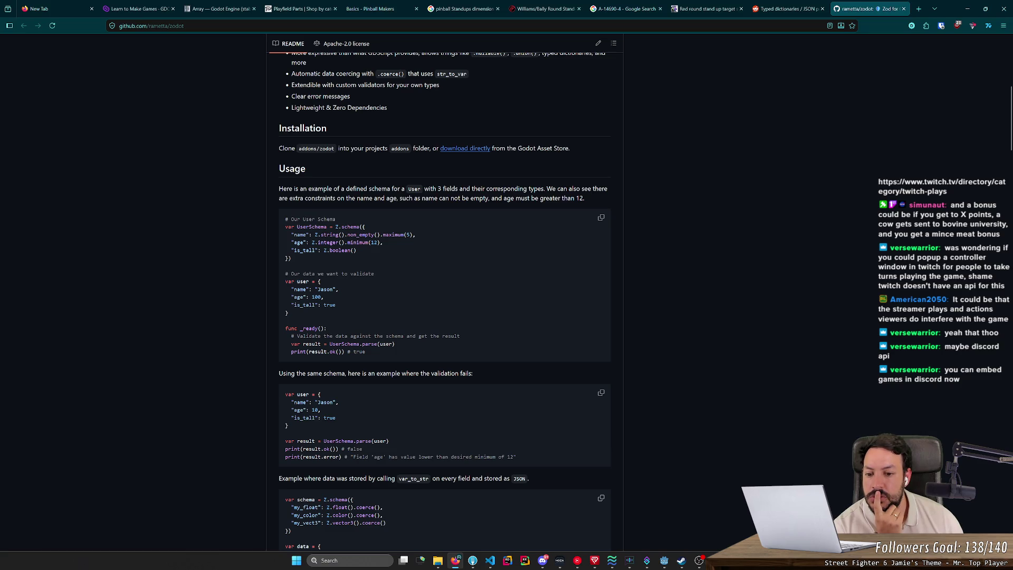
left_click_drag(340, 313, 283, 279)
left_click(283, 278)
left_click_drag(330, 344, 378, 344)
left_click(378, 344)
double_click(310, 344)
scroll(325, 265, "down", 3)
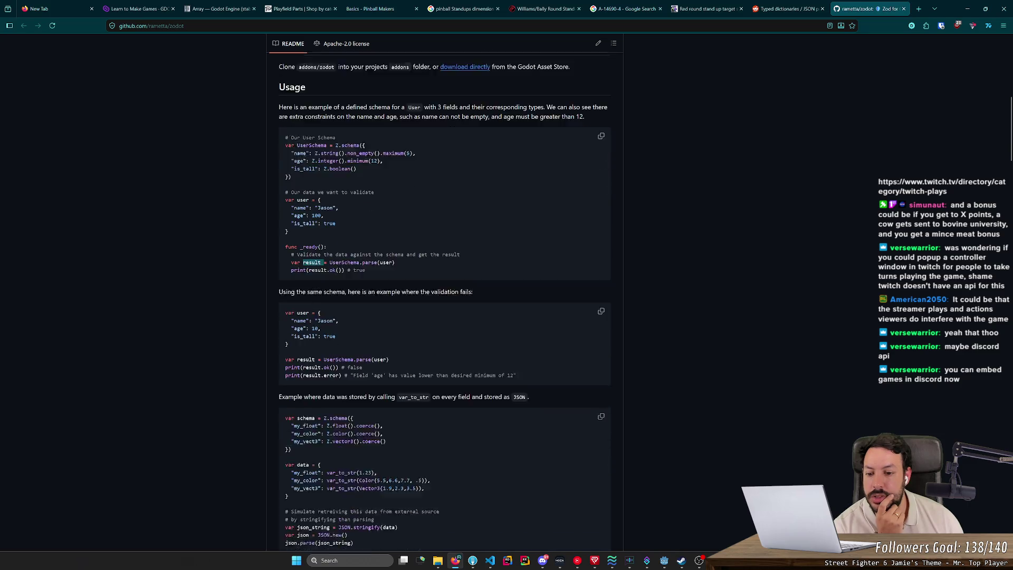
scroll(325, 266, "down", 10)
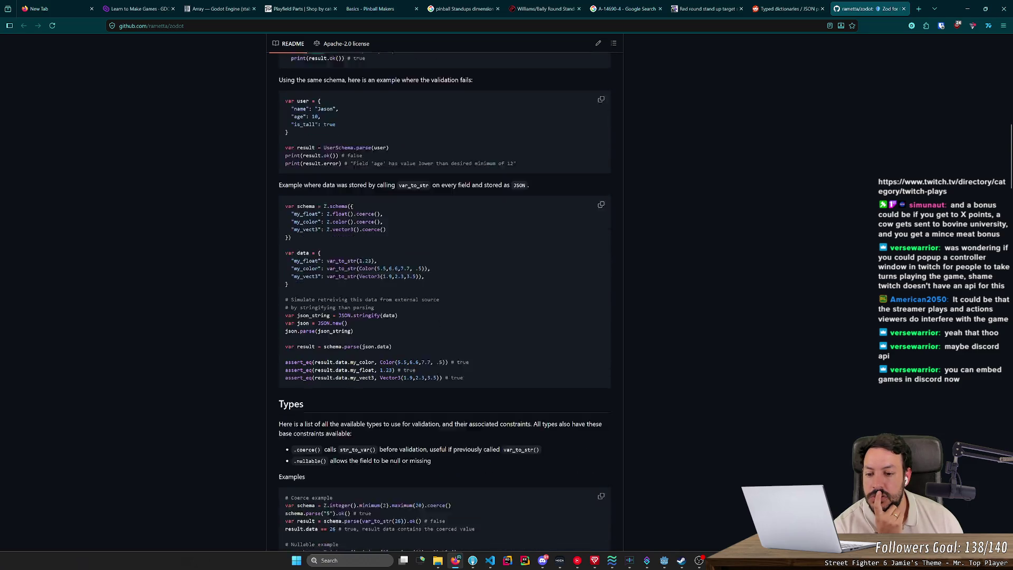
scroll(238, 270, "down", 11)
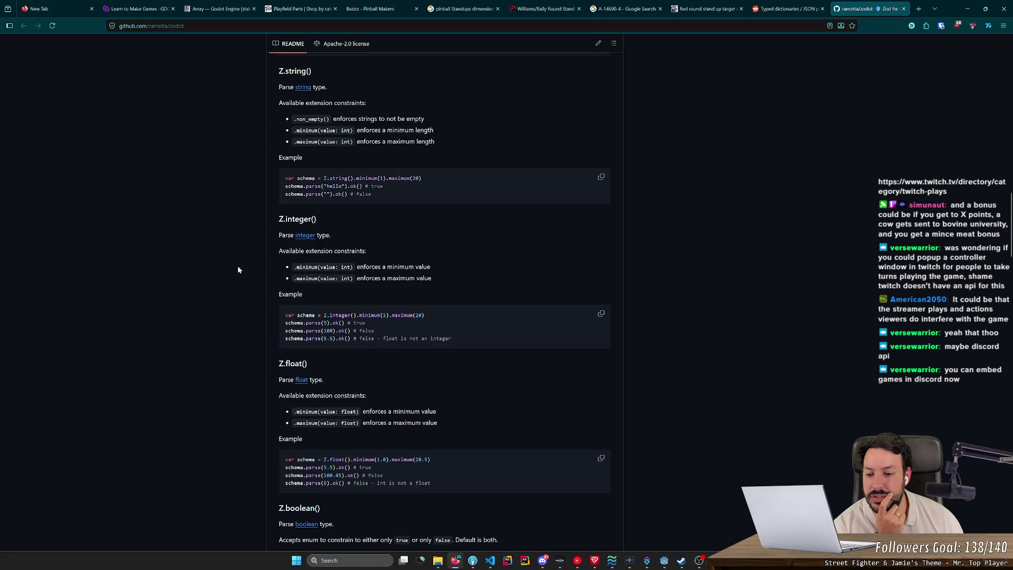
middle_click(860, 10)
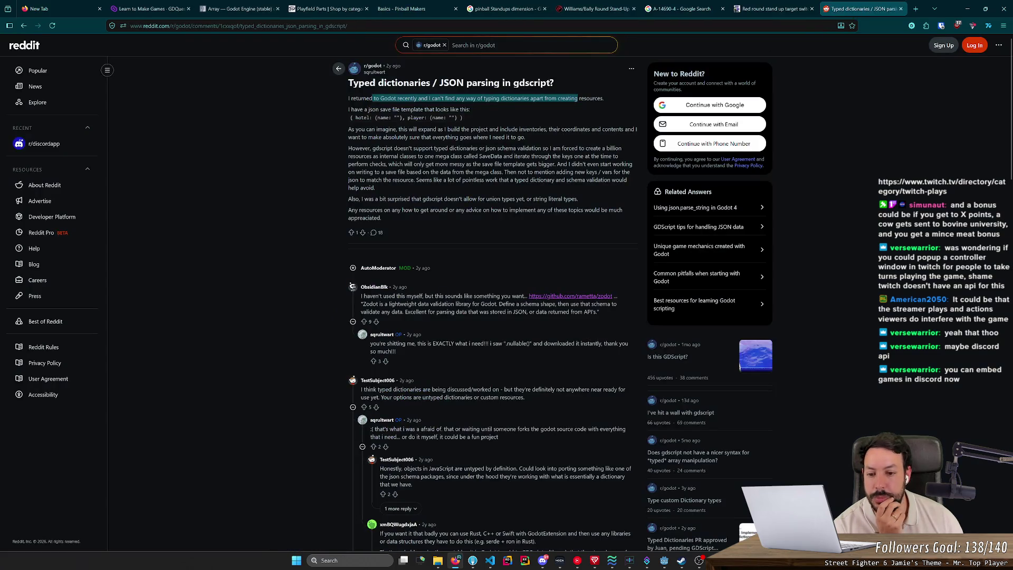
- Read through the Reddit thread and expand the '2 more replies' under a comment
middle_click(274, 261)
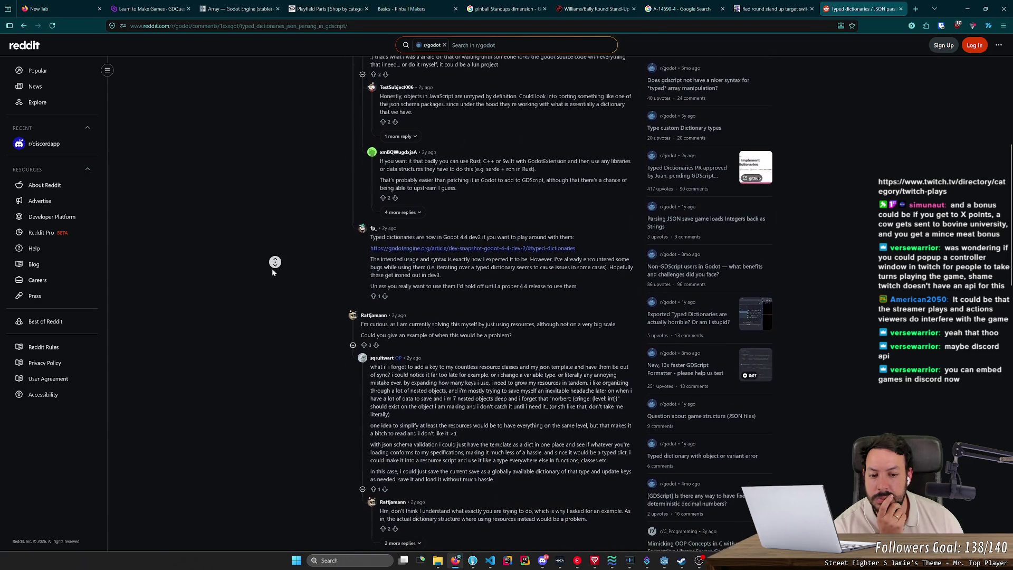
middle_click(272, 272)
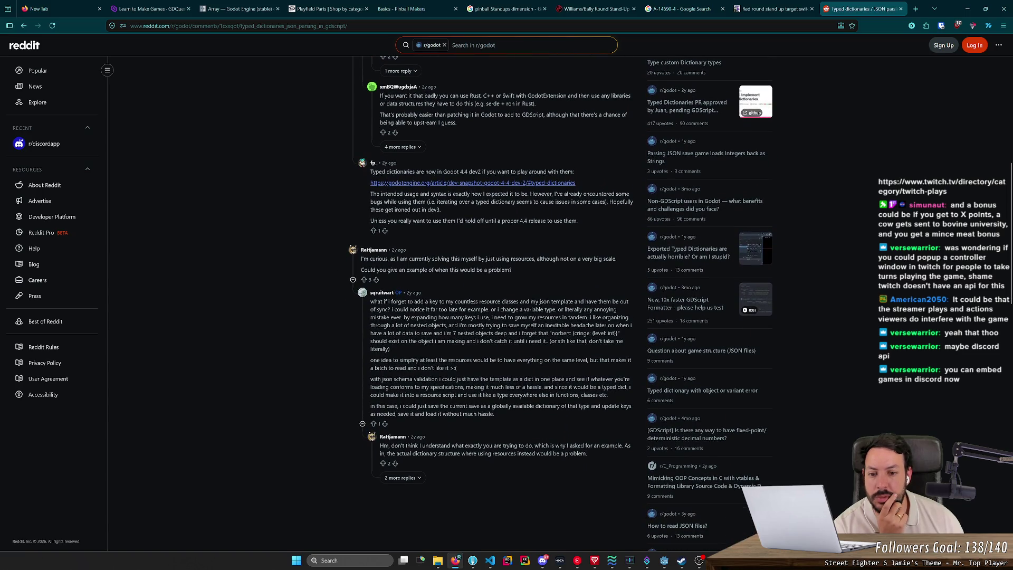
left_click_drag(445, 258, 535, 259)
left_click(535, 259)
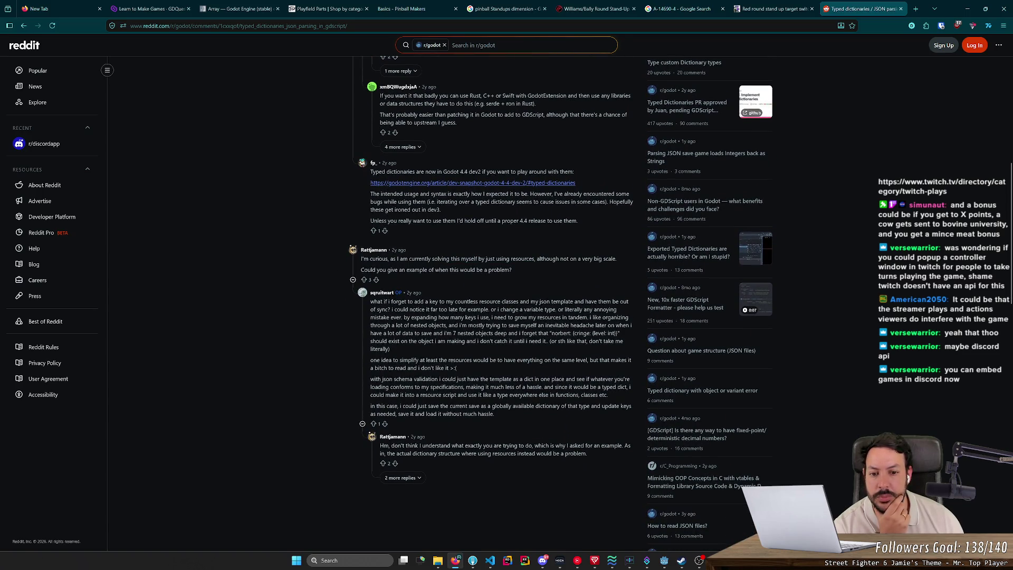
scroll(402, 271, "down", 4)
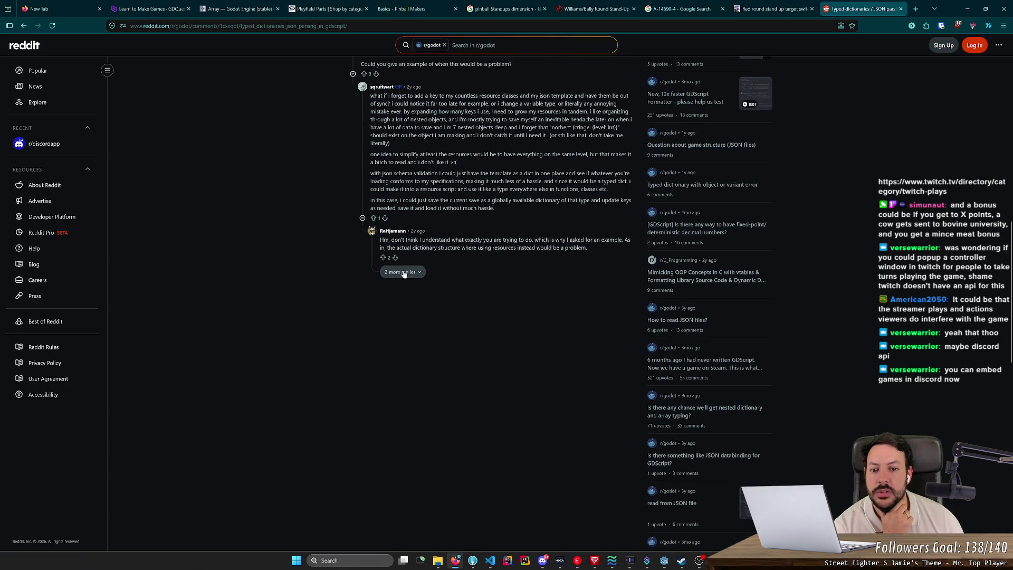
left_click(403, 273)
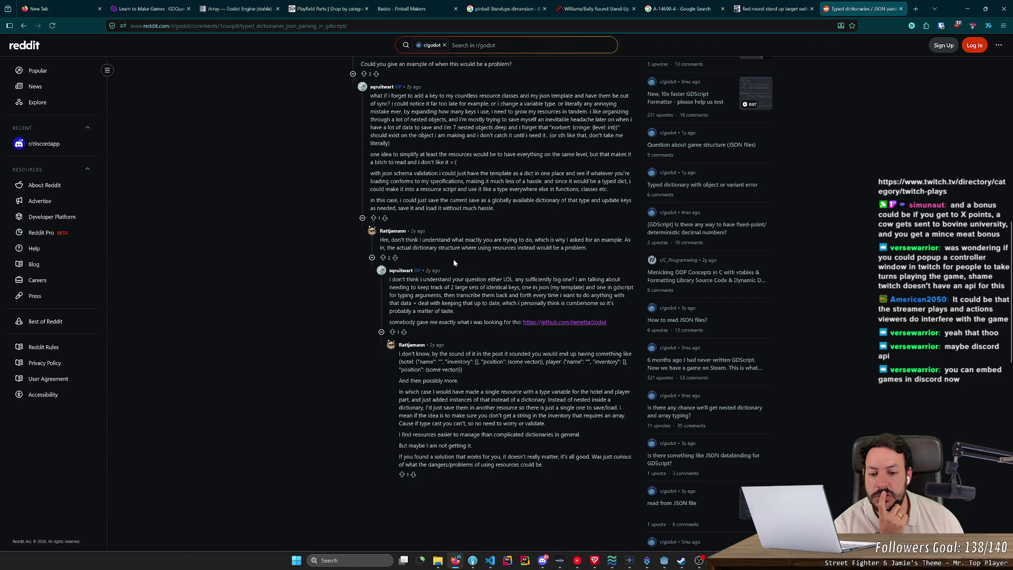
- Go back to the Google results, scroll them, and switch to the GDQuest homepage
key("alt+Left")
scroll(398, 270, "down", 3)
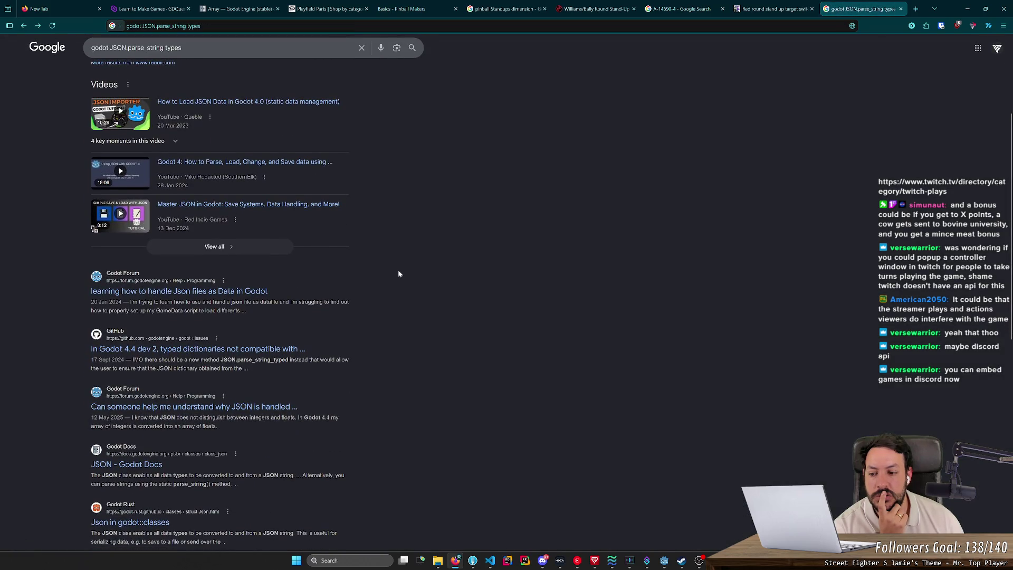
scroll(399, 273, "down", 3)
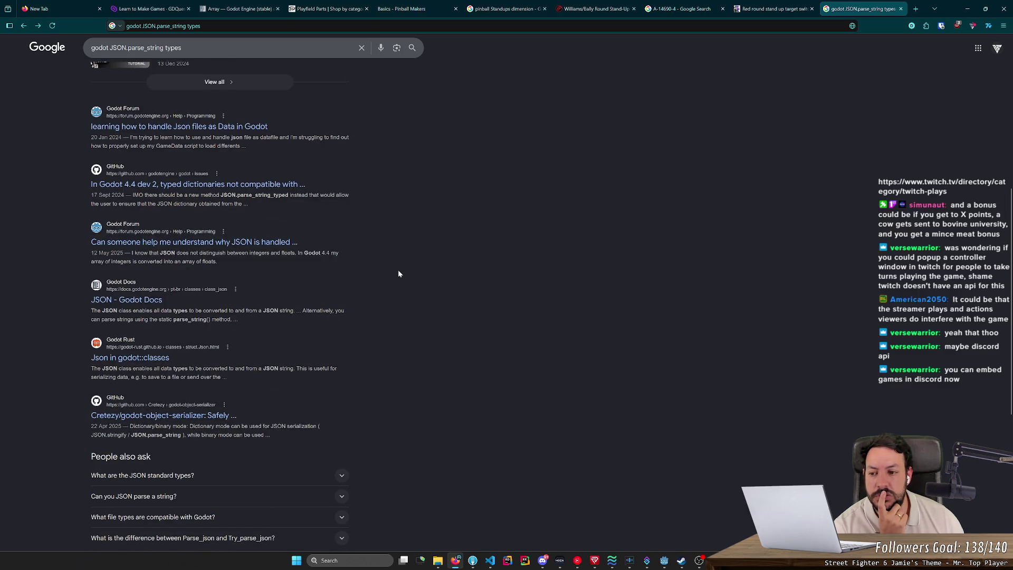
scroll(398, 270, "up", 6)
left_click(132, 4)
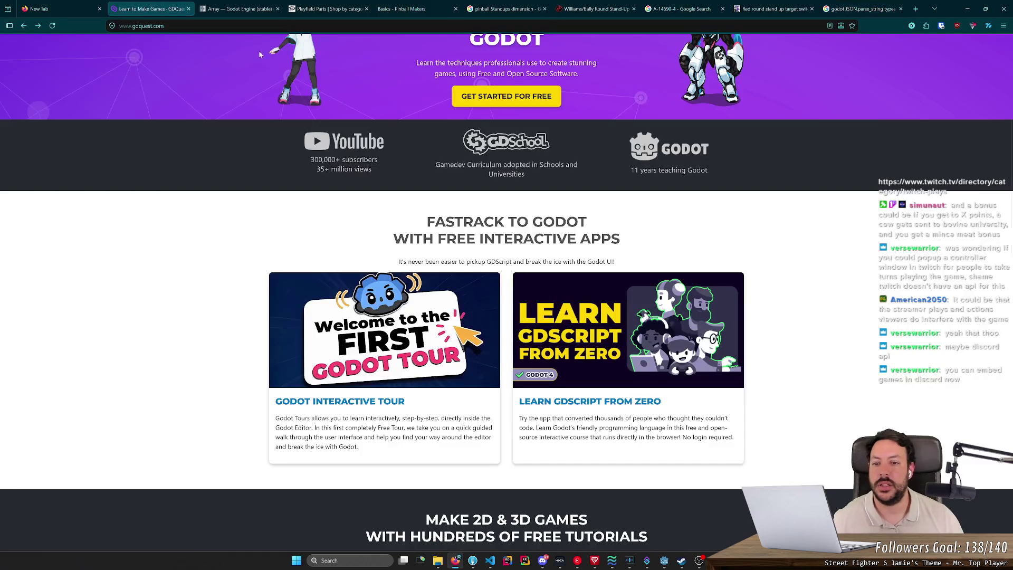
- Close the JSON search and target pages
left_click(901, 9)
left_click(811, 8)
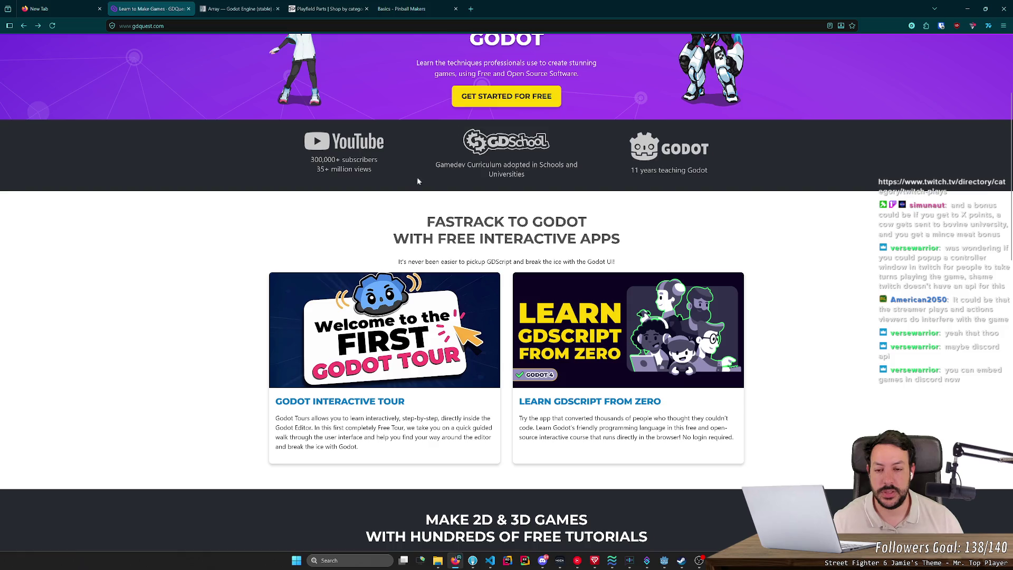
scroll(418, 181, "up", 3)
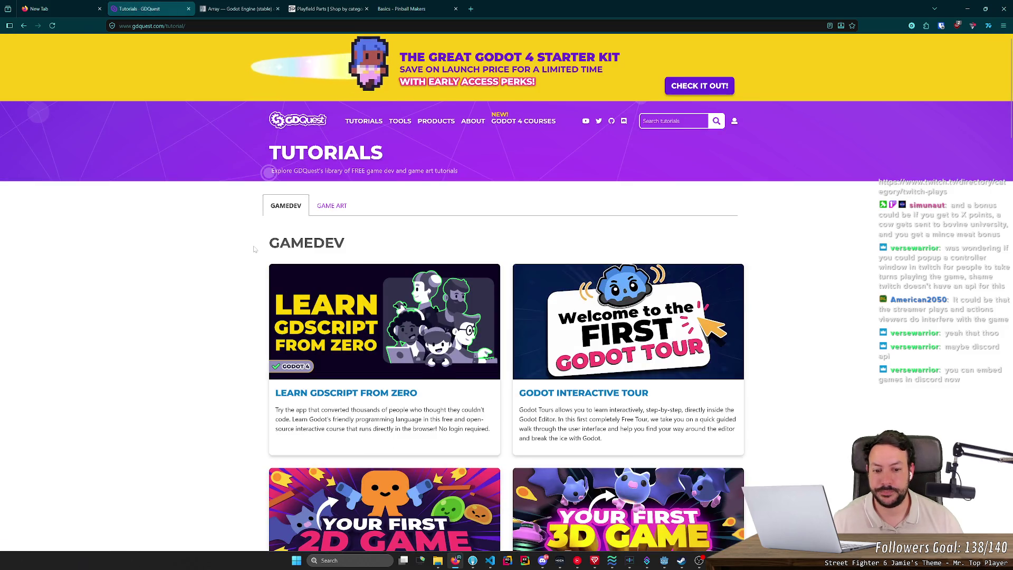
scroll(254, 249, "down", 5)
scroll(226, 279, "down", 6)
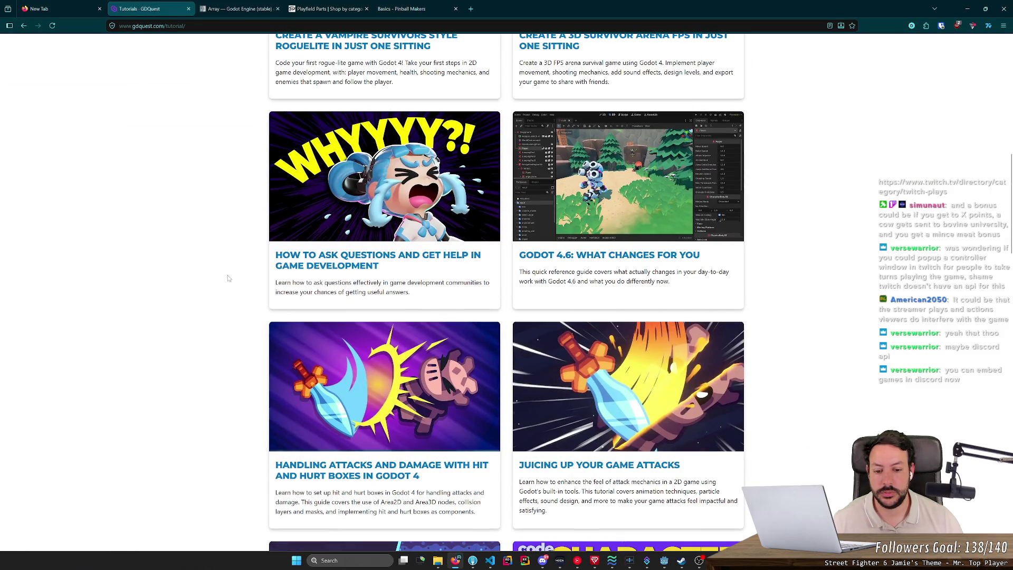
scroll(226, 279, "up", 10)
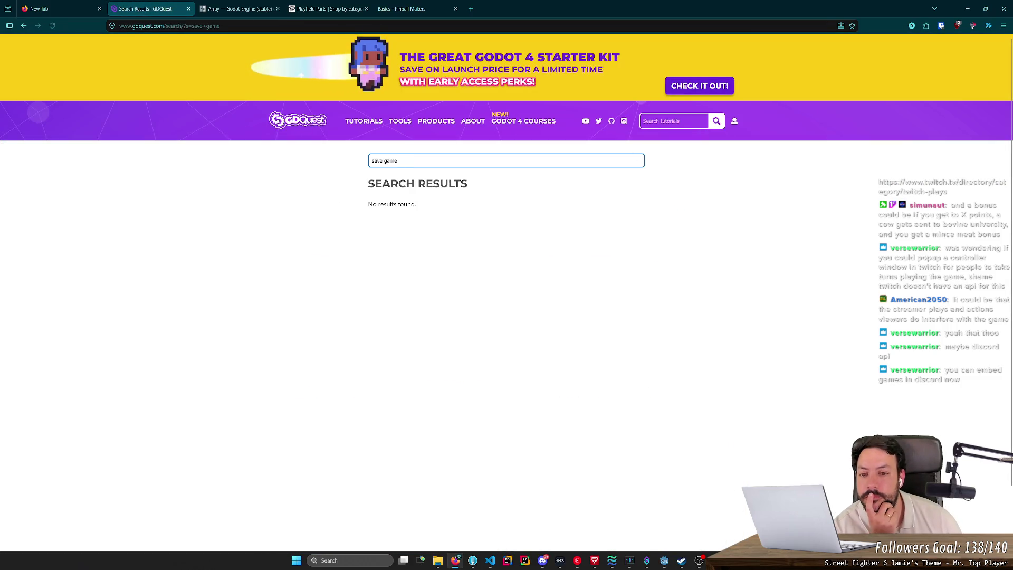
- Search the web for 'godot save game'
left_click(472, 8)
type("godt sa")
key("BackSpace")
key("BackSpace")
key("BackSpace")
type("ot save game")
key("Return")
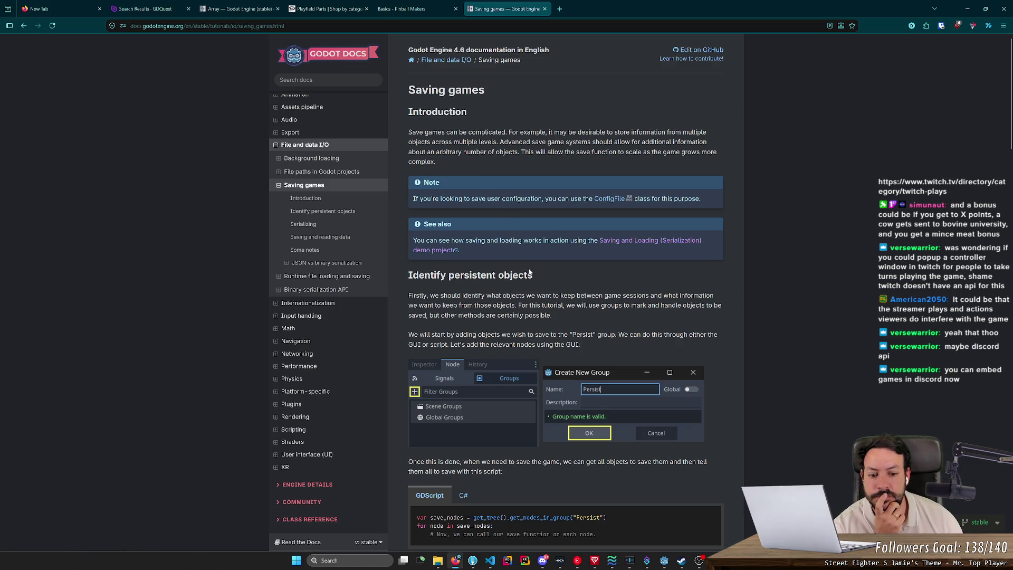
- Browse the search results and open the Godot docs Saving games page
scroll(530, 268, "down", 1)
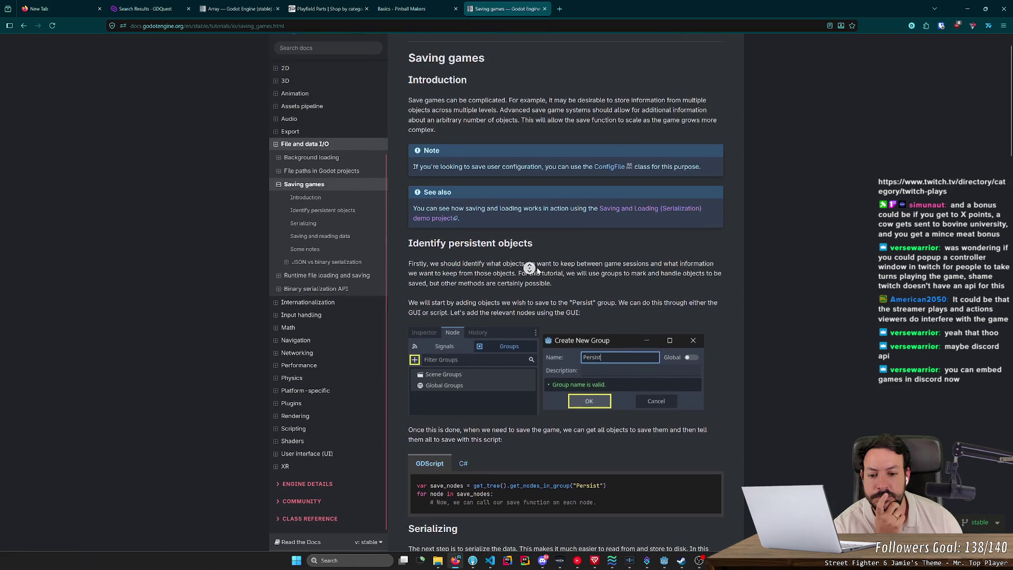
scroll(529, 268, "down", 1)
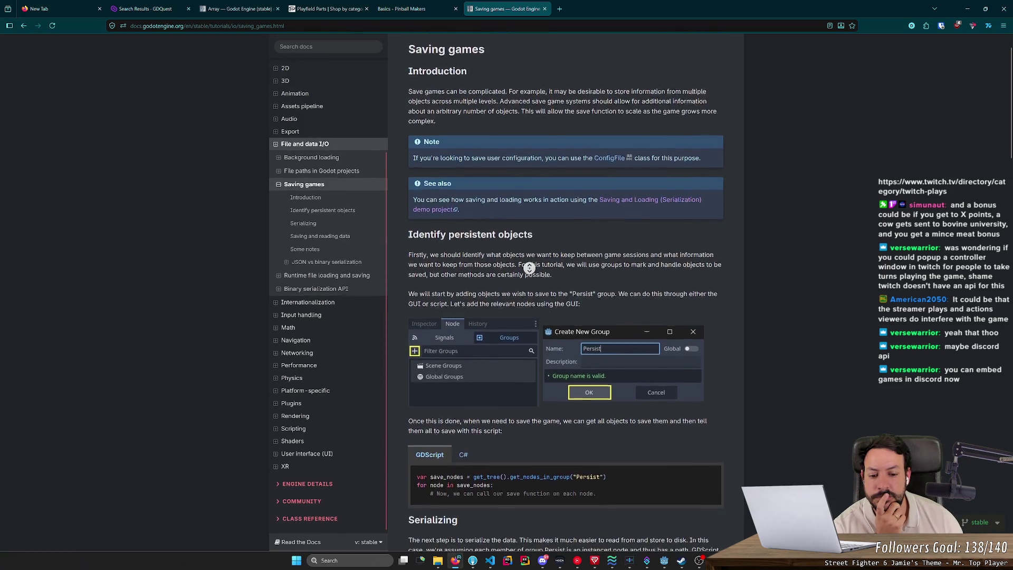
scroll(537, 272, "down", 1)
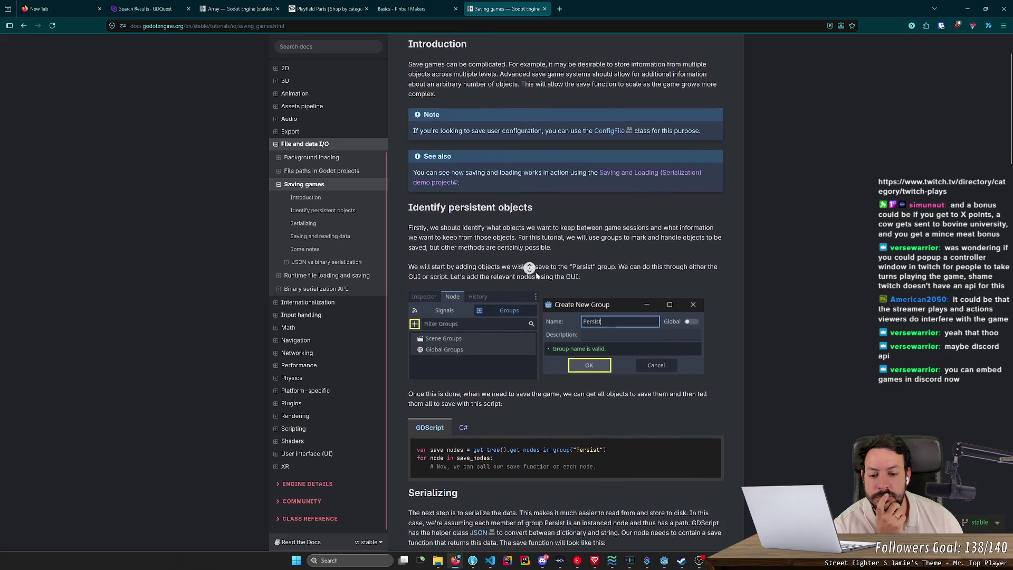
scroll(536, 271, "down", 1)
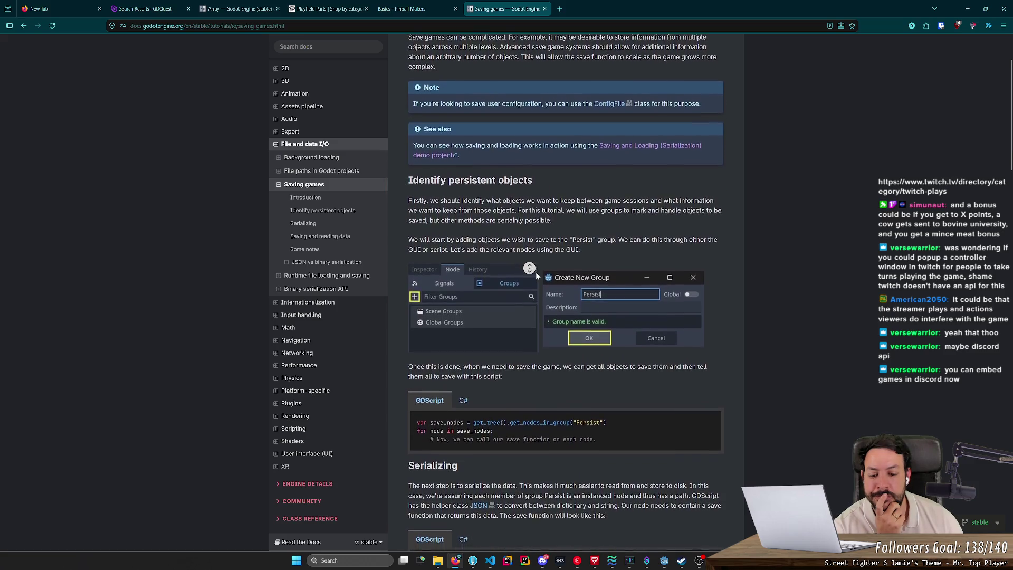
scroll(536, 272, "down", 1)
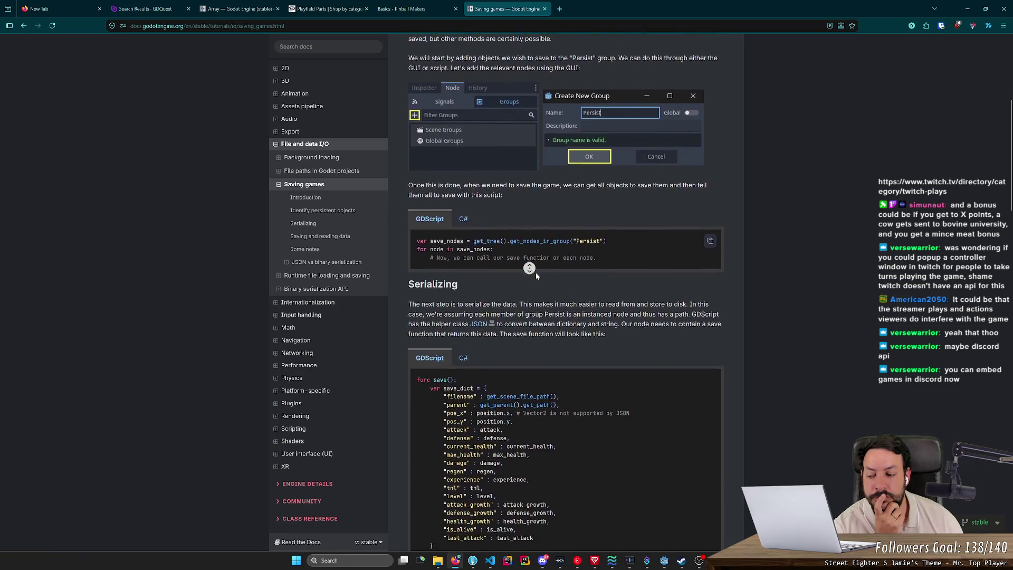
middle_click(536, 275)
- Read past the JSON vs binary serialization section down to the user-contributed notes
scroll(593, 364, "down", 3)
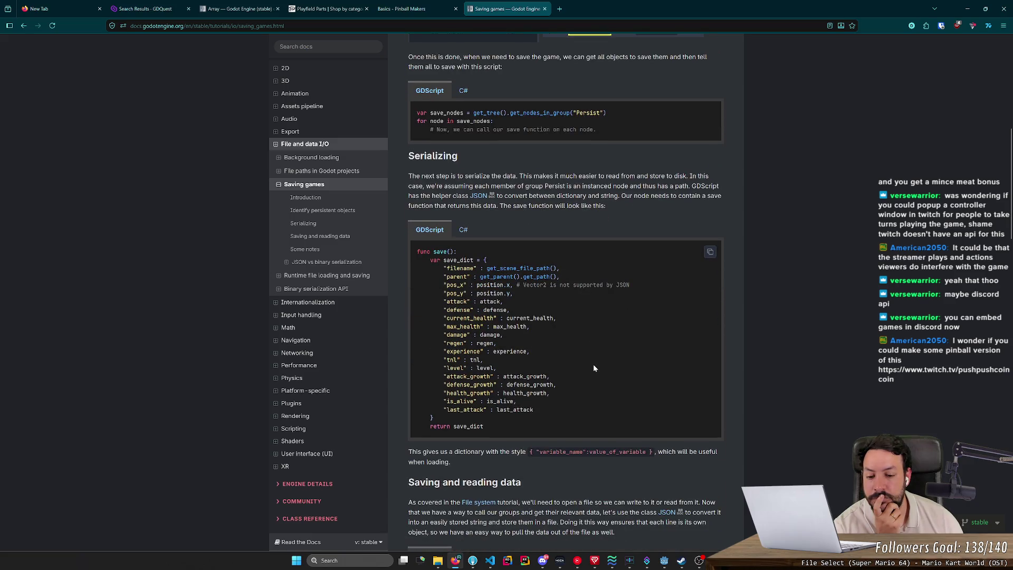
scroll(594, 366, "down", 2)
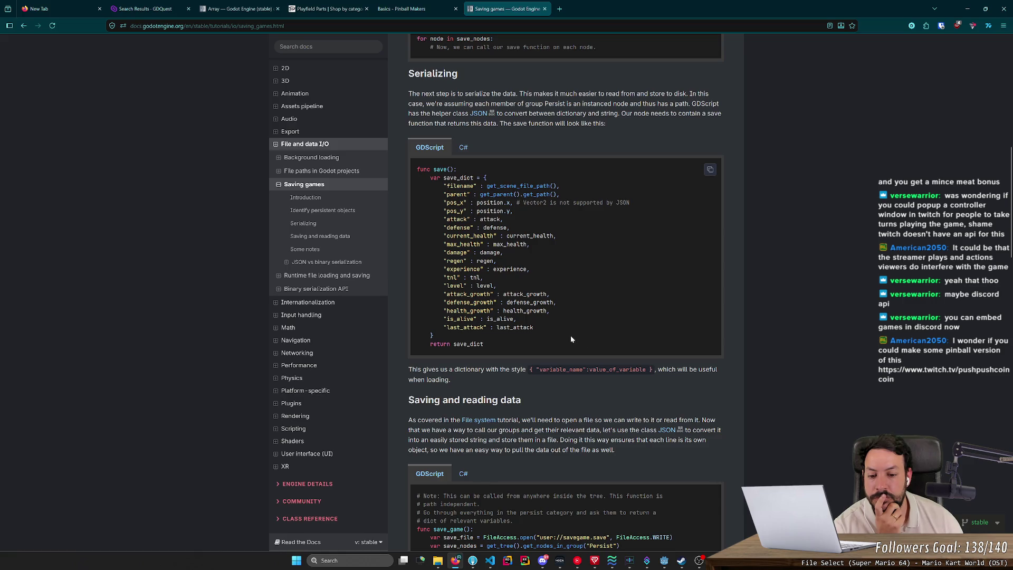
scroll(571, 338, "down", 4)
scroll(571, 338, "down", 3)
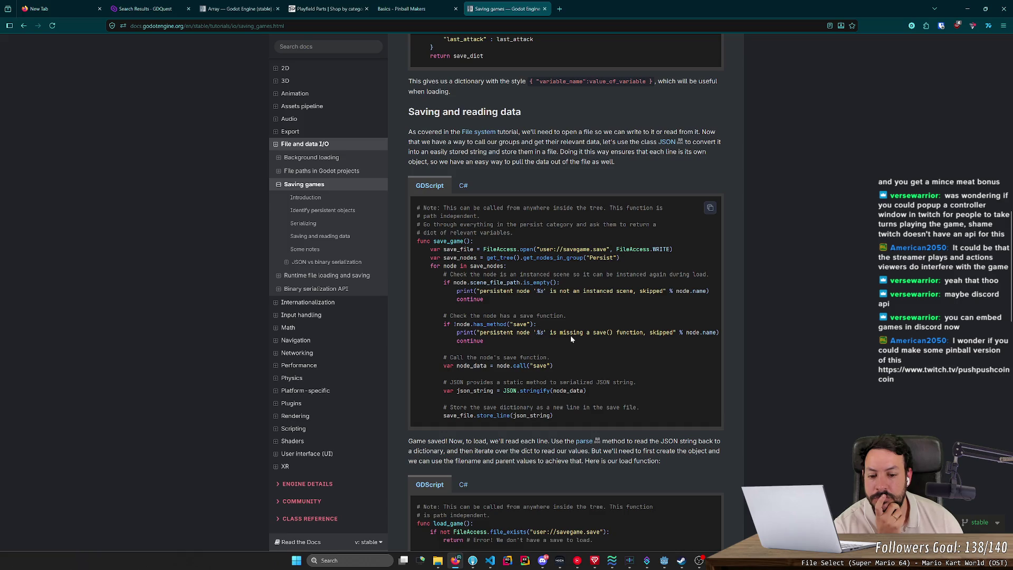
scroll(571, 339, "down", 5)
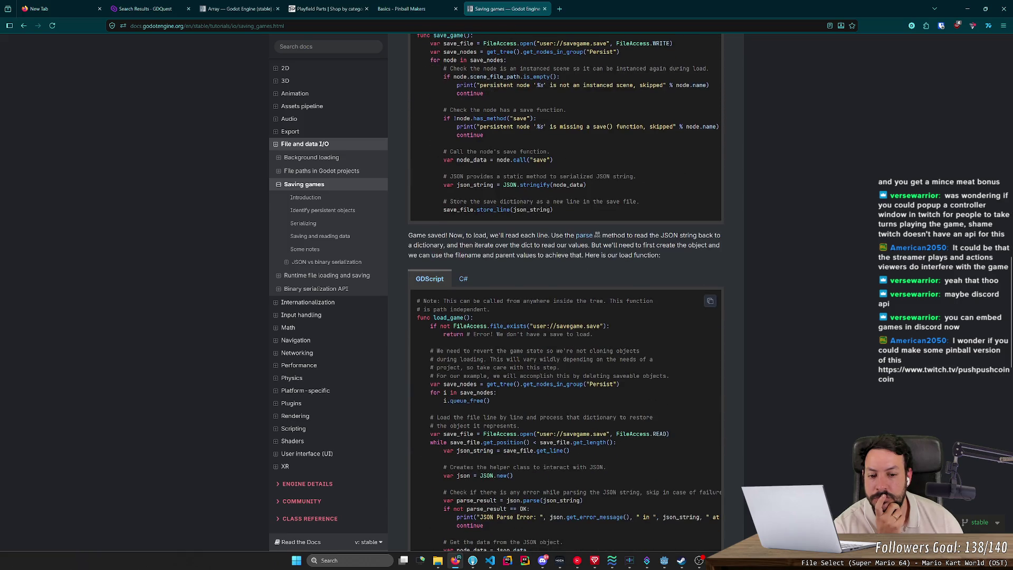
scroll(602, 417, "down", 6)
scroll(602, 417, "down", 6)
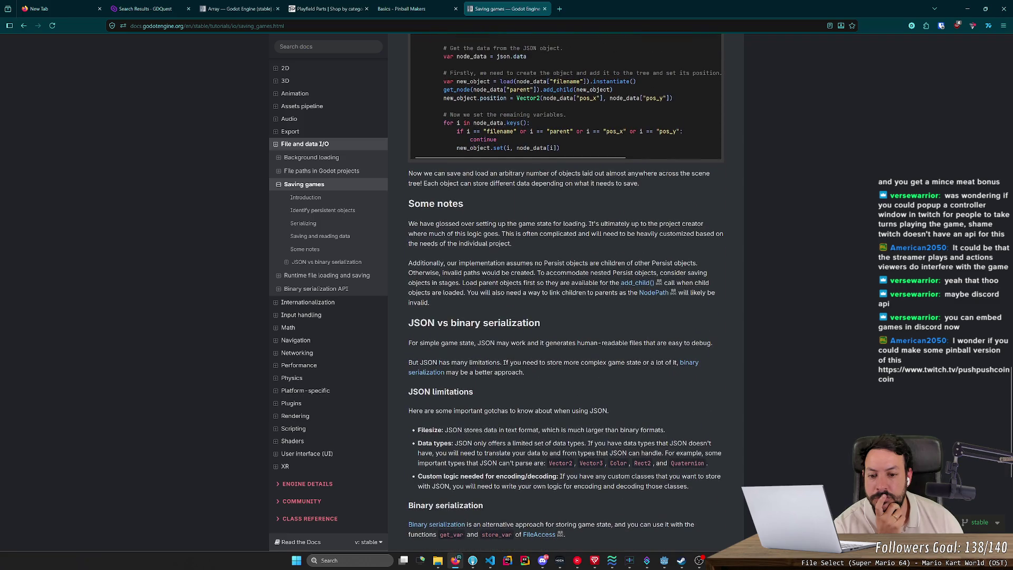
scroll(600, 413, "down", 4)
left_click(629, 183)
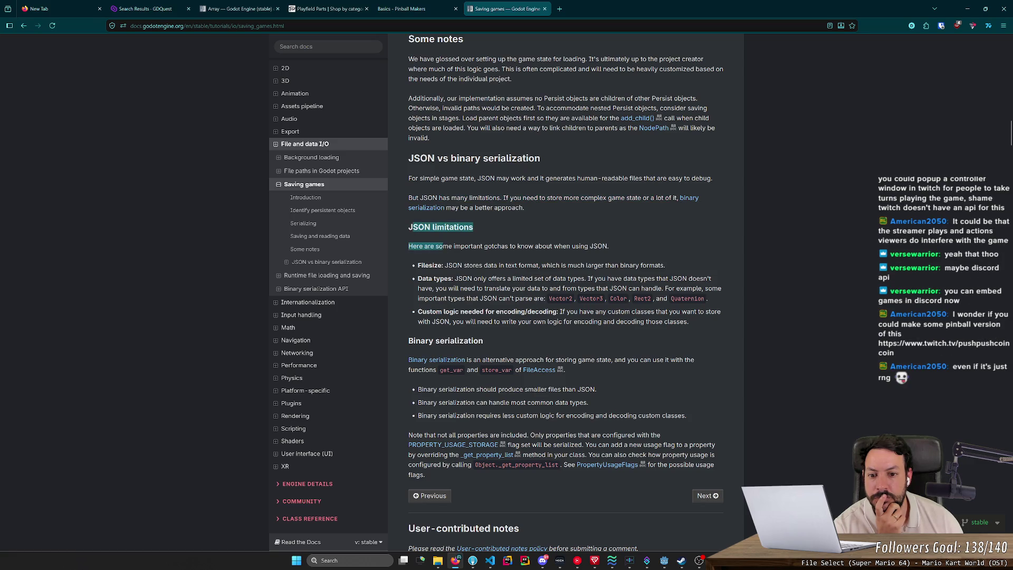
left_click(496, 273)
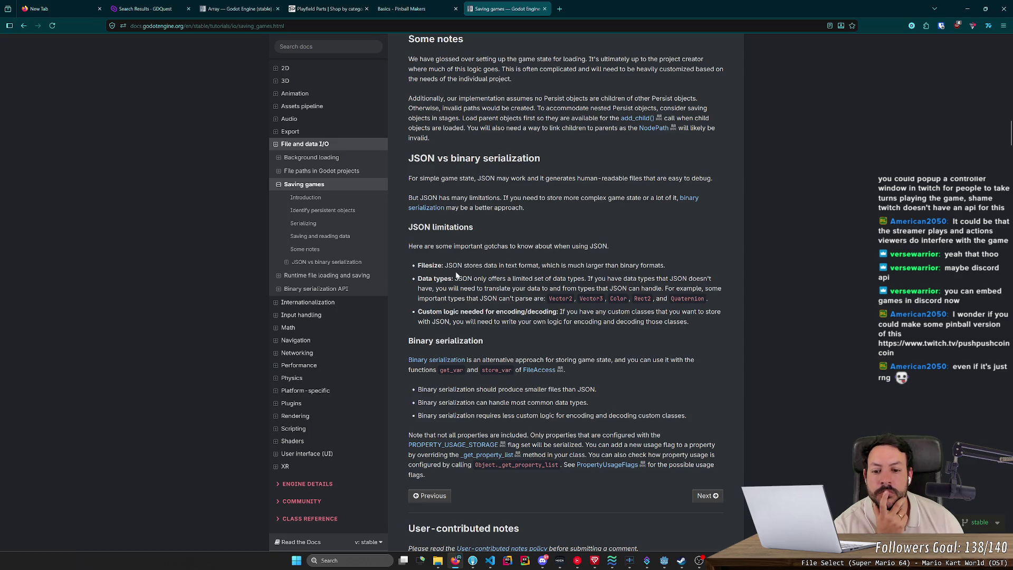
scroll(566, 290, "down", 4)
scroll(457, 297, "down", 4)
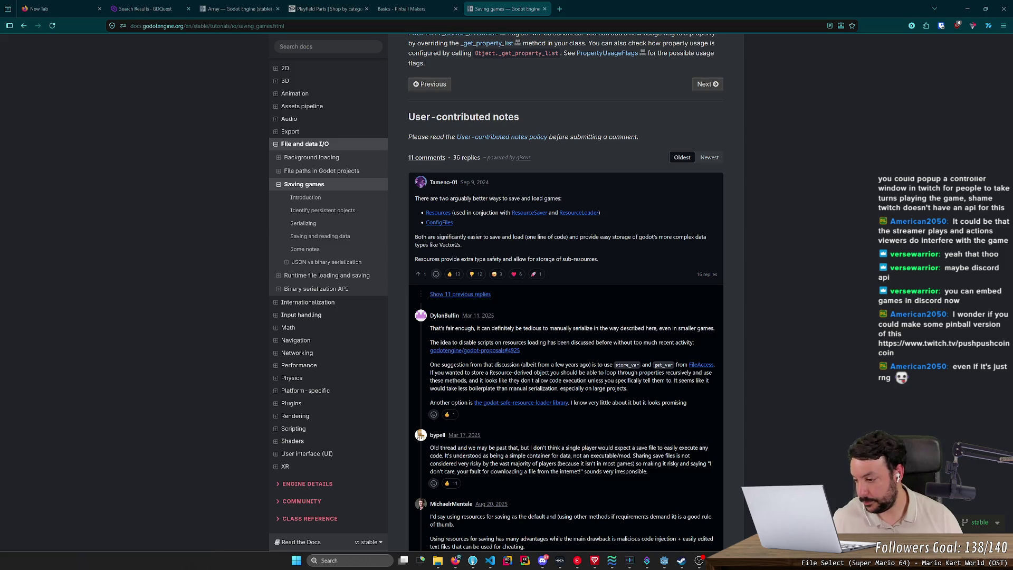
left_click(560, 10)
key("ctrl+v")
key("Return")
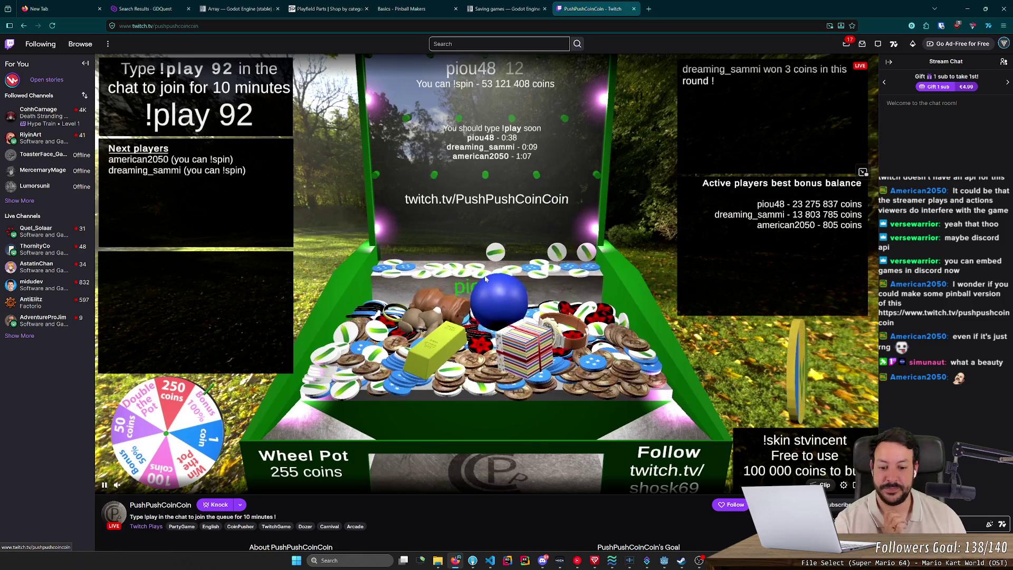
scroll(485, 278, "down", 1)
scroll(486, 278, "down", 1)
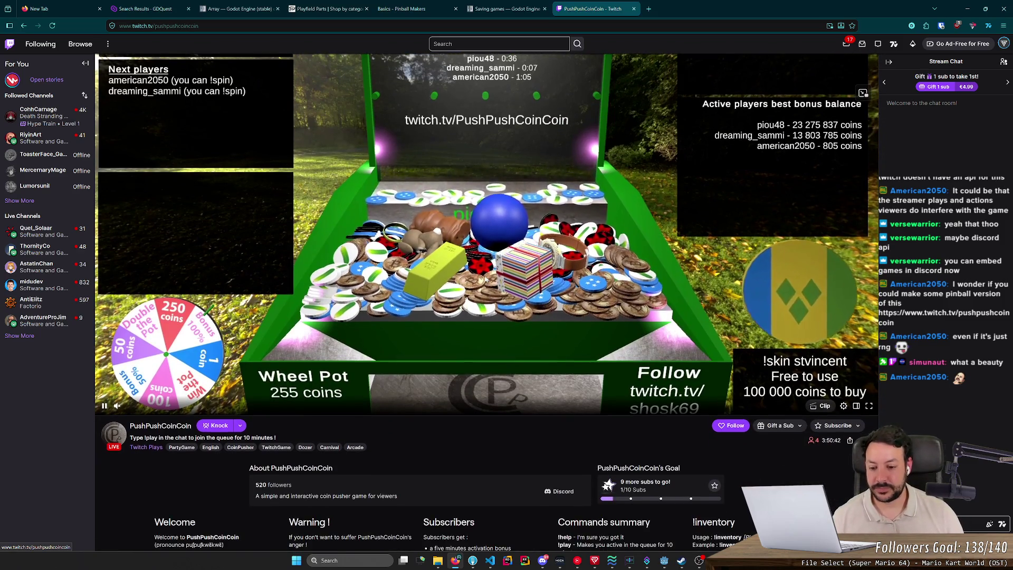
scroll(486, 278, "down", 4)
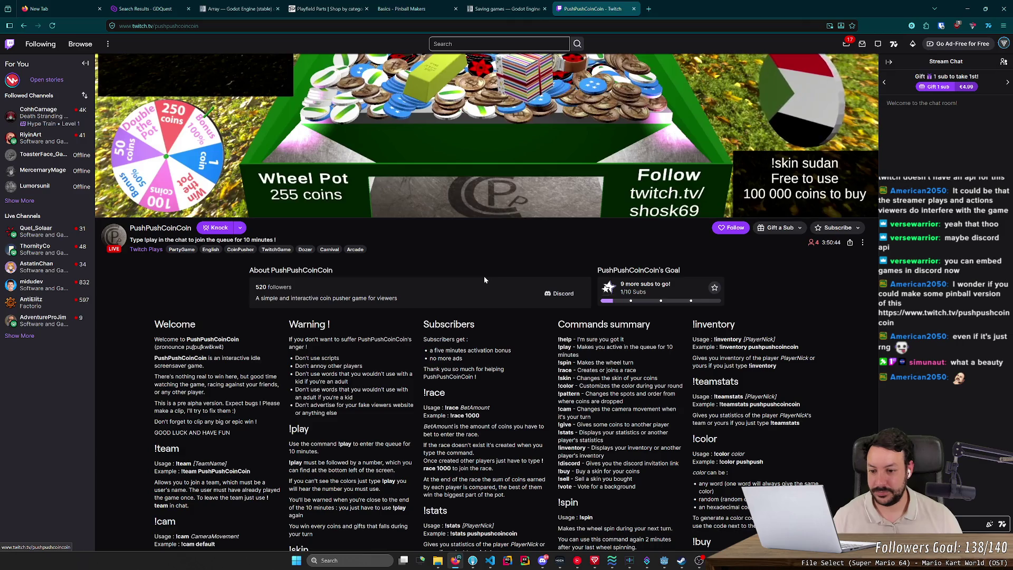
scroll(485, 280, "down", 4)
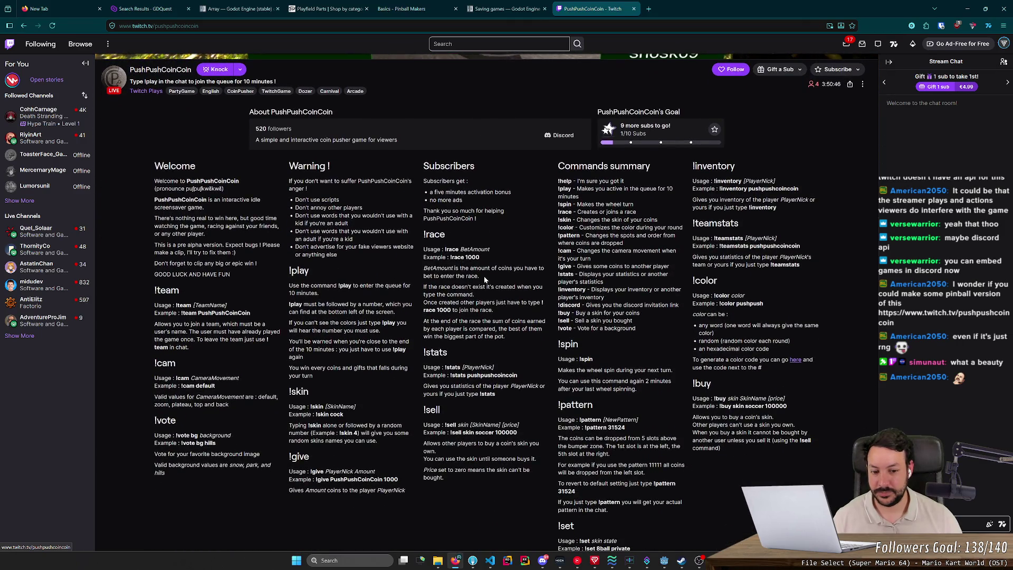
scroll(454, 153, "up", 9)
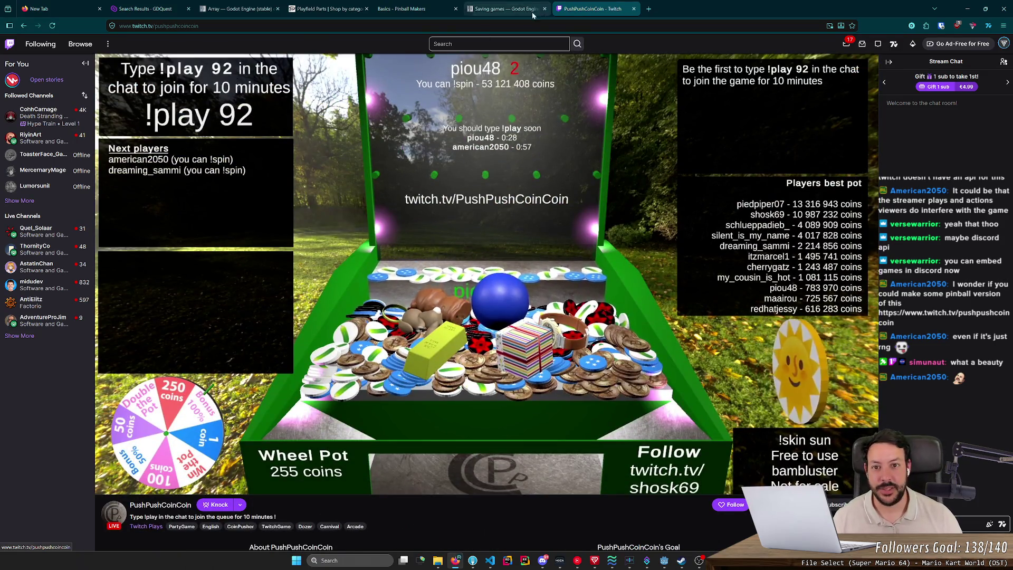
scroll(485, 295, "down", 2)
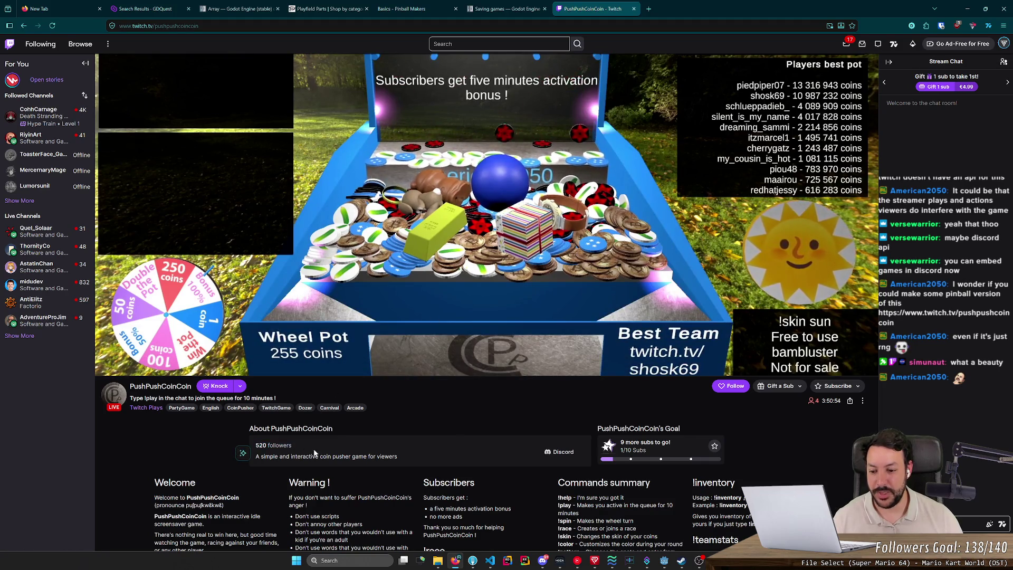
middle_click(602, 15)
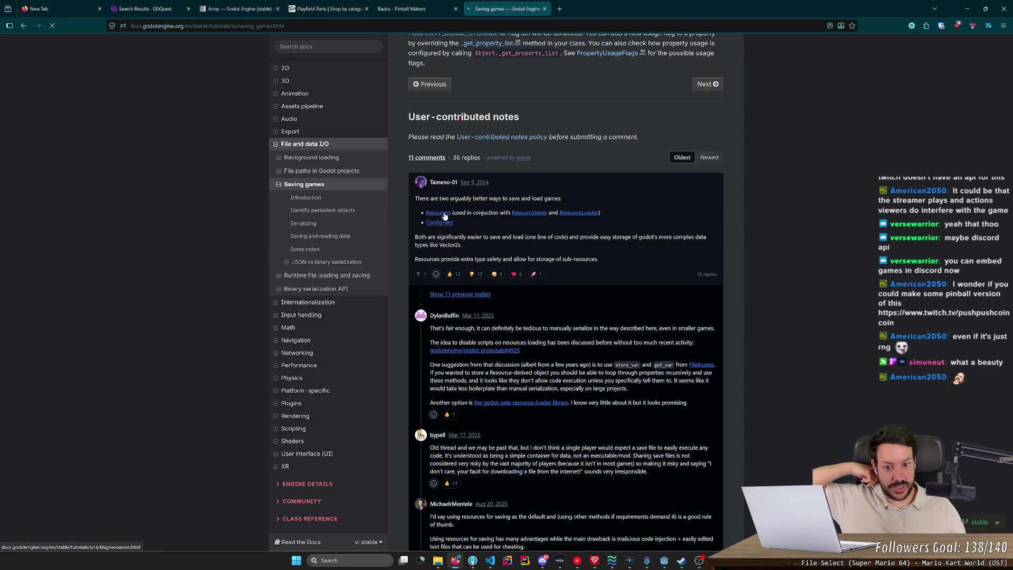
- Return to Saving games and open the comment's ConfigFile link in a background tab
key("alt+Left")
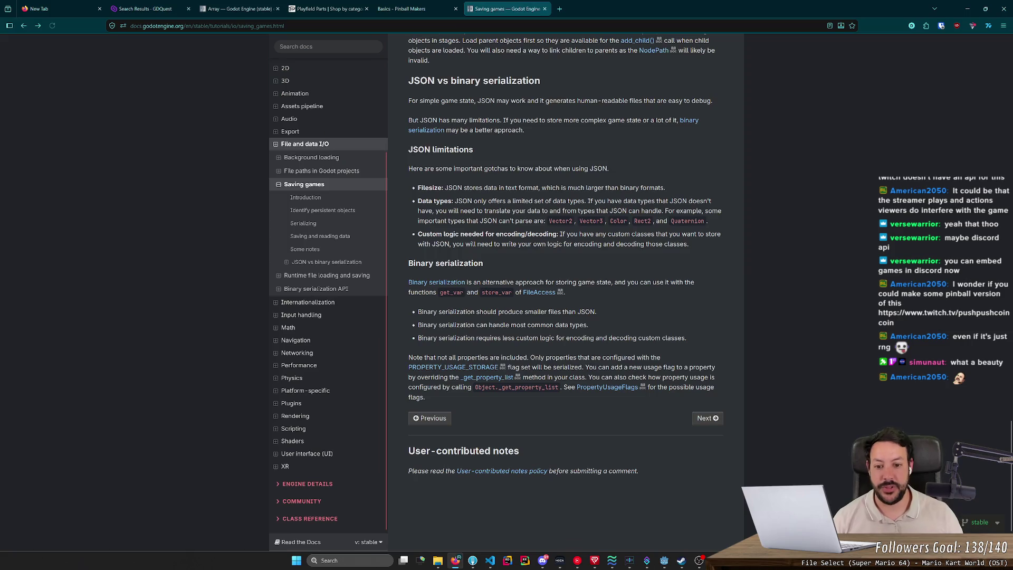
scroll(427, 314, "down", 3)
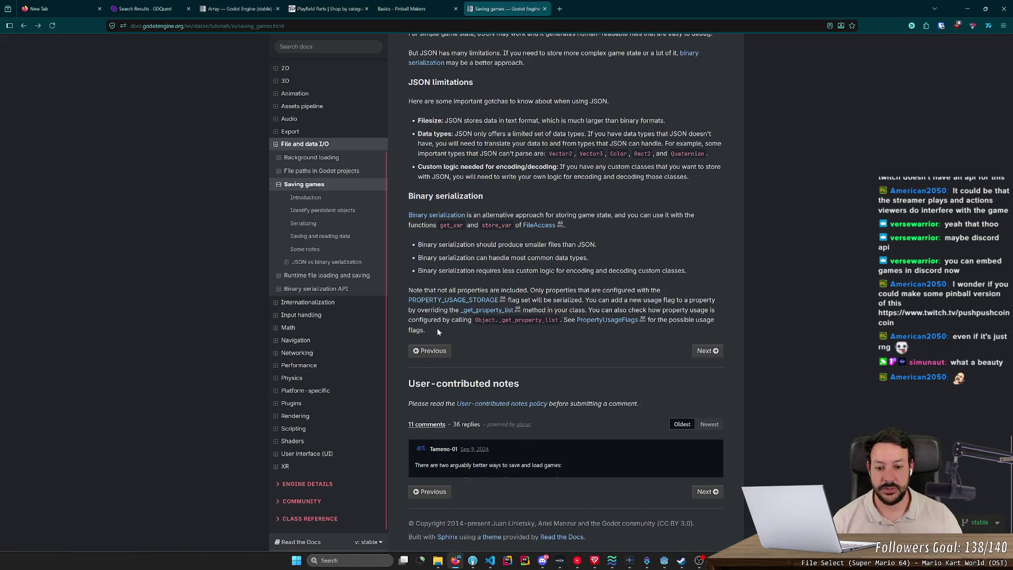
scroll(440, 336, "down", 5)
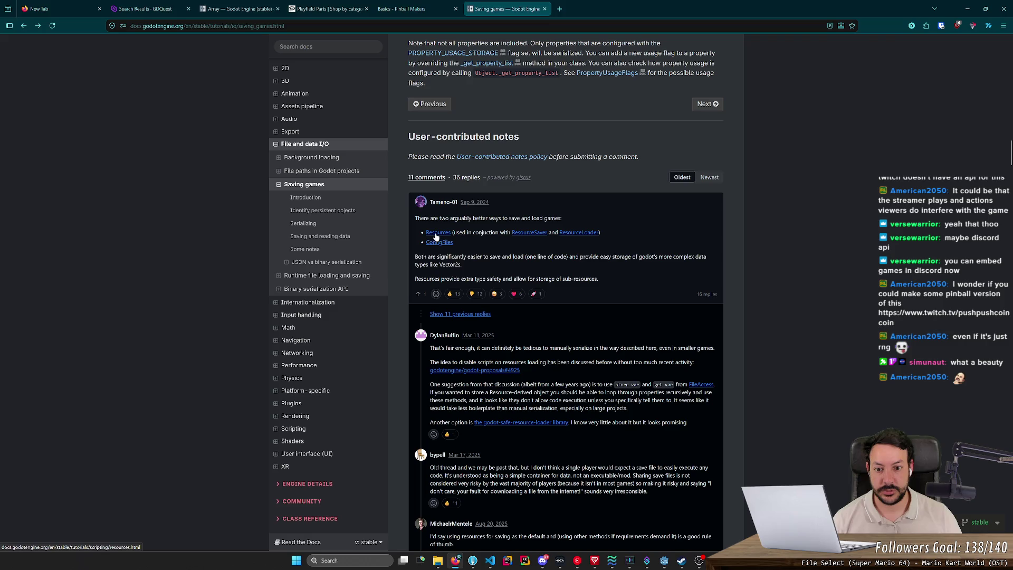
left_click(584, 269)
left_click(447, 255)
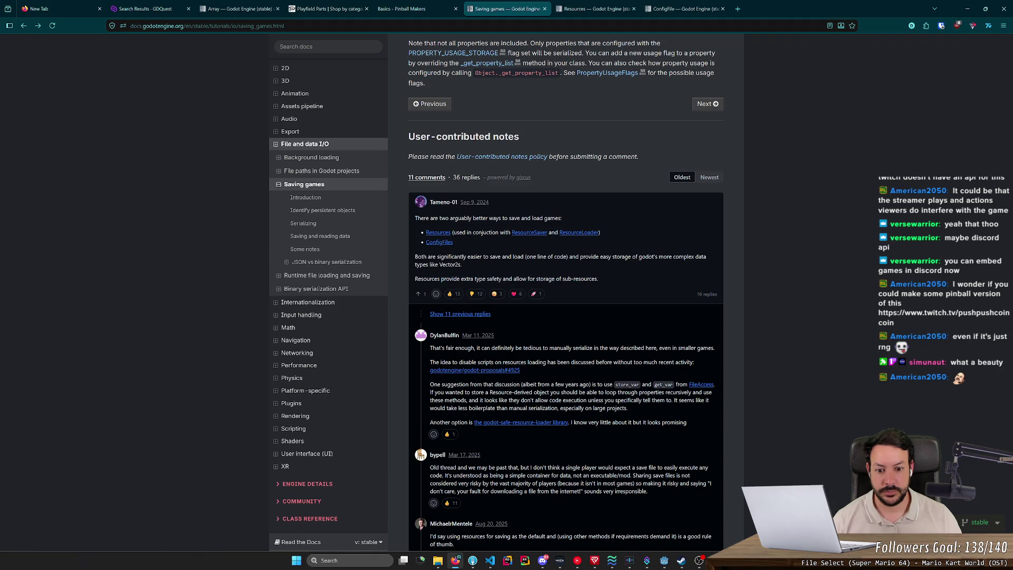
- Scroll through the remaining comments, then close the Saving games tab
scroll(566, 290, "down", 5)
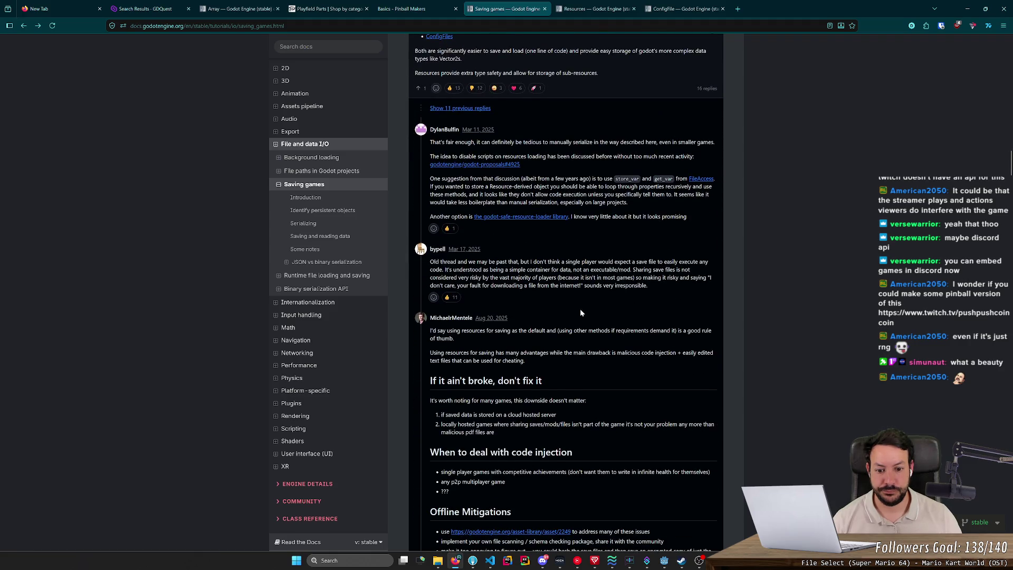
scroll(580, 312, "down", 5)
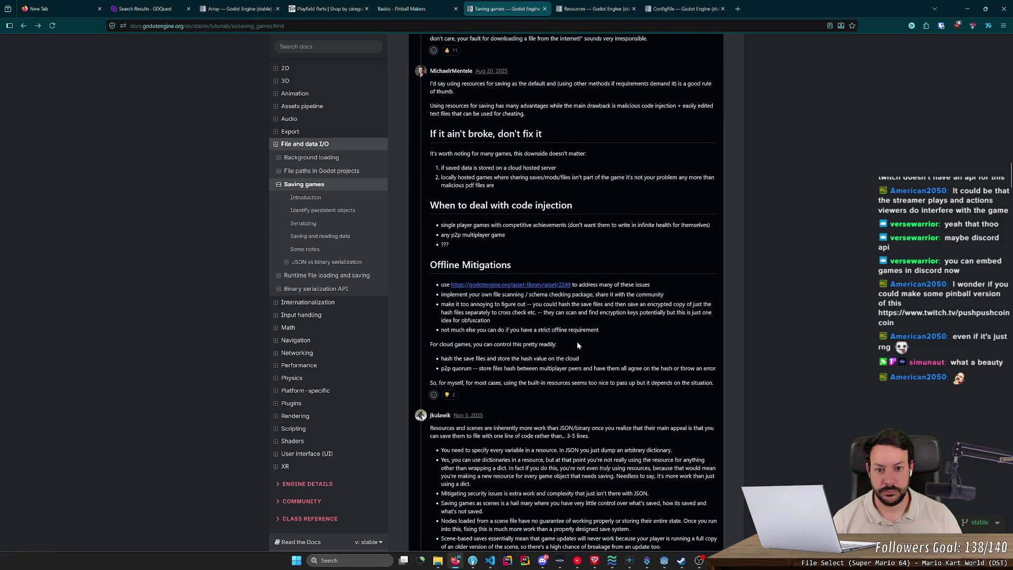
scroll(577, 341, "down", 10)
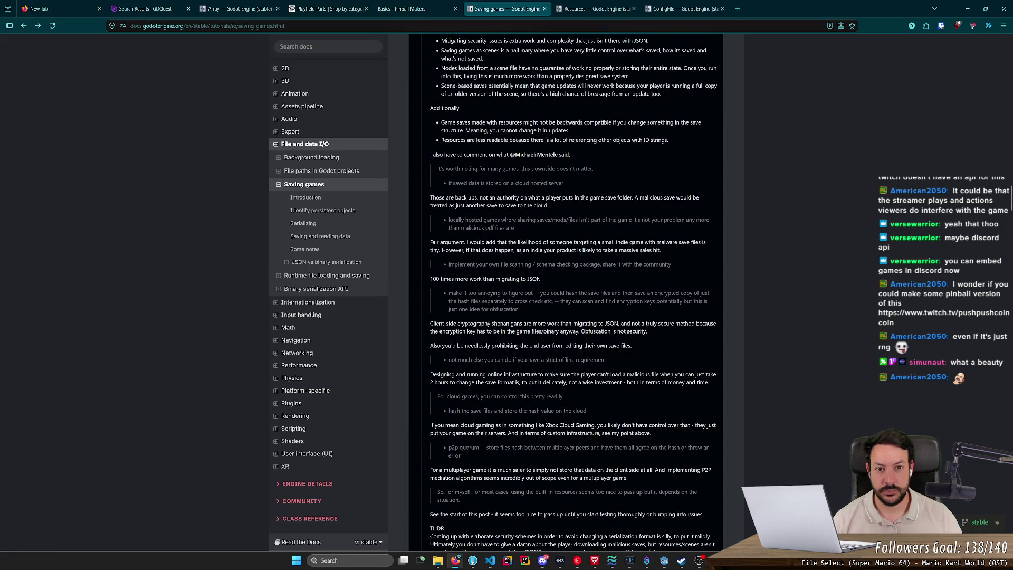
middle_click(496, 9)
- Read down through the Resources guide
scroll(507, 264, "down", 15)
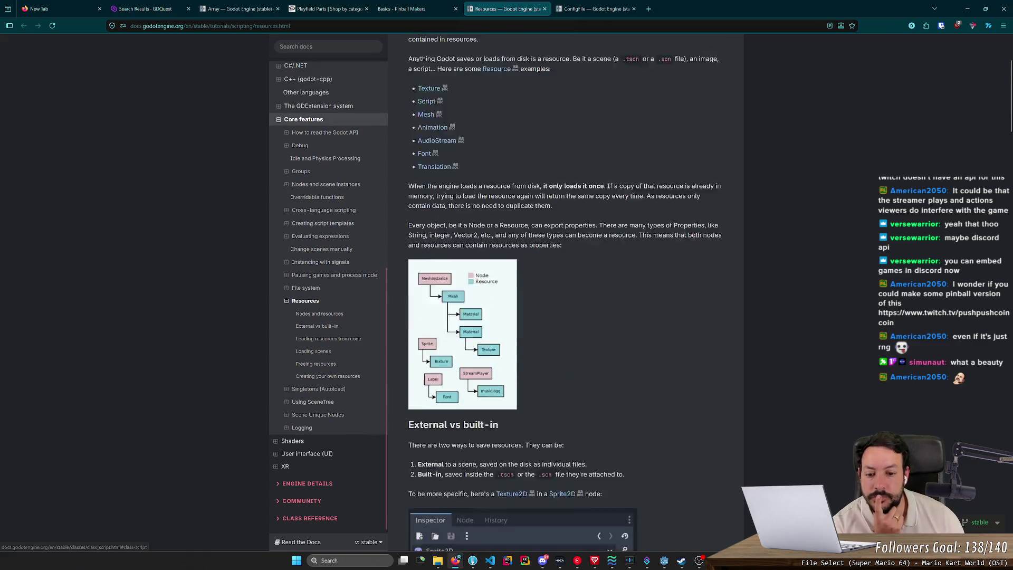
scroll(507, 264, "down", 4)
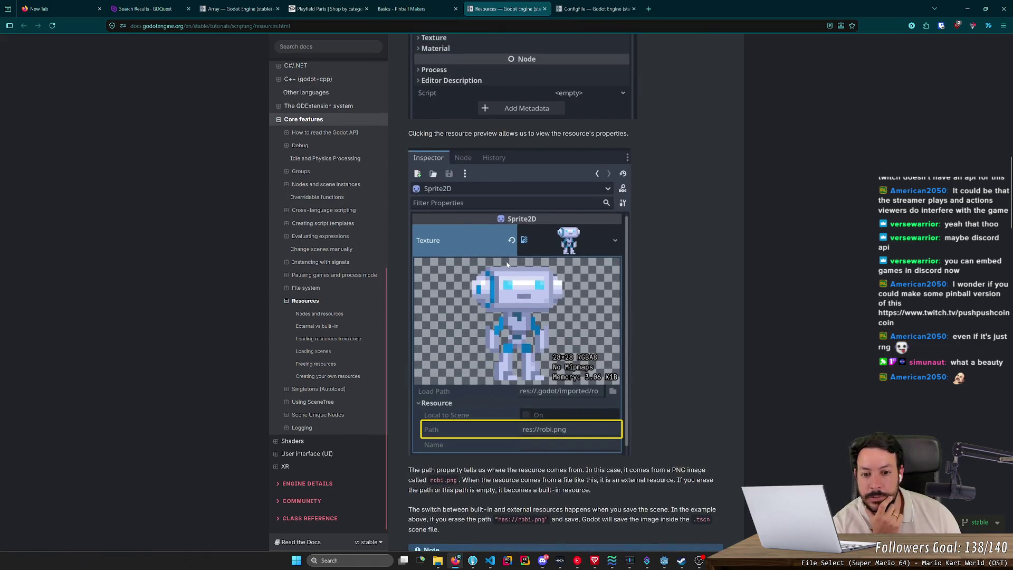
scroll(506, 260, "up", 3)
scroll(521, 226, "up", 9)
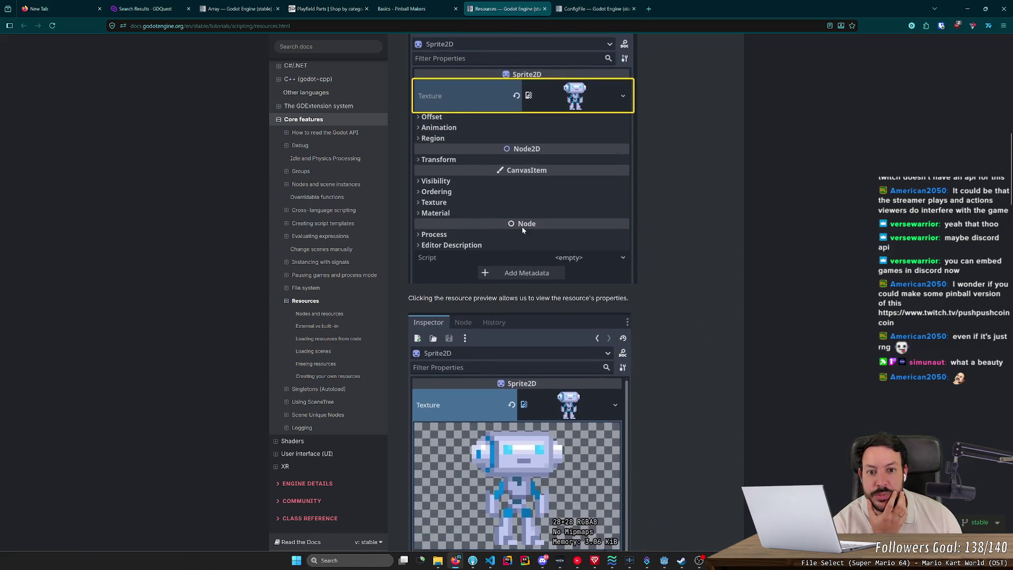
scroll(522, 227, "down", 11)
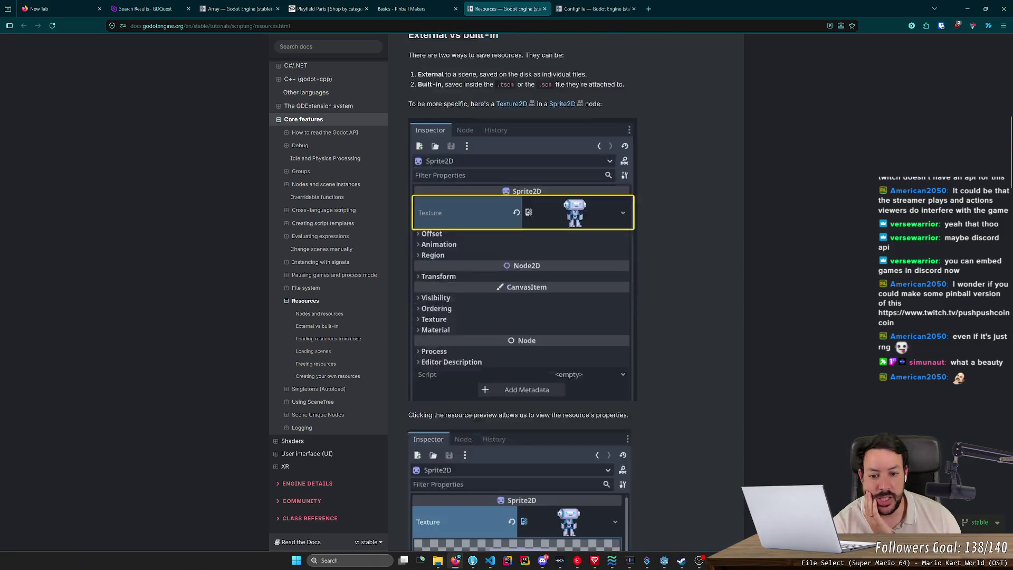
scroll(555, 273, "down", 3)
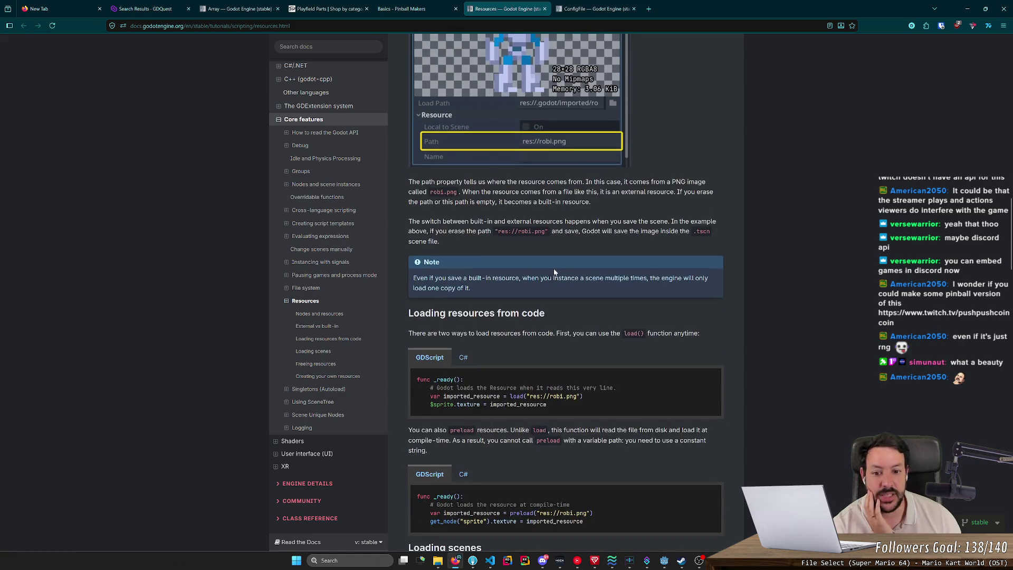
scroll(533, 274, "down", 5)
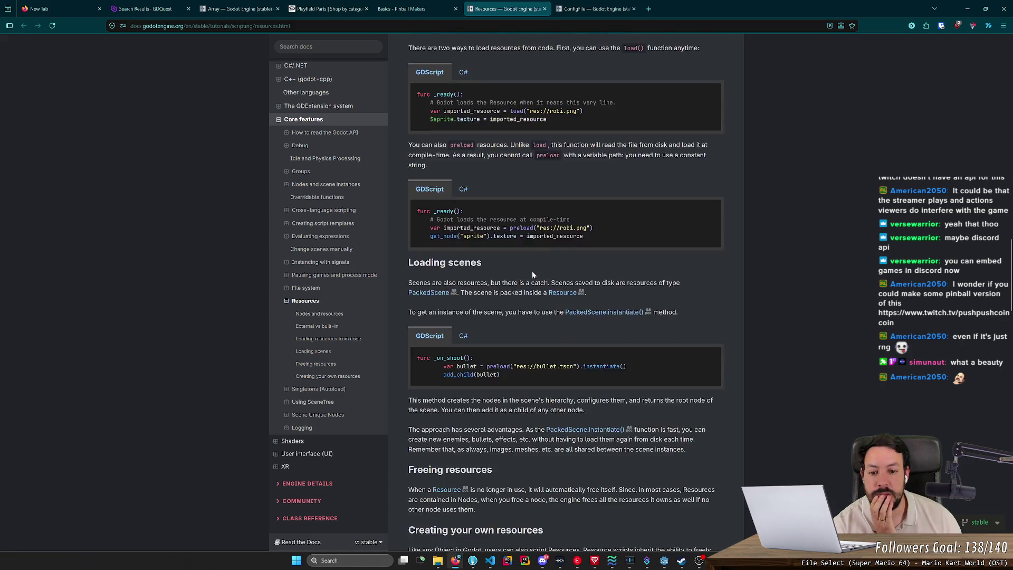
scroll(533, 274, "down", 4)
middle_click(518, 202)
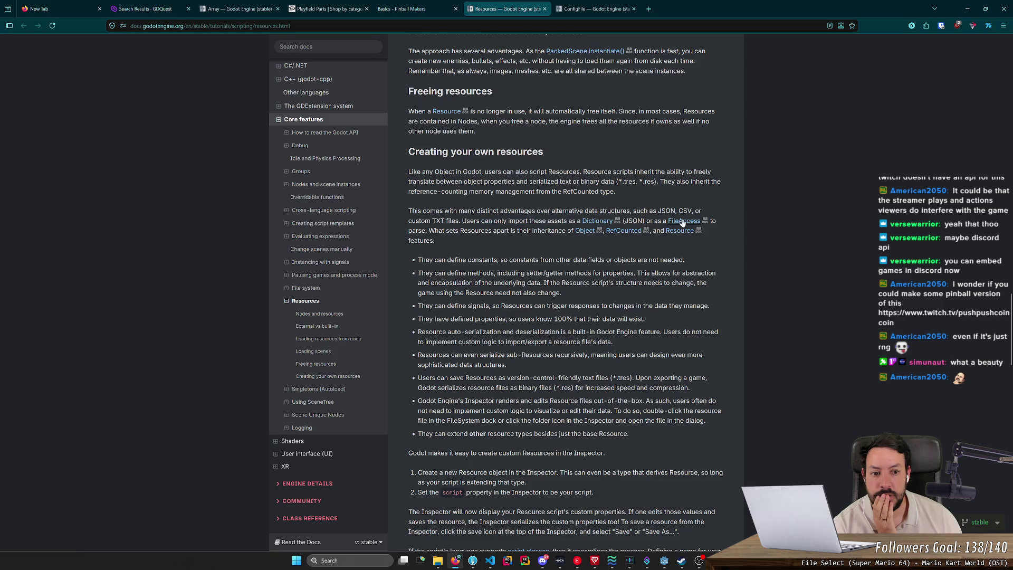
middle_click(490, 208)
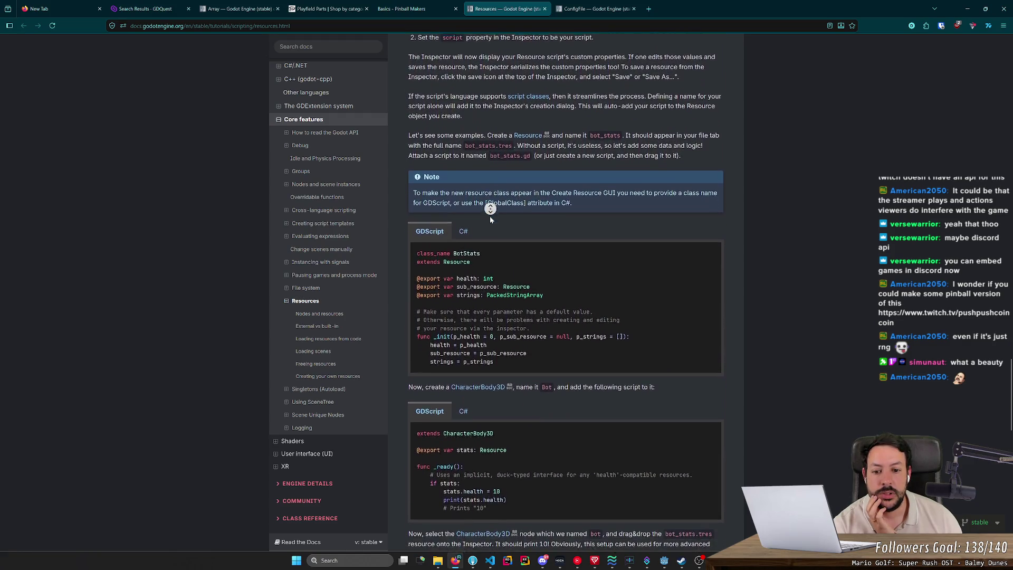
middle_click(490, 218)
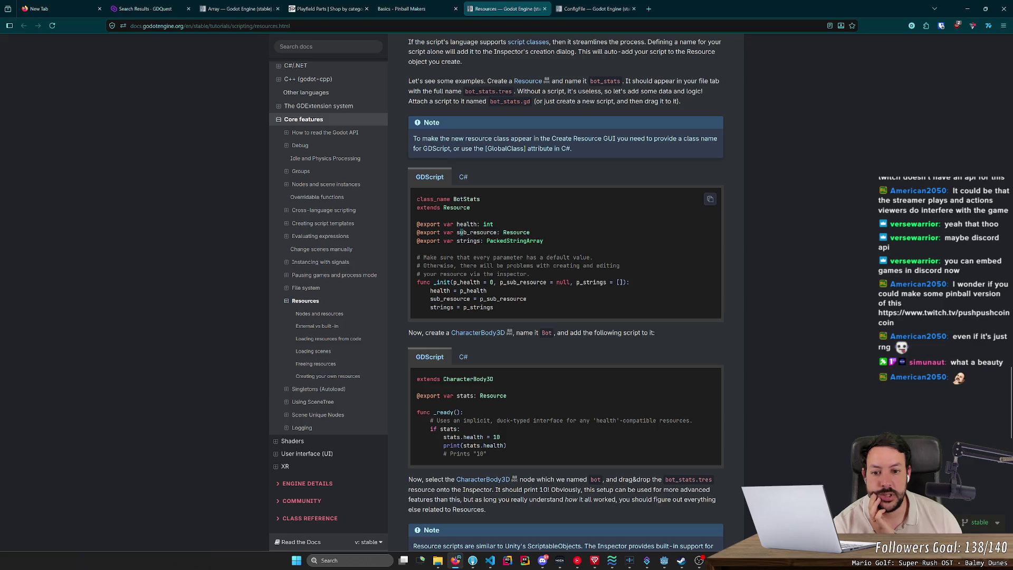
- Reach the inner-class warning, select a line of its example code, then view ConfigFile reference
scroll(568, 259, "down", 15)
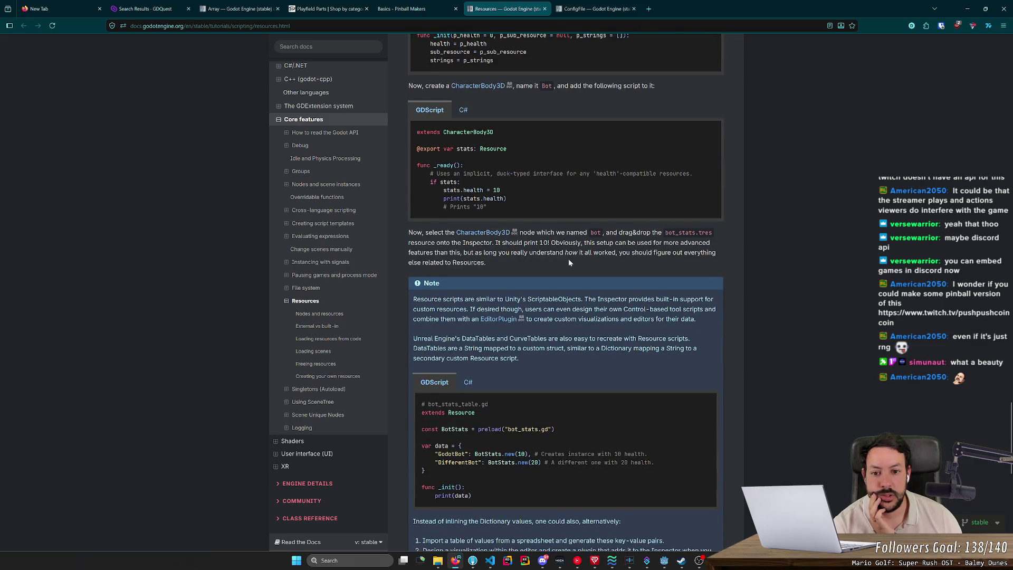
scroll(568, 259, "down", 4)
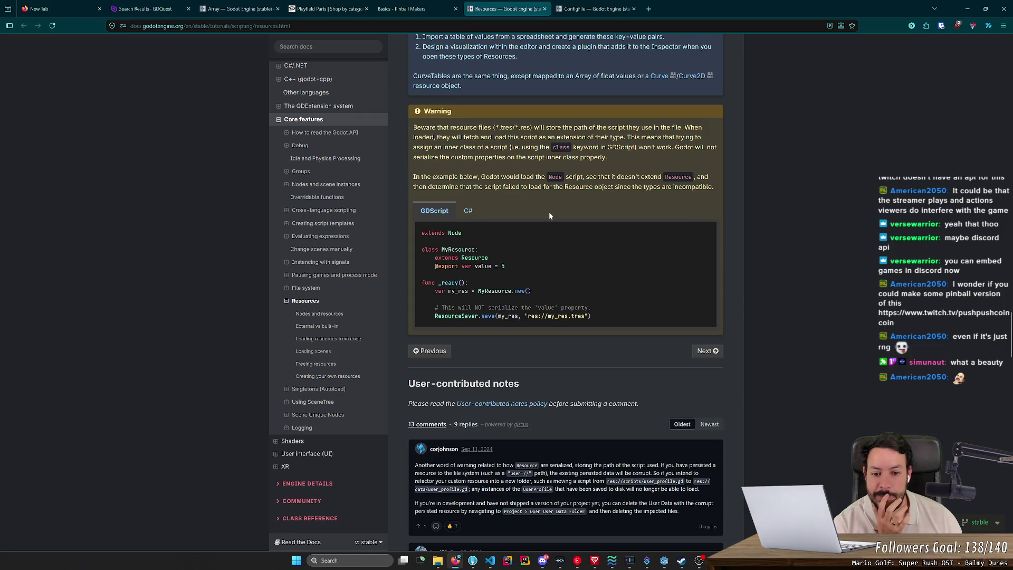
mouse_move(504, 307)
left_mouse_down()
mouse_move(536, 289)
mouse_move(550, 298)
left_mouse_up()
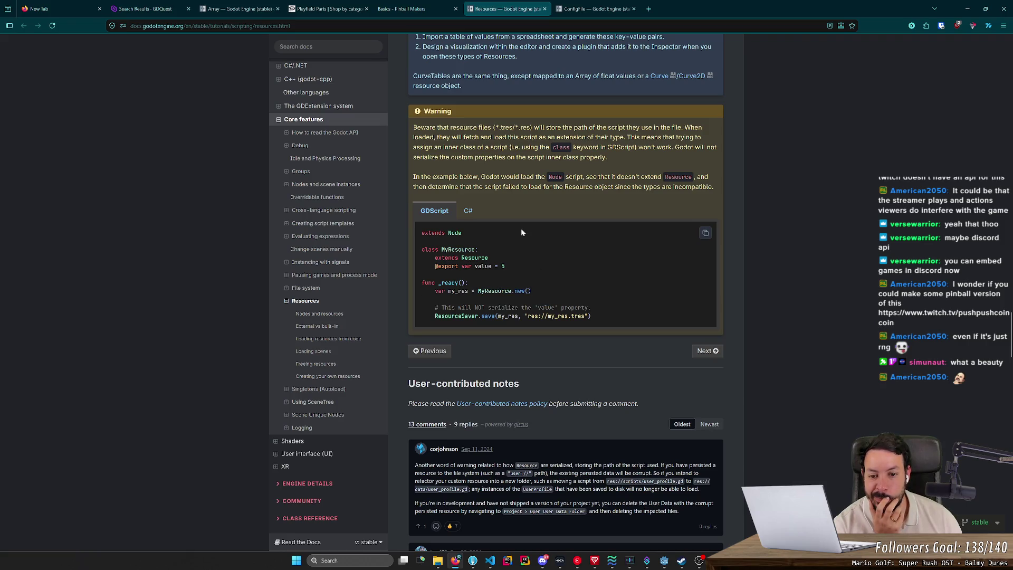
left_click(593, 6)
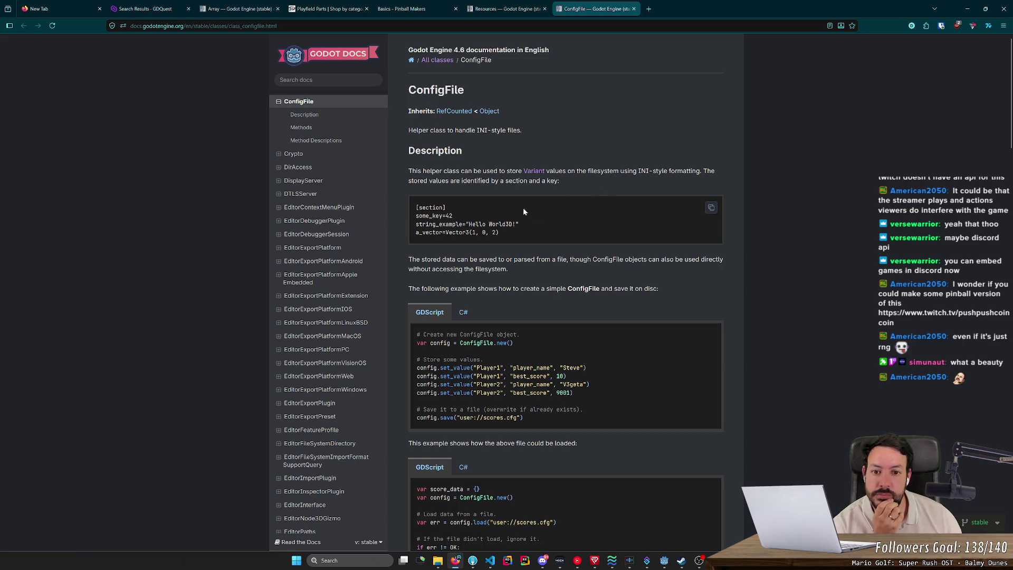
left_click_drag(583, 171, 670, 171)
left_click(670, 171)
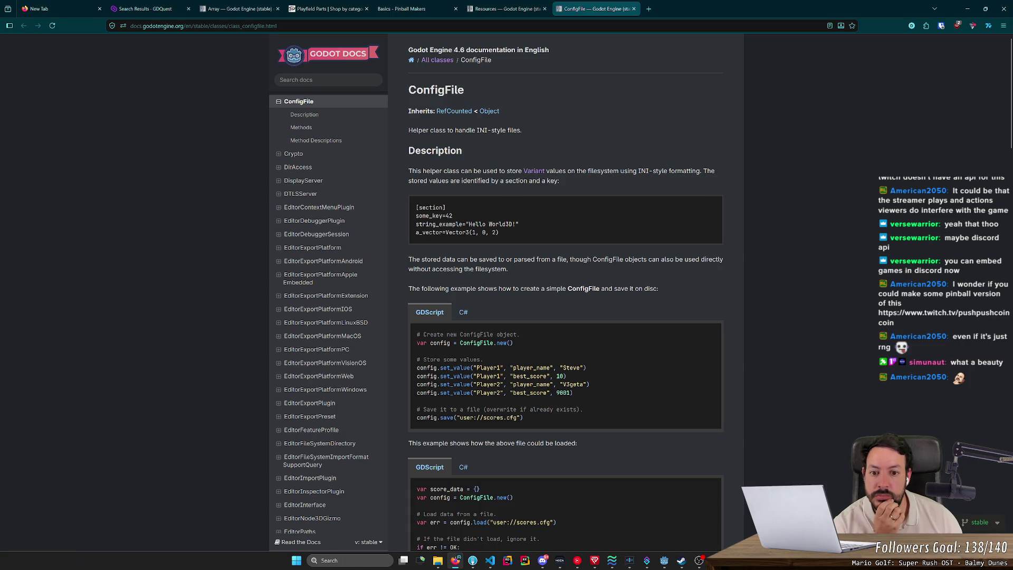